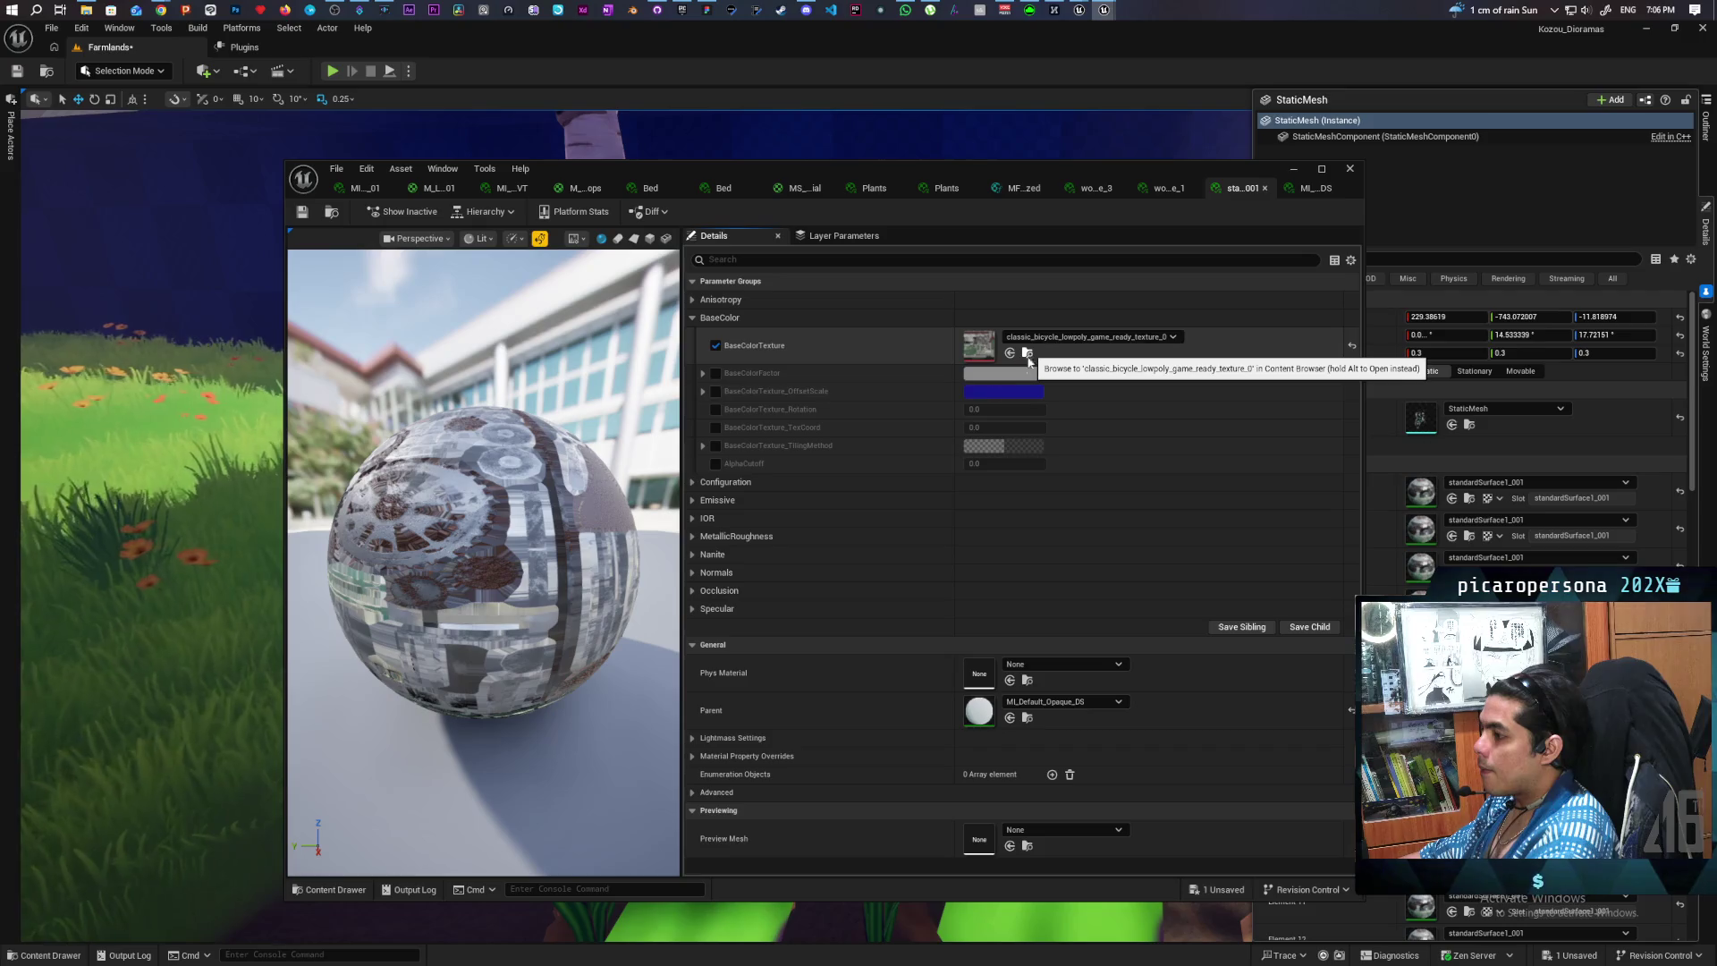
- Inspect the Configuration parameter group and locate the base color texture asset
left_click(692, 483)
left_click(692, 483)
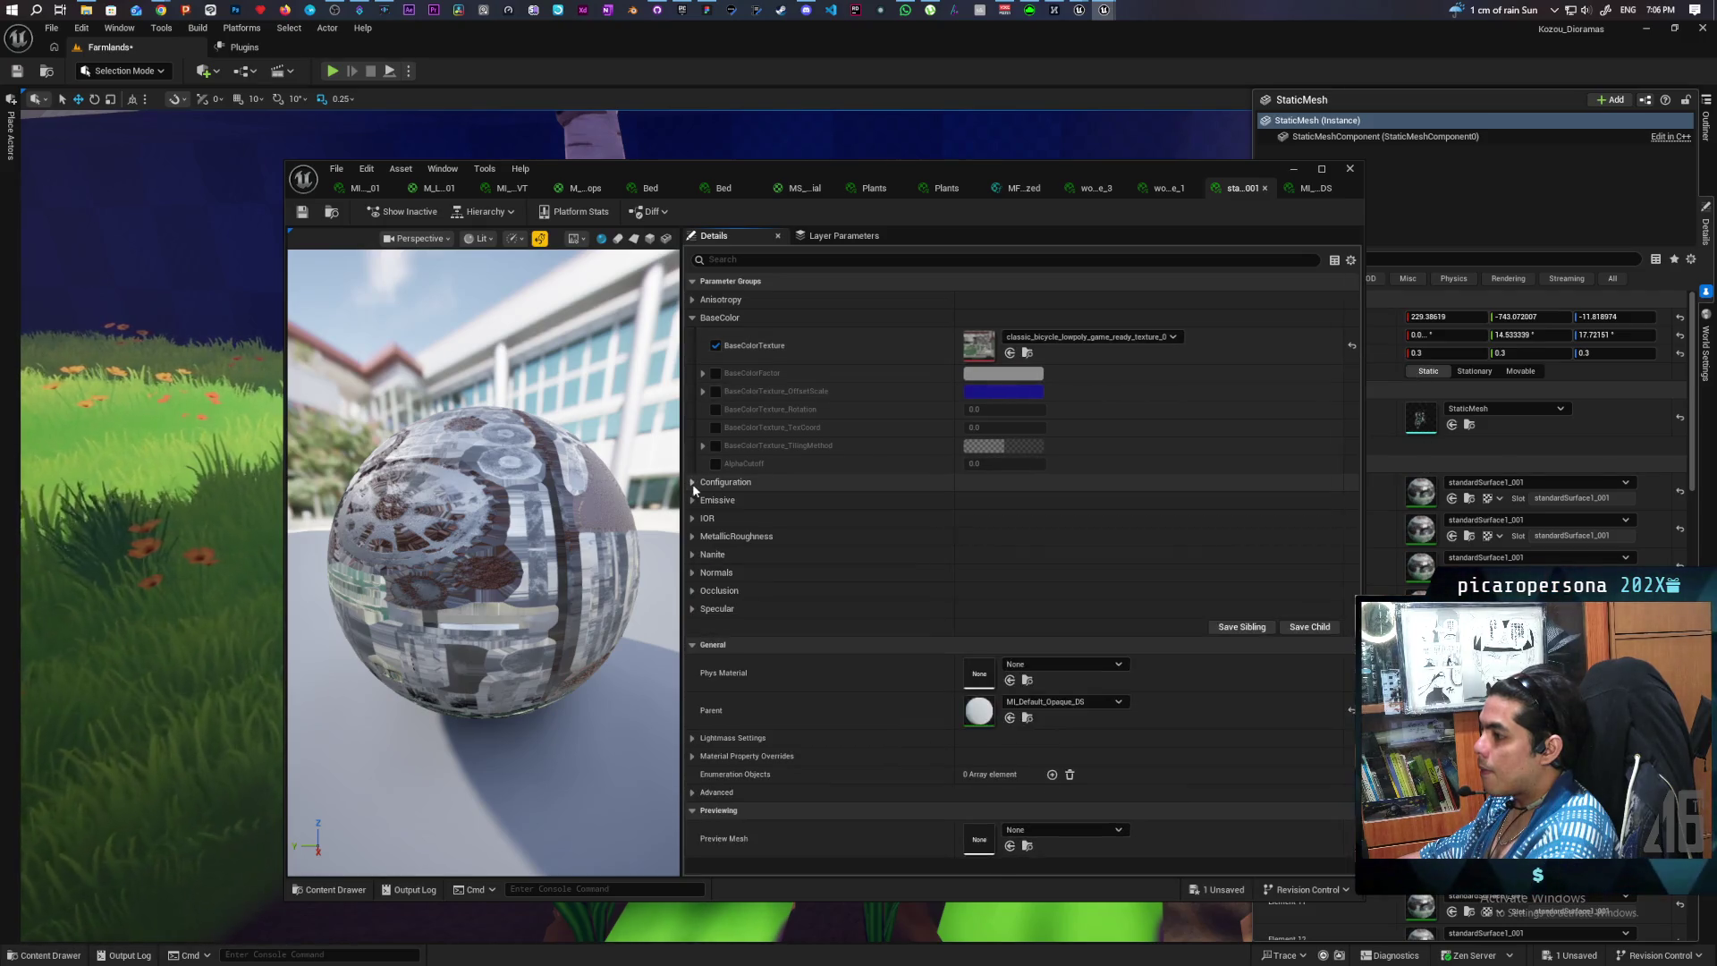
left_click(1028, 354)
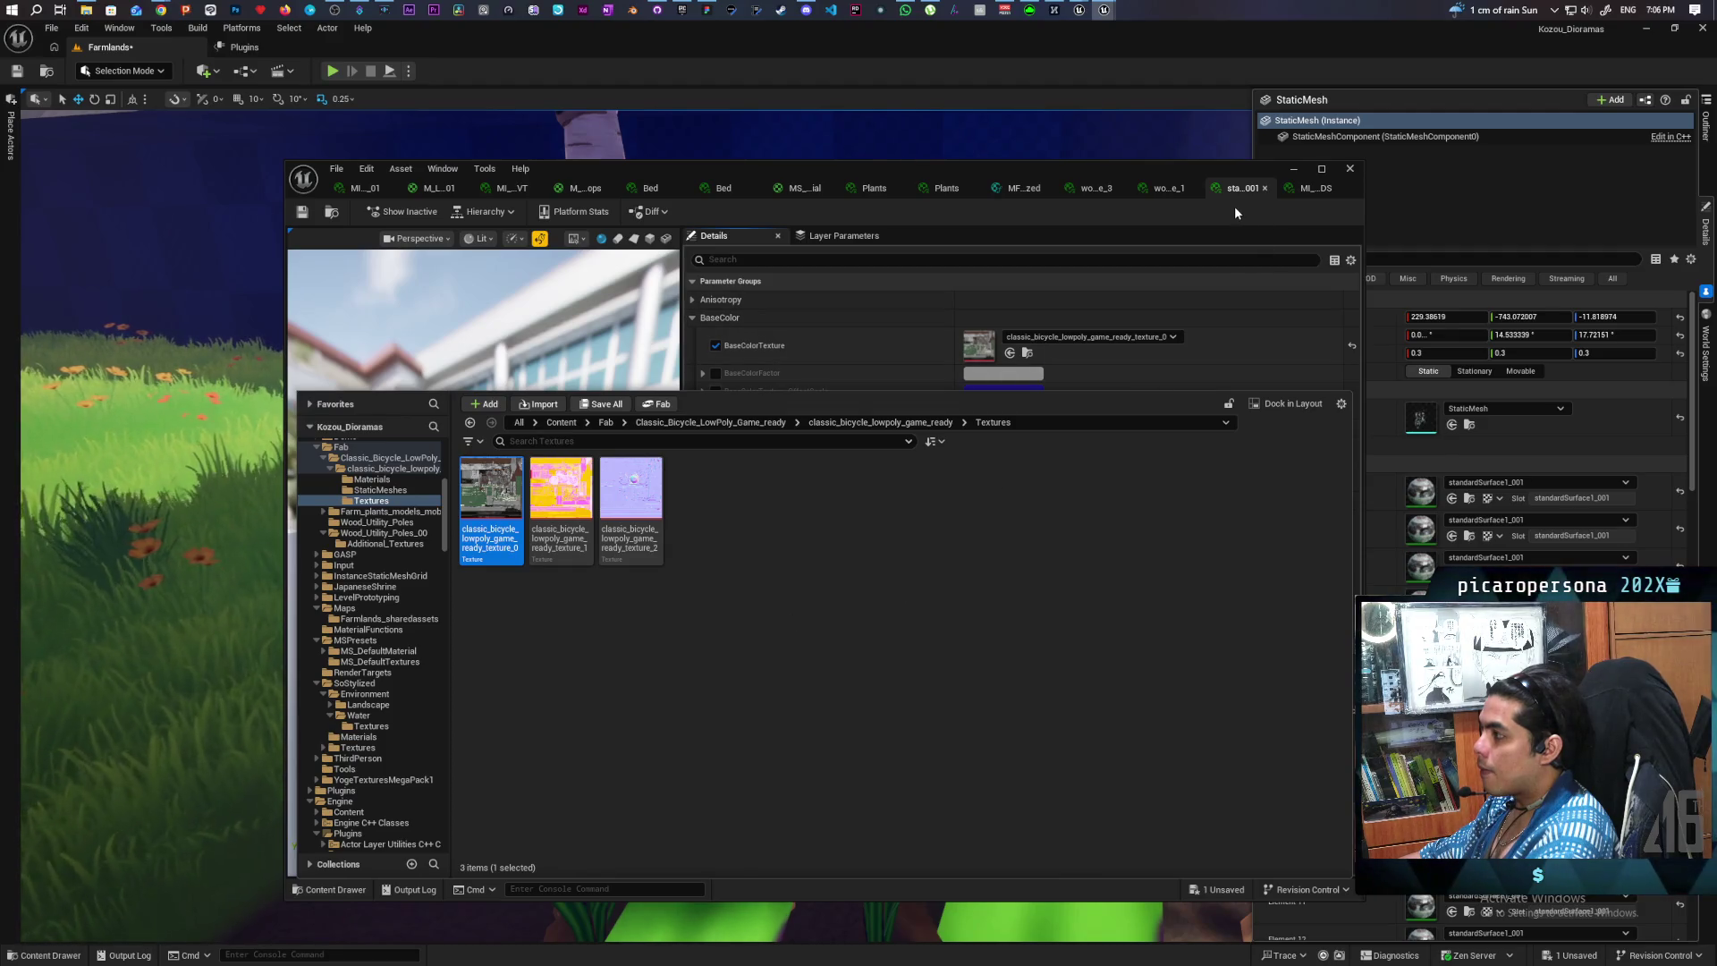
- Set the white-sphere material instance's Parent to MS_DefaultMaterial
left_click(1308, 189)
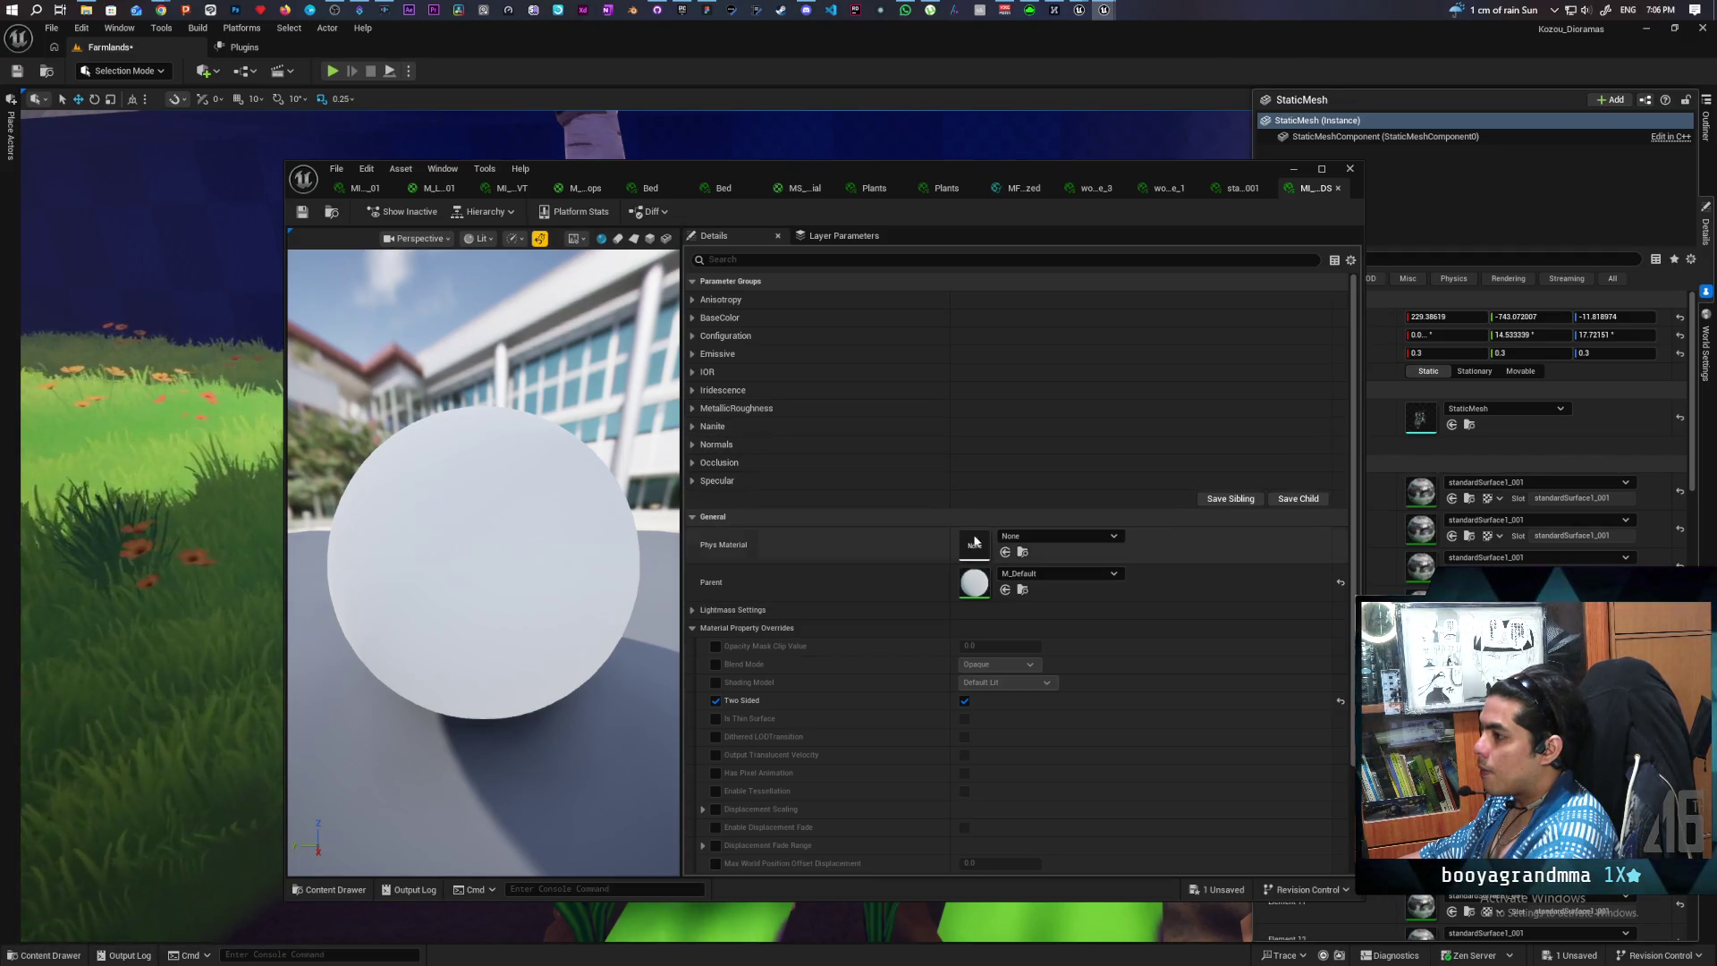
left_click(324, 889)
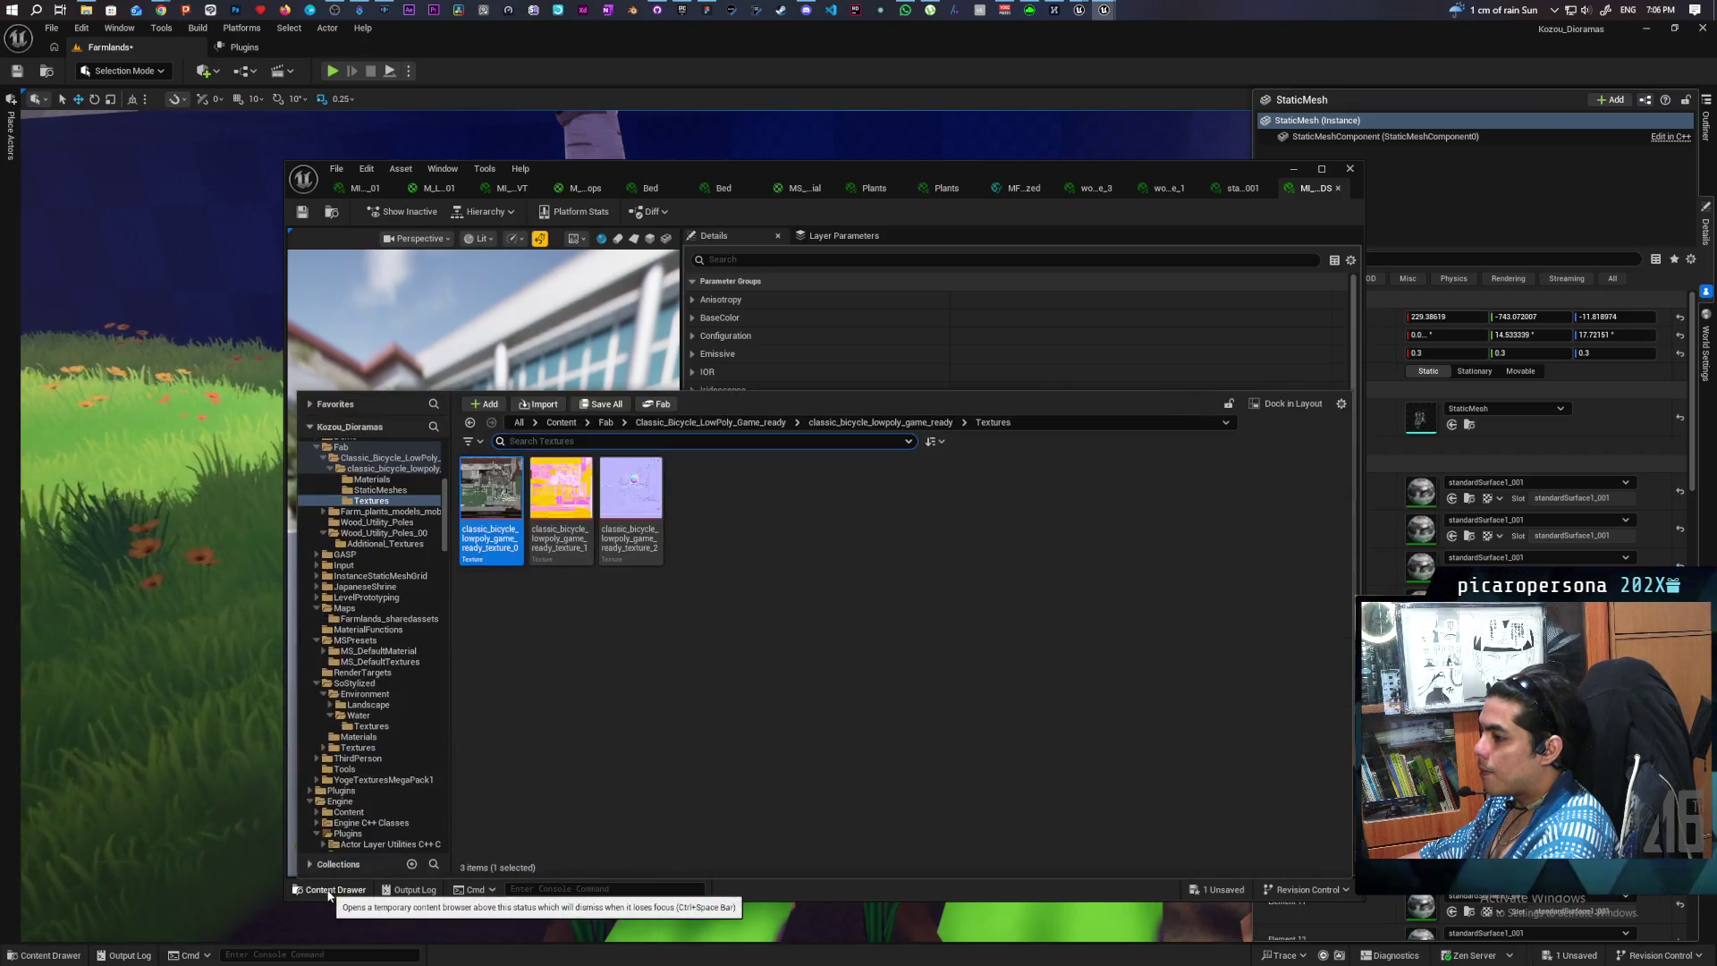
left_click(324, 889)
left_click(1081, 572)
type("ms defa")
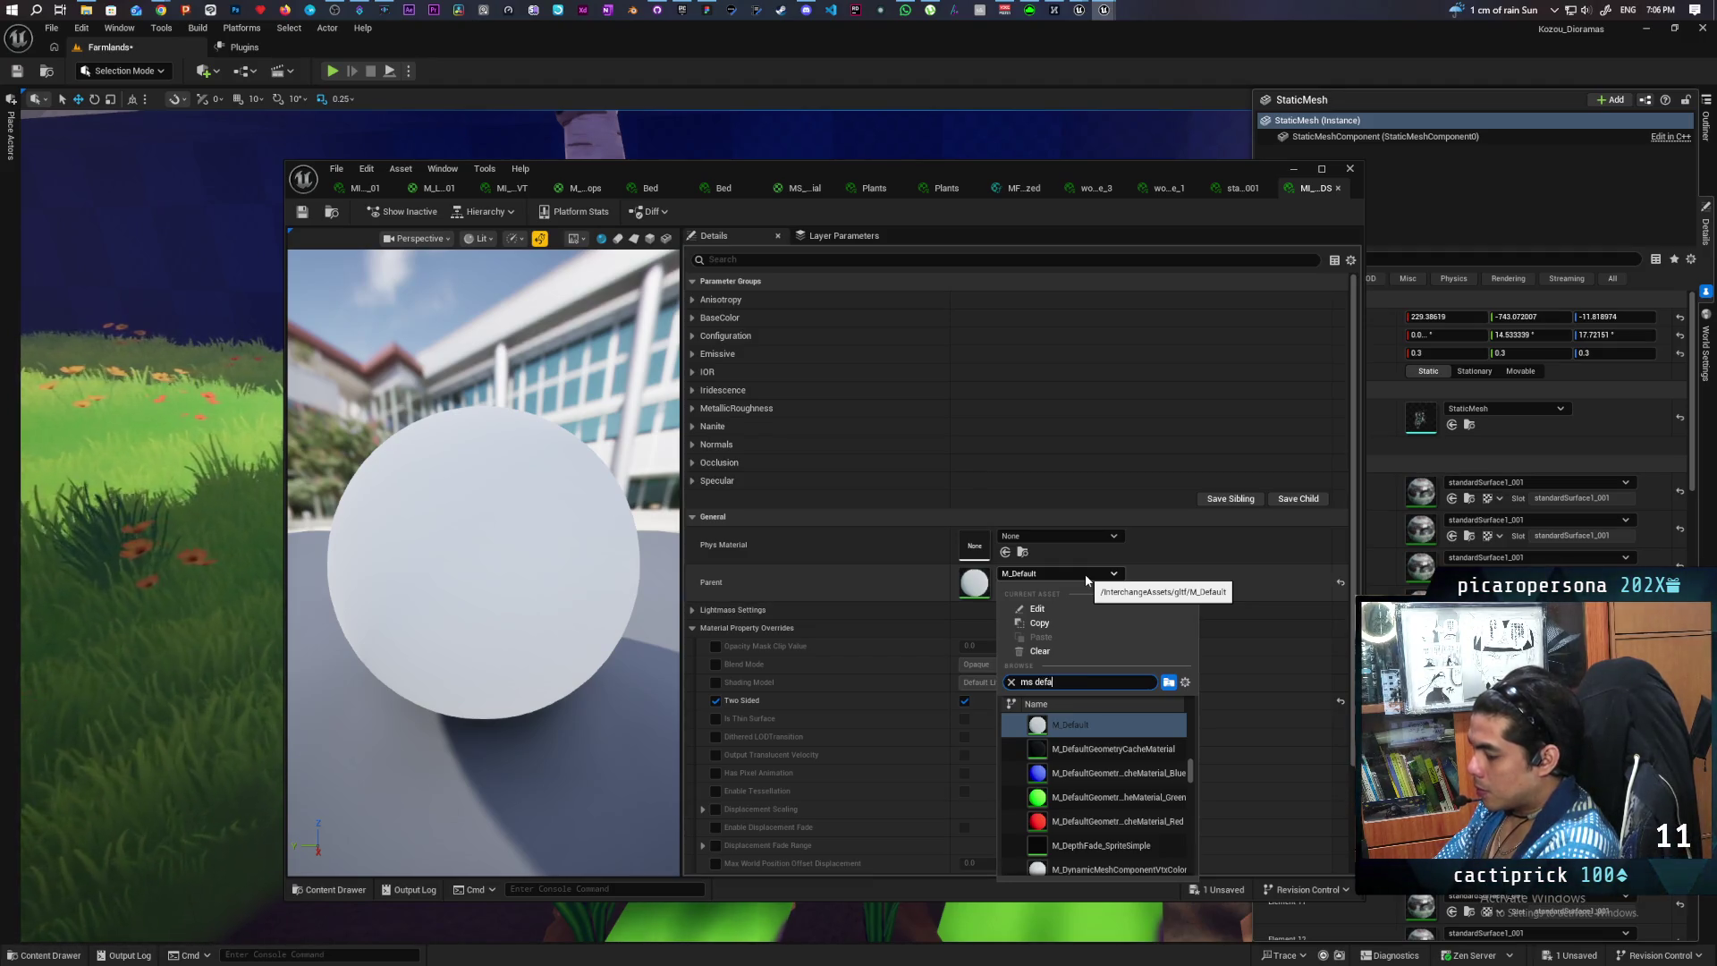
type("ul")
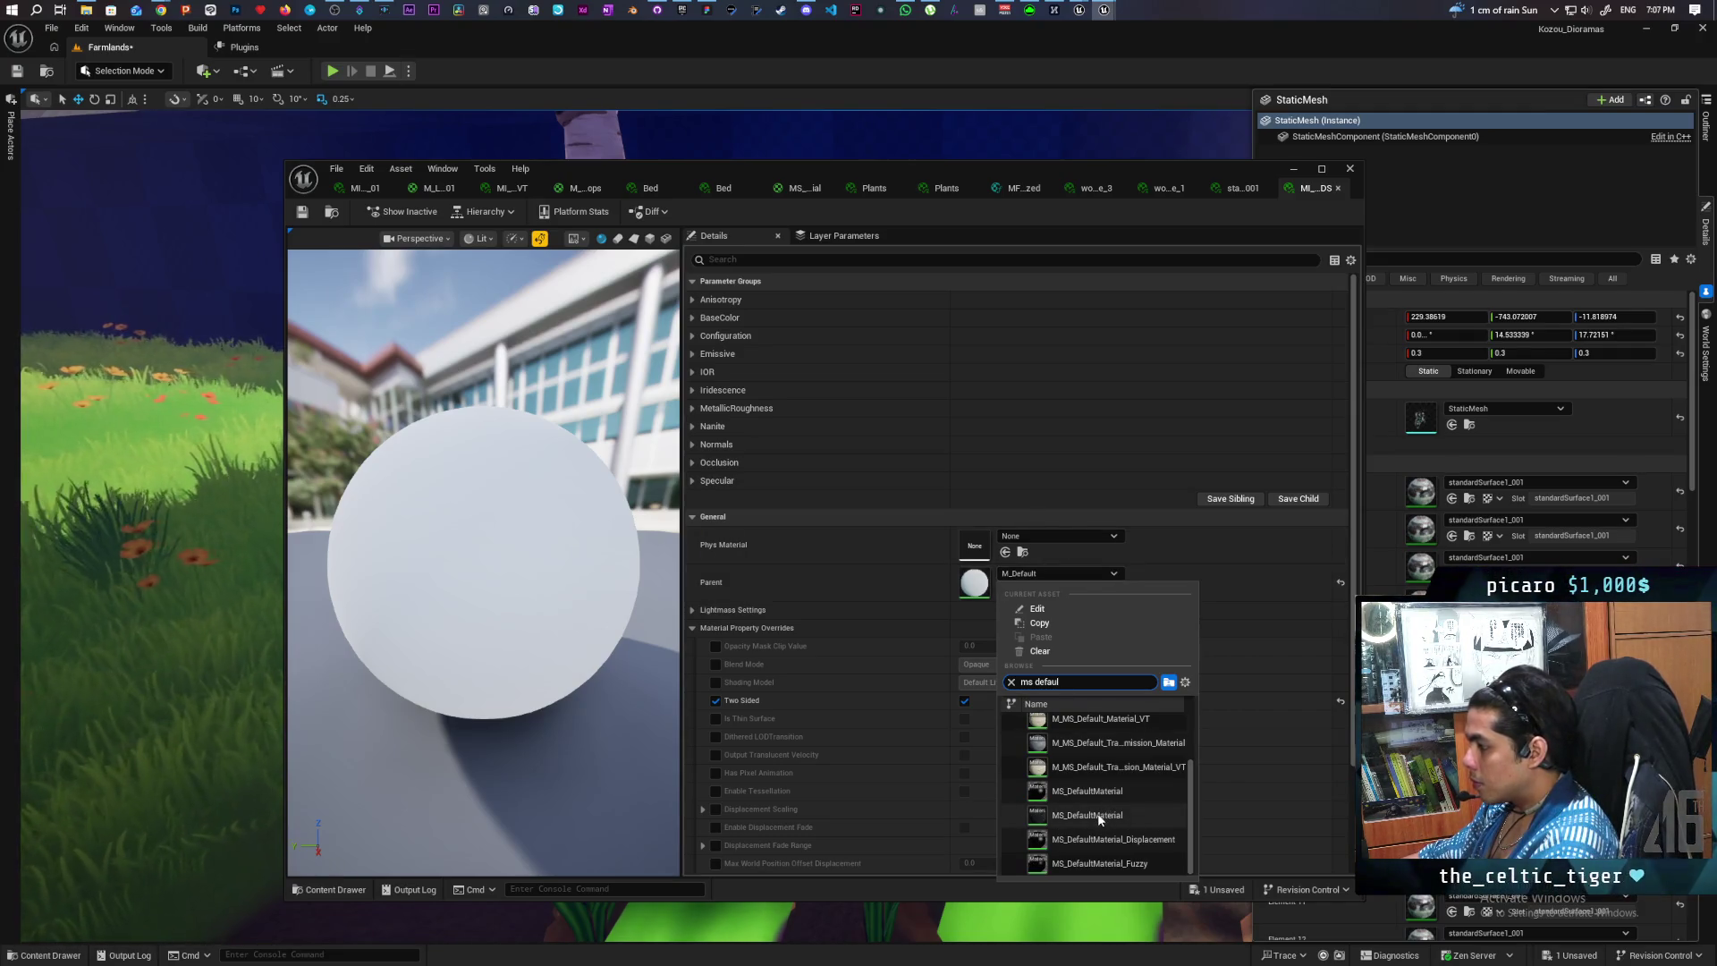
mouse_move(1099, 818)
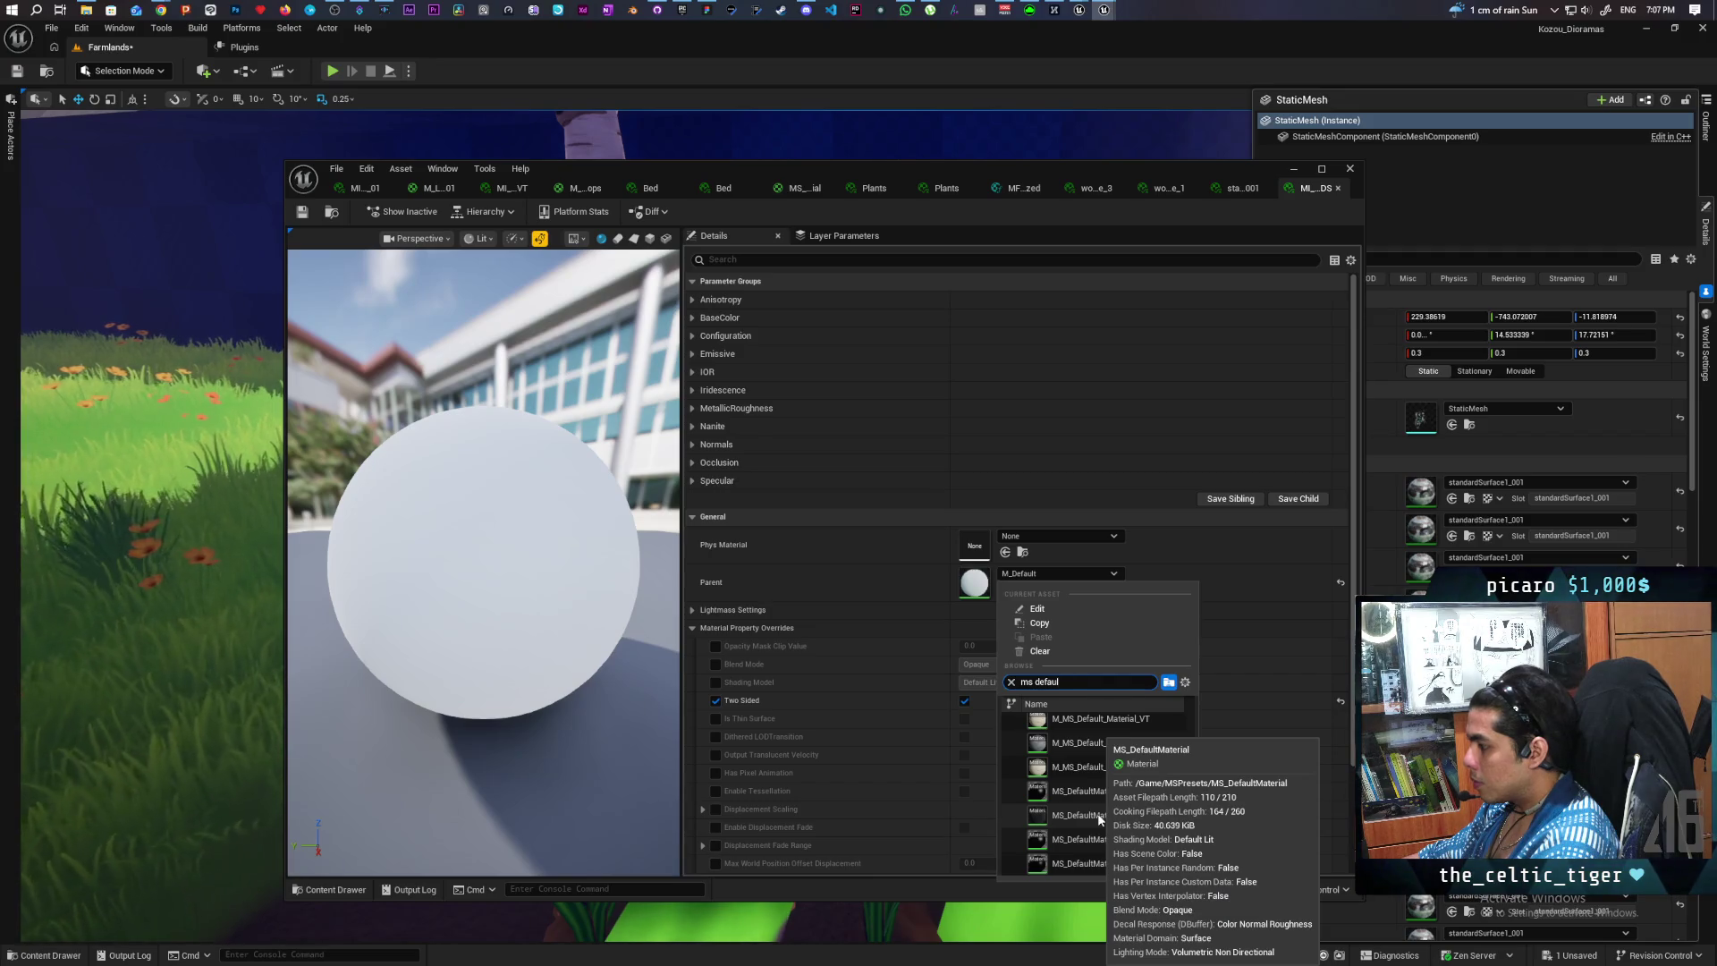
left_click(1100, 817)
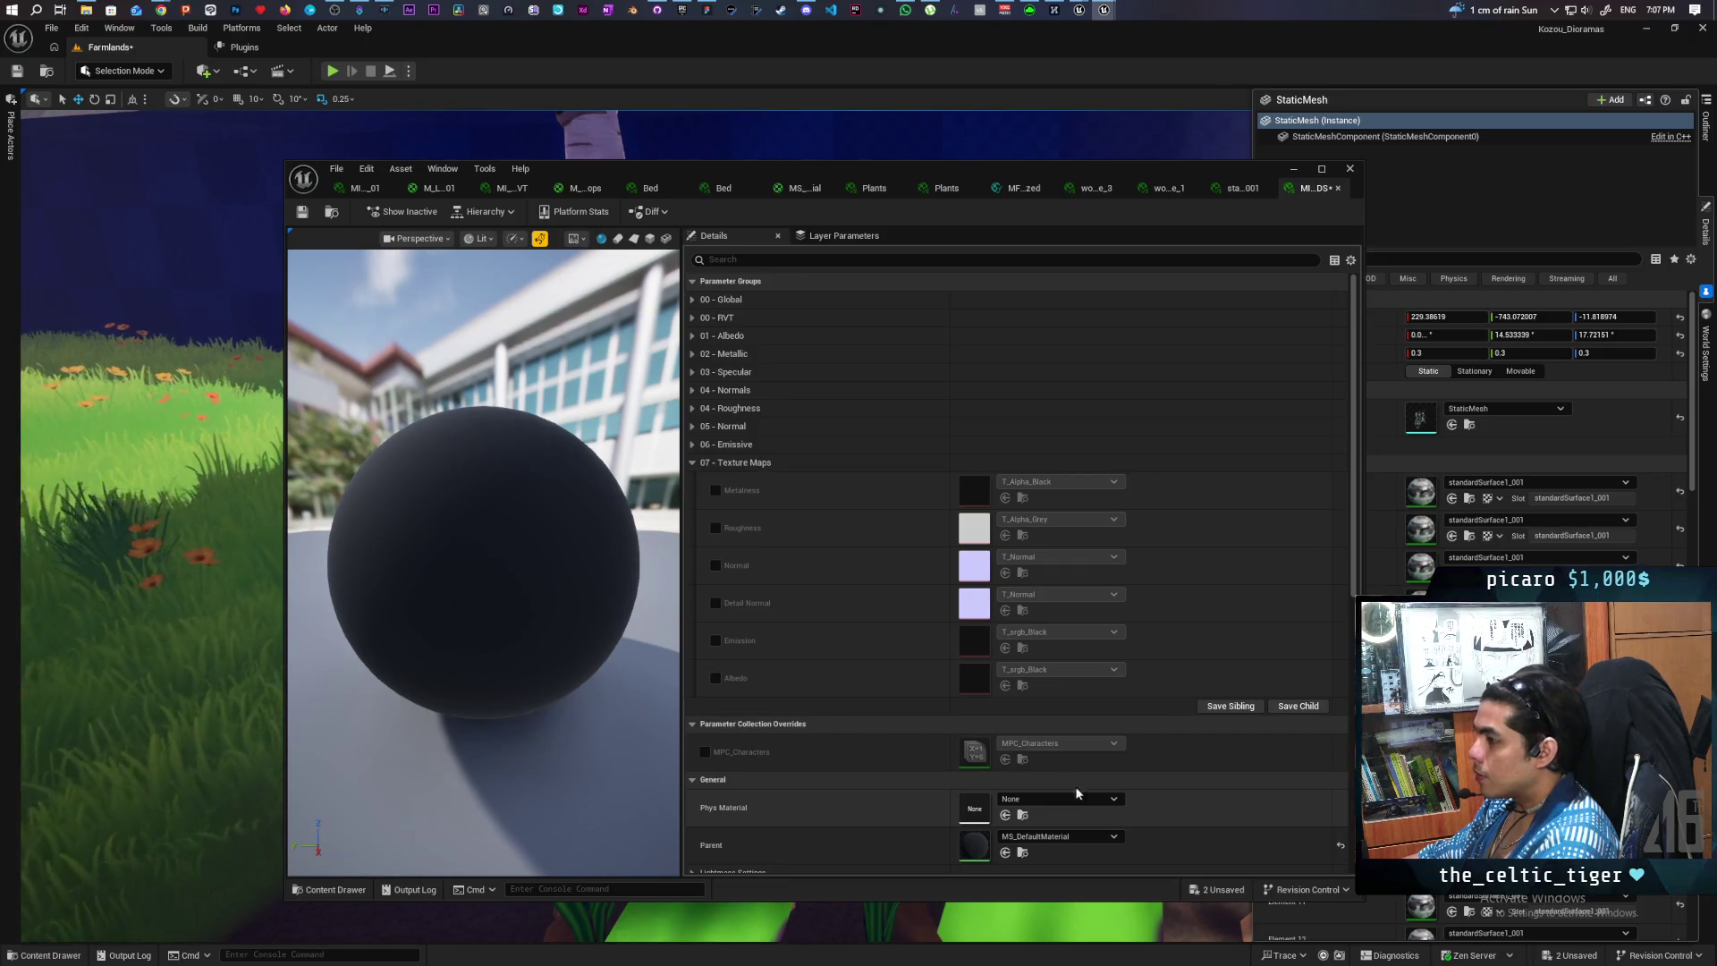
- Undo the Edit Parent change so the instance's parent is M_Default again
left_click(323, 890)
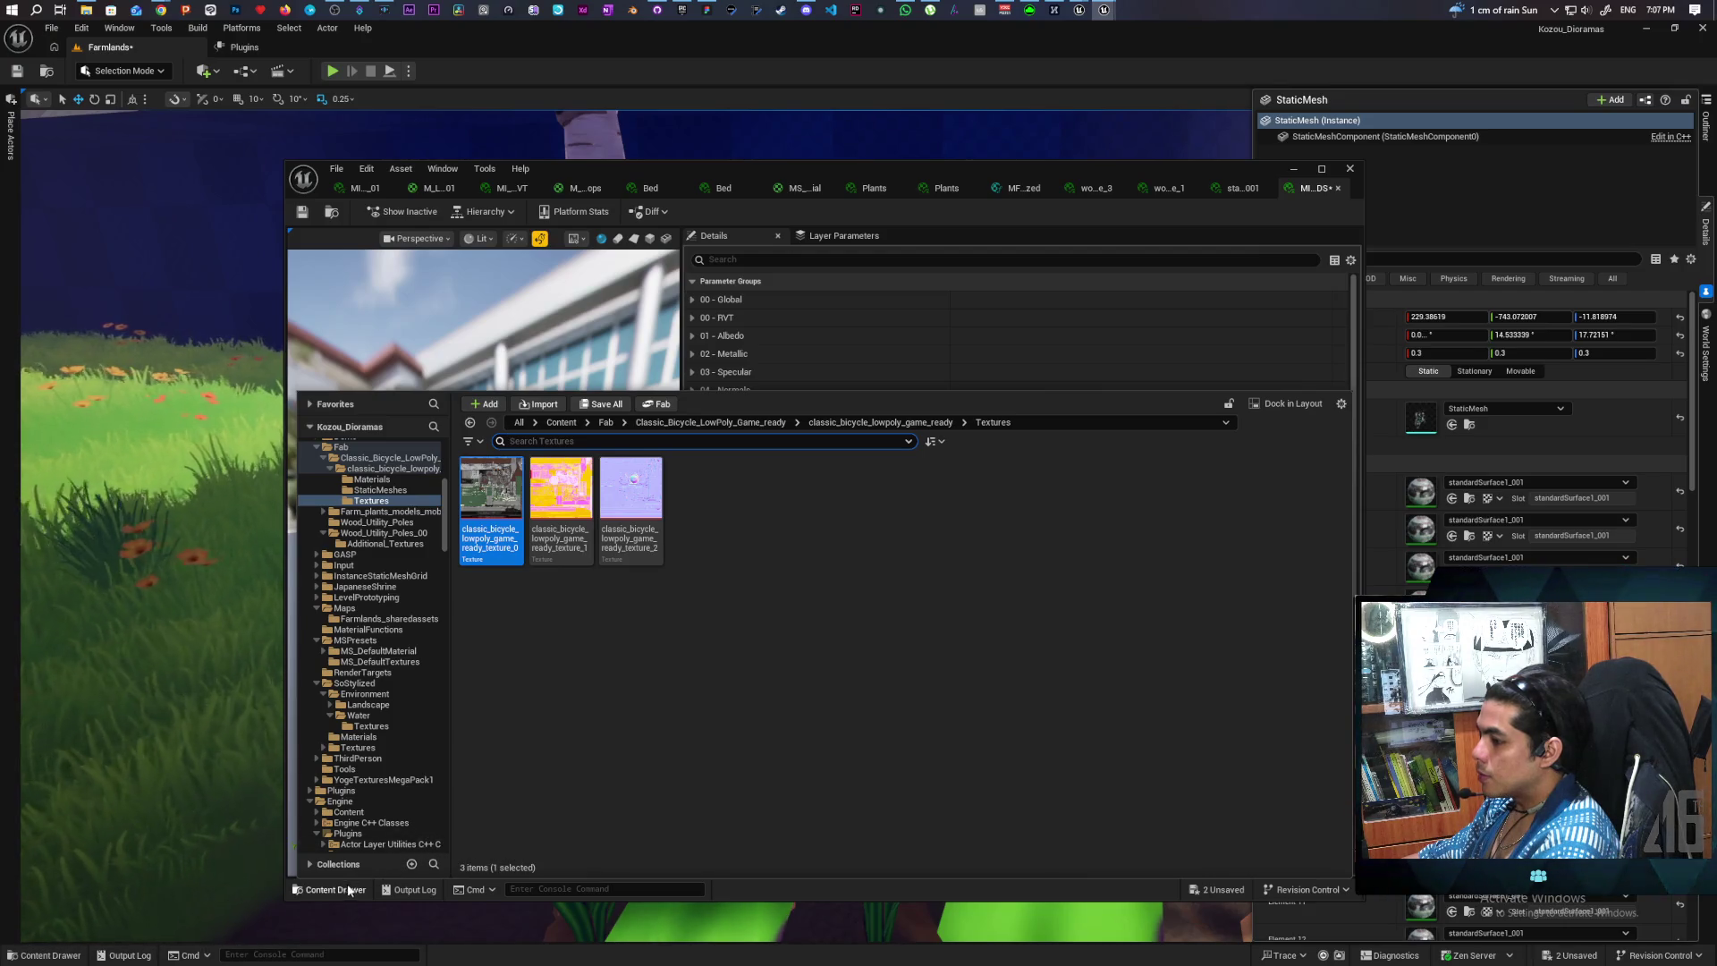
left_click(955, 255)
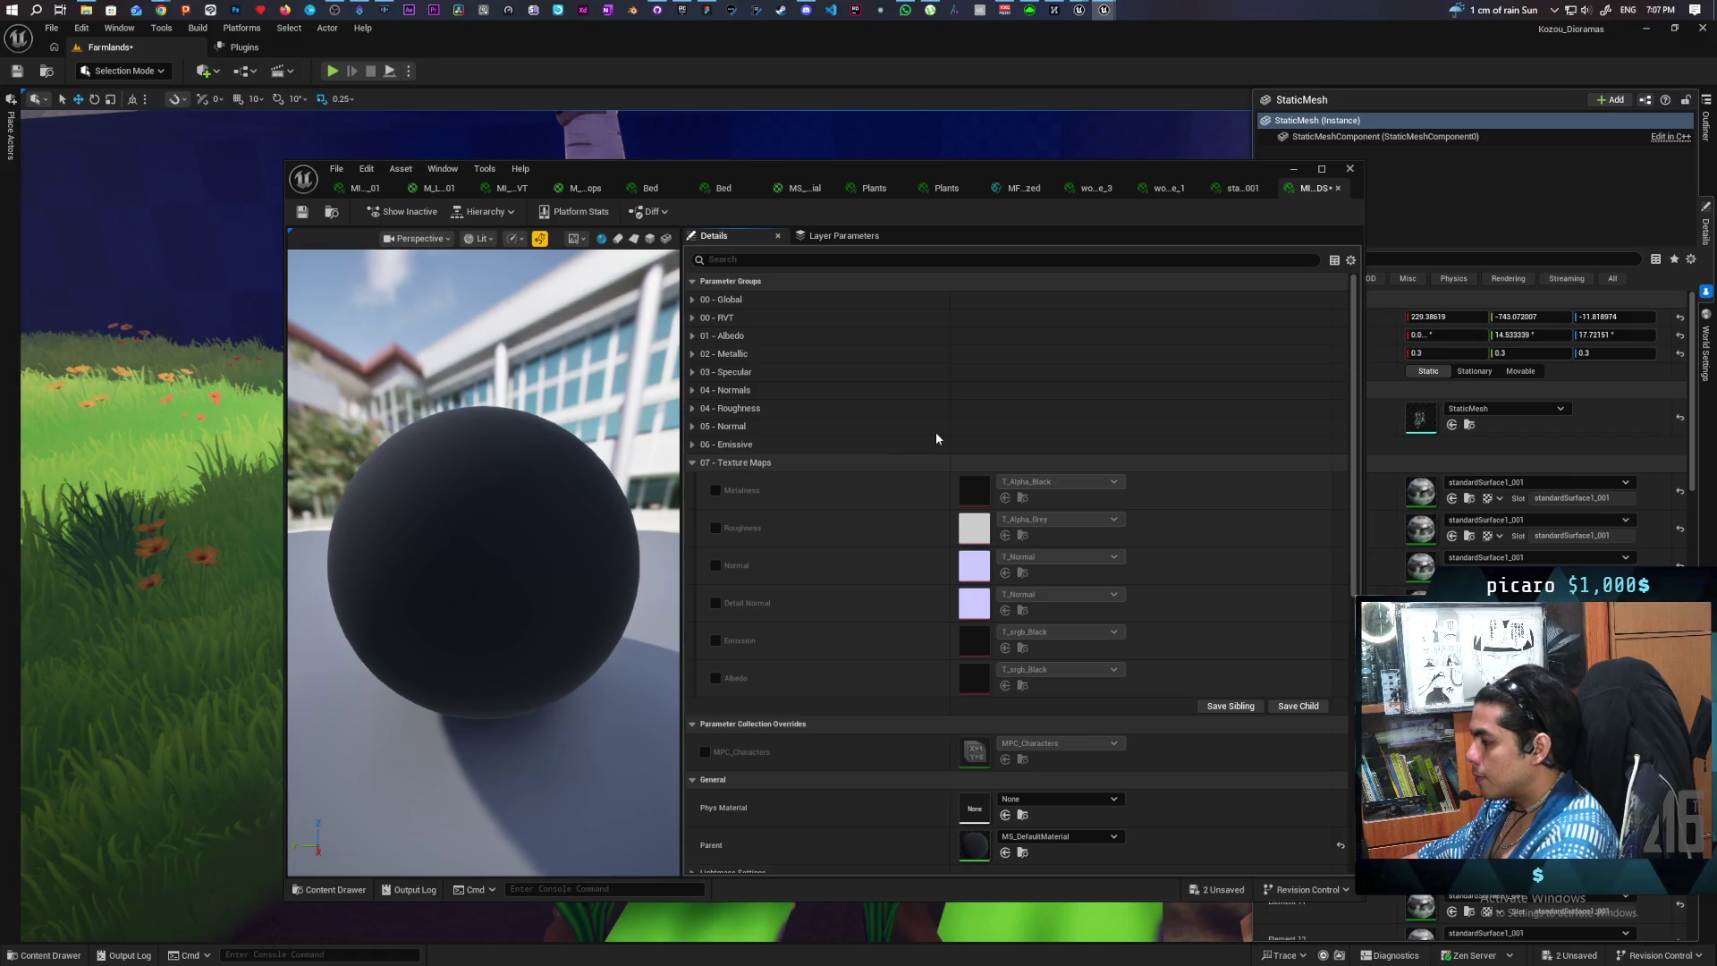
key("ctrl+z")
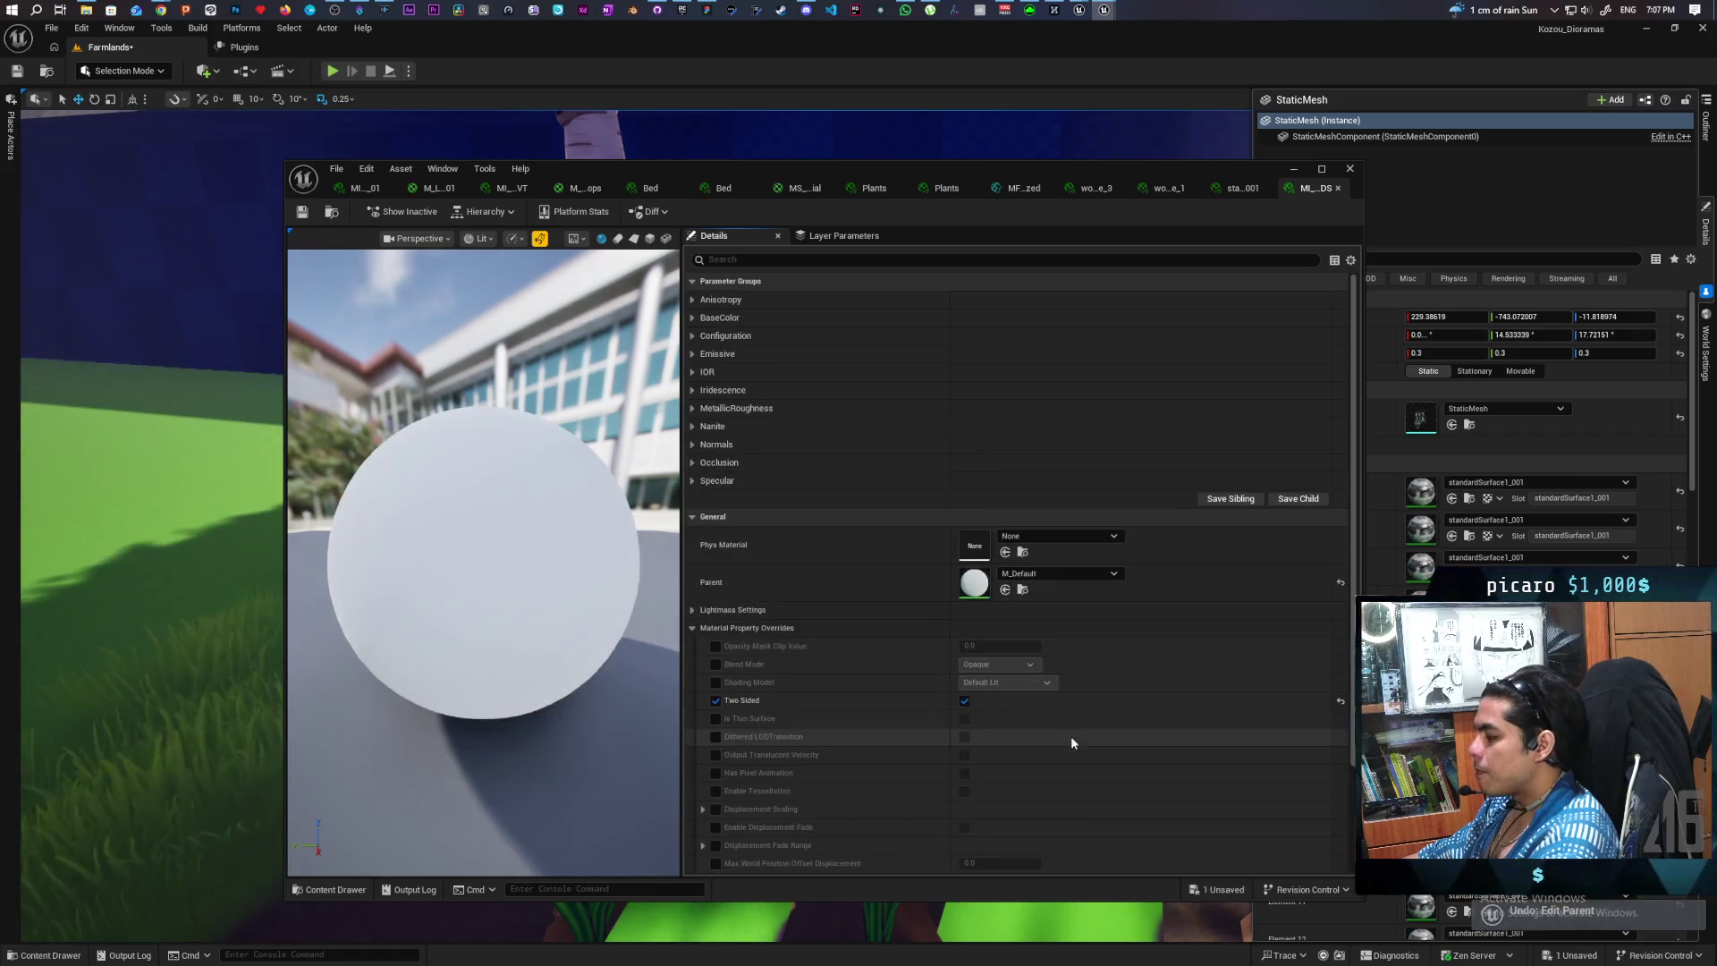
- Review the M_Default graph nodes, then open MS_DefaultMaterial from the wood pole instance
double_click(976, 583)
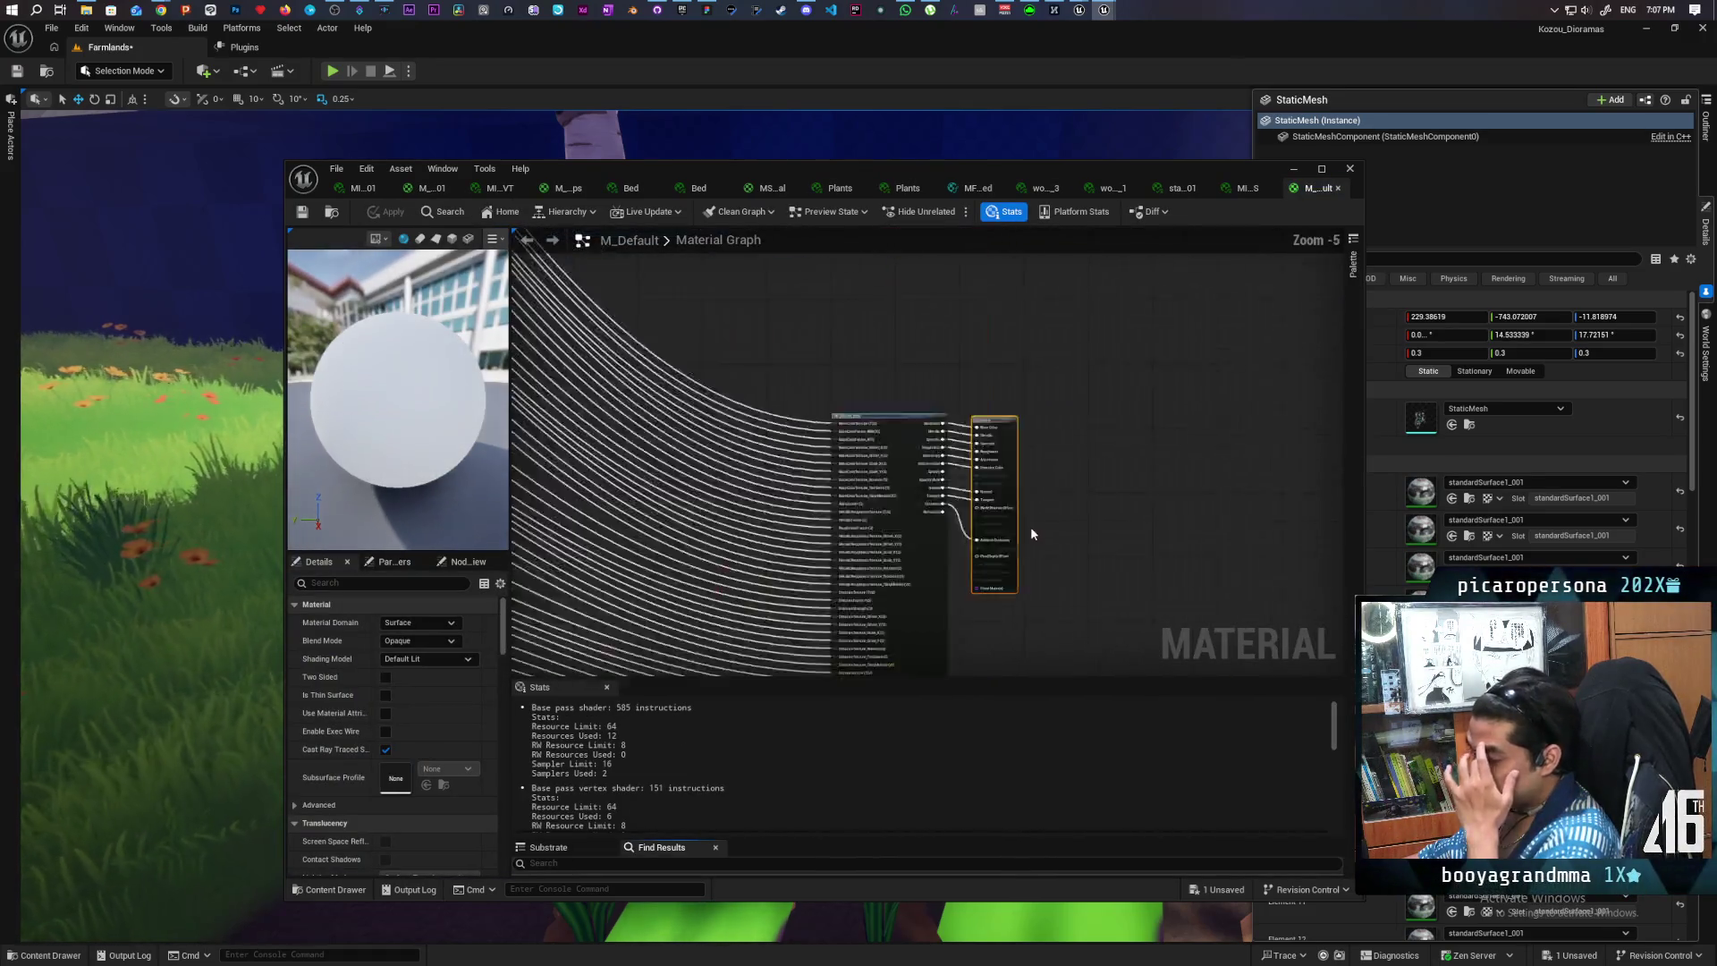
scroll(1031, 534, "down", 7)
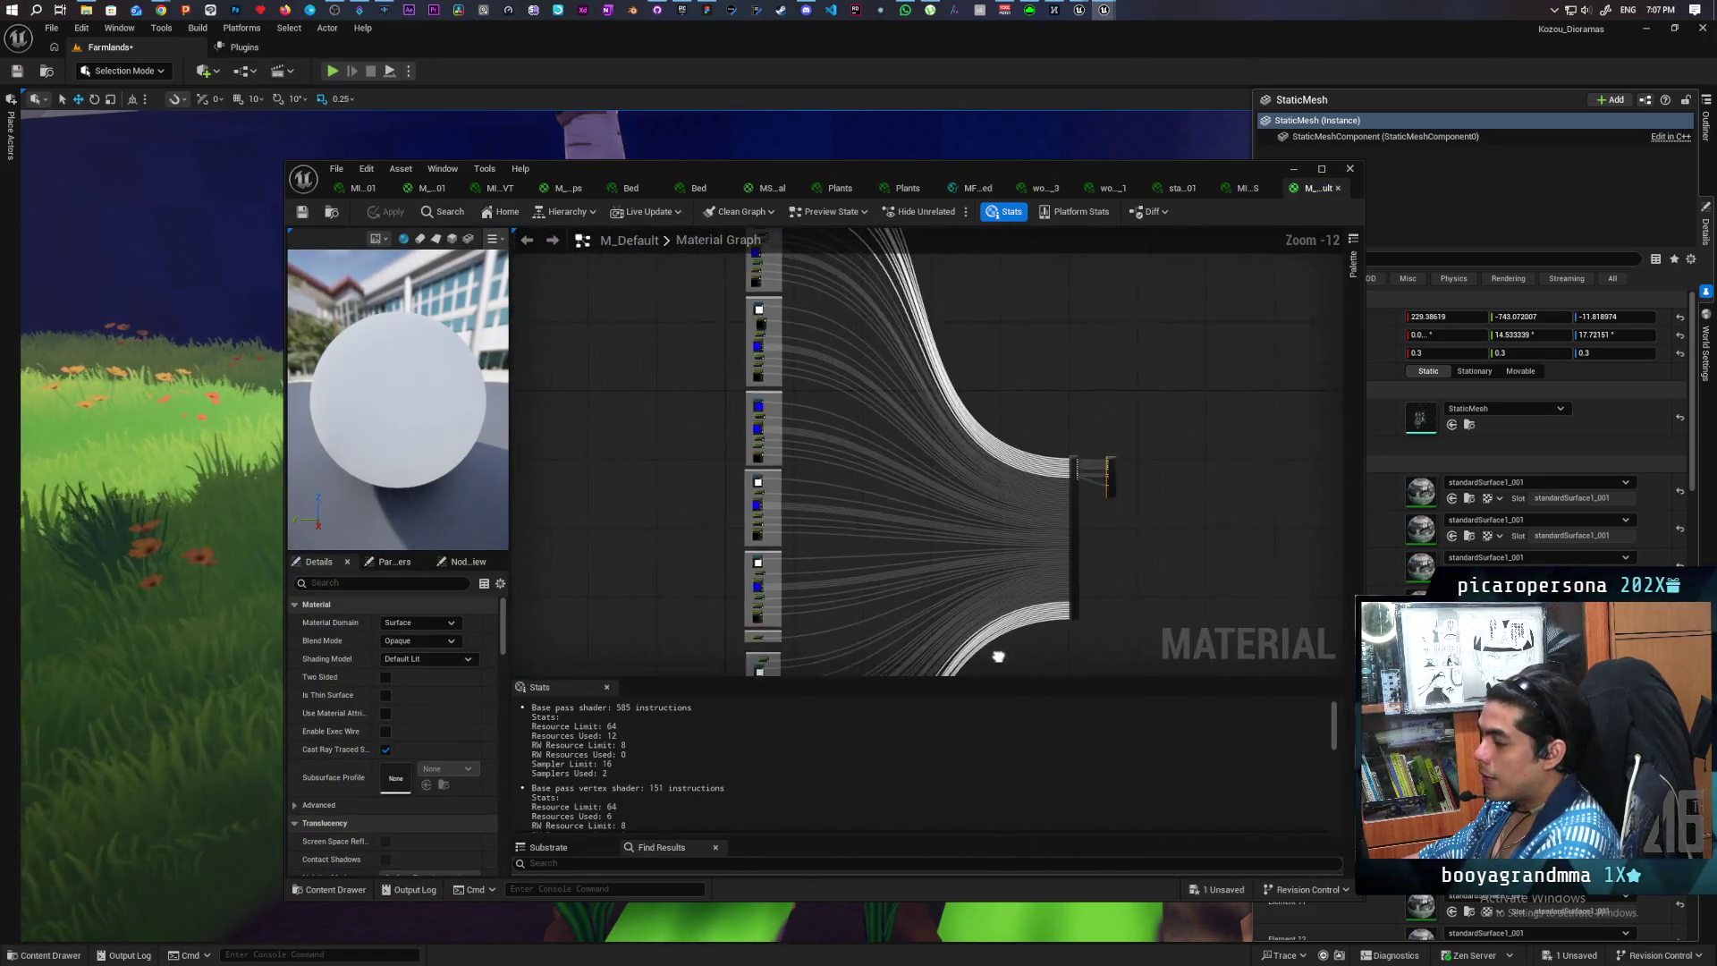
mouse_move(998, 657)
left_mouse_down()
mouse_move(928, 521)
mouse_move(1119, 513)
left_mouse_up()
scroll(985, 382, "up", 4)
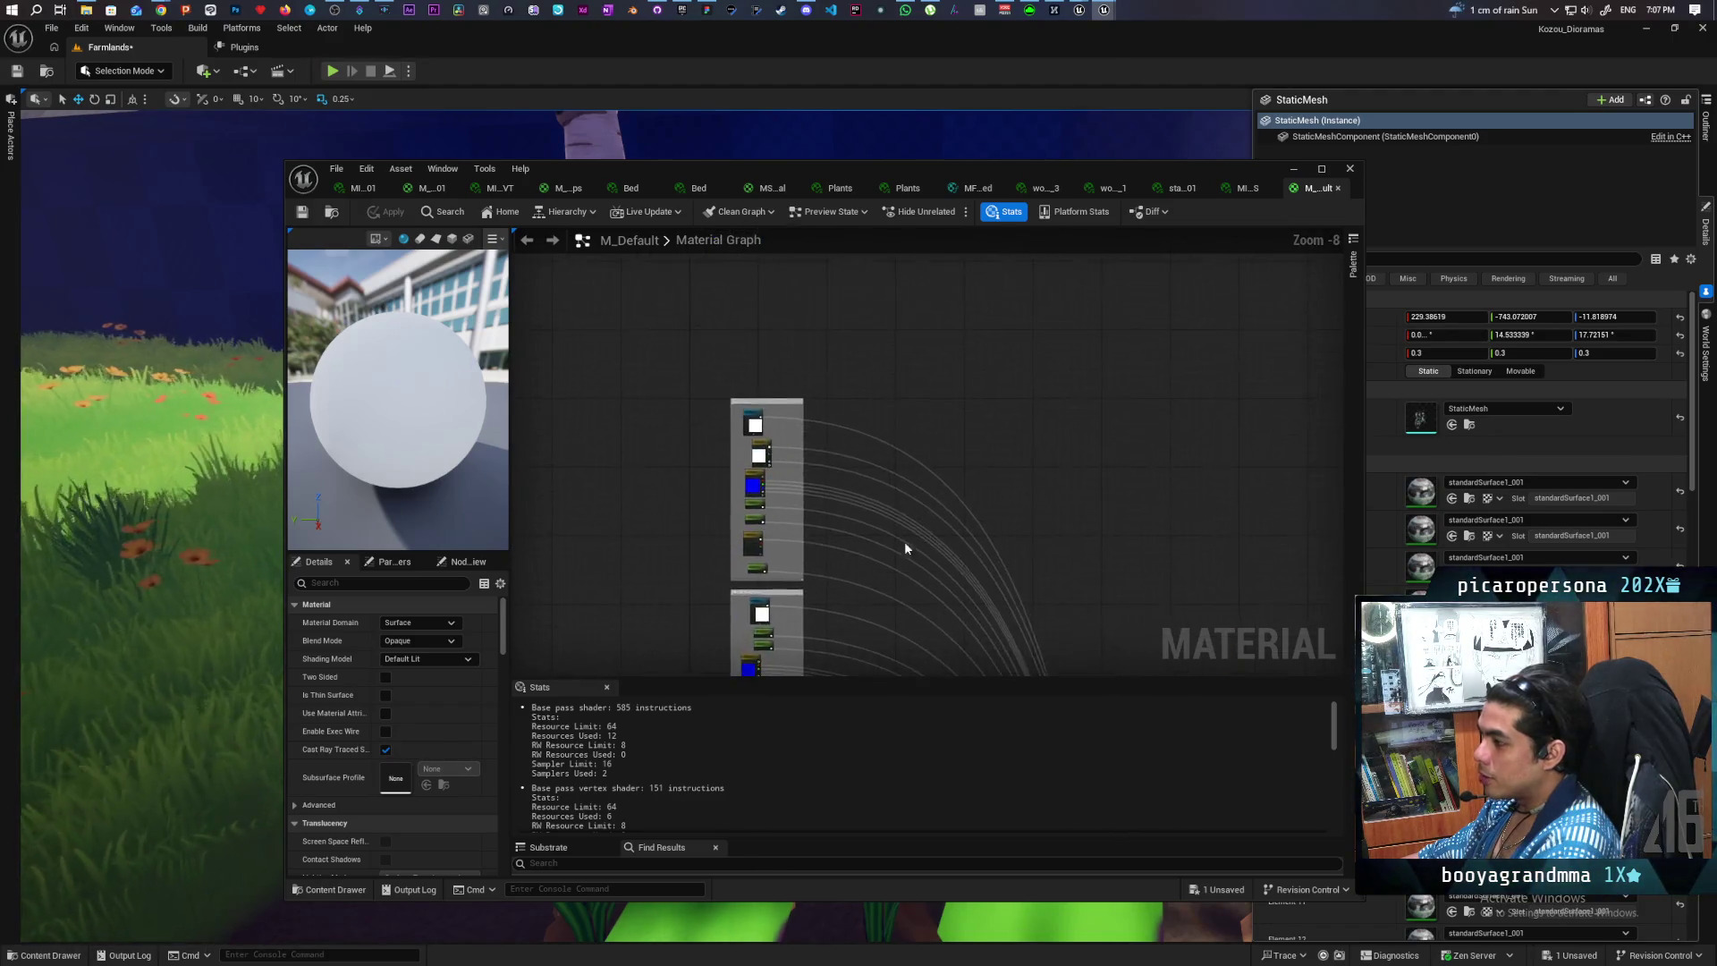
scroll(905, 548, "up", 1)
mouse_move(1189, 606)
left_mouse_down()
mouse_move(916, 521)
mouse_move(801, 284)
mouse_move(816, 340)
left_mouse_up()
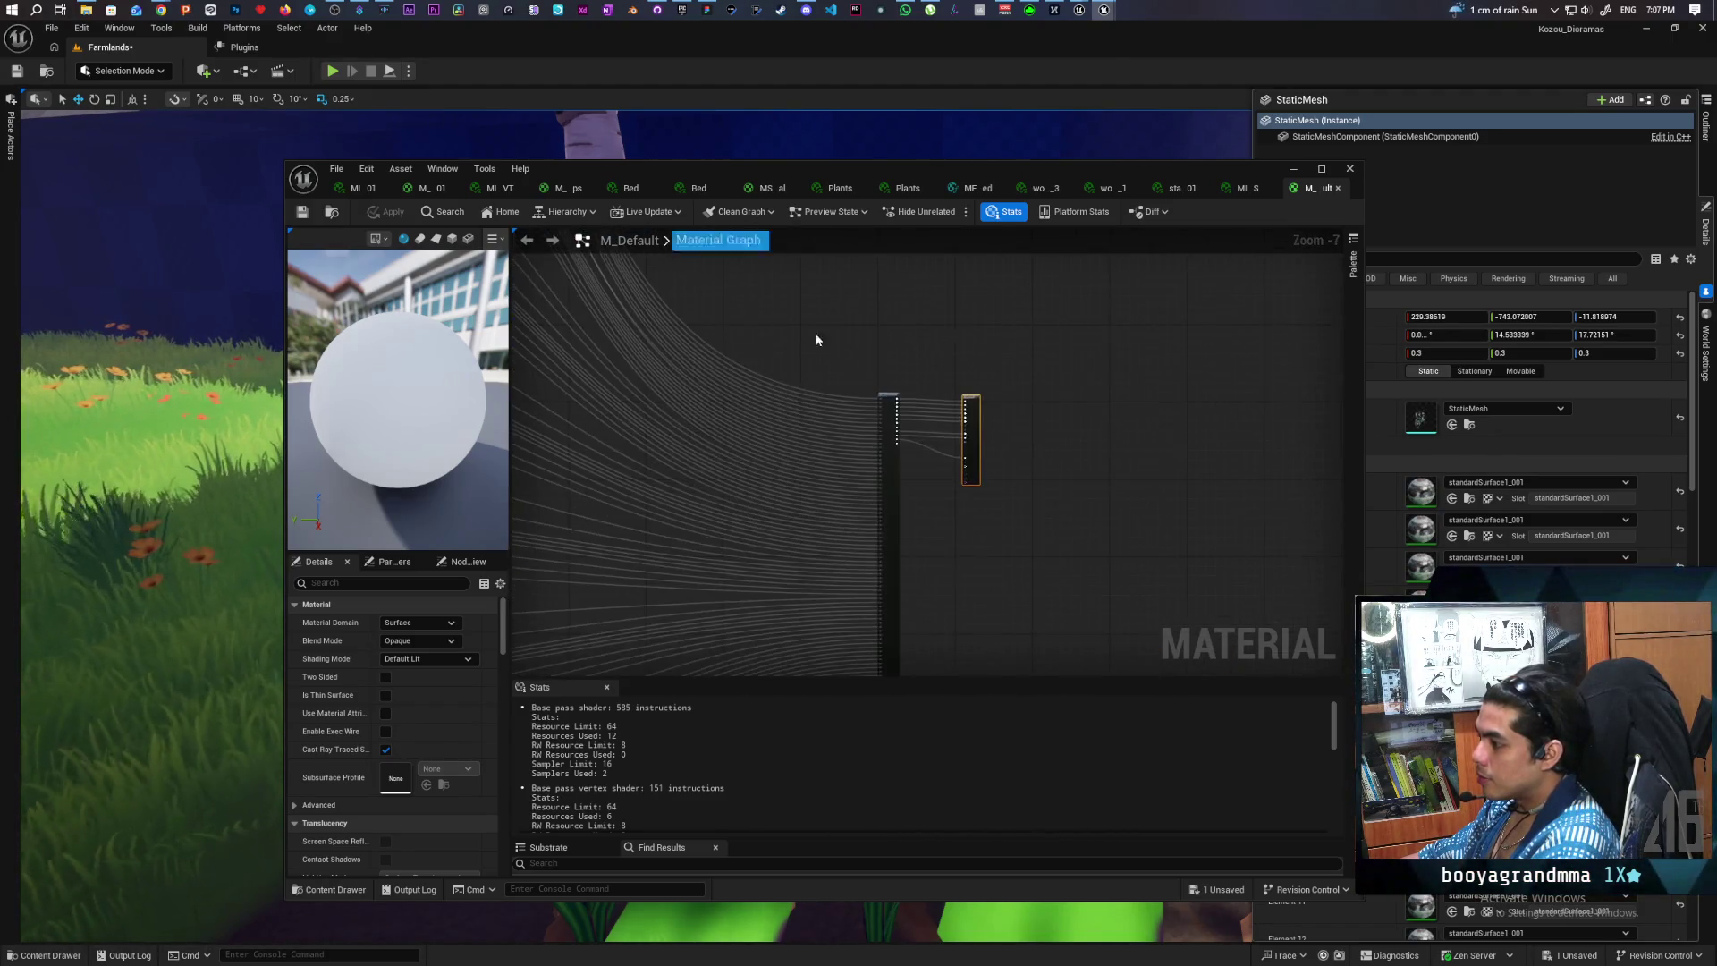
scroll(817, 340, "up", 6)
mouse_move(1042, 314)
left_mouse_down()
mouse_move(874, 301)
mouse_move(867, 327)
left_mouse_up()
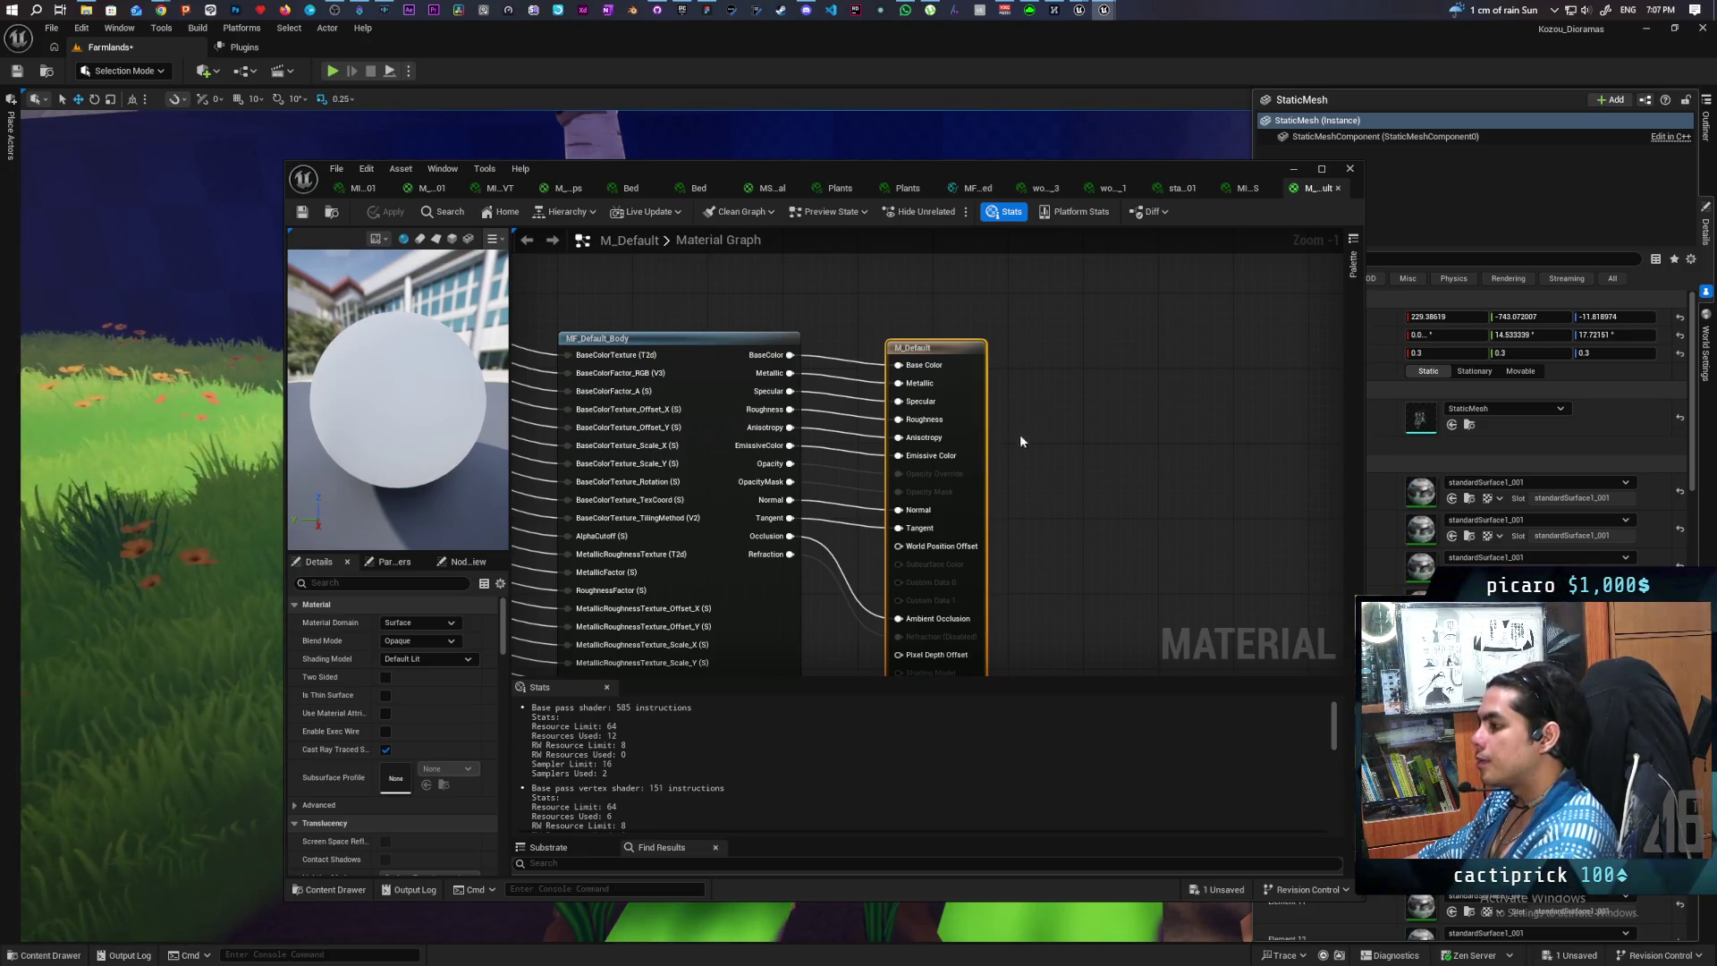
mouse_move(1020, 433)
left_mouse_down()
mouse_move(1008, 322)
mouse_move(970, 426)
mouse_move(962, 410)
left_mouse_up()
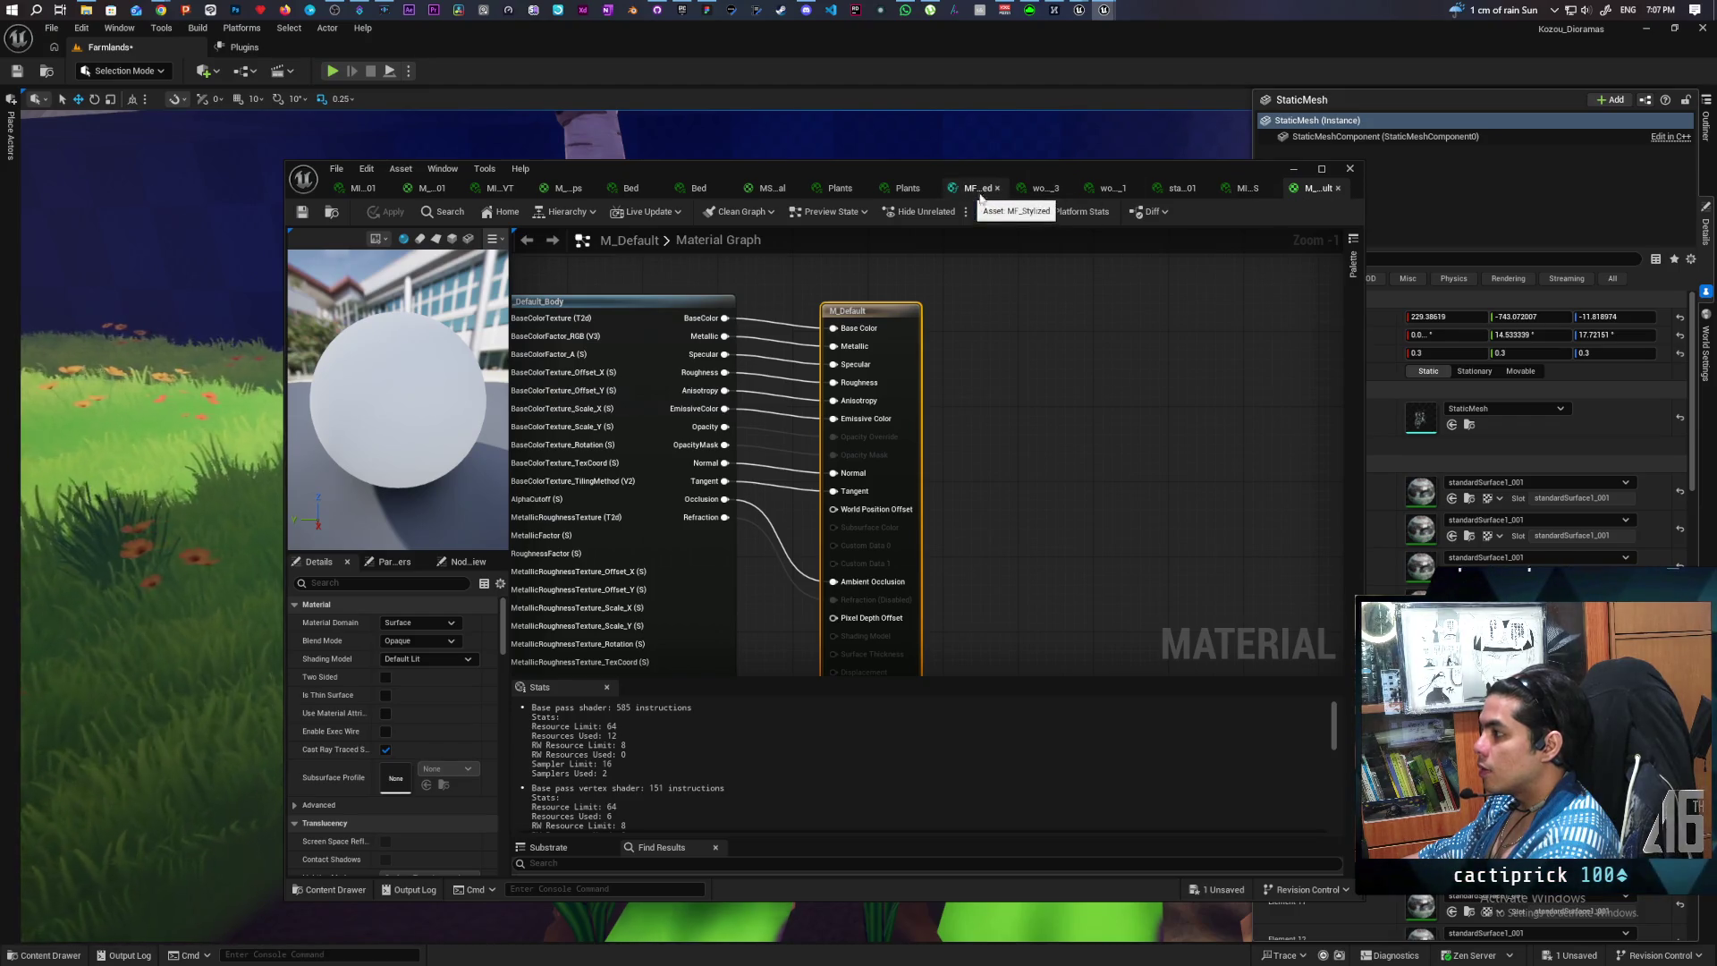
left_click(1042, 188)
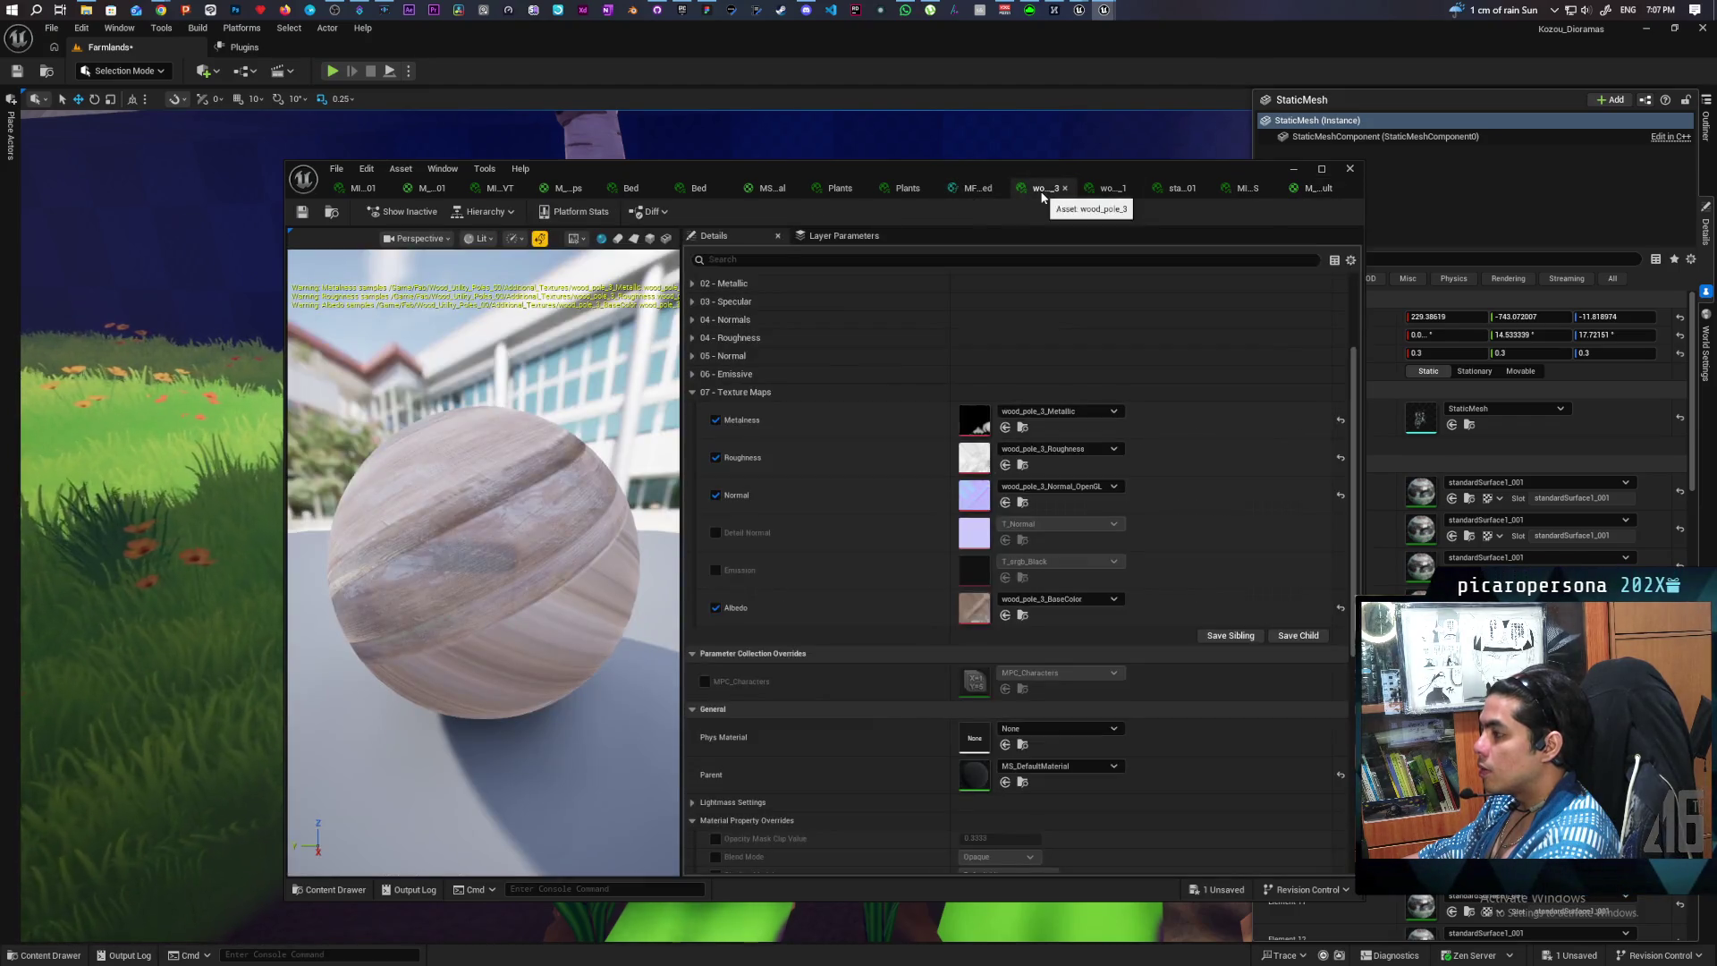
double_click(979, 778)
- Pick out the MF_Stylized node in MS_DefaultMaterial's graph and return to M_Default
scroll(858, 590, "down", 5)
scroll(933, 548, "up", 3)
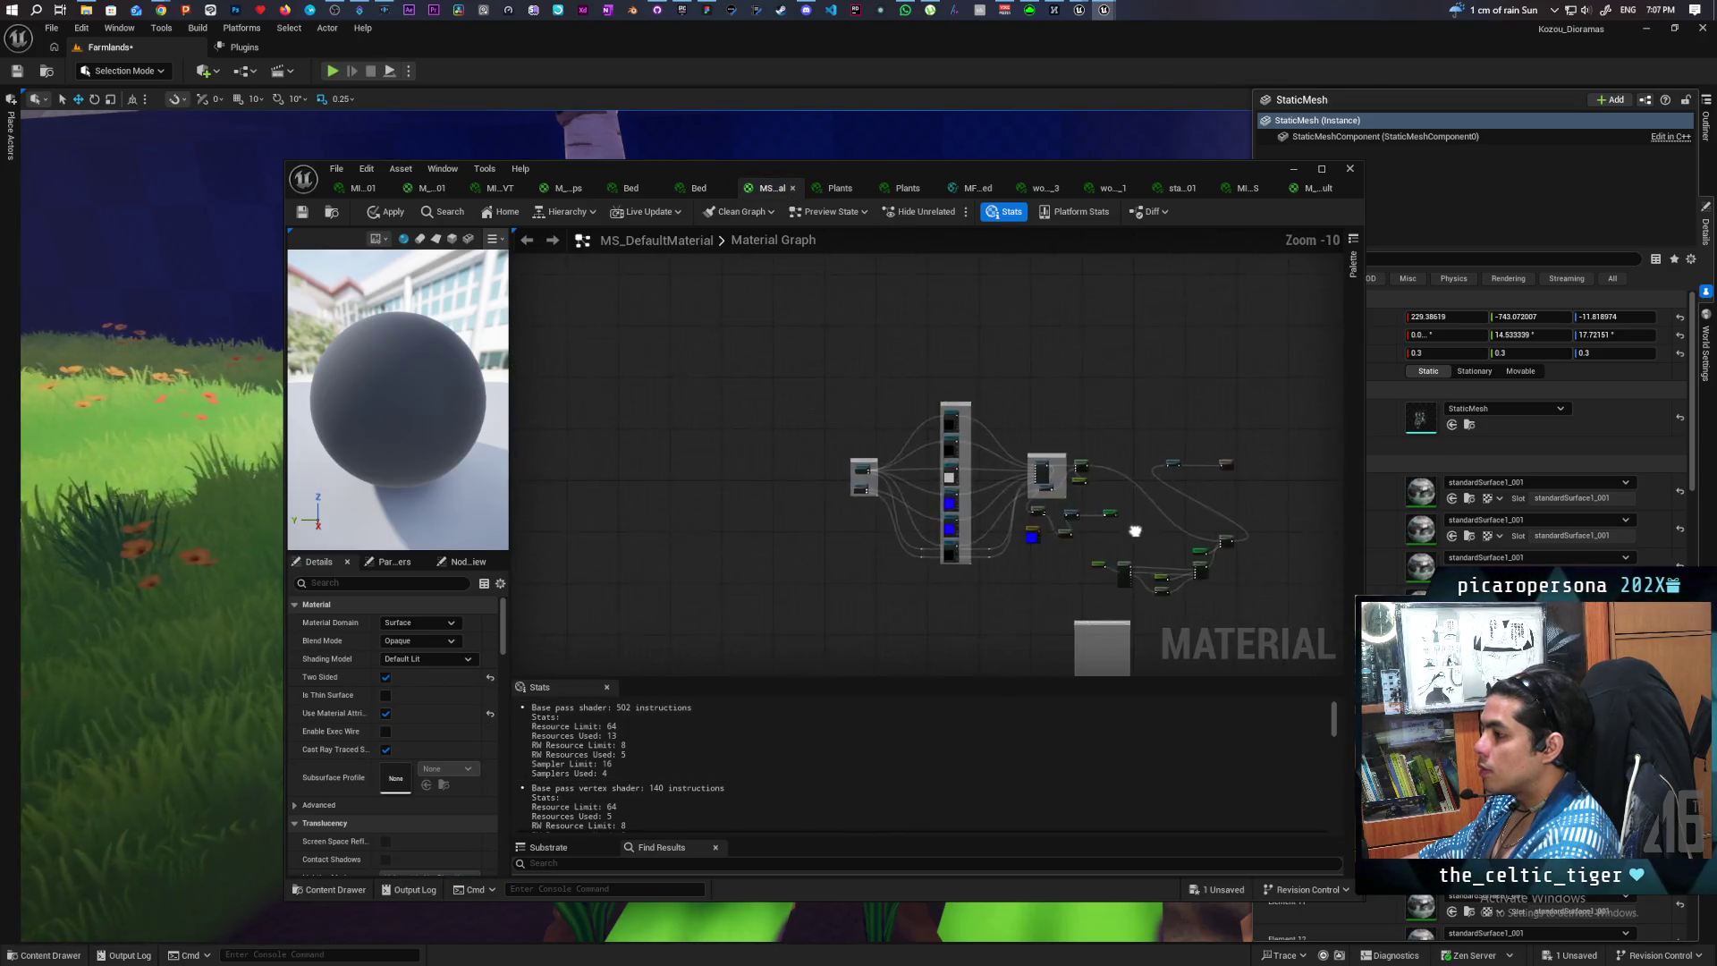
scroll(934, 547, "up", 4)
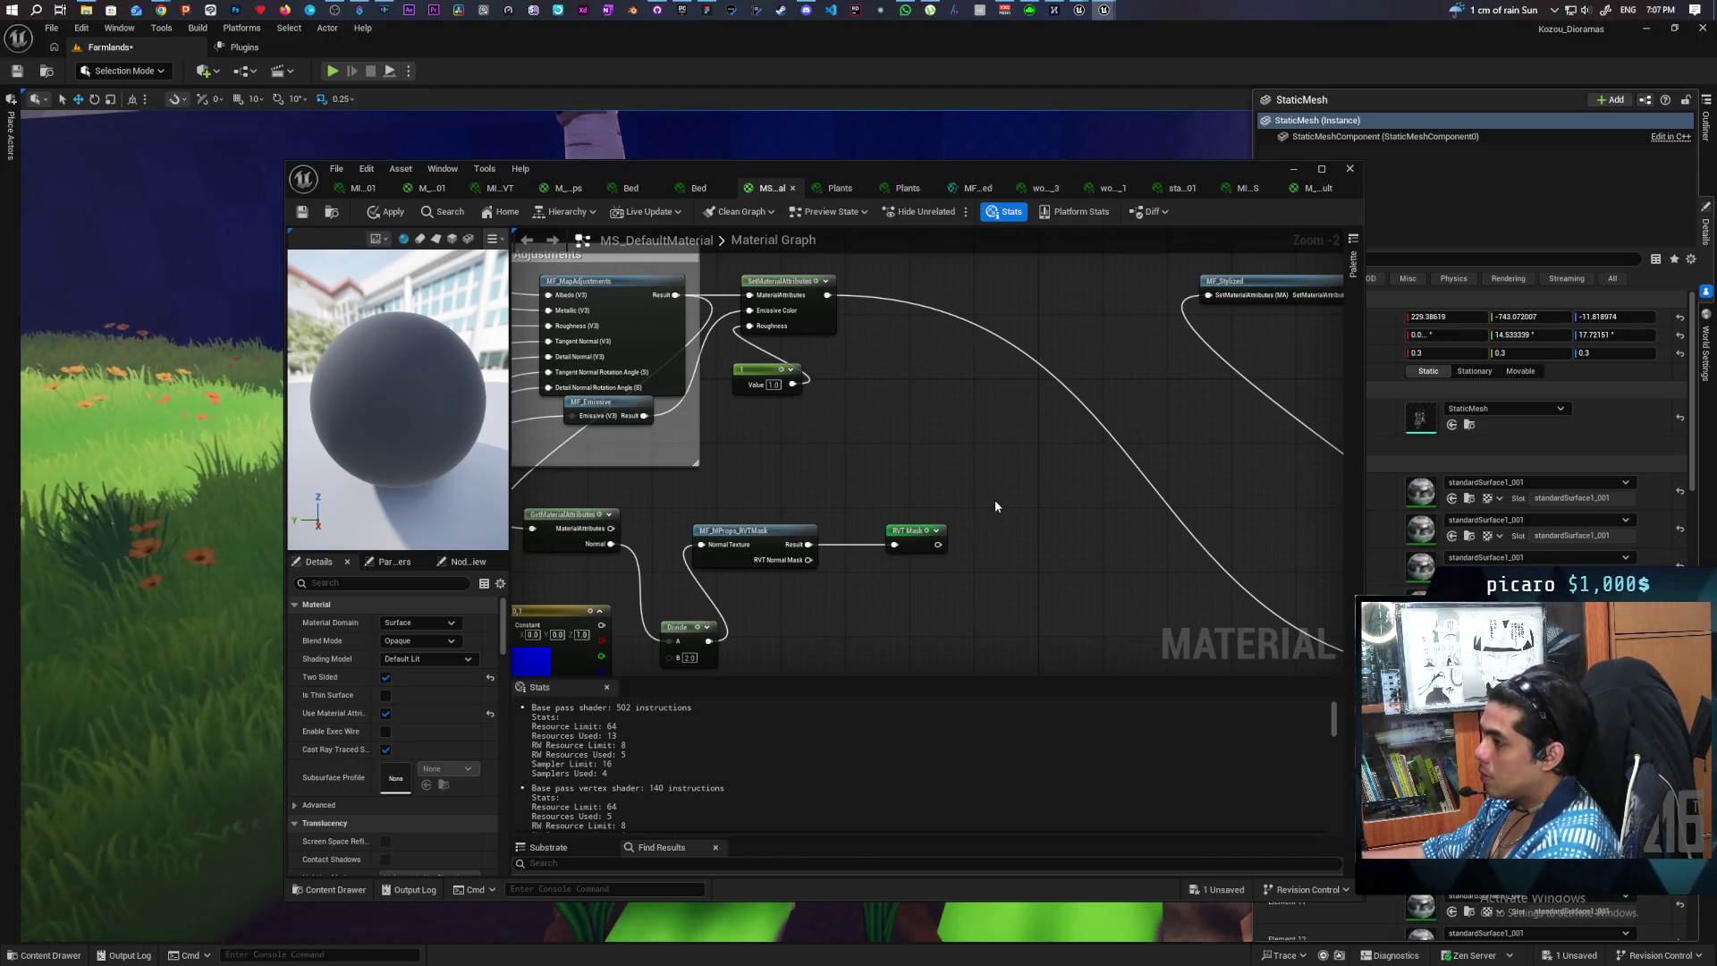
scroll(994, 499, "down", 3)
left_click_drag(974, 499, 850, 435)
scroll(865, 460, "up", 2)
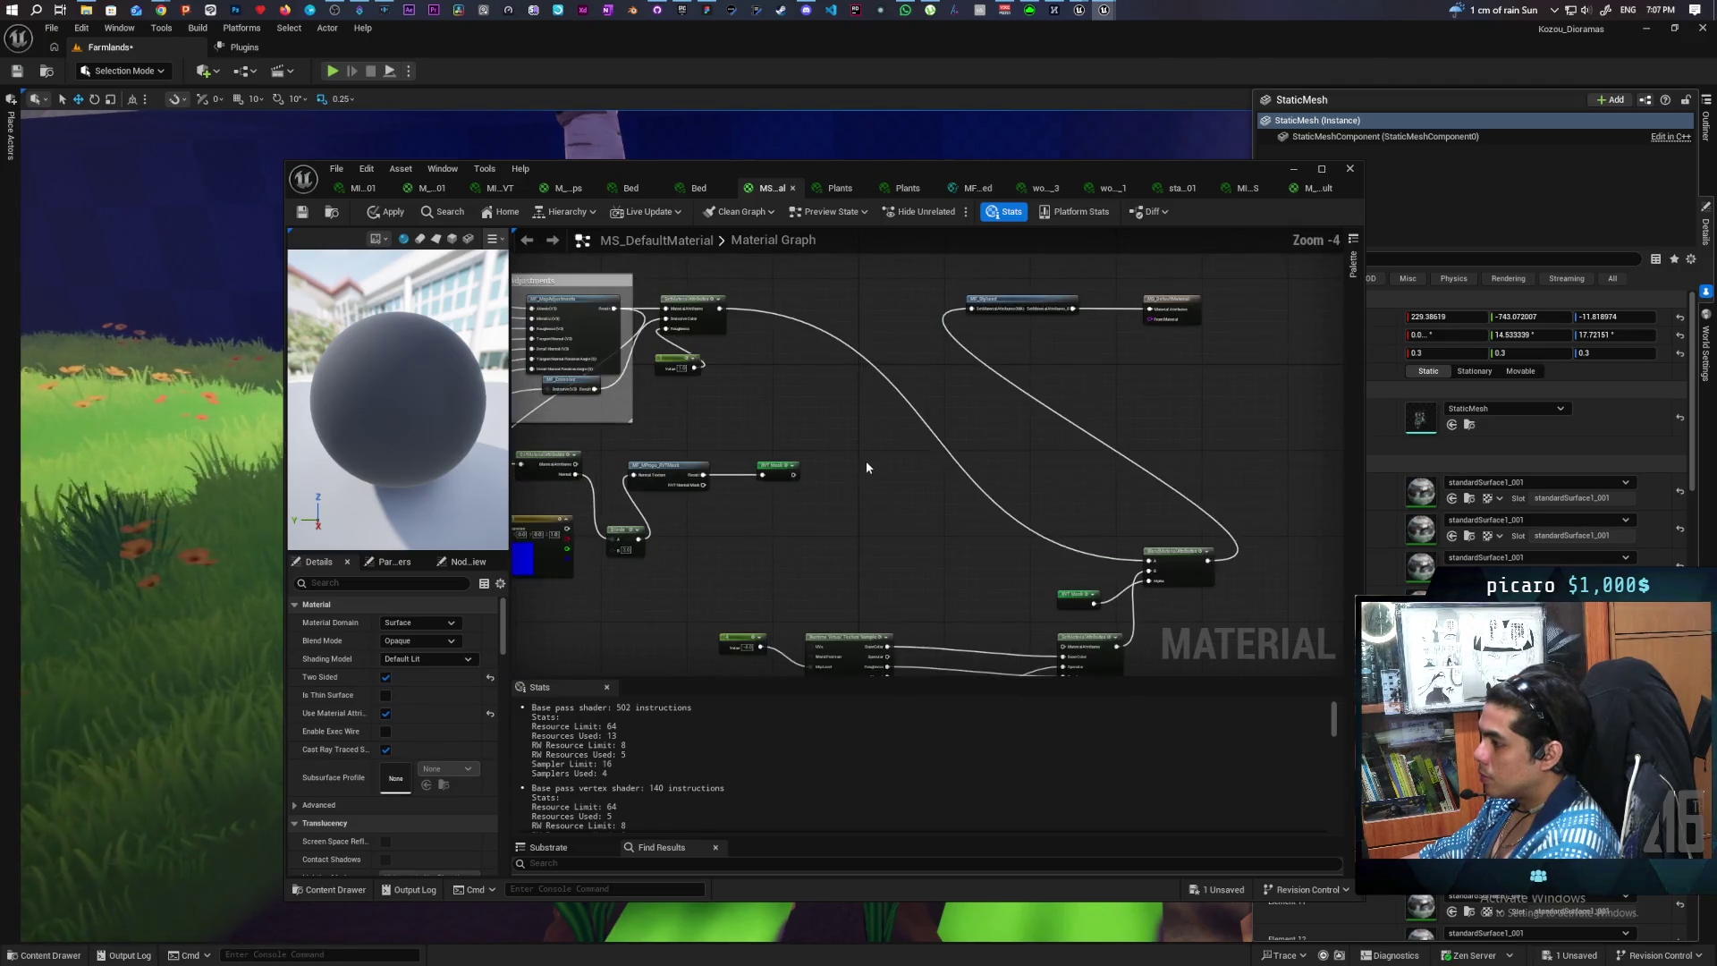
left_click_drag(973, 414, 910, 486)
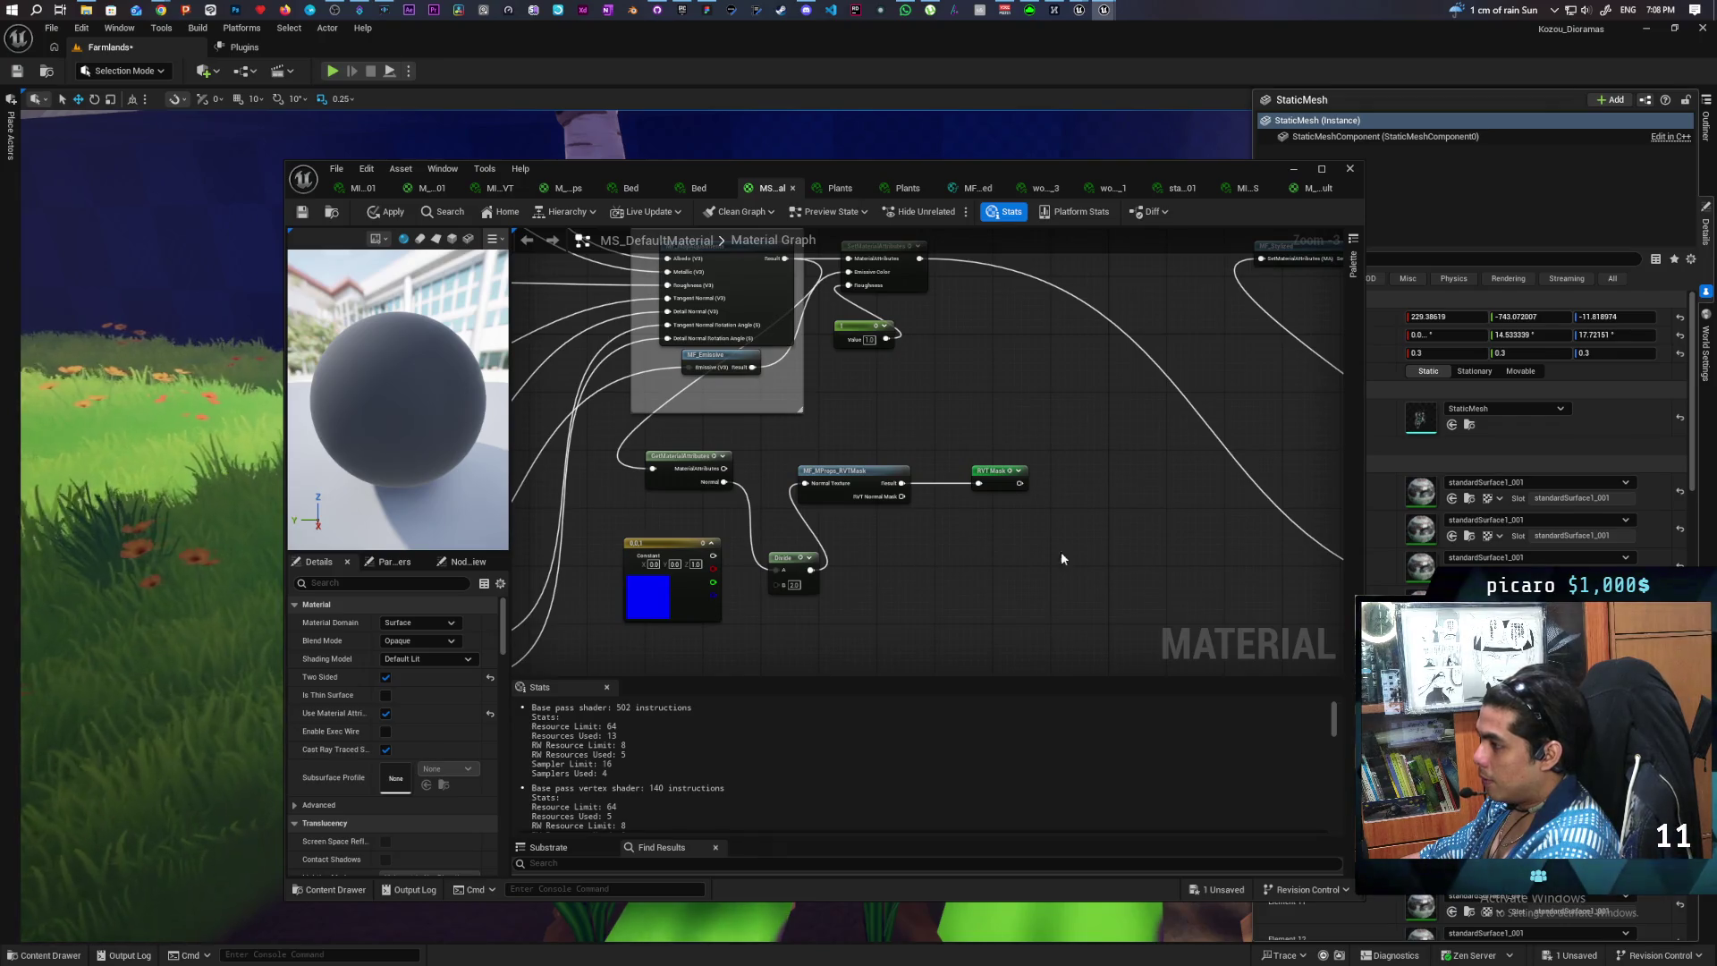
left_click_drag(1062, 553, 961, 589)
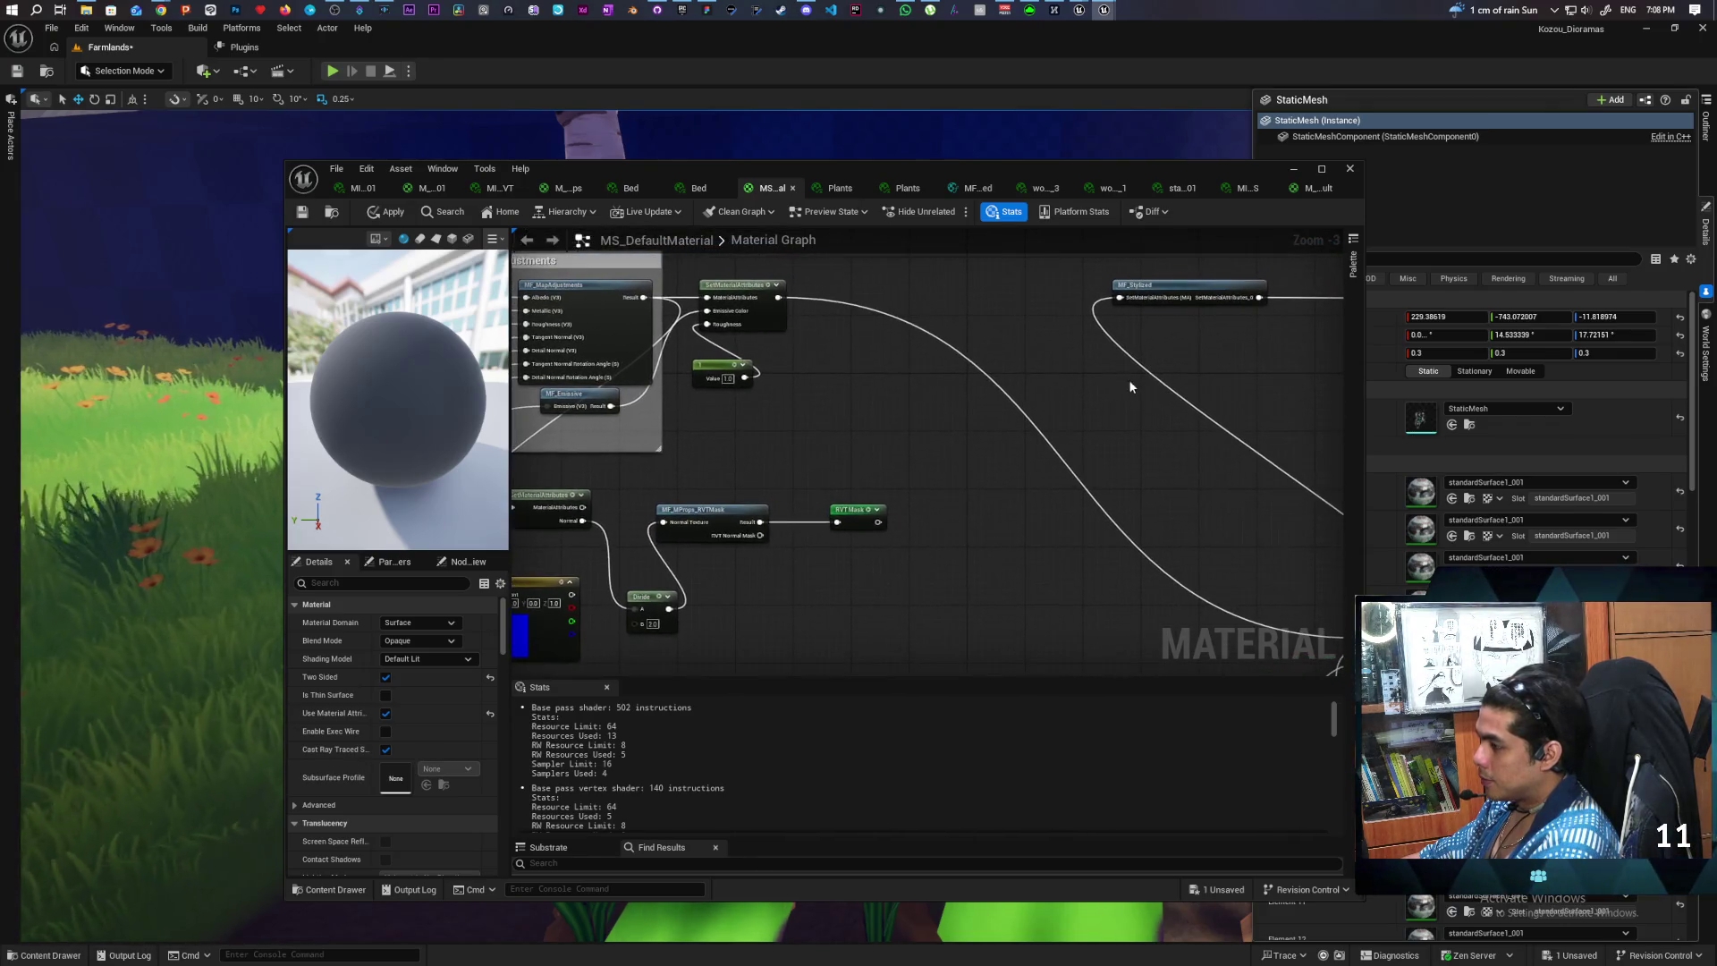
left_click(1176, 291)
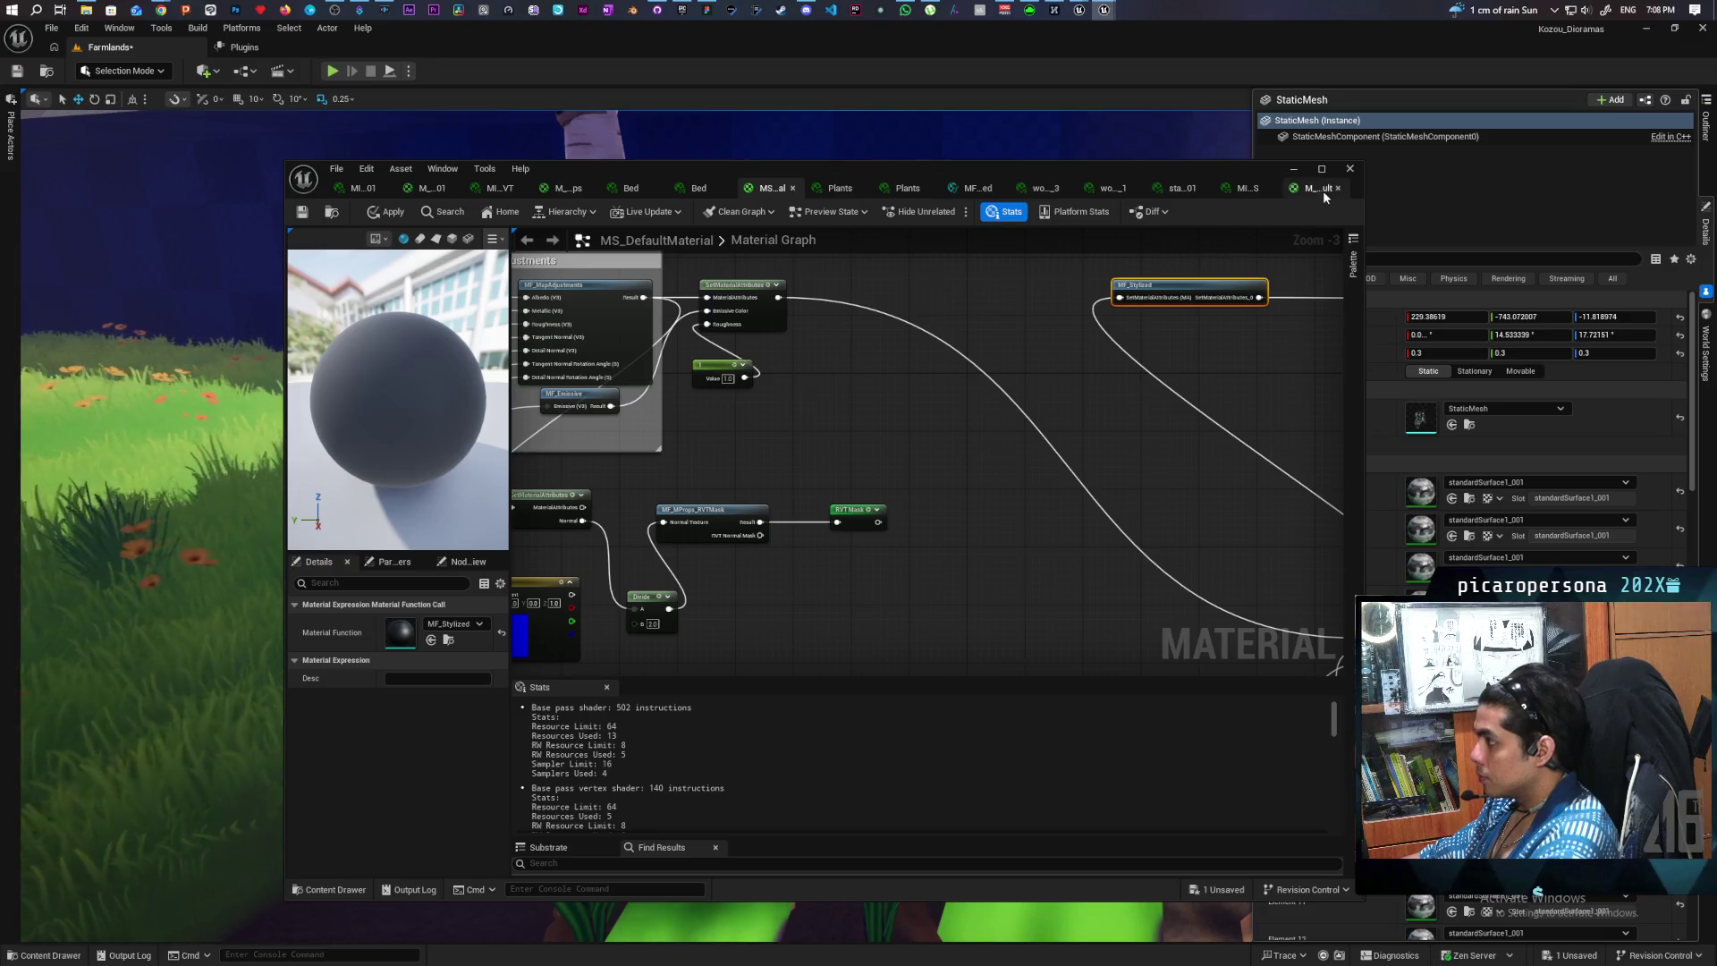
left_click(1323, 191)
left_click(1136, 384)
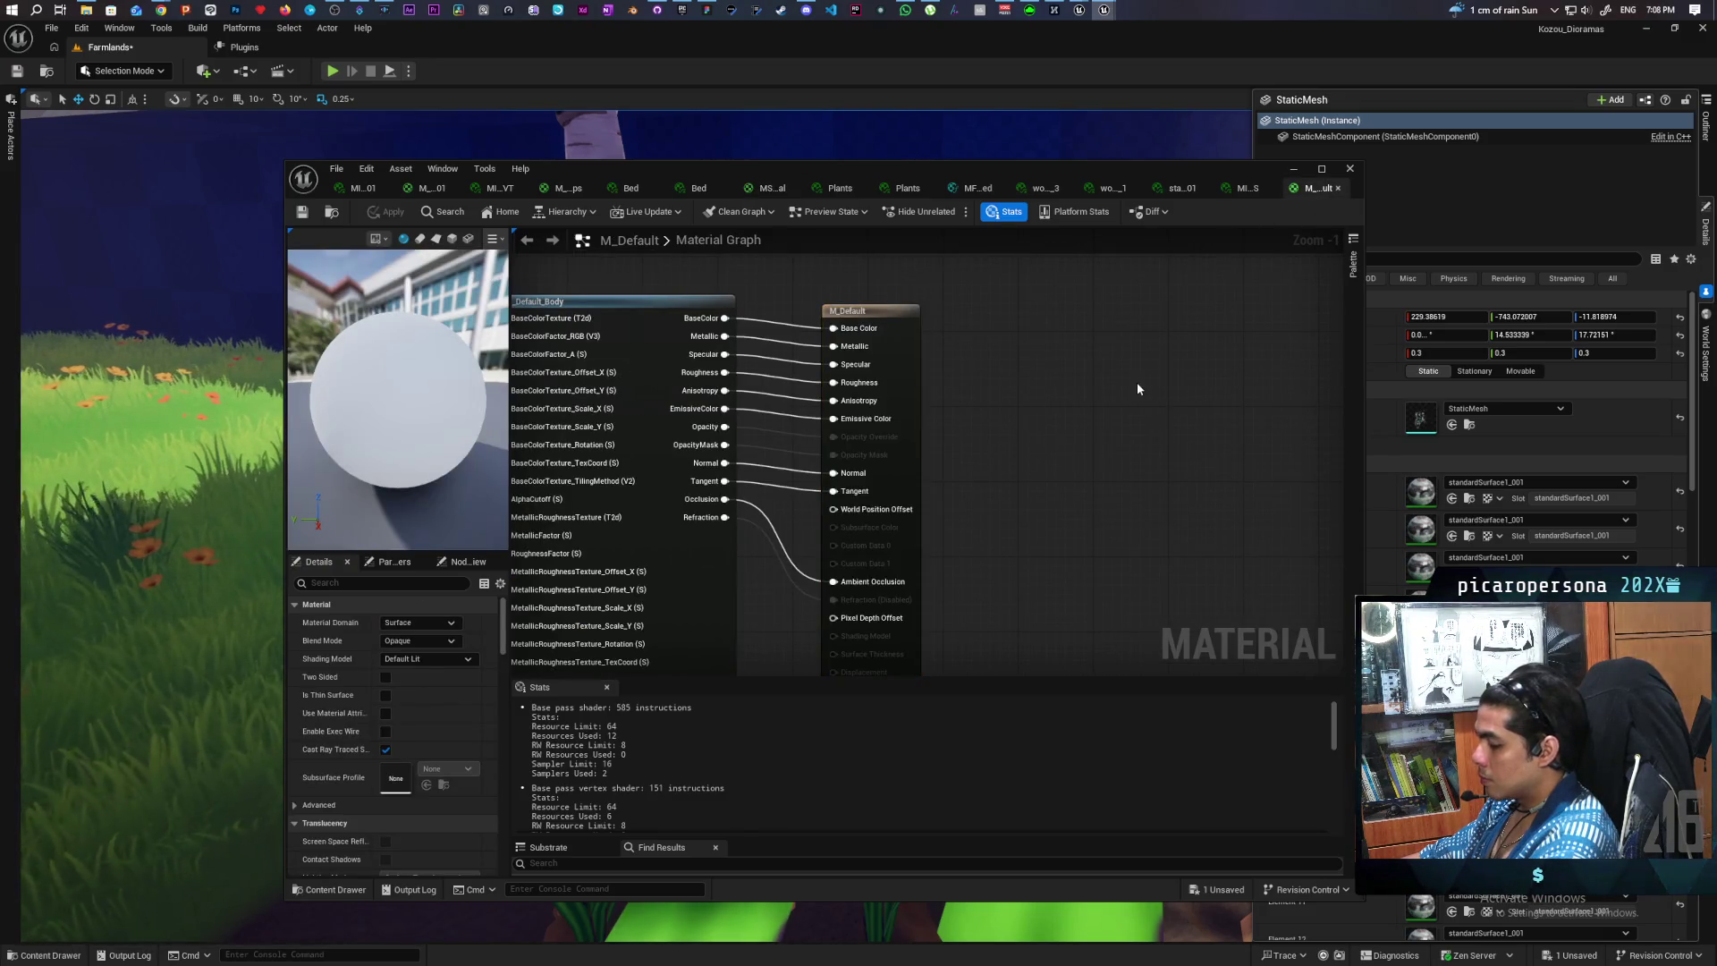
- Paste MF_Stylized and add a MakeMaterialAttributes node beside the M_Default output
key("ctrl+v")
right_click(1022, 482)
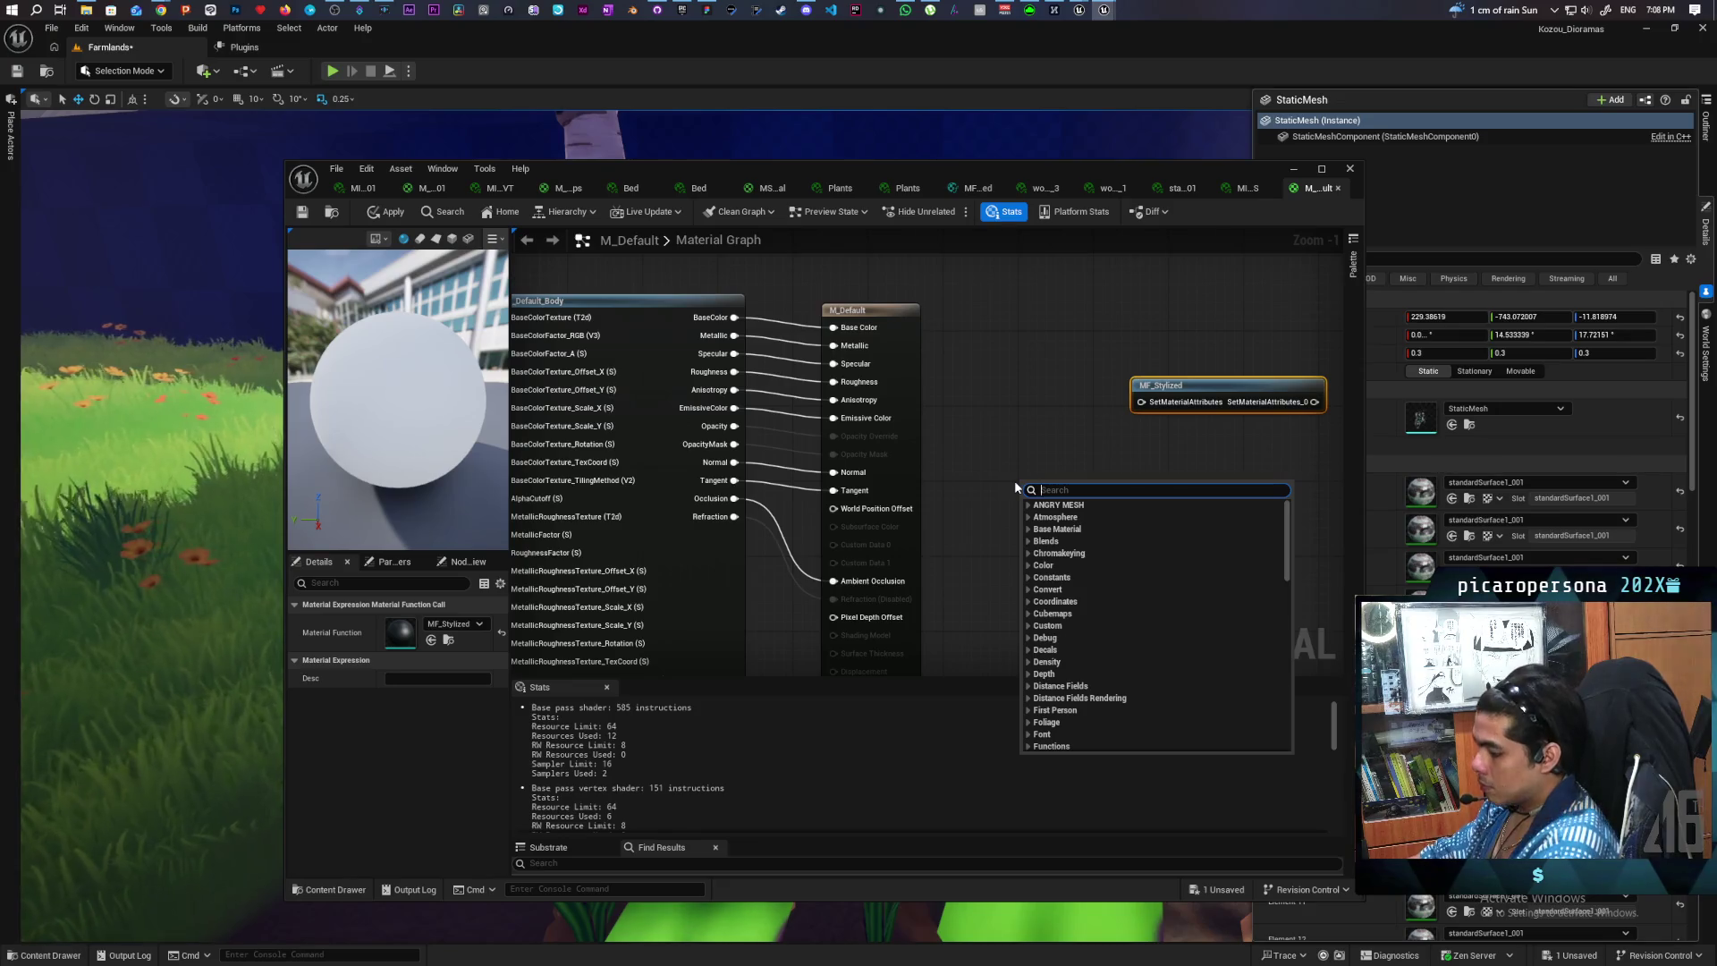
type("make")
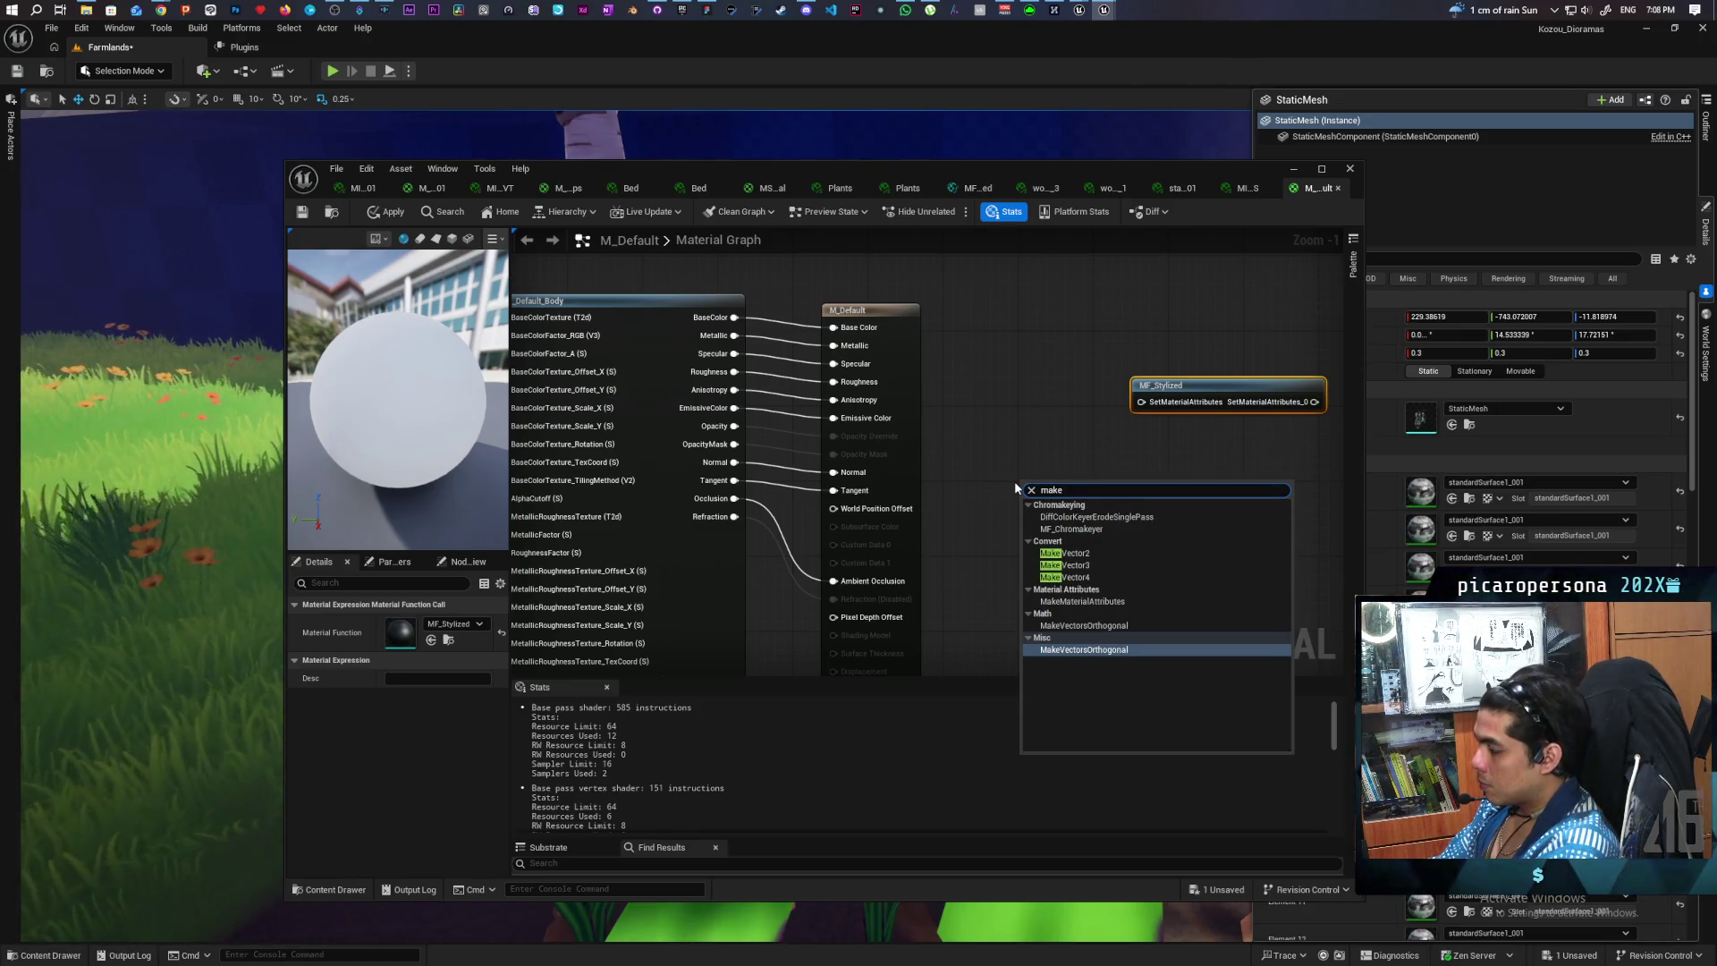
key("Up")
key("Up")
key("Return")
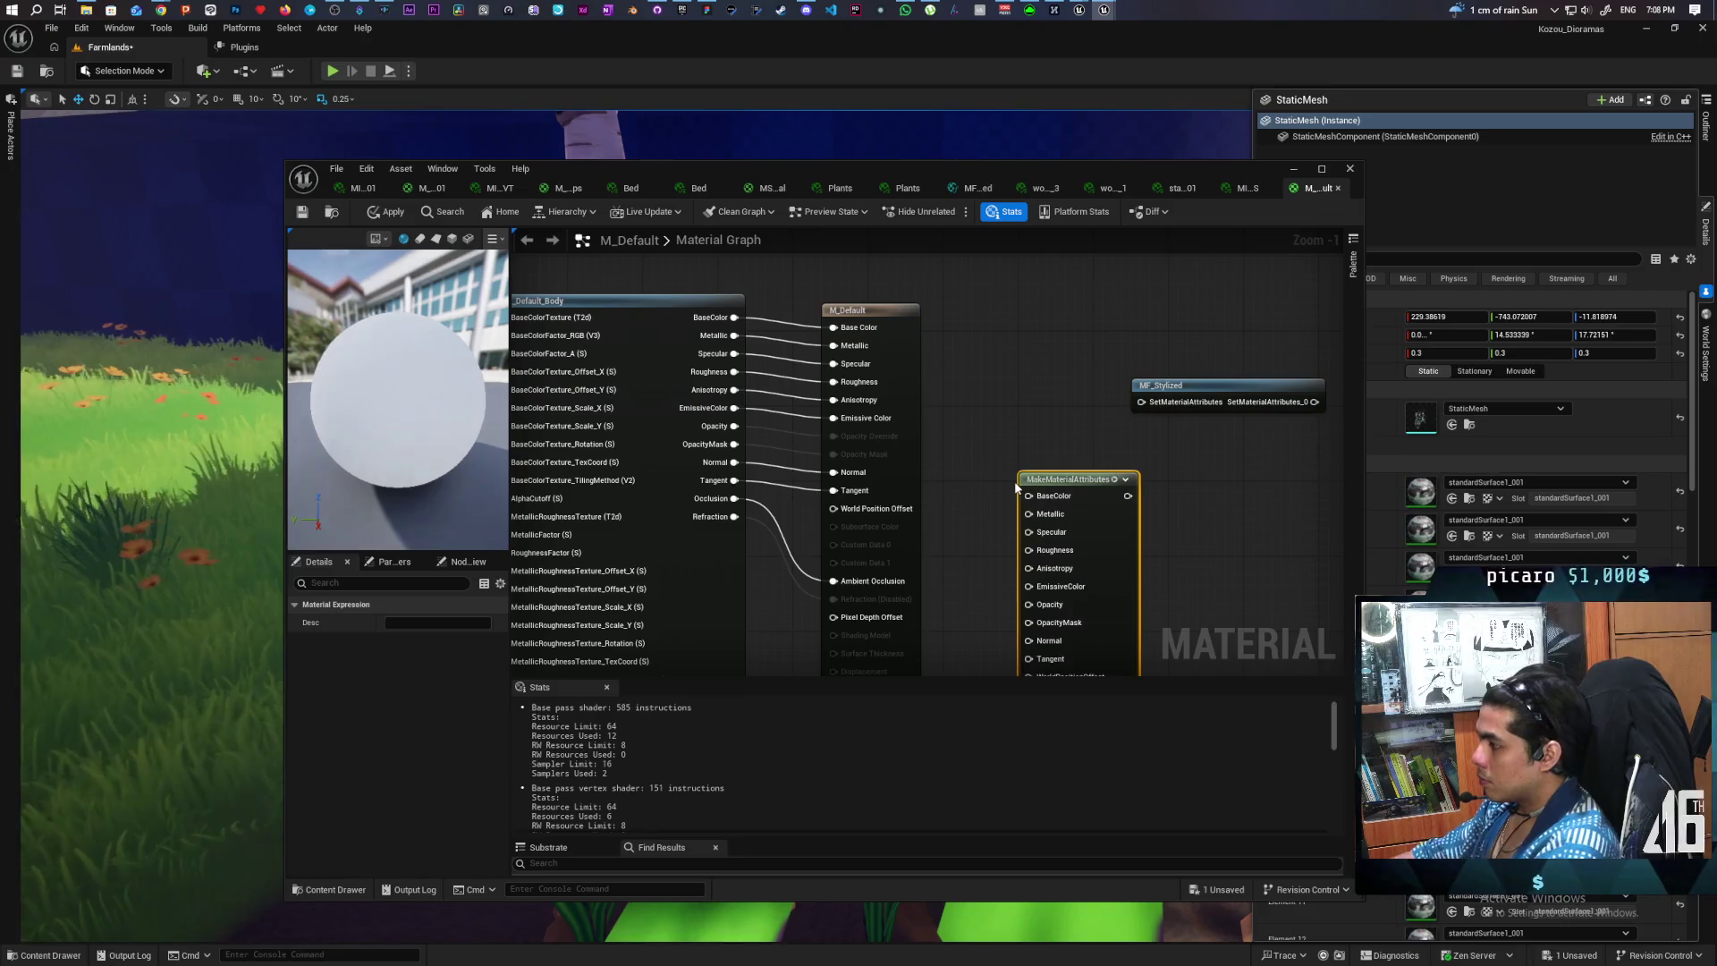
left_click_drag(1035, 492, 969, 353)
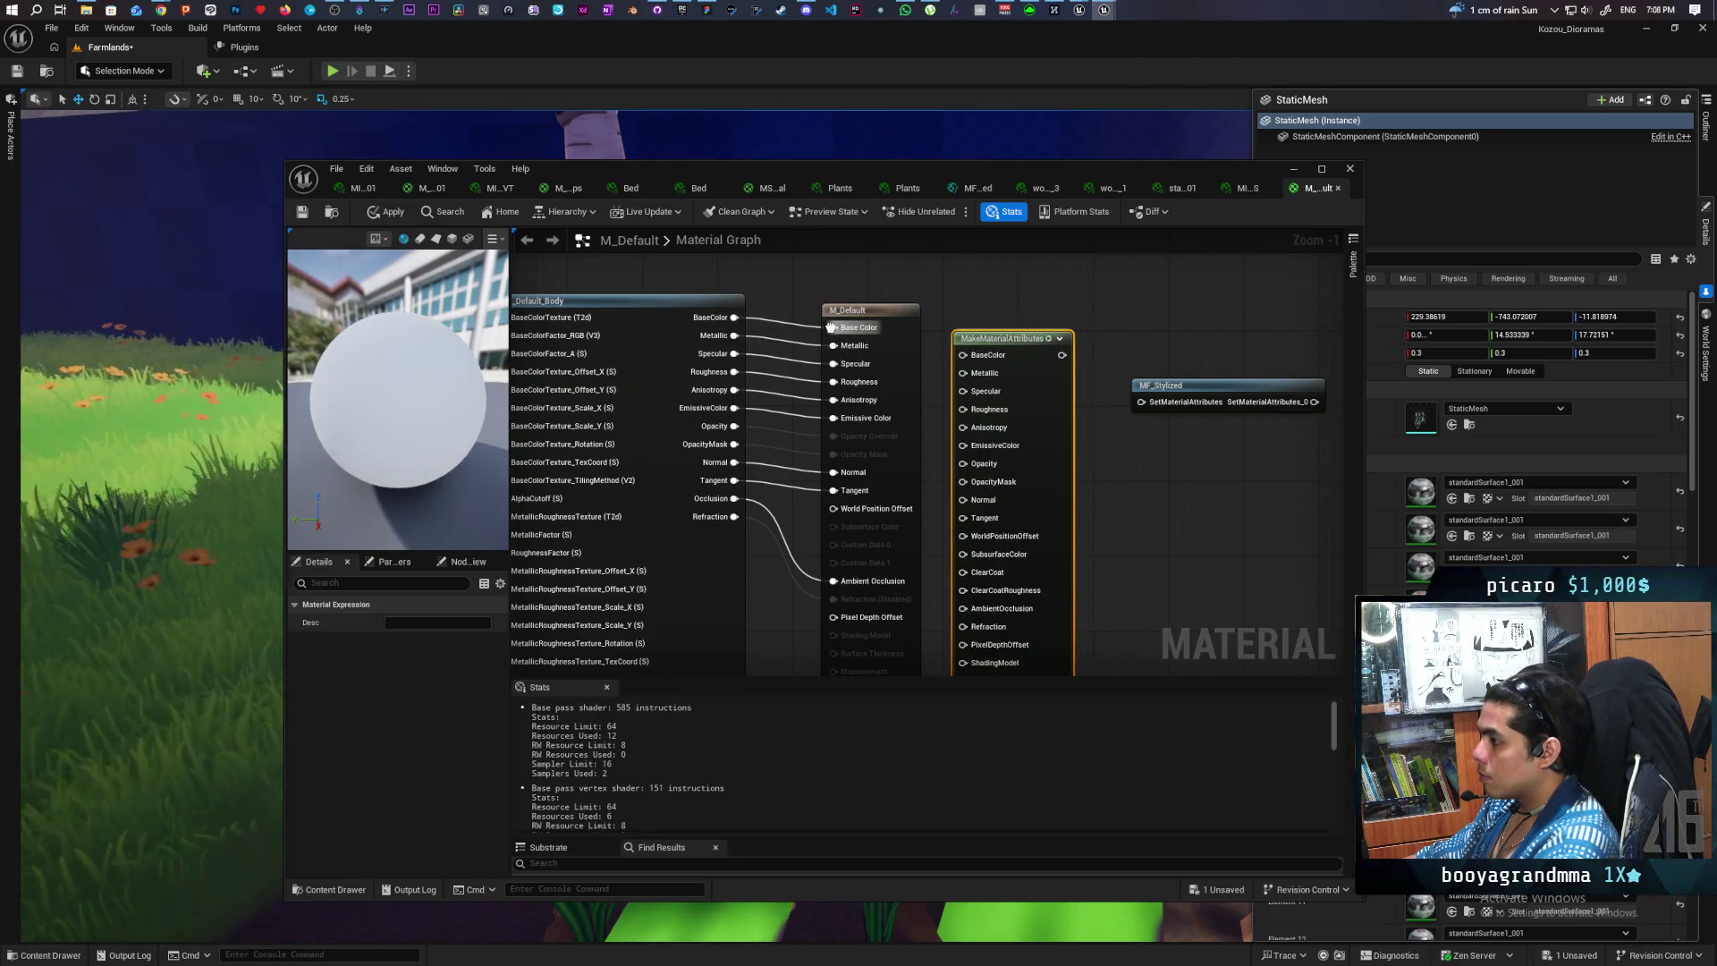
- Wire Base Color, Roughness, Anisotropy, Emissive, Opacity, Normal, AO and Refraction into MakeMaterialAttributes
mouse_move(831, 327)
left_mouse_down()
mouse_move(966, 358)
mouse_move(915, 373)
mouse_move(965, 373)
left_mouse_up()
left_click_drag(834, 370, 964, 391)
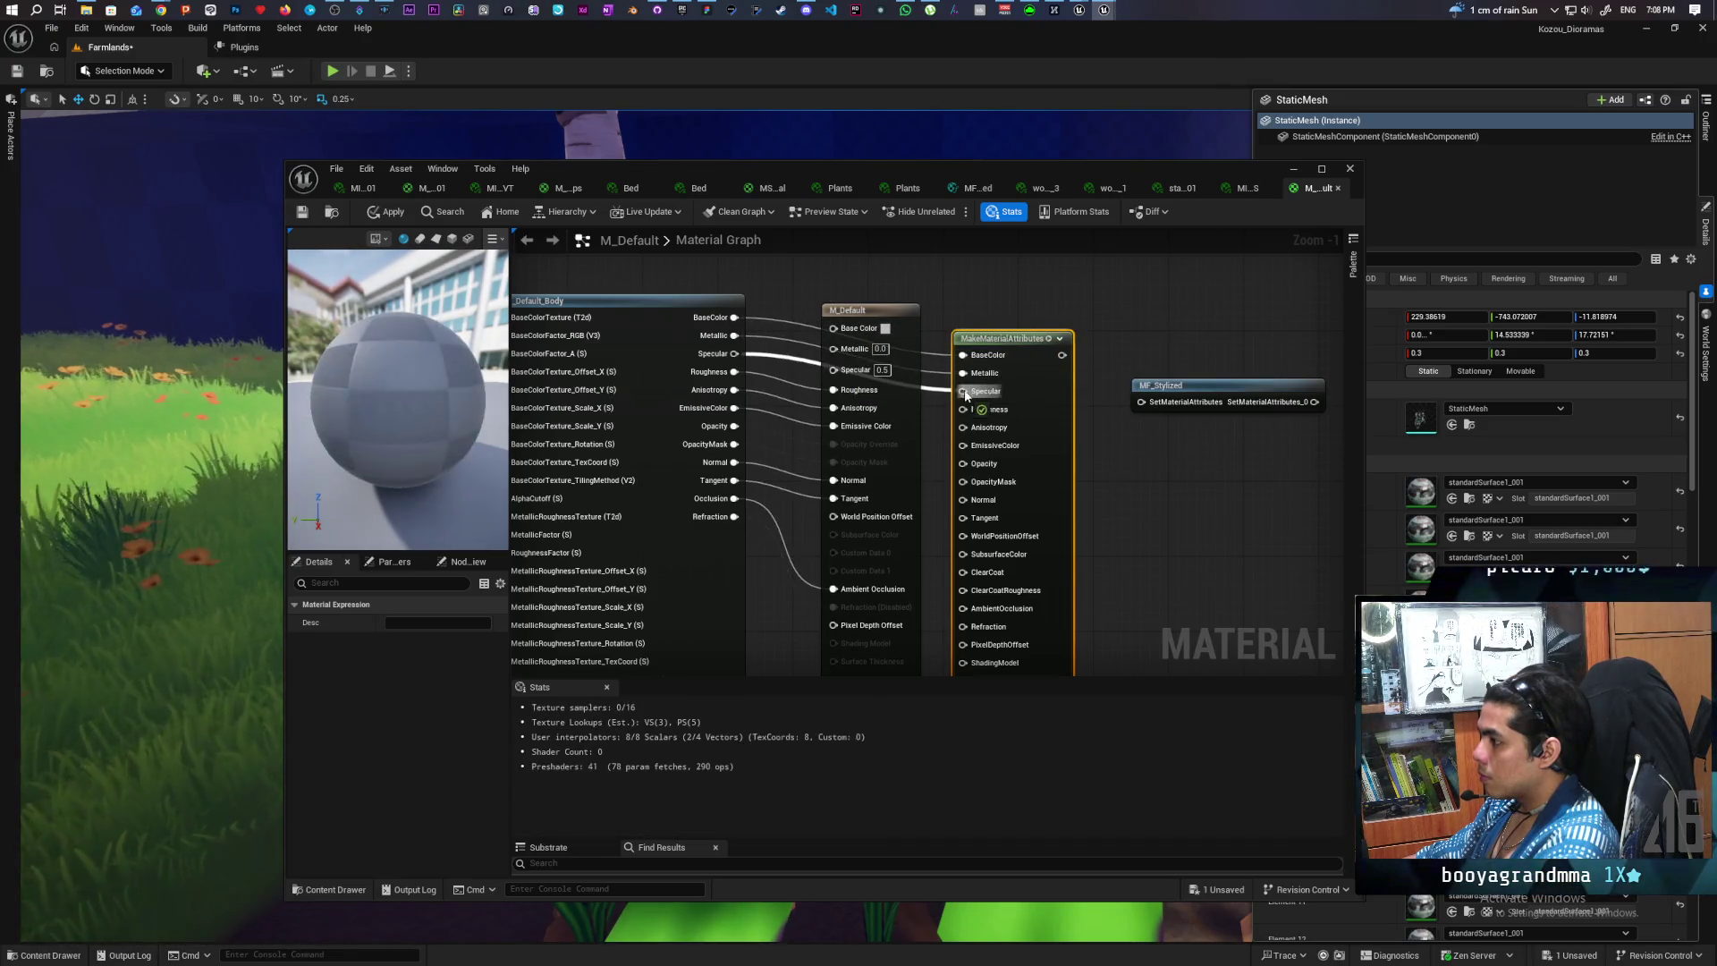
left_click_drag(834, 390, 963, 409)
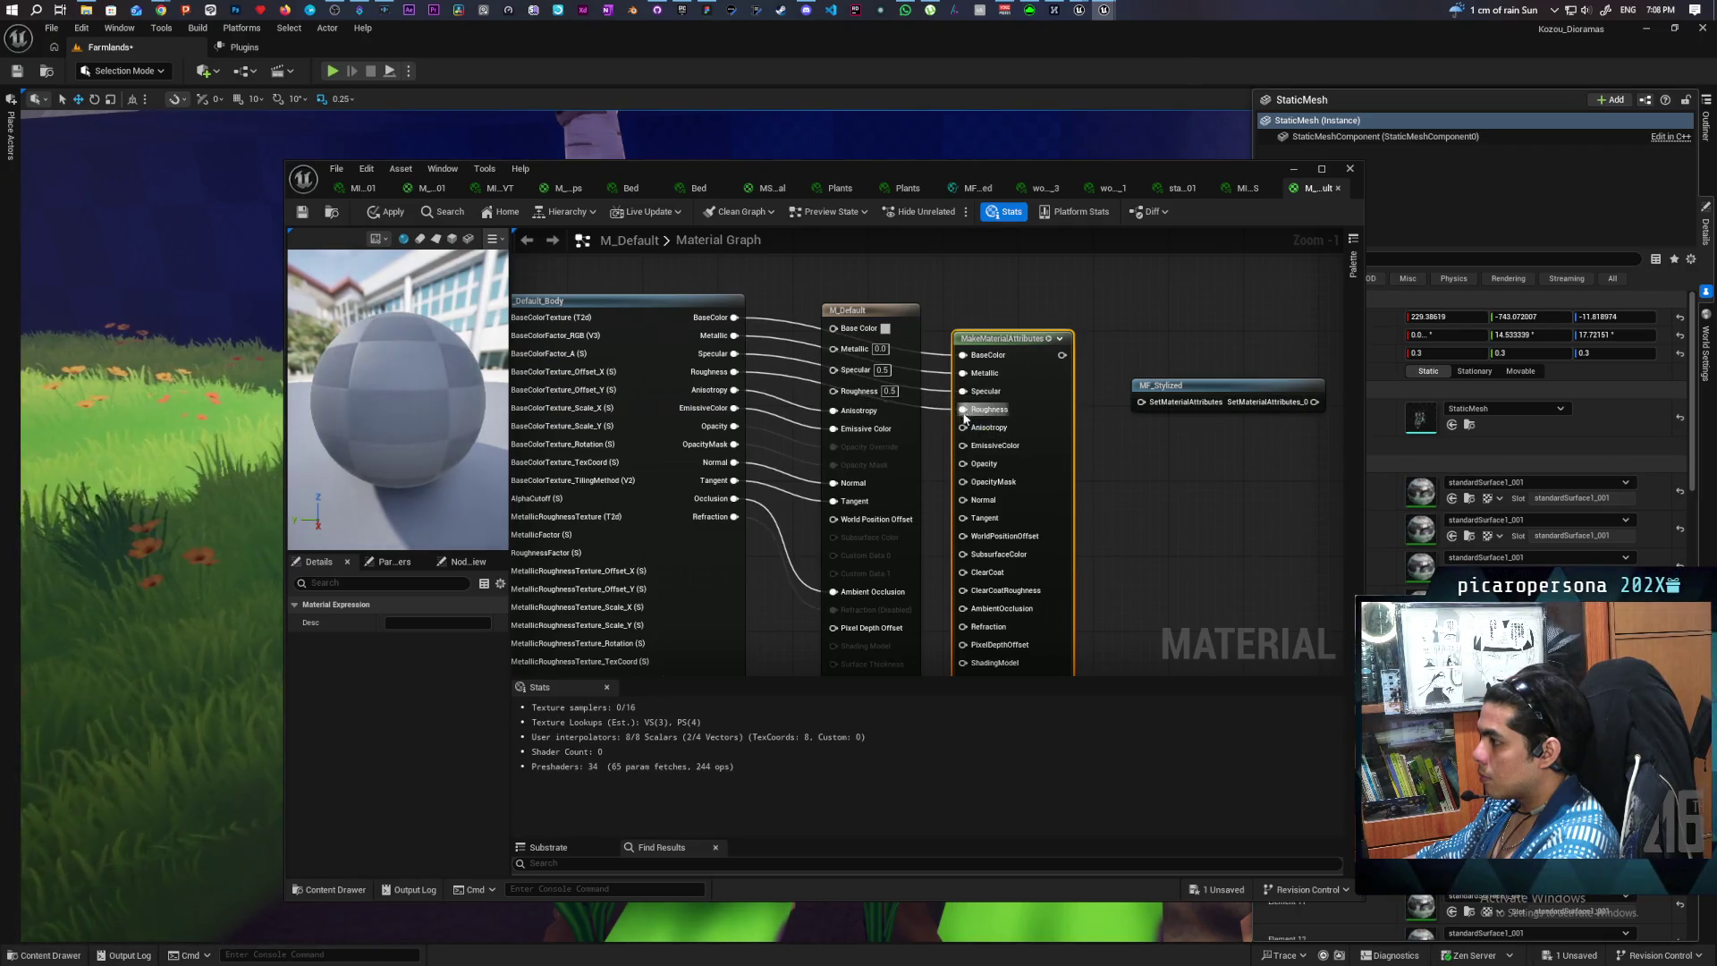
left_click_drag(834, 410, 963, 428)
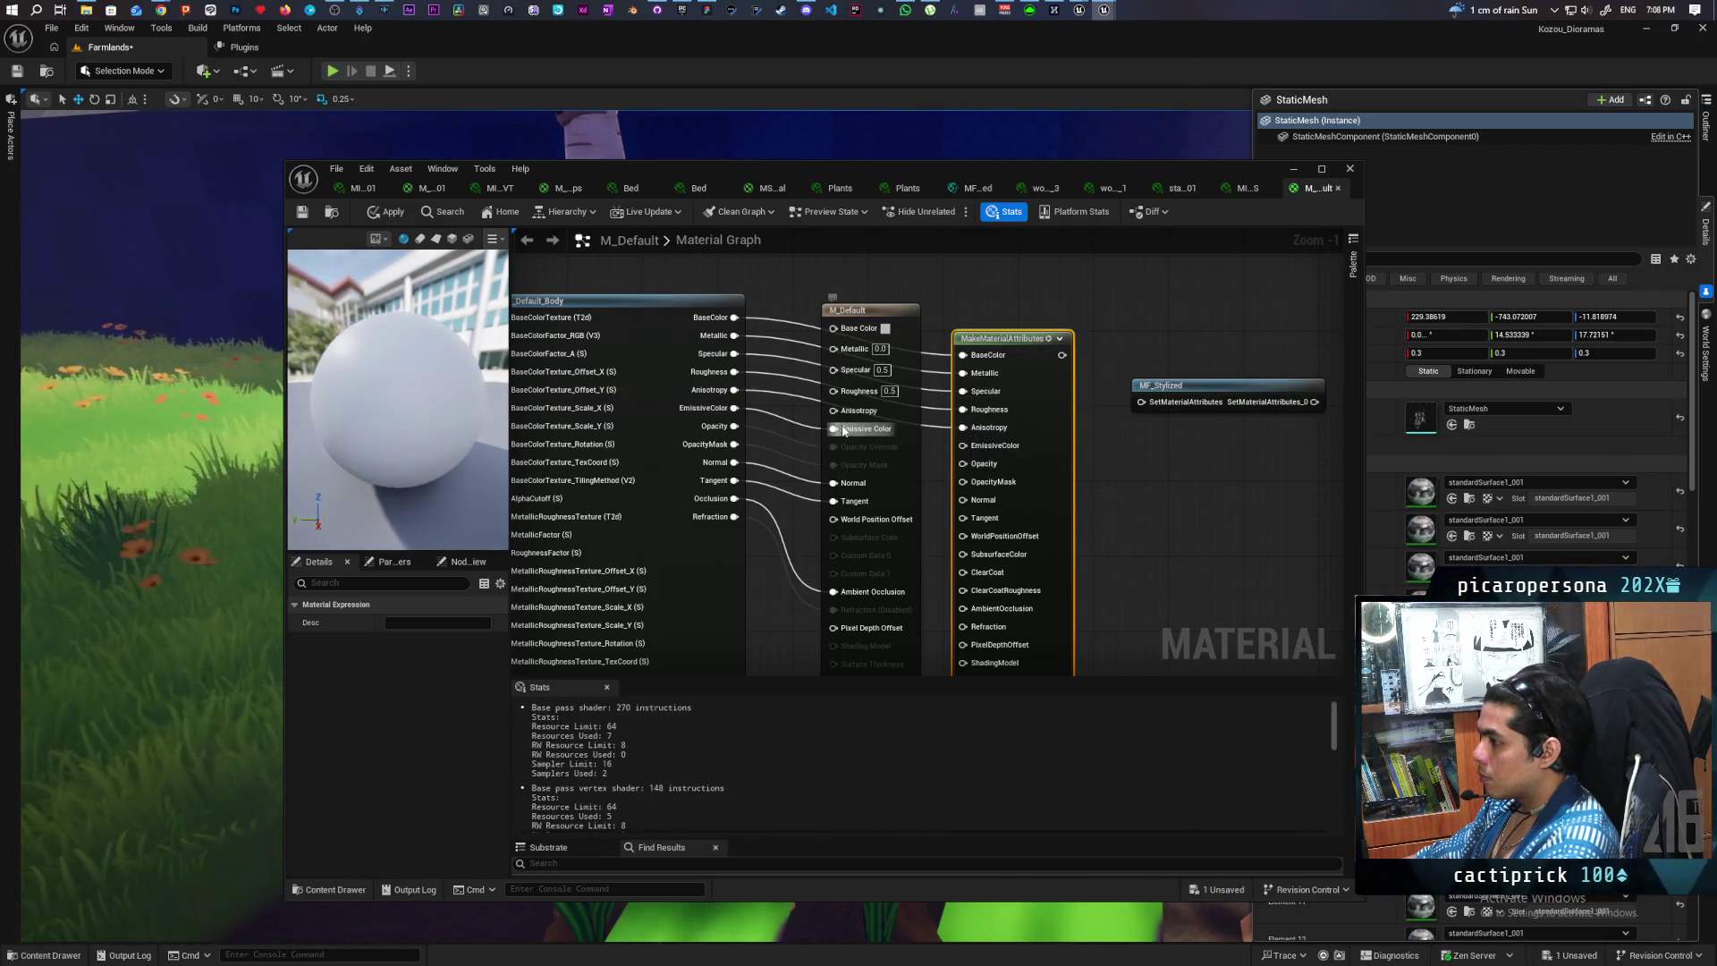
left_click_drag(834, 428, 963, 445)
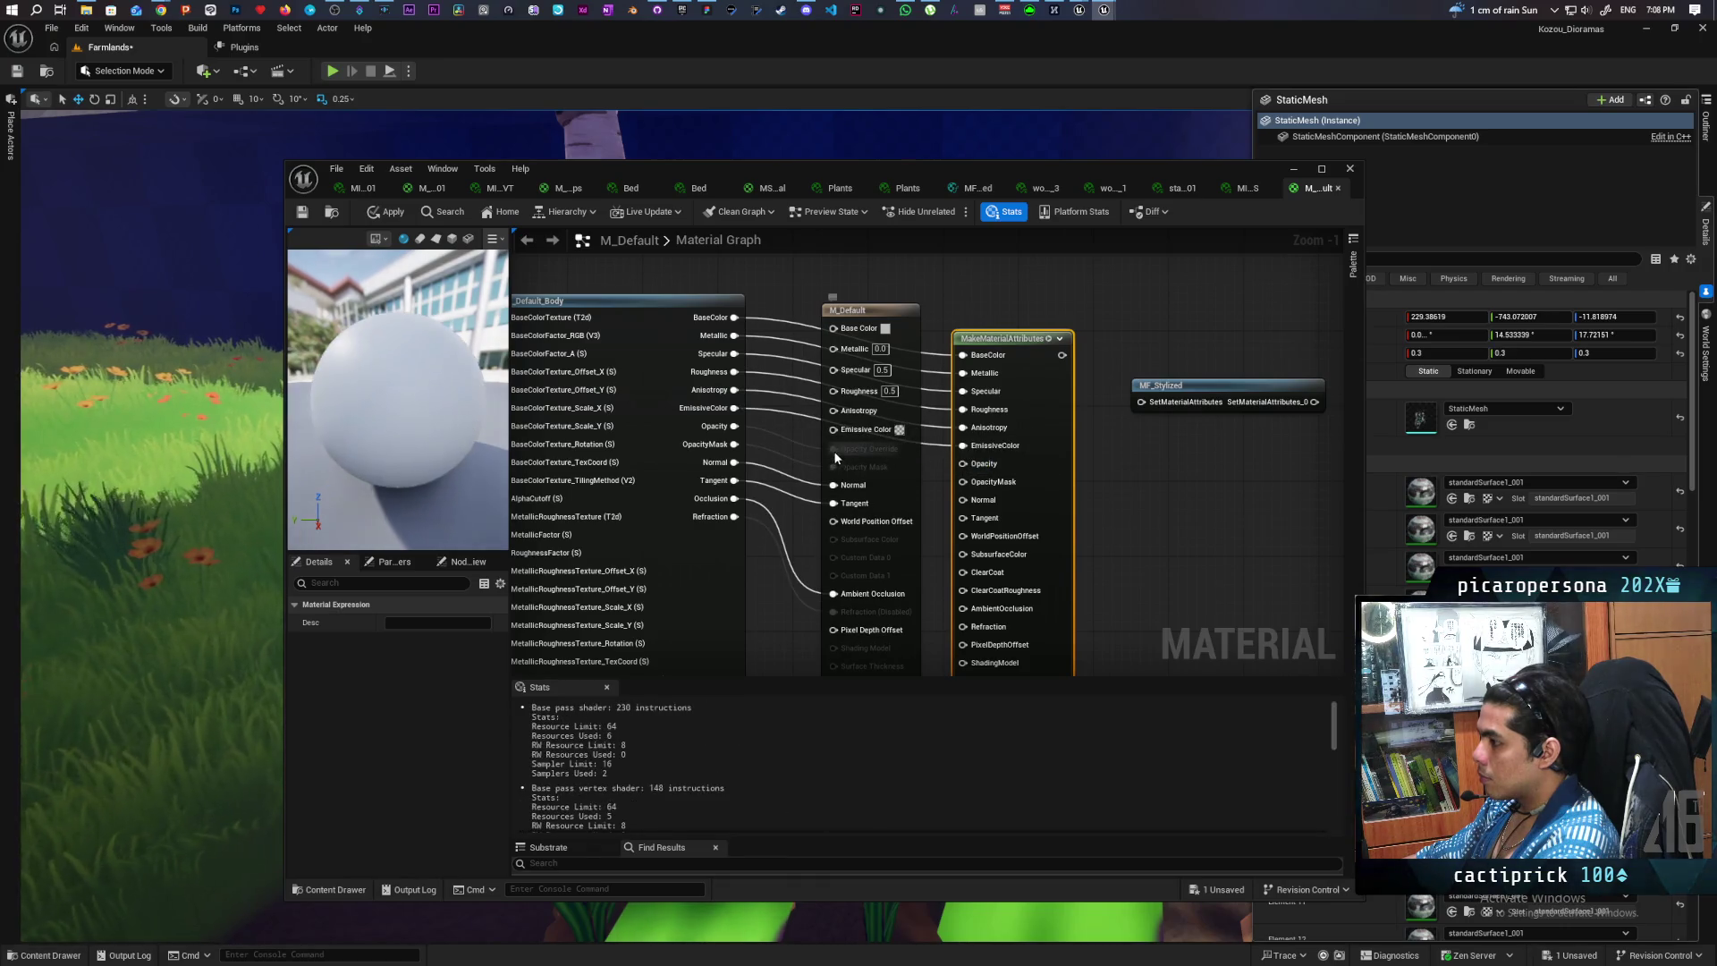
left_click_drag(837, 452, 963, 463)
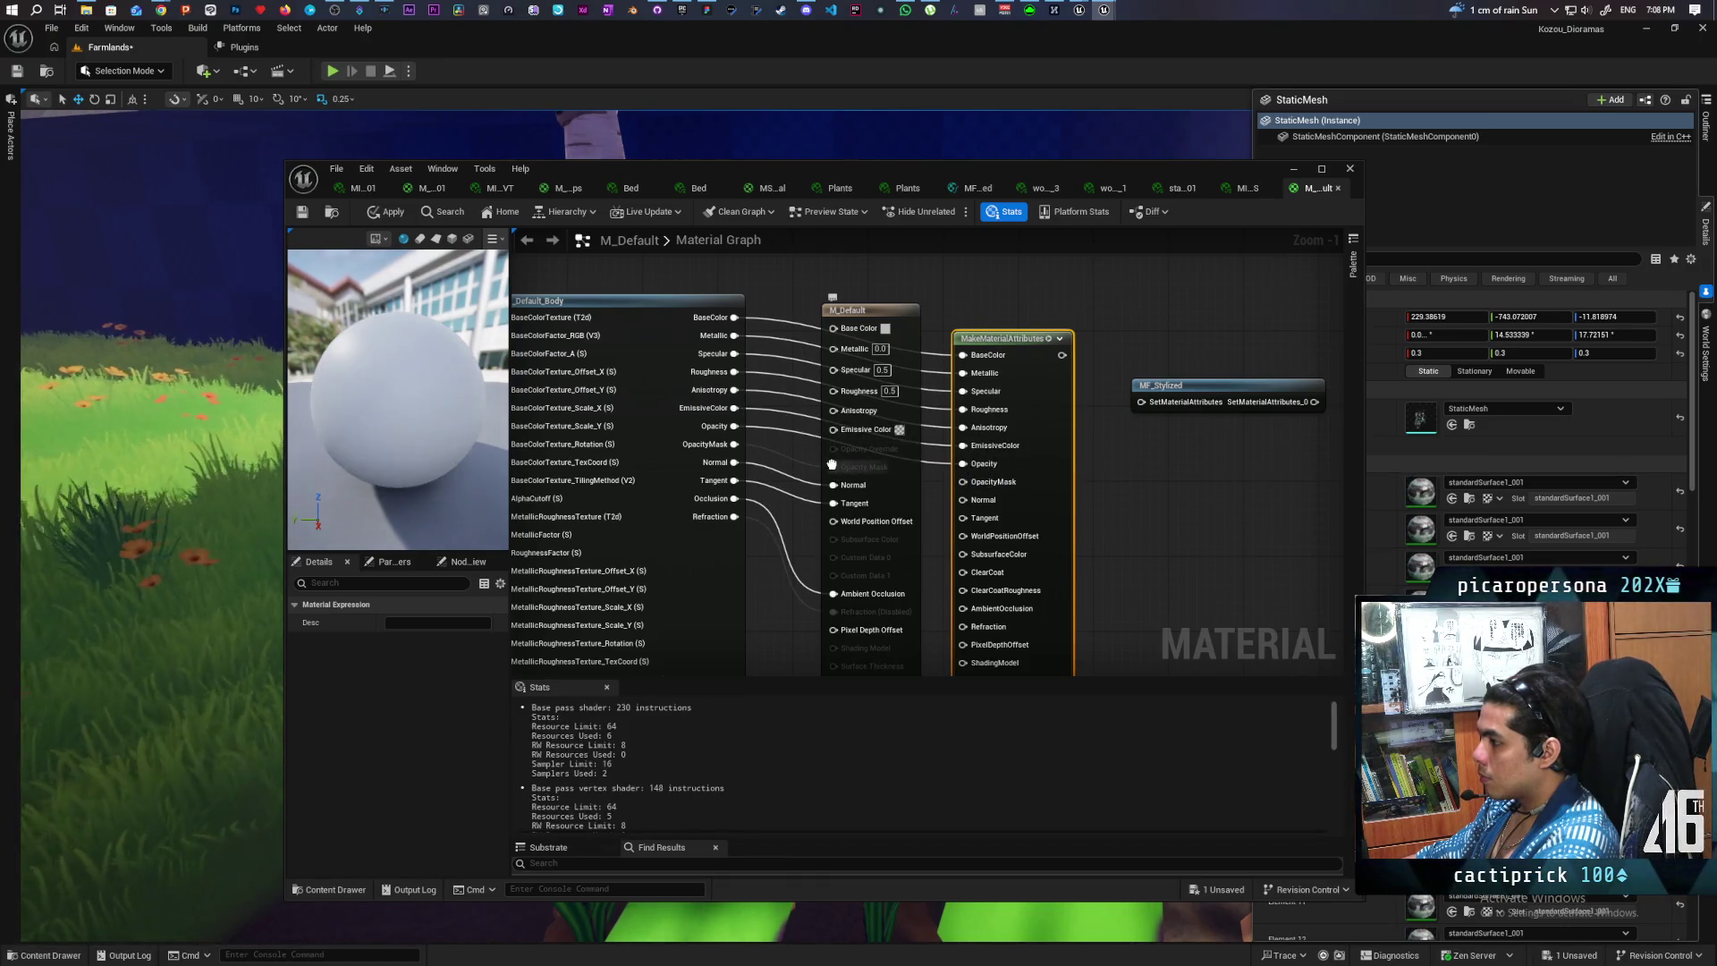
left_click_drag(834, 485, 963, 499)
left_click_drag(833, 525, 963, 518)
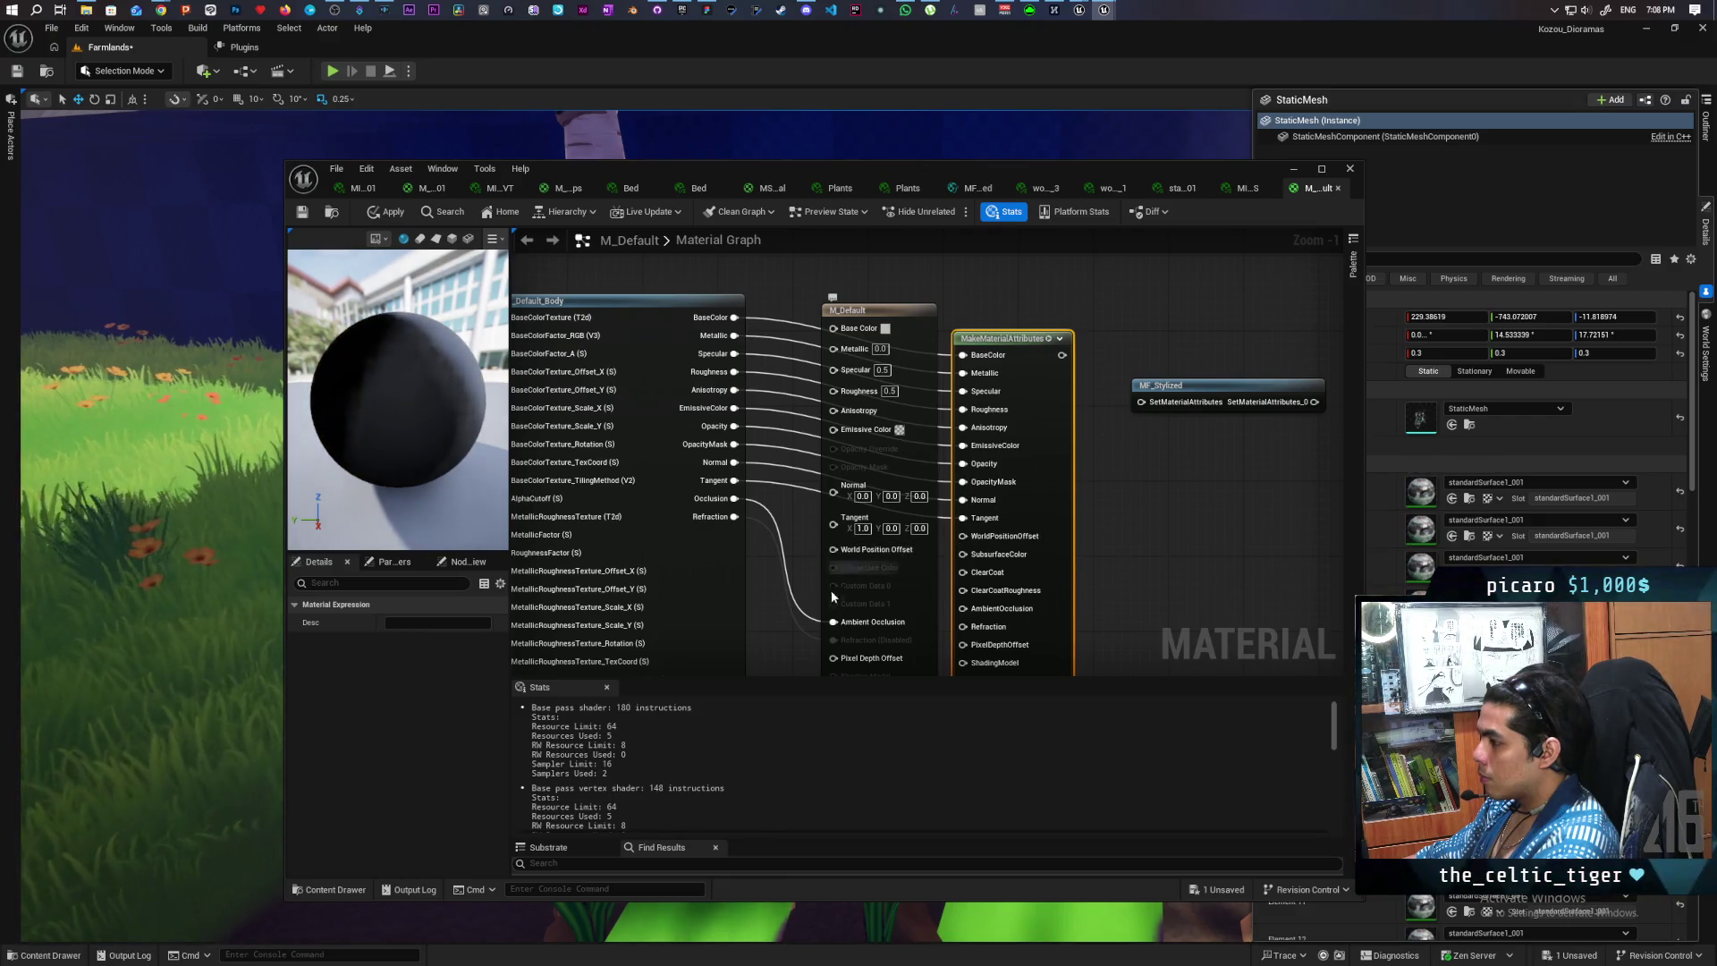
left_click_drag(841, 631, 963, 608)
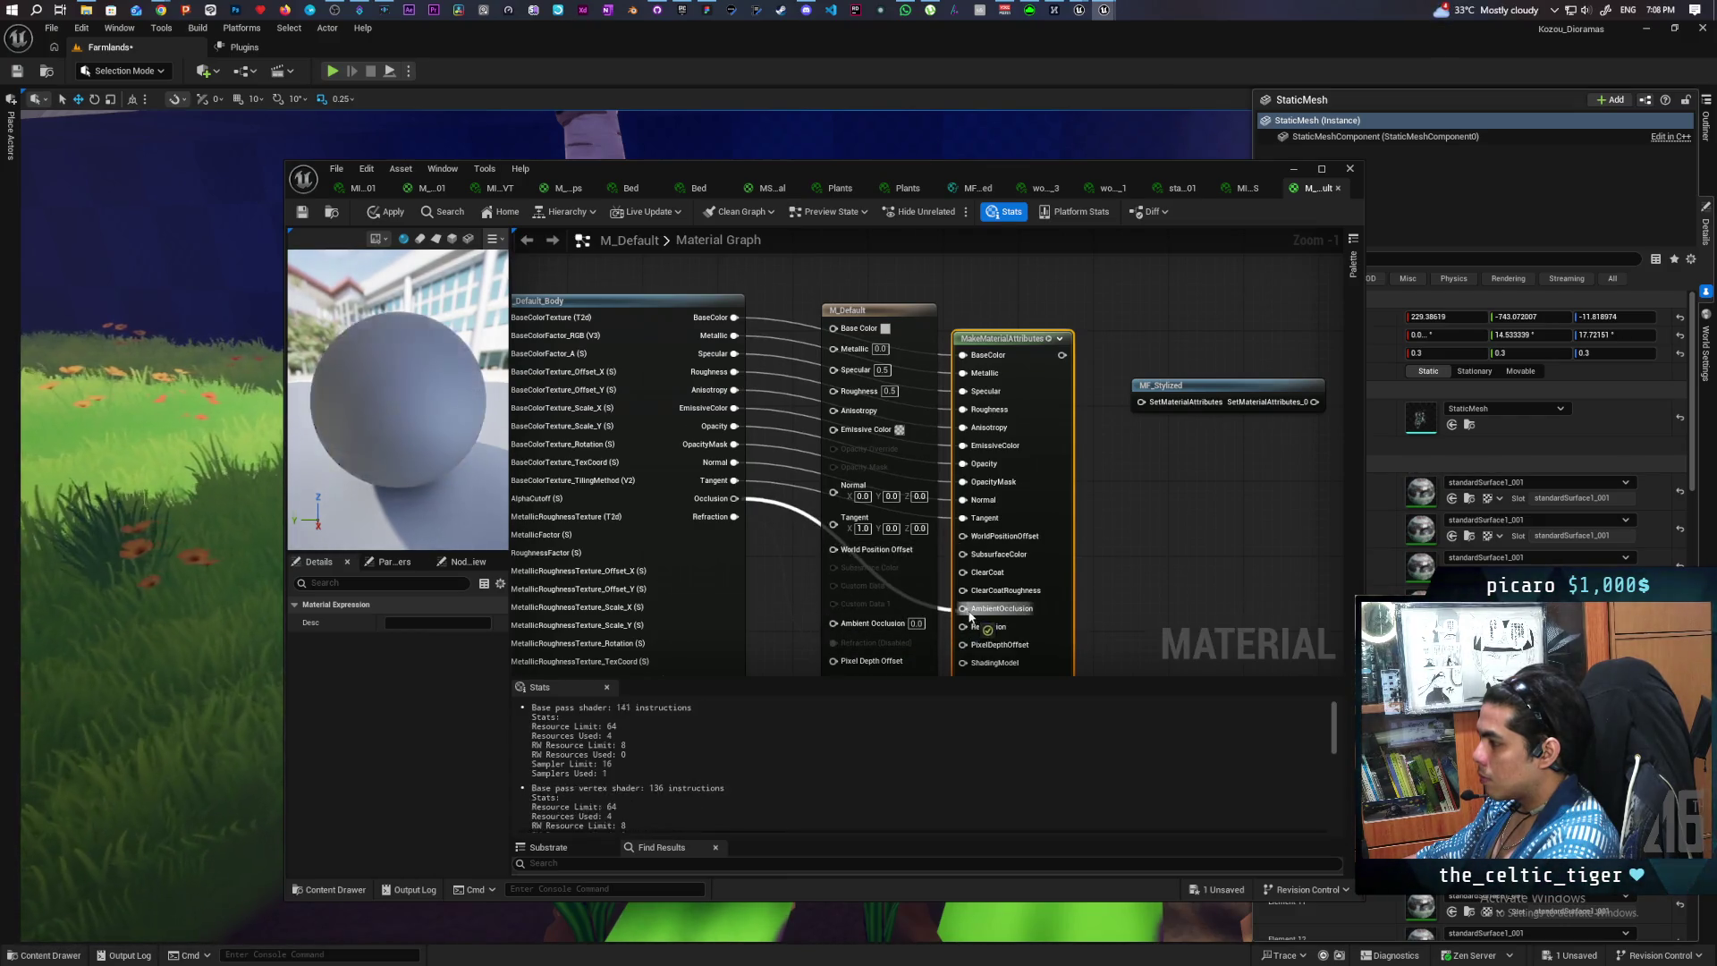
left_click_drag(831, 646, 963, 626)
- Feed MakeMaterialAttributes through MF_Stylized into the output with Use Material Attributes enabled, and apply
mouse_move(1057, 598)
left_mouse_down()
mouse_move(1130, 453)
mouse_move(1058, 564)
left_mouse_up()
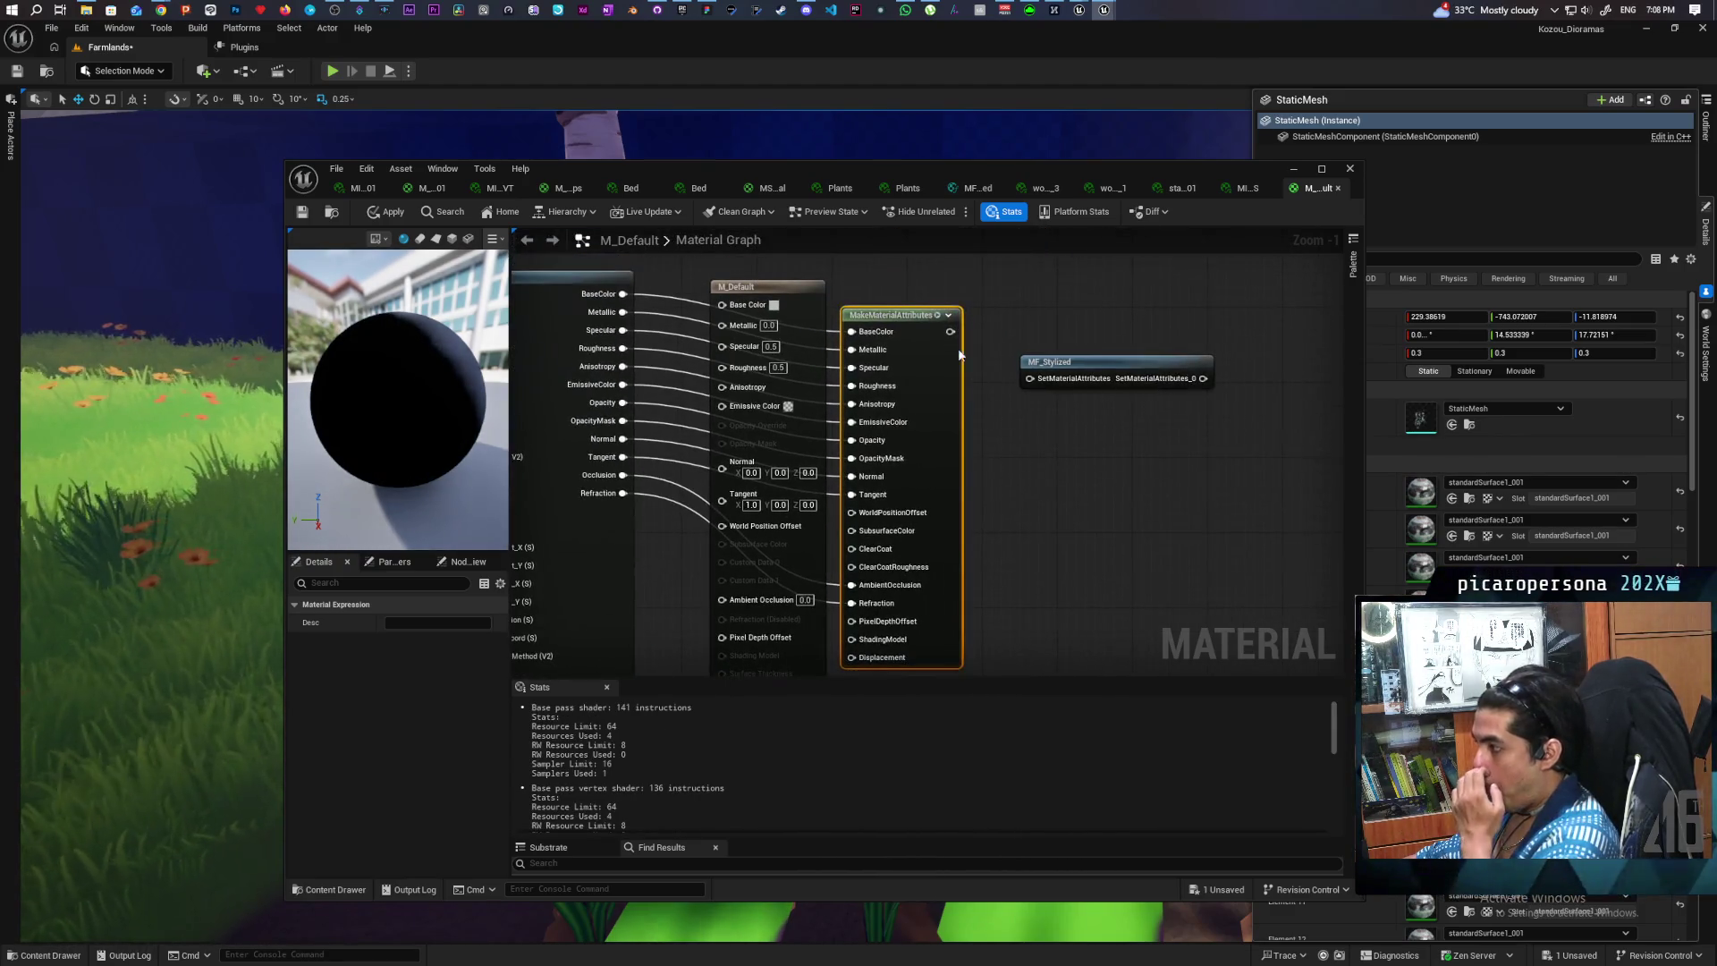
left_click_drag(949, 332, 1030, 379)
left_click(767, 286)
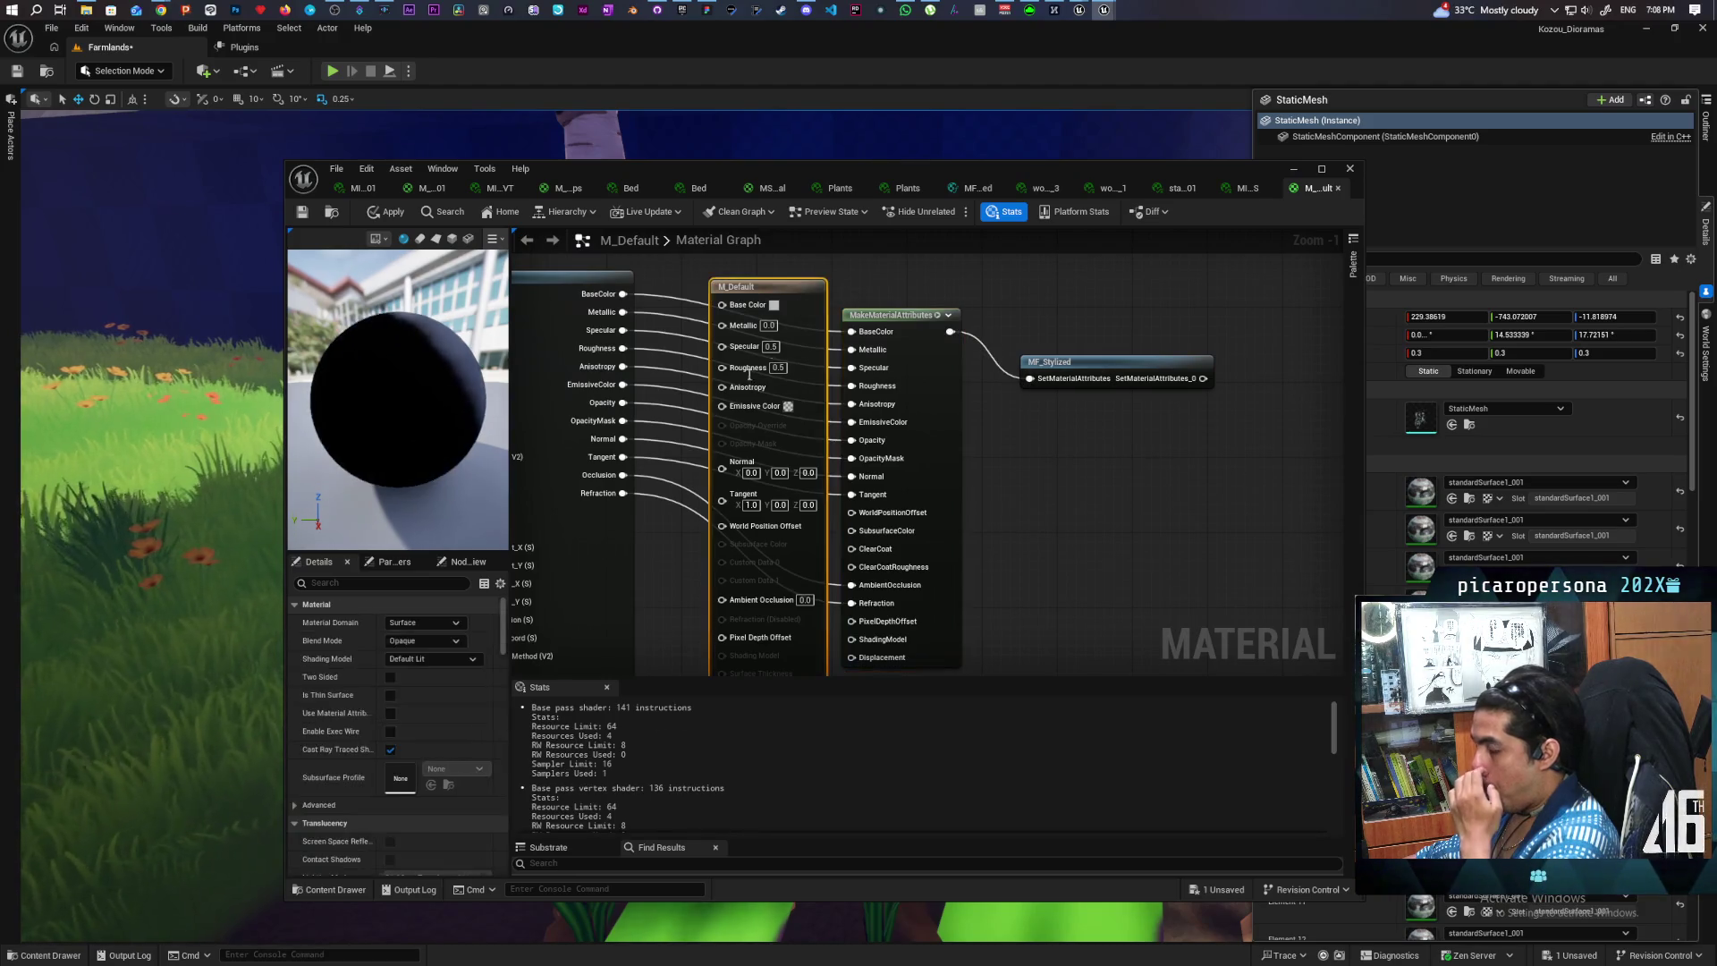
left_click(386, 713)
mouse_move(766, 288)
left_mouse_down()
mouse_move(1292, 374)
mouse_move(1245, 379)
left_mouse_up()
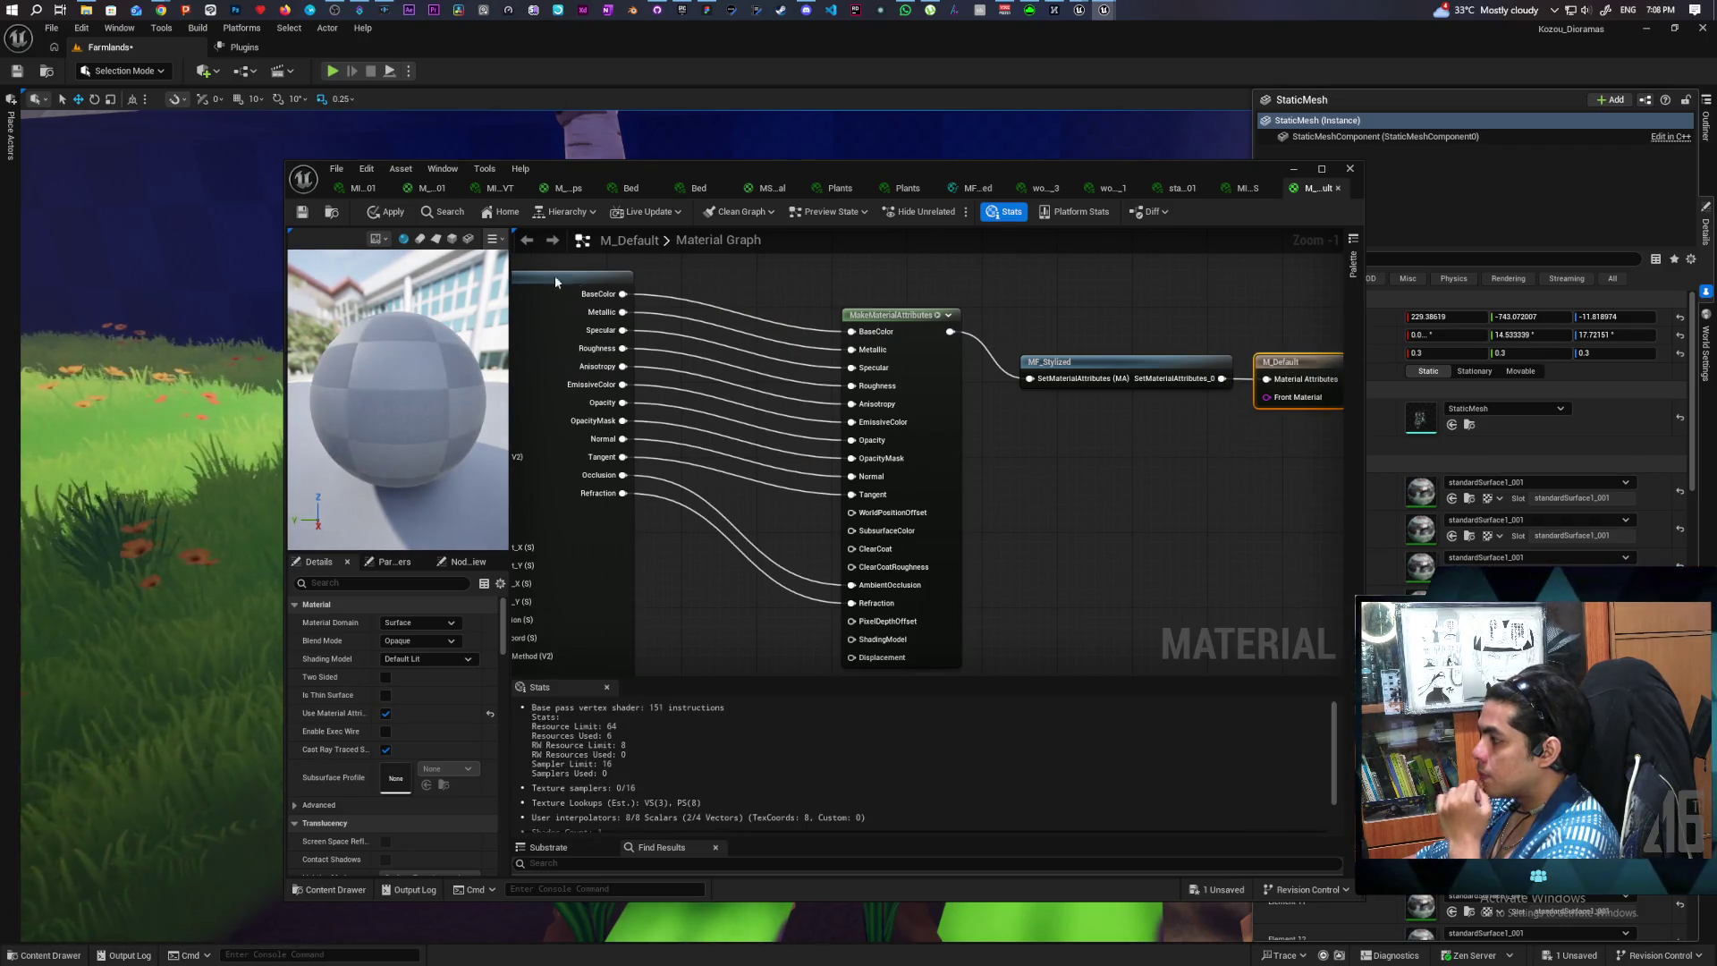
key("ctrl+s")
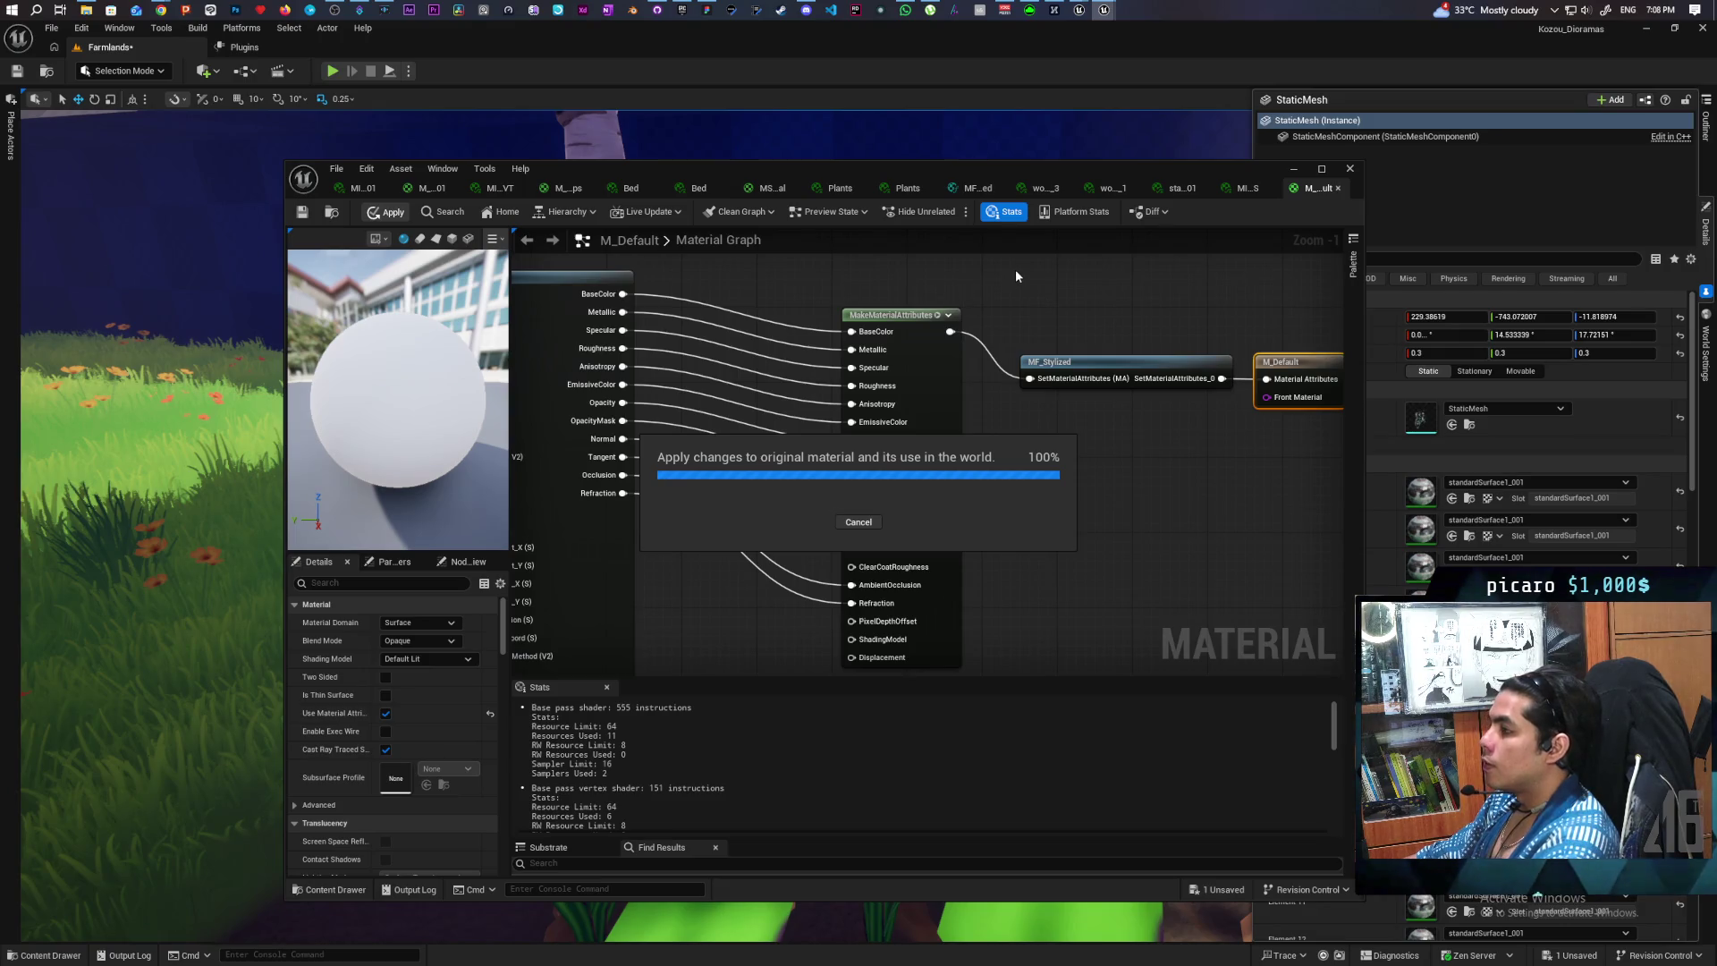
- Rotate the bicycle by the birch tree to about 45 degrees of yaw
left_click(1295, 168)
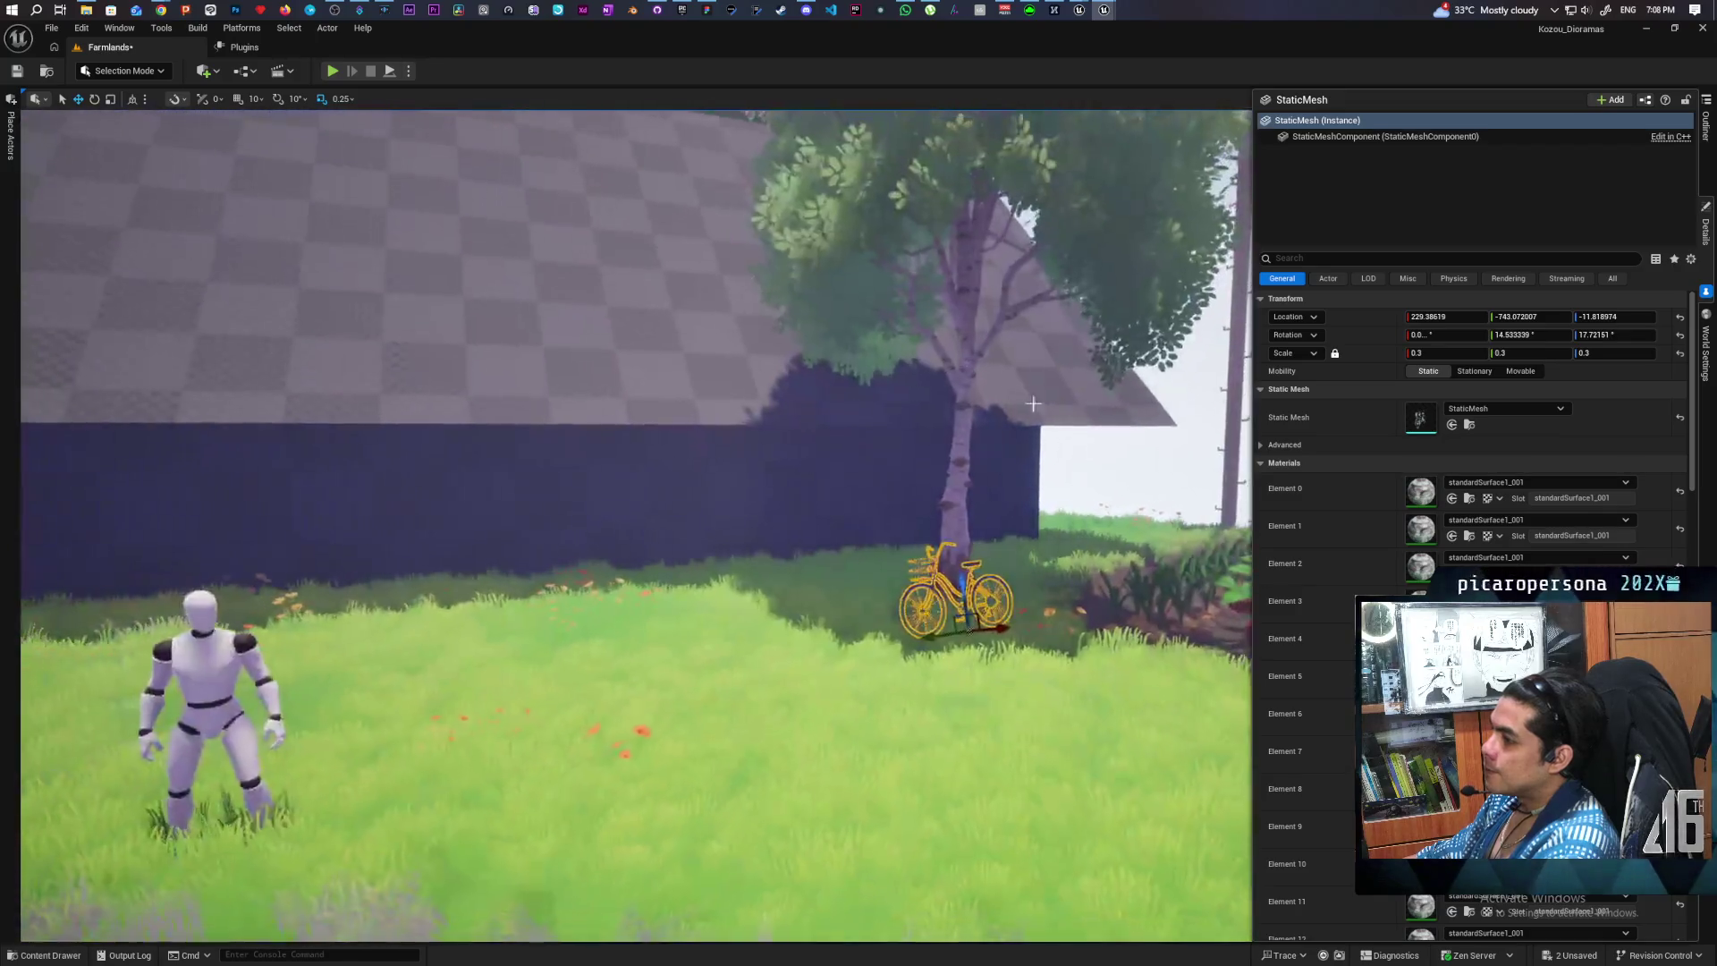
left_click(1027, 399)
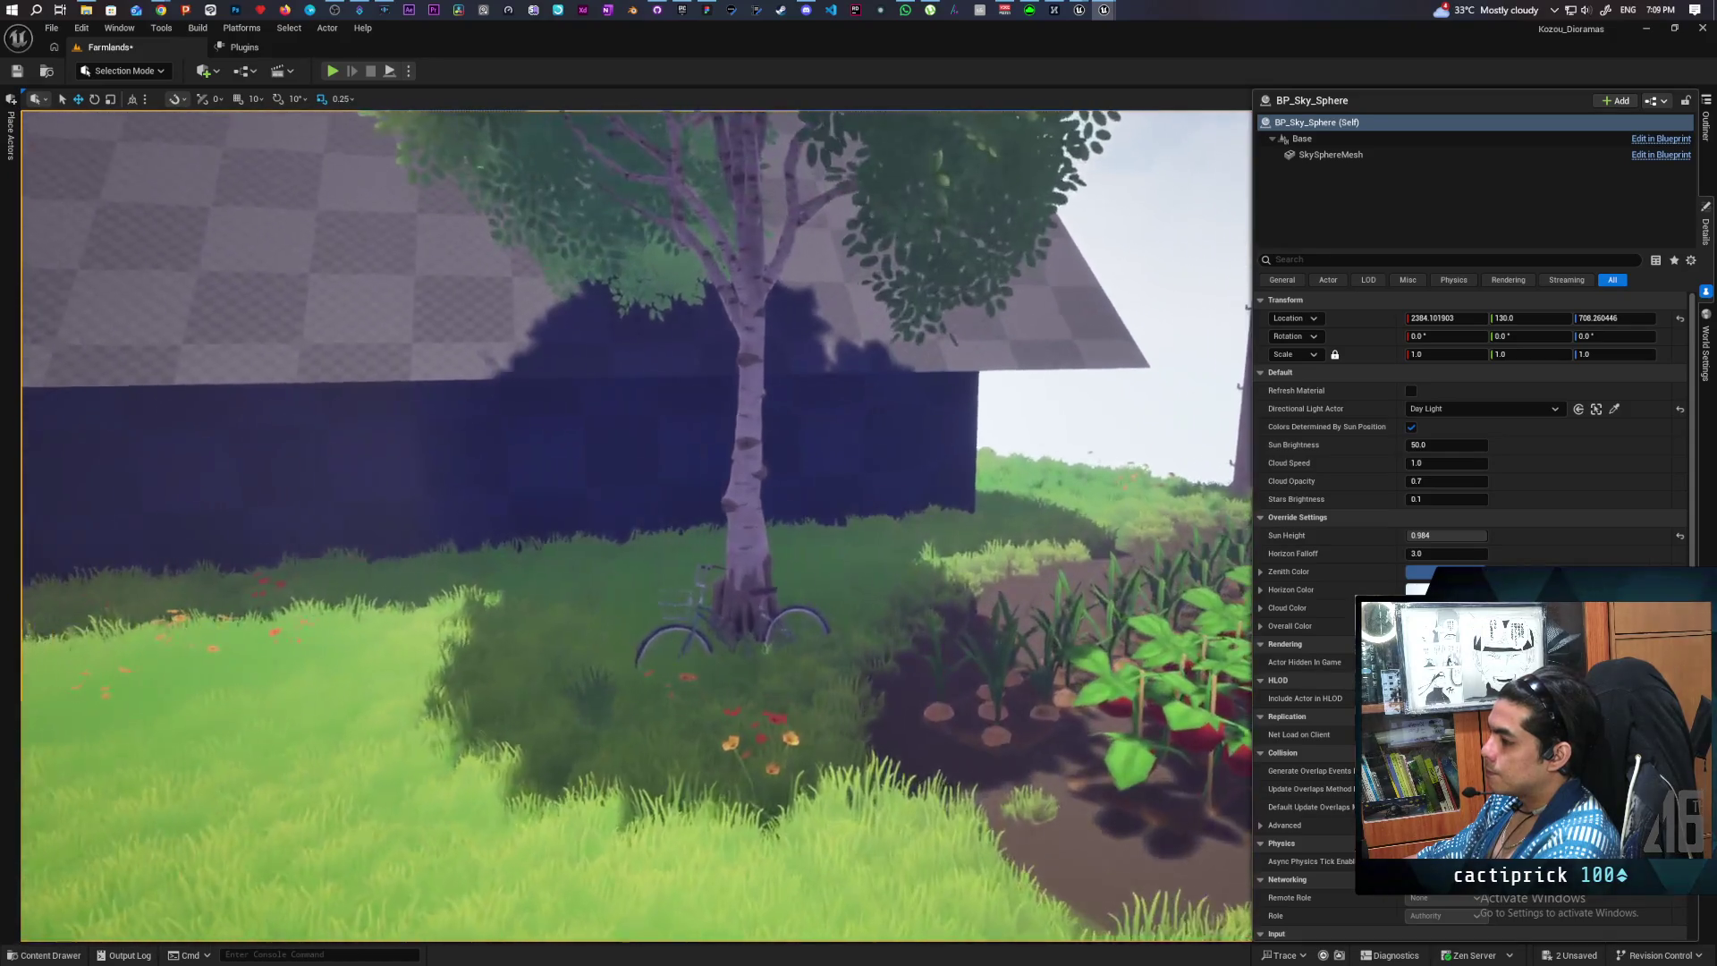
left_click(767, 595)
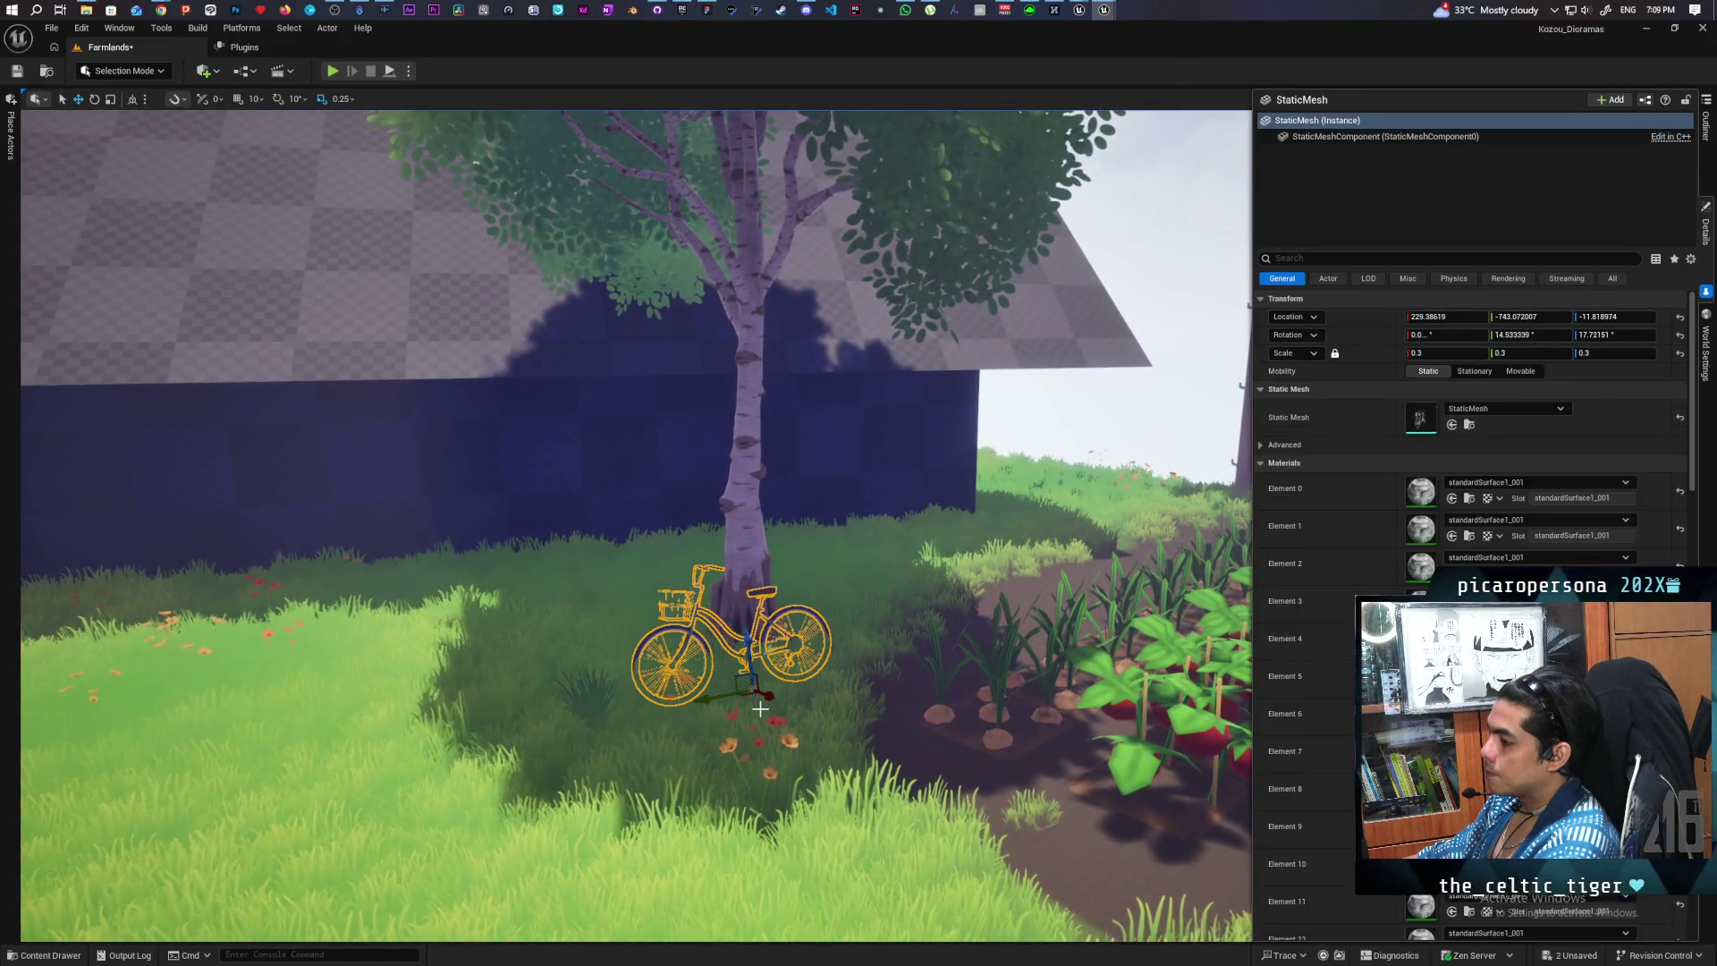
left_click_drag(754, 708, 780, 702)
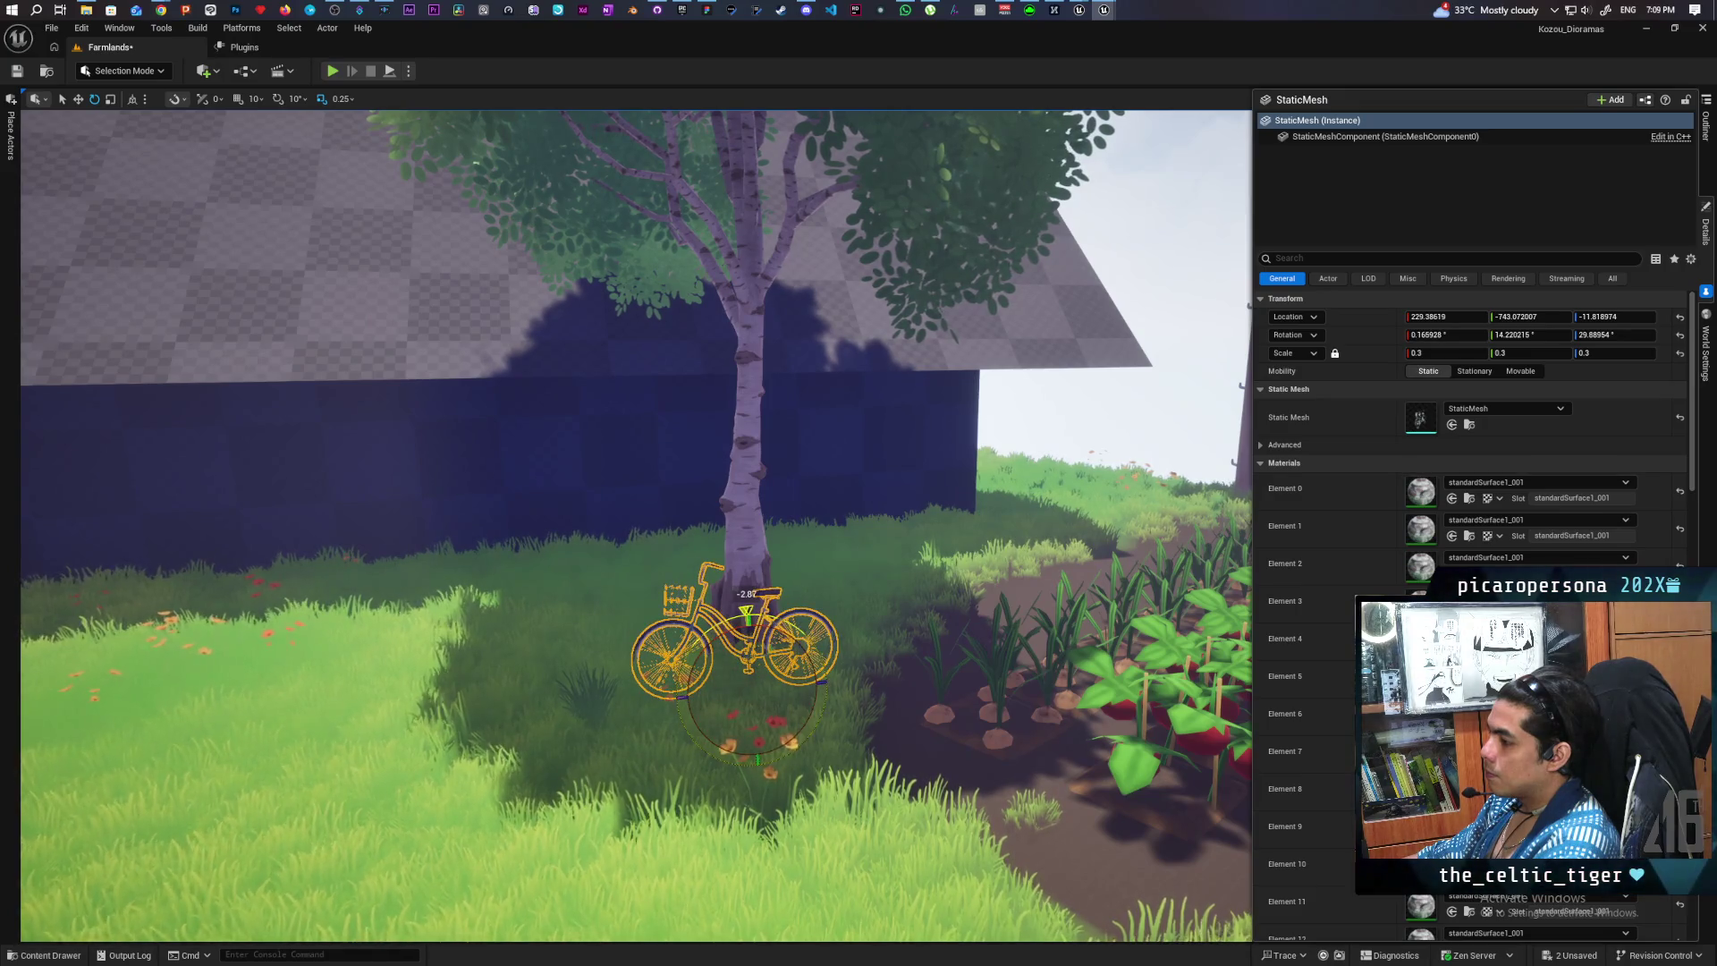
left_click_drag(743, 698, 760, 705)
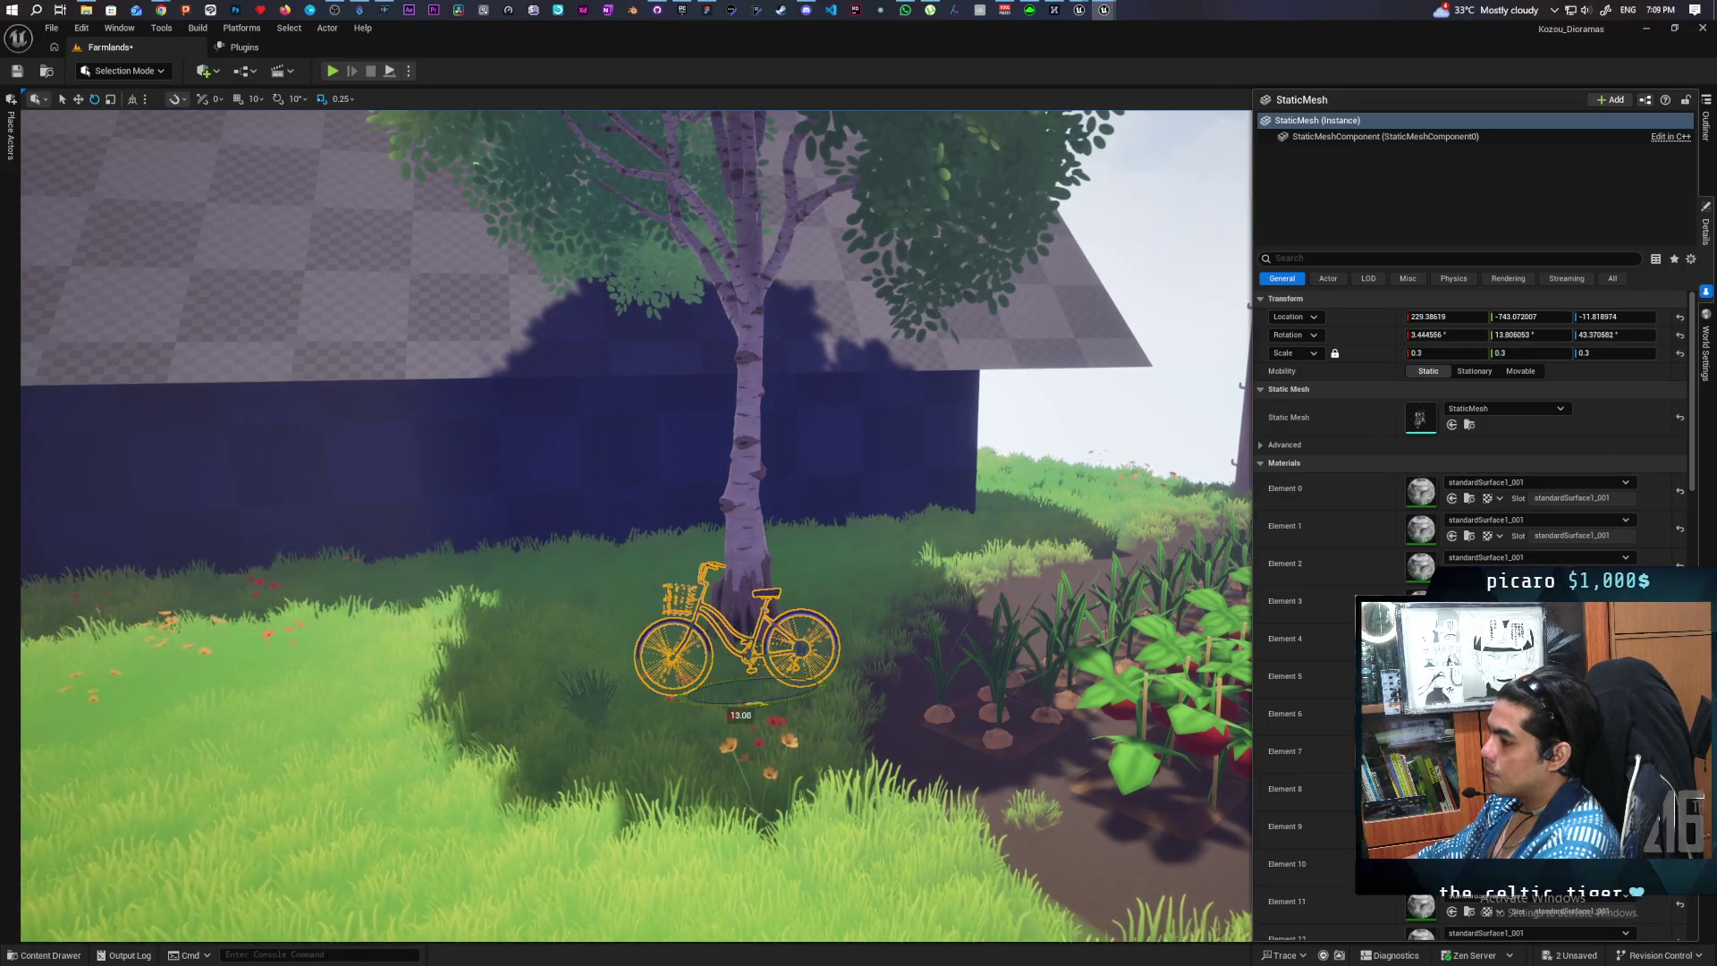
mouse_move(749, 618)
left_mouse_down()
mouse_move(729, 581)
mouse_move(573, 568)
left_mouse_up()
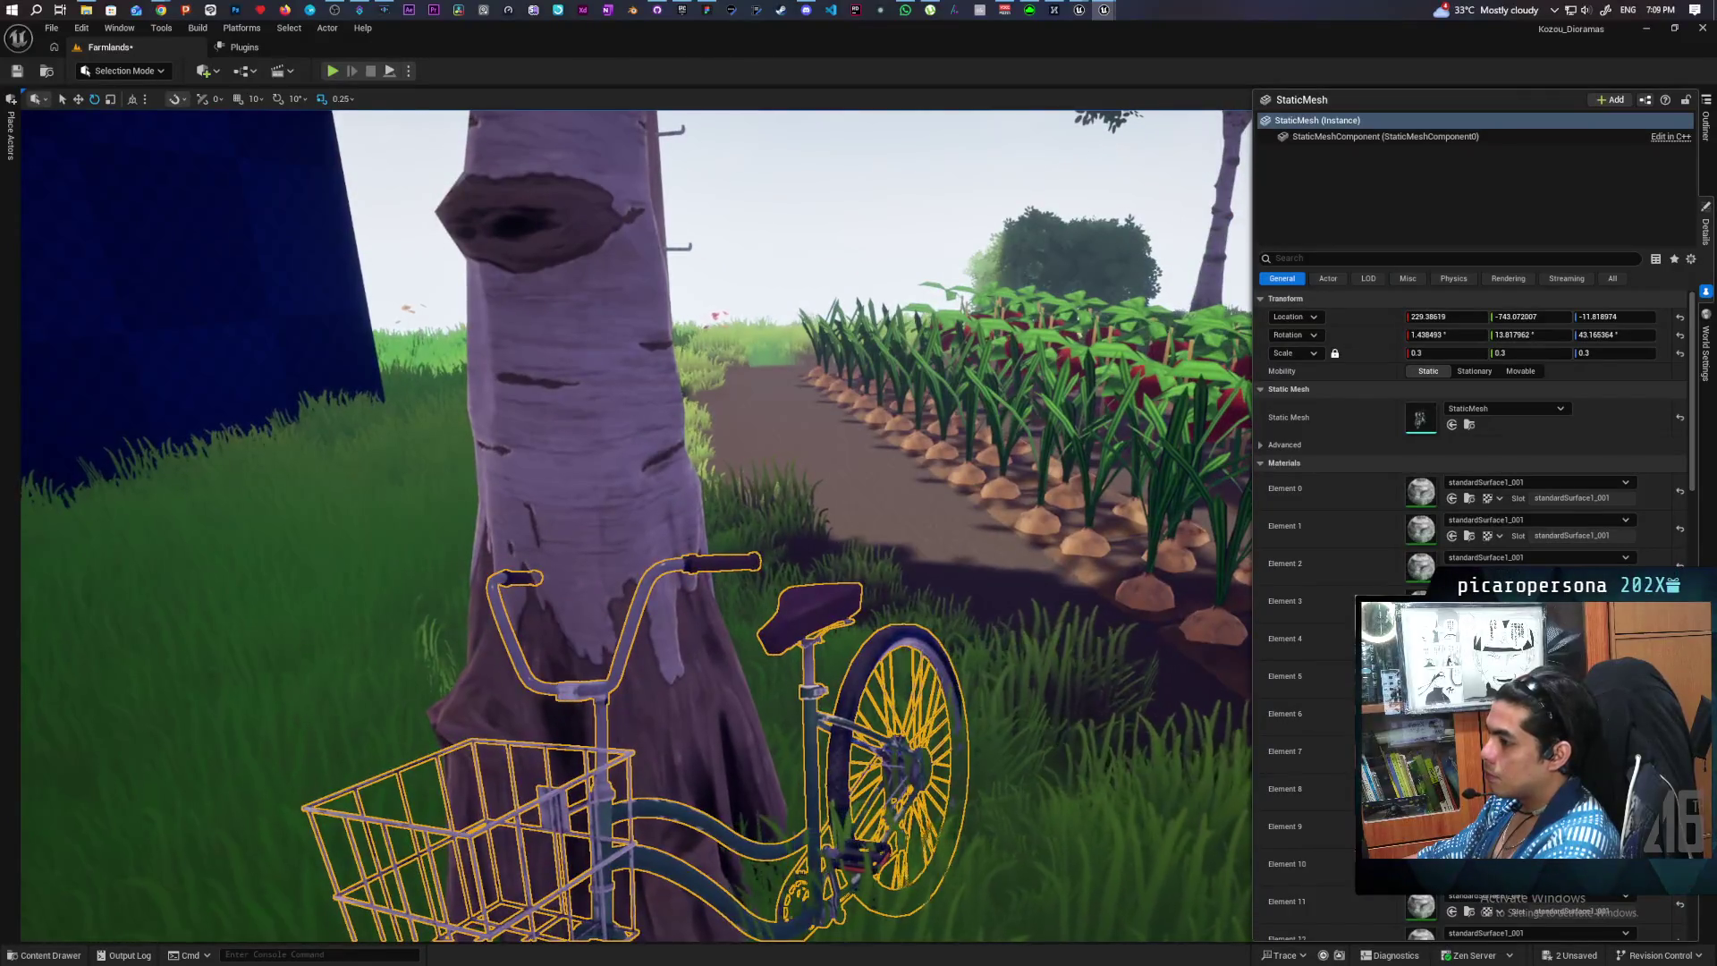
- Pull the camera back over the diorama to view the meadow and rocks
left_click(894, 224)
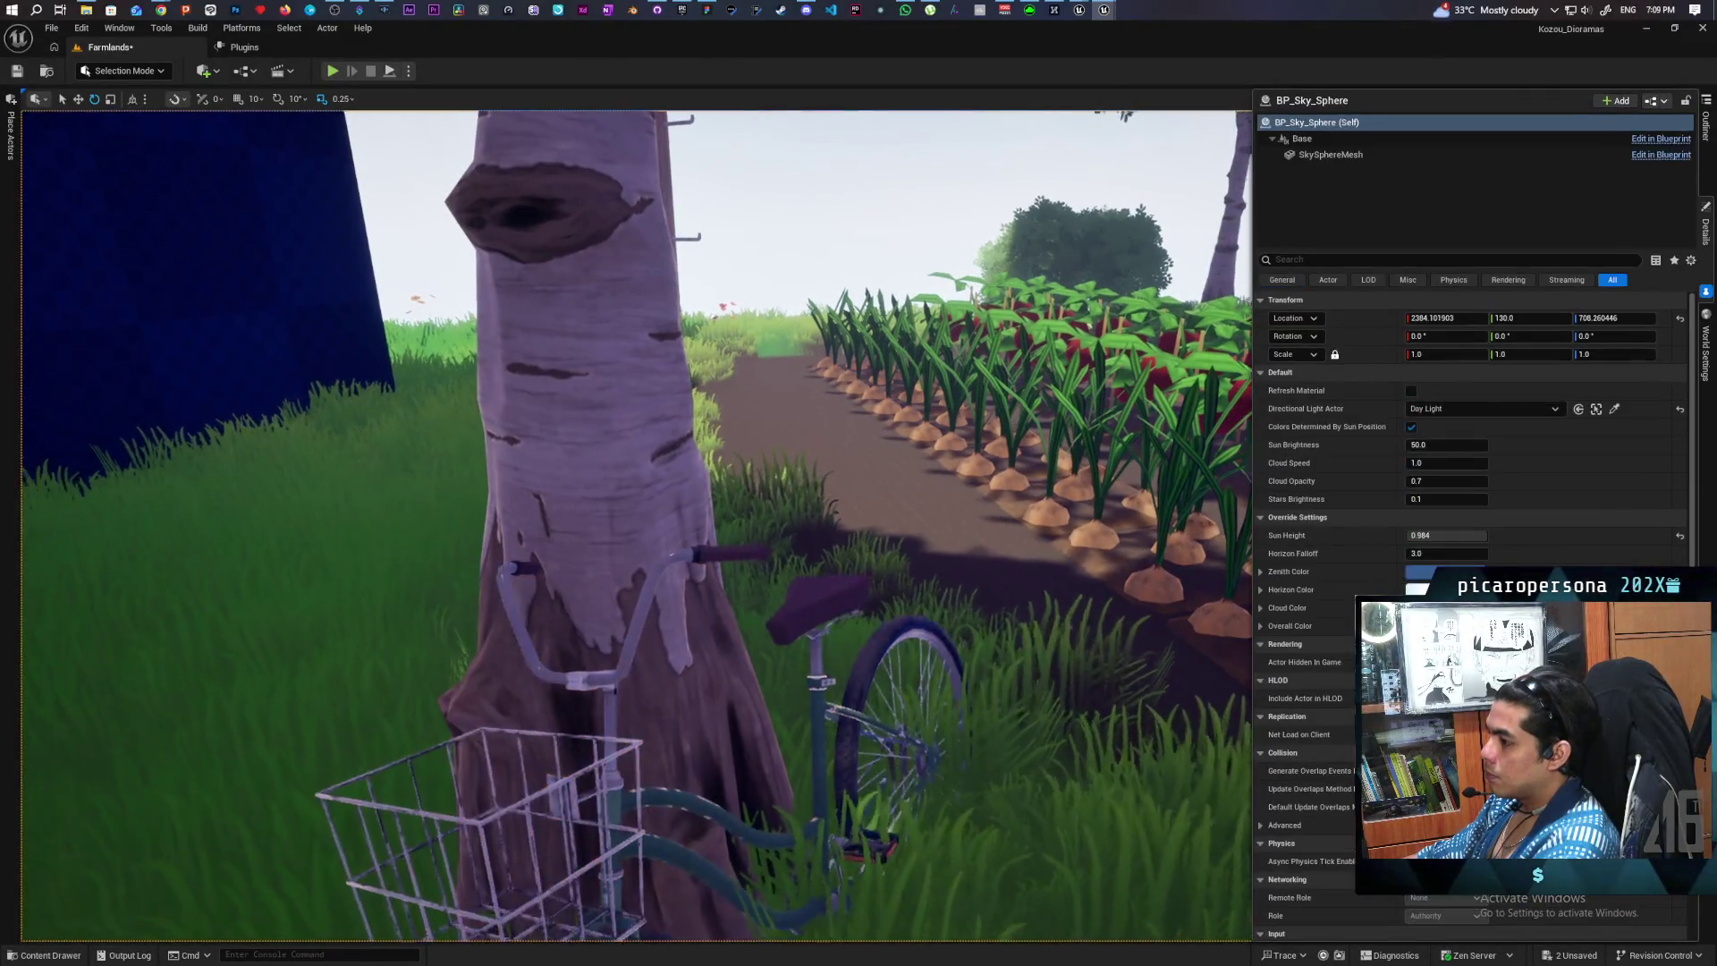
left_click_drag(894, 224, 876, 349)
mouse_move(626, 448)
left_mouse_down()
mouse_move(617, 609)
mouse_move(808, 503)
left_mouse_up()
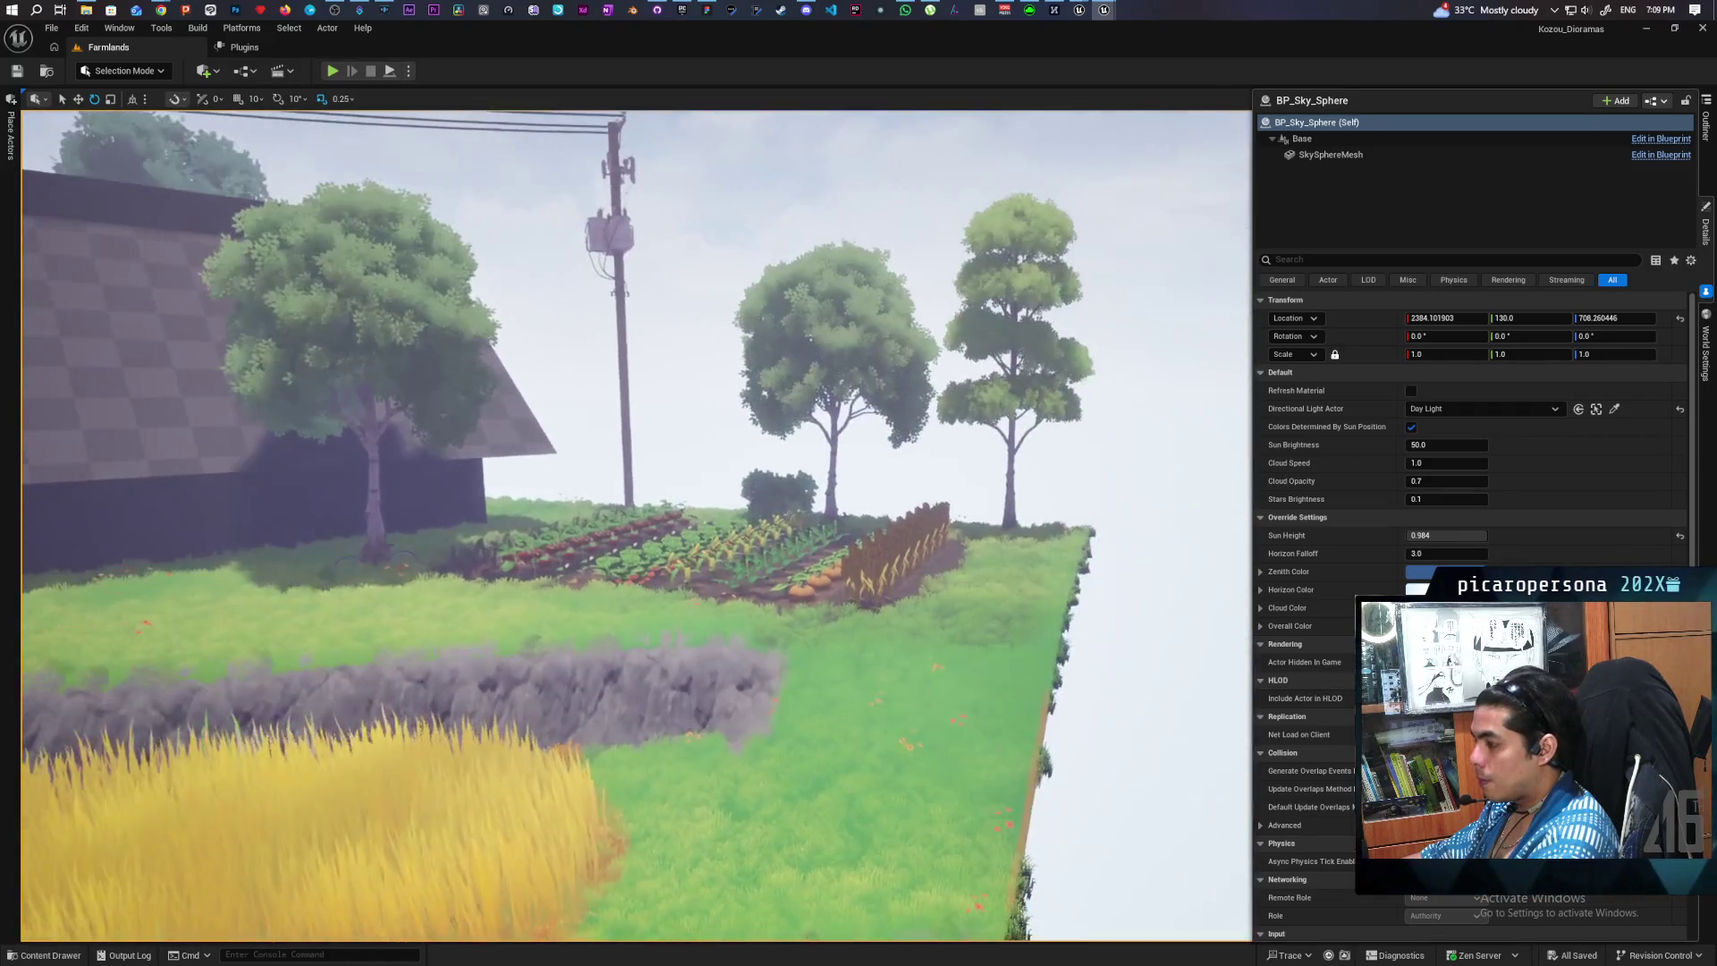
right_click(811, 756)
- Play from the meadow, walk the character to the bicycle, stop, then open the bicycle mesh
left_click(836, 742)
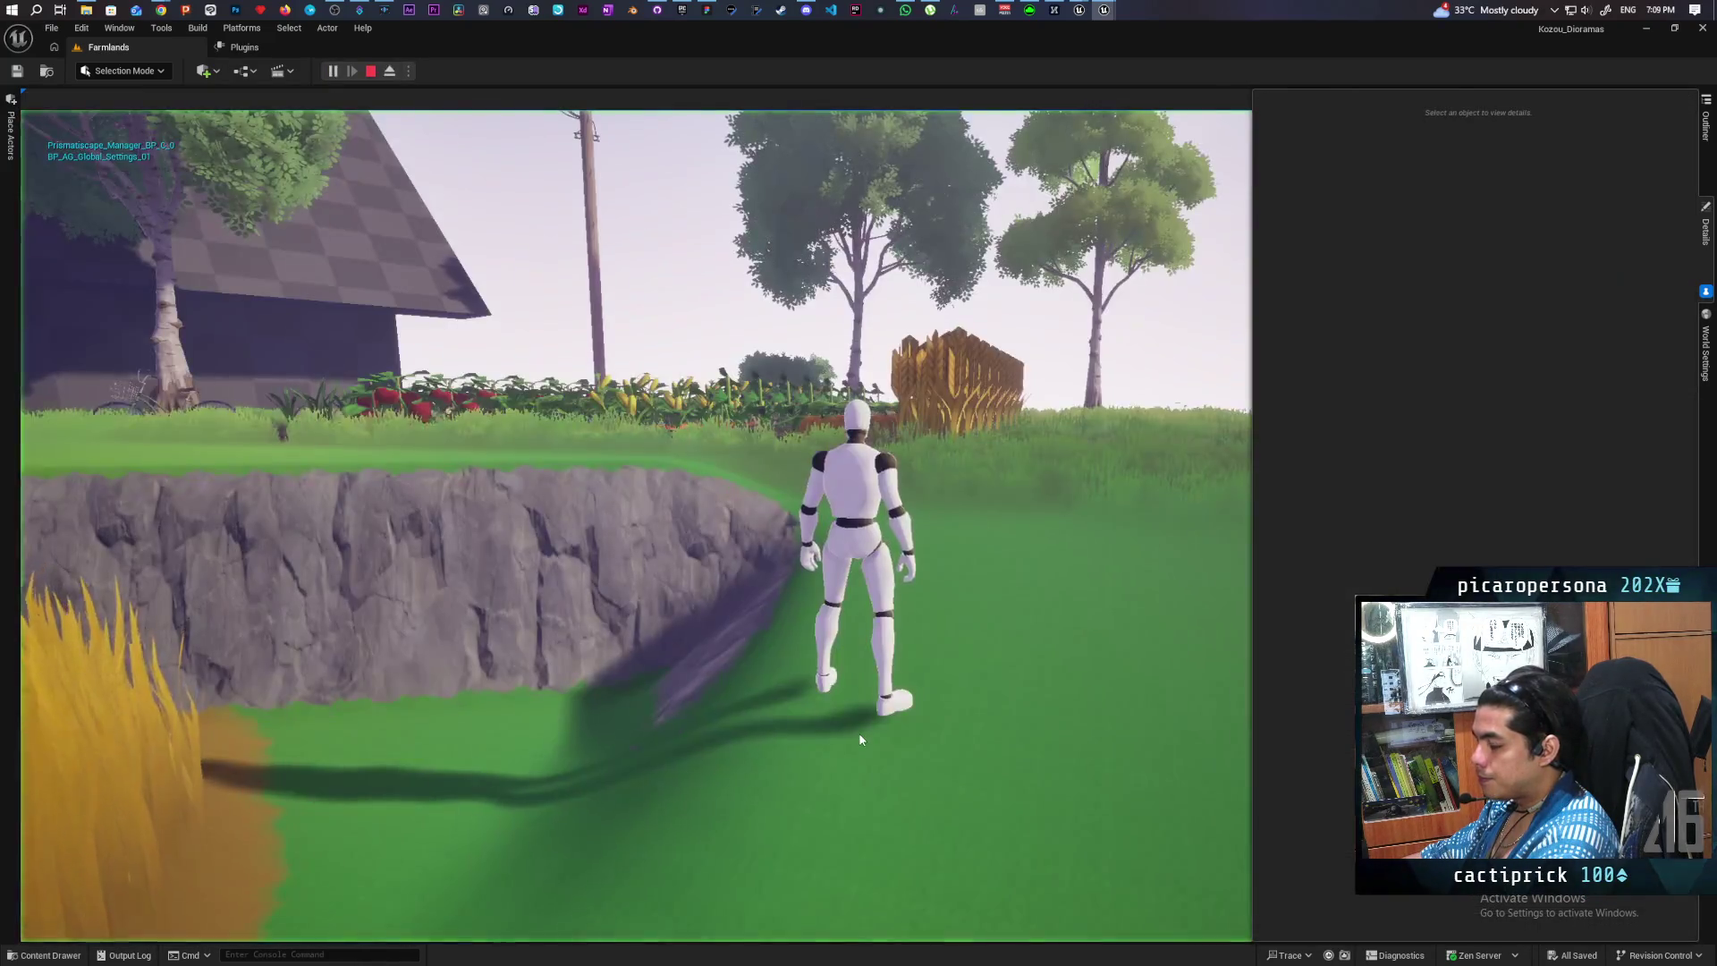
key("w")
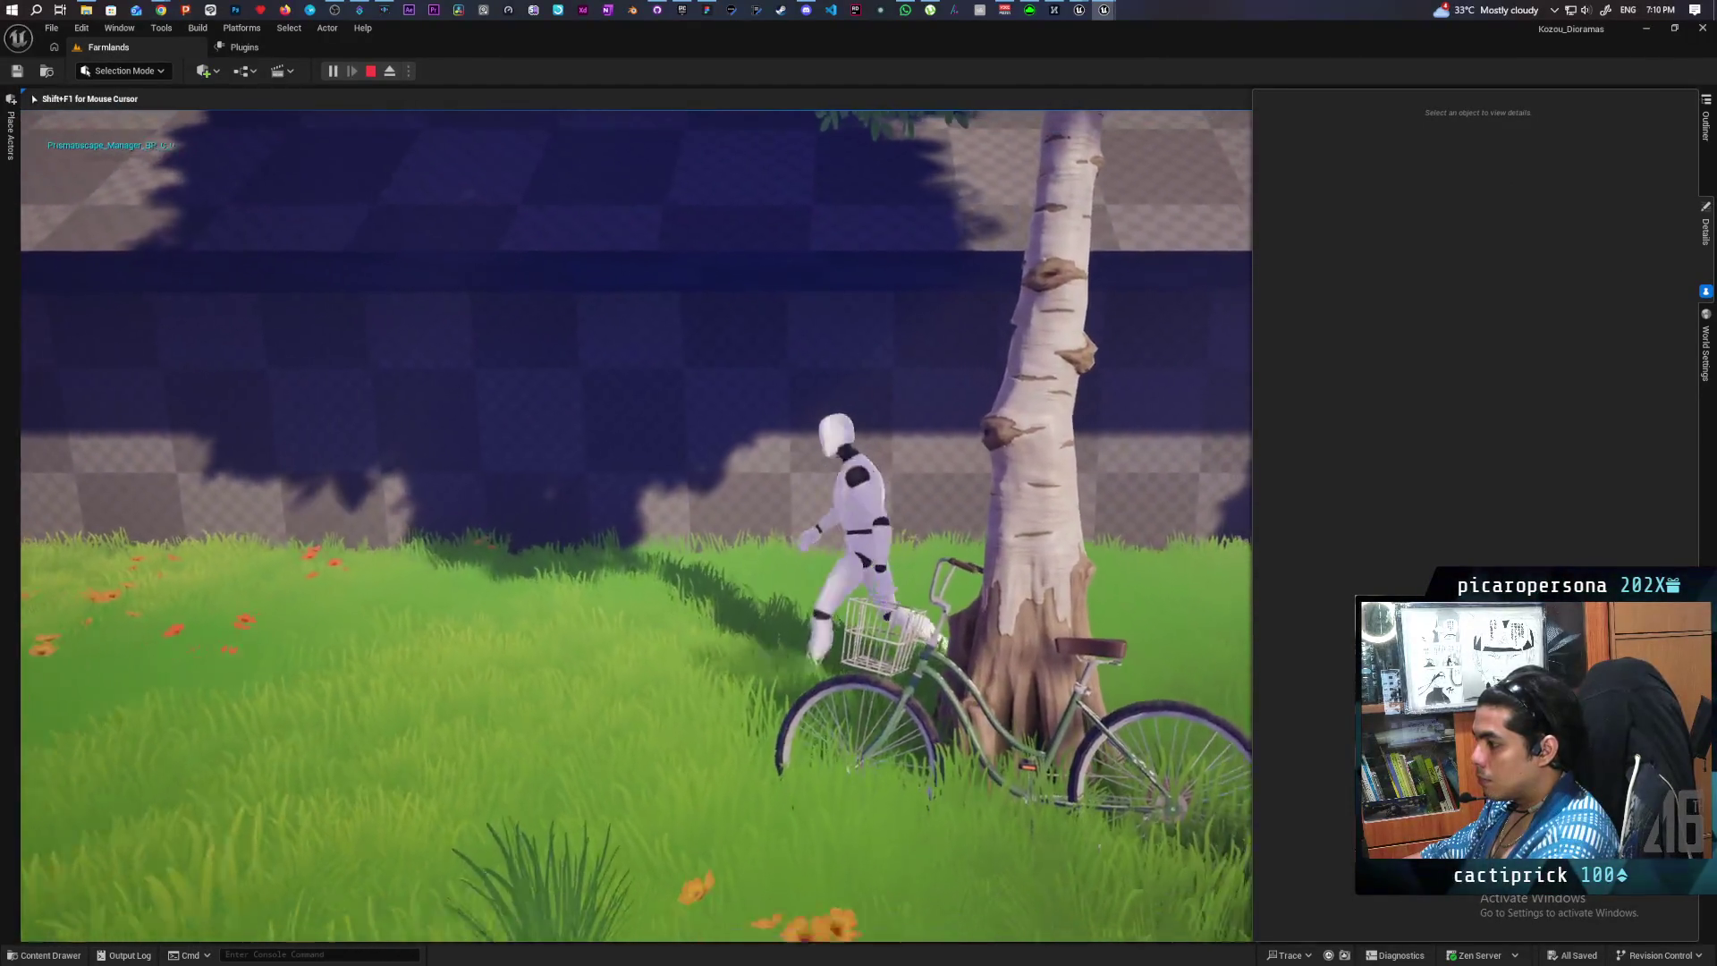
key("s")
key("Escape")
left_click(846, 684)
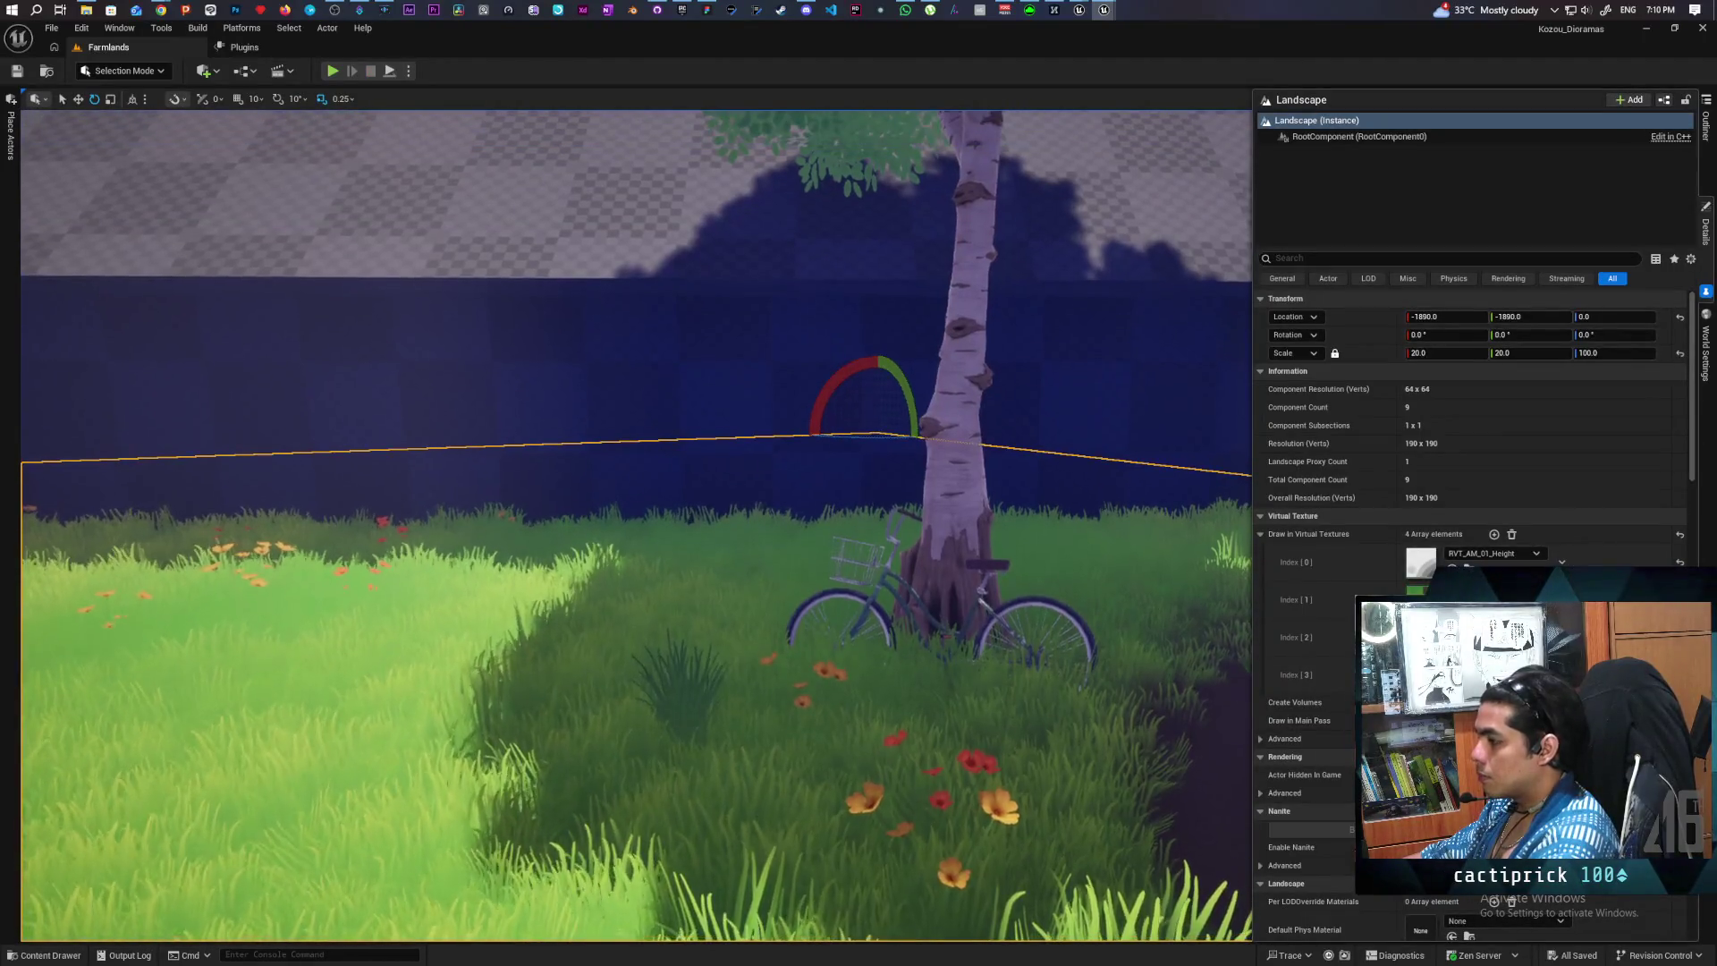
left_click(855, 626)
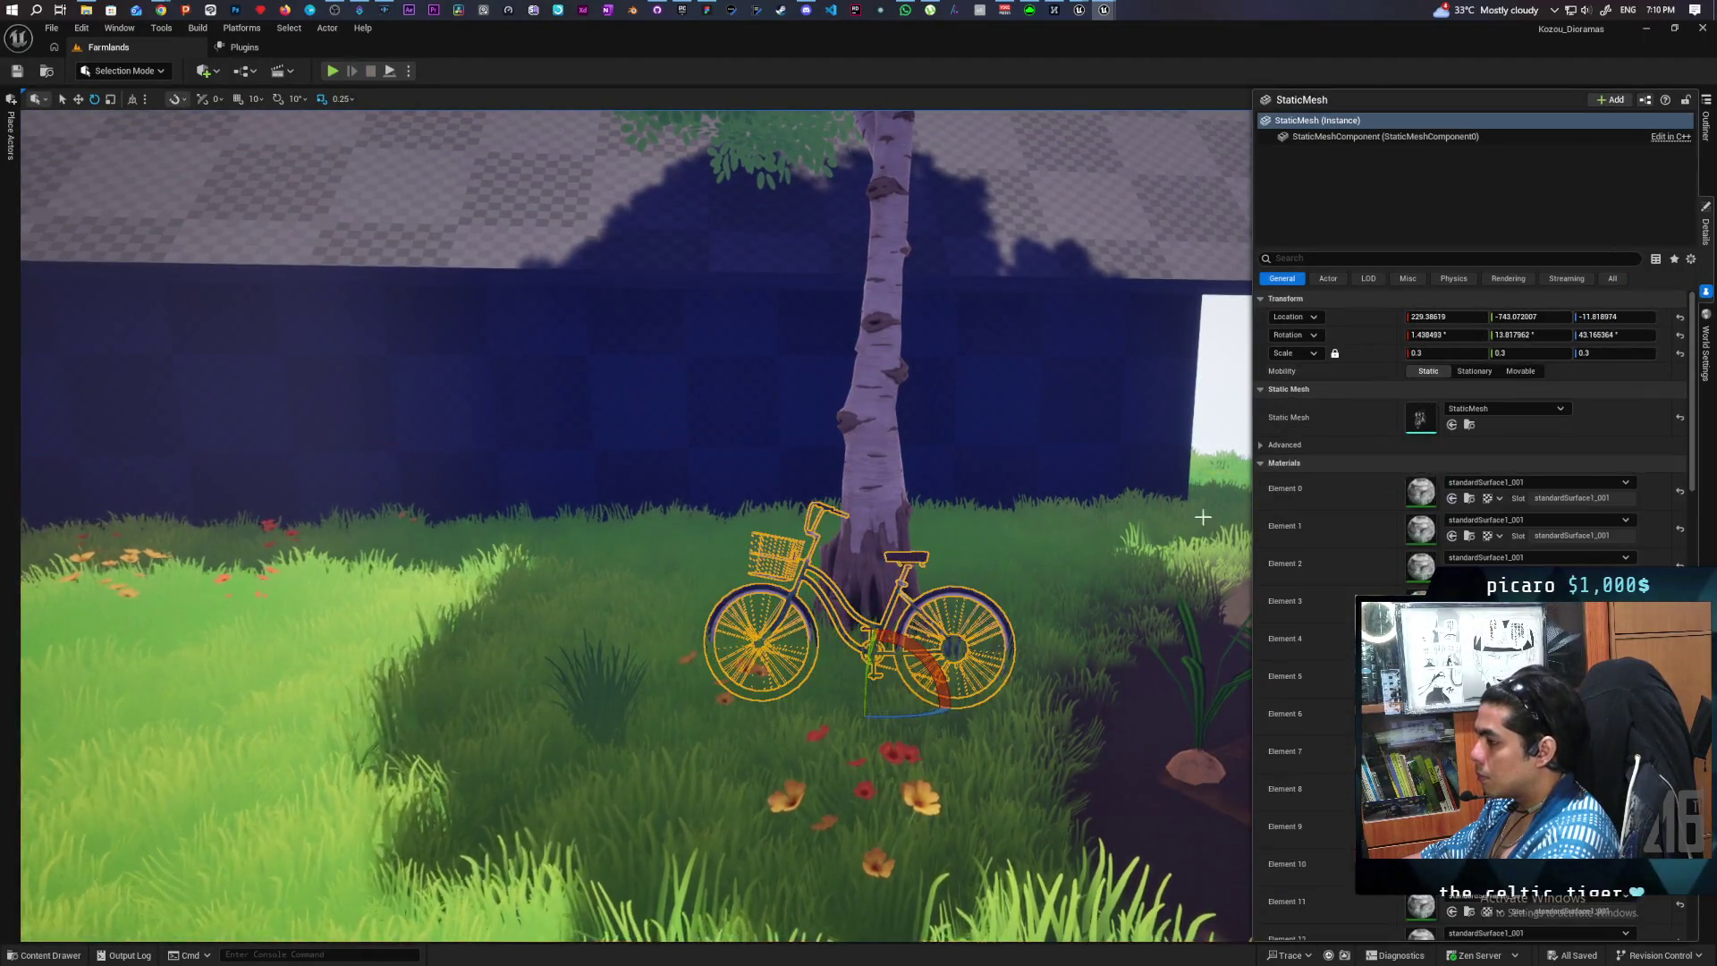
double_click(1421, 417)
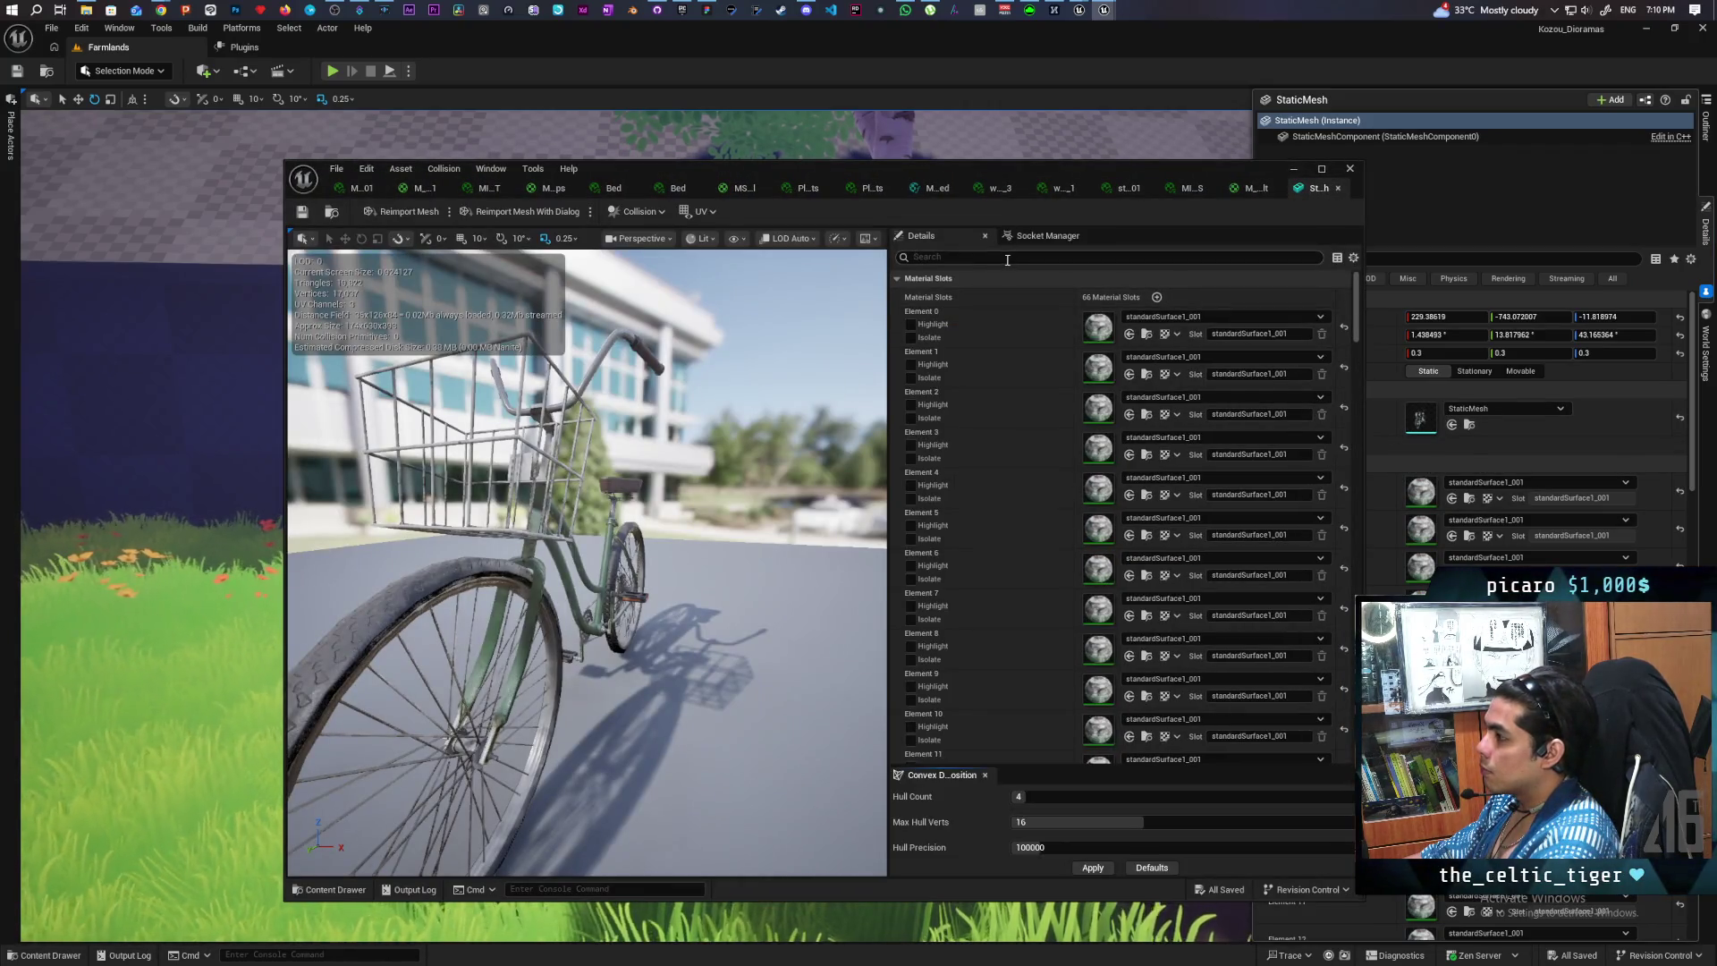
- Set the bicycle mesh's Collision Complexity to Use Complex Collision As Simple and close the editor
type("collis")
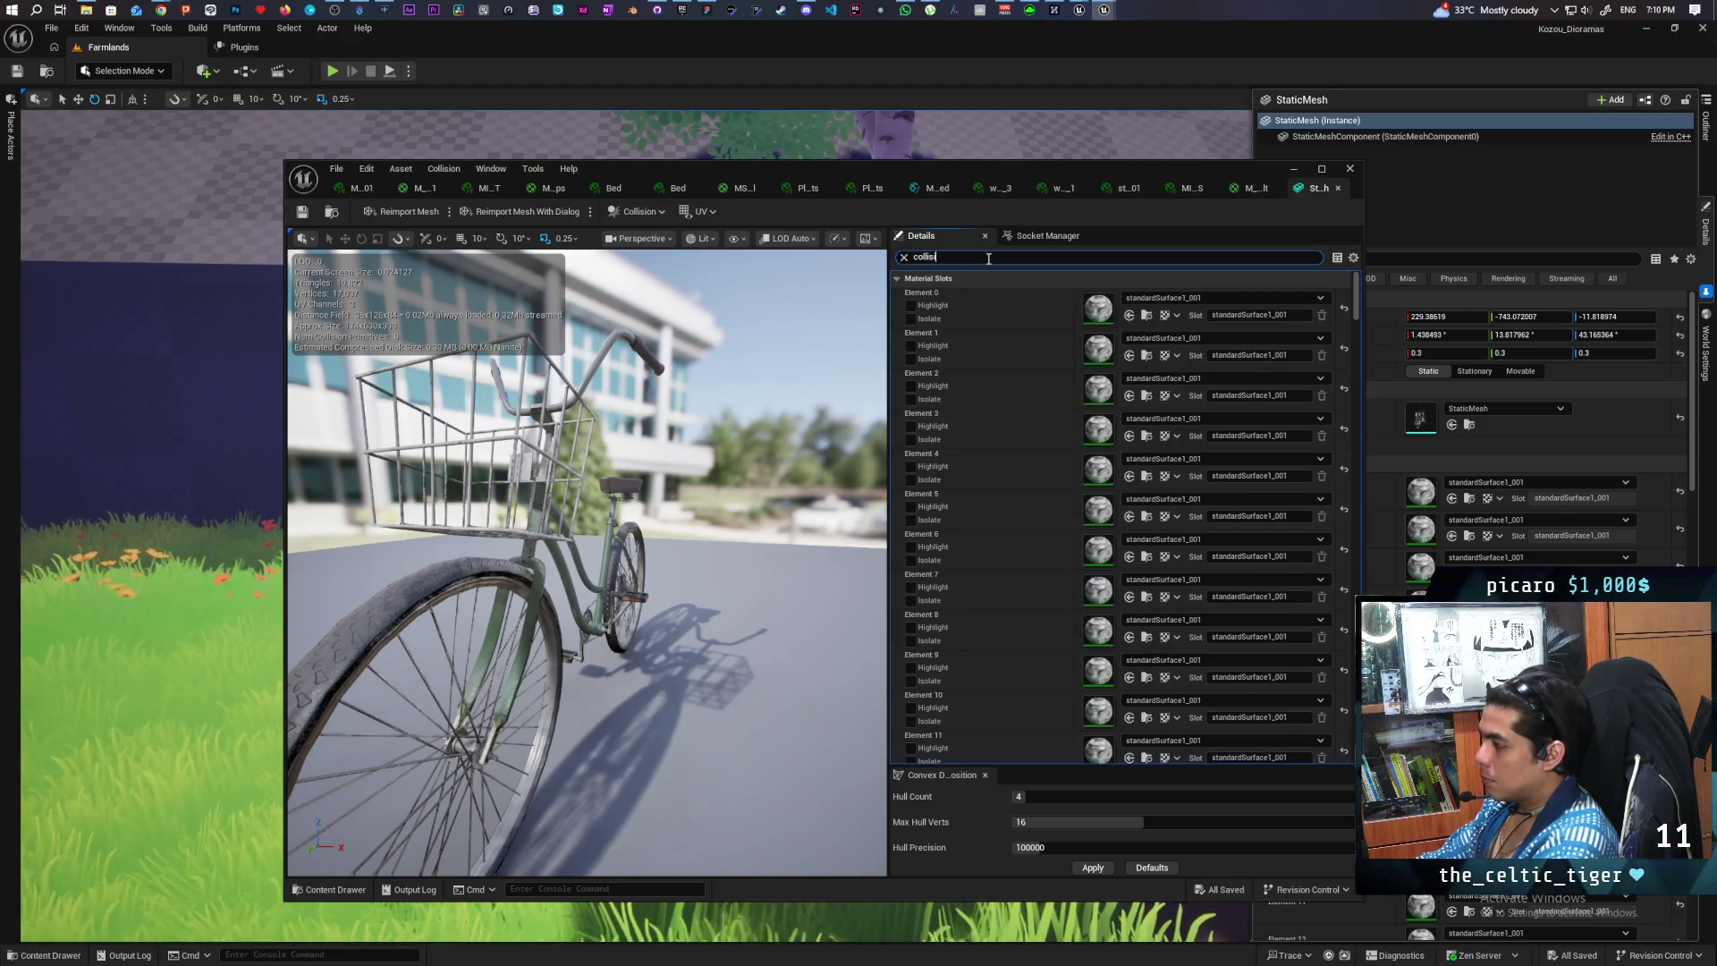
type("i")
scroll(1052, 517, "down", 5)
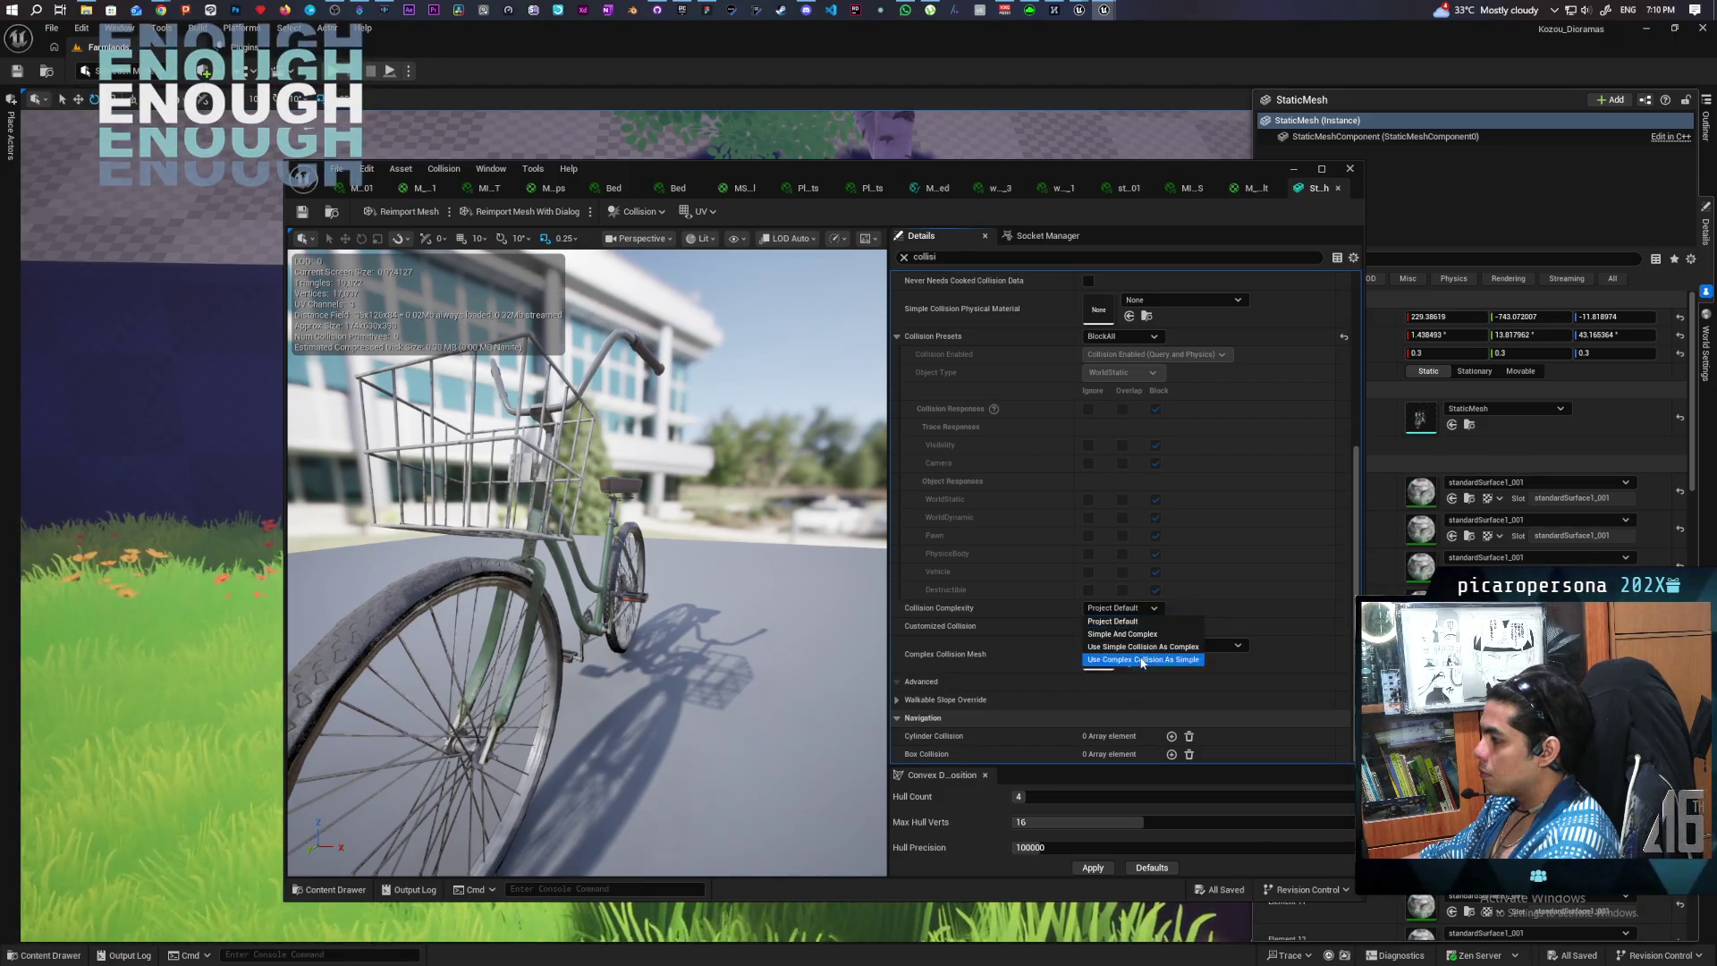
left_click(1144, 659)
left_click(1351, 170)
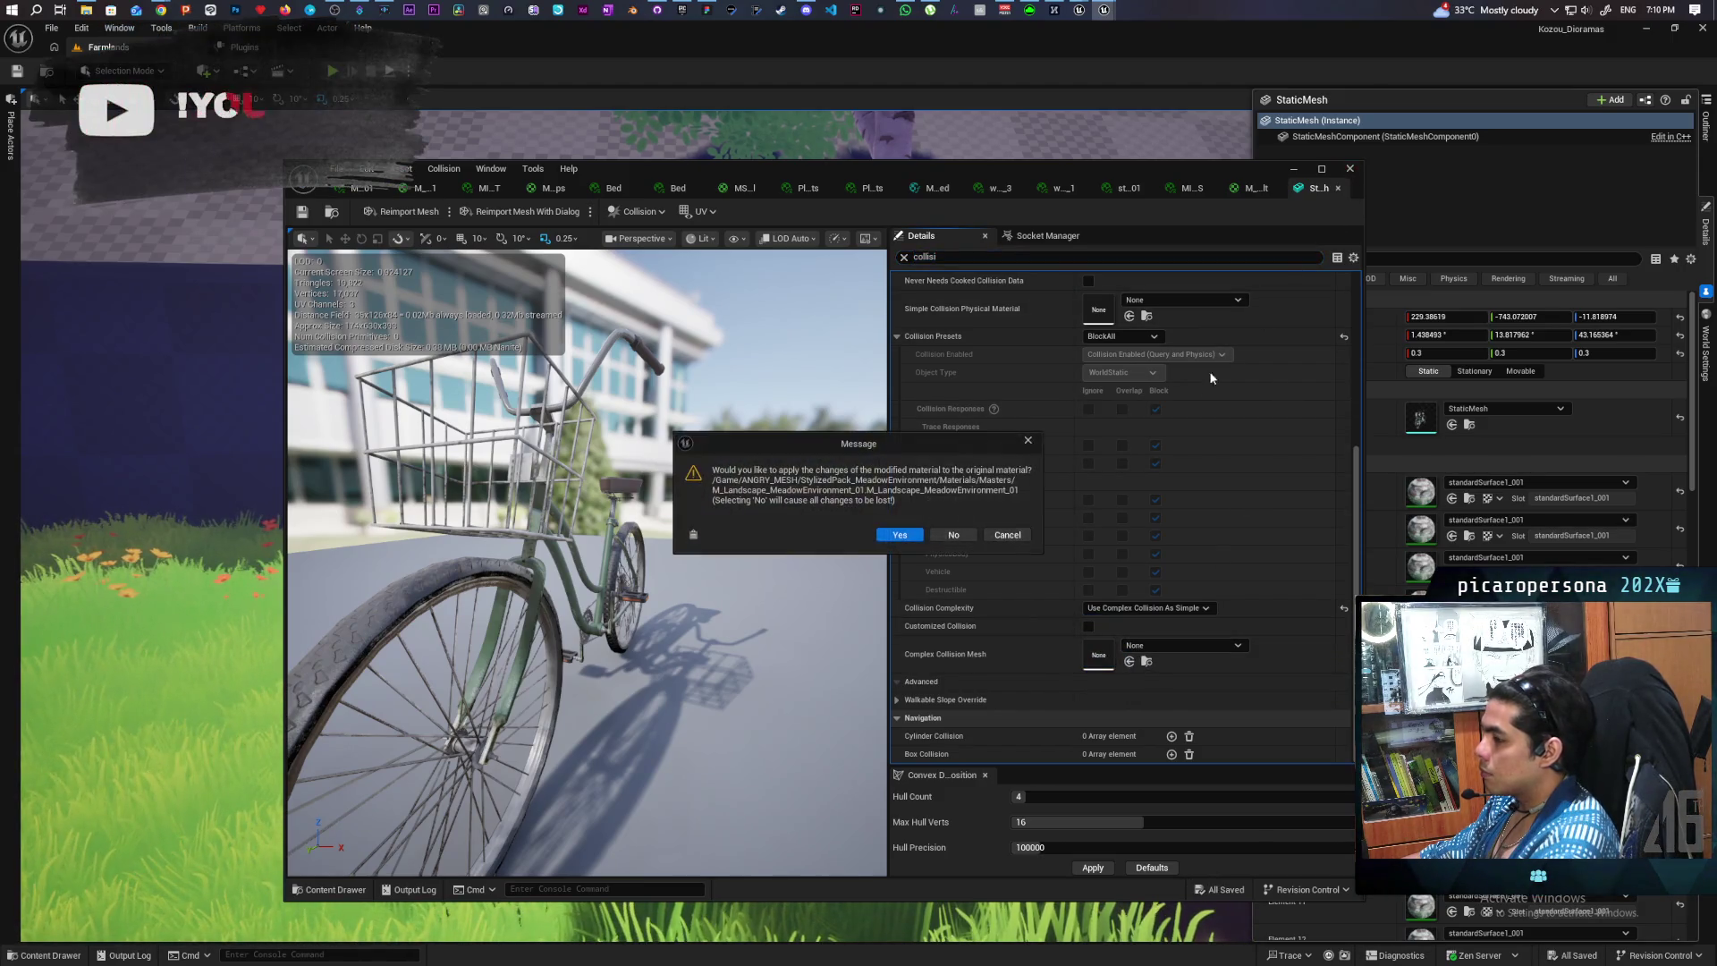
- Confirm applying changes to each of the four modified materials
left_click(900, 535)
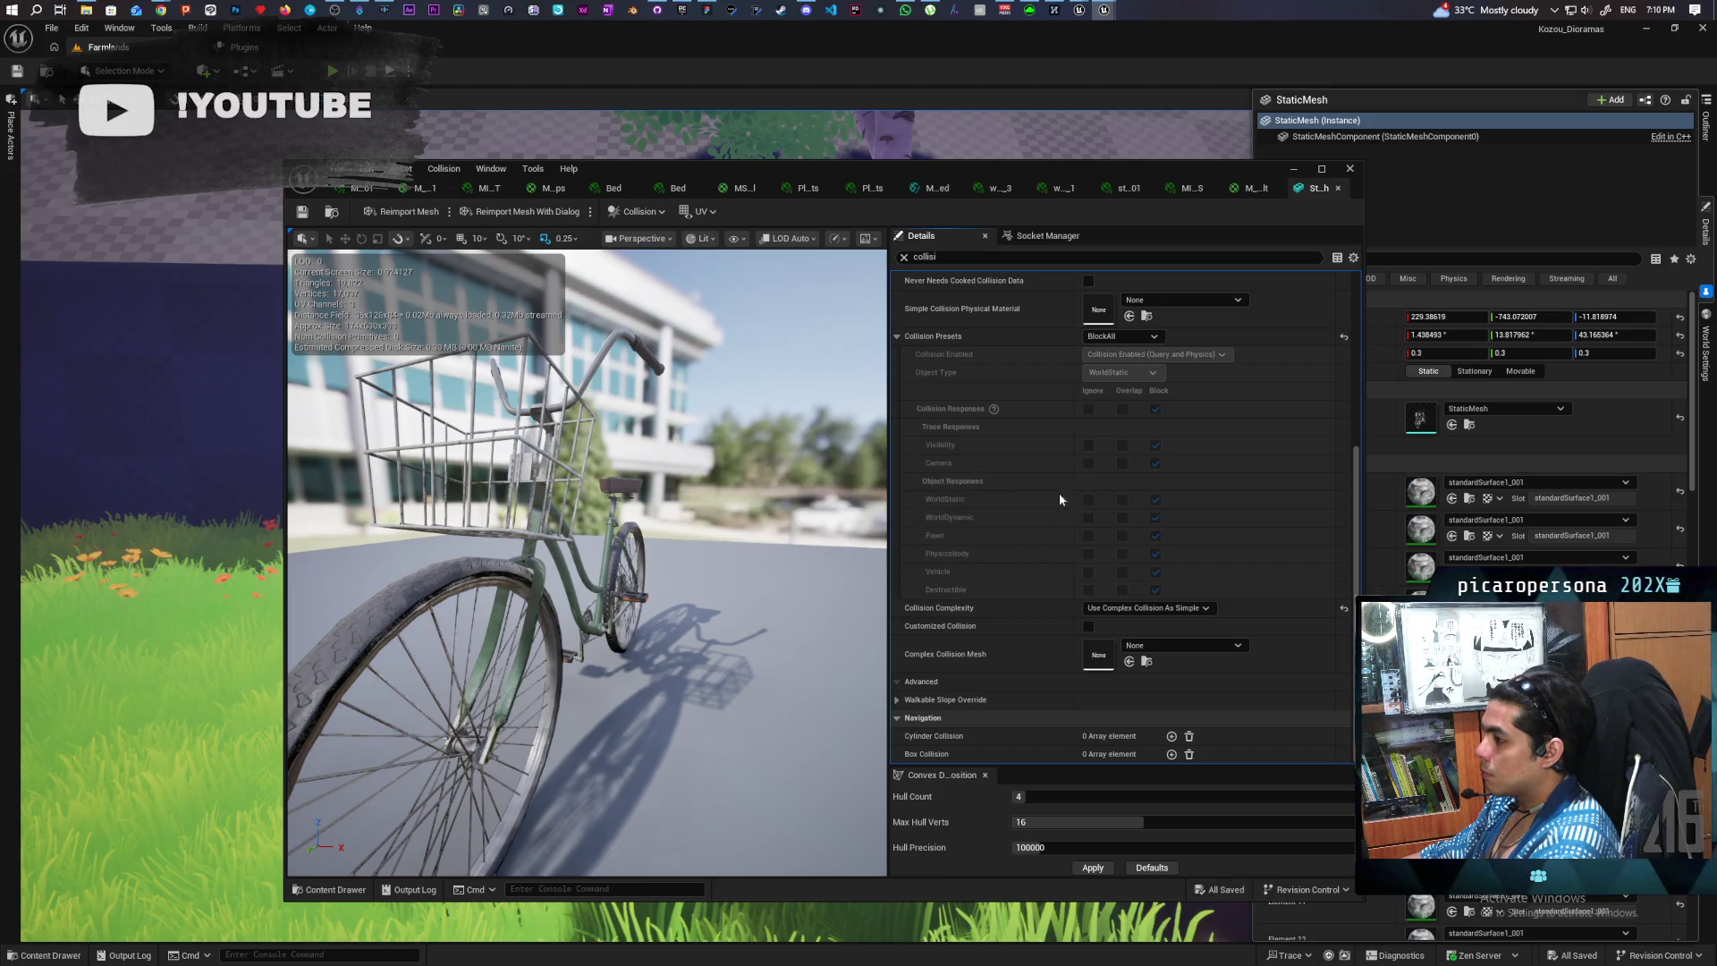
left_click(902, 532)
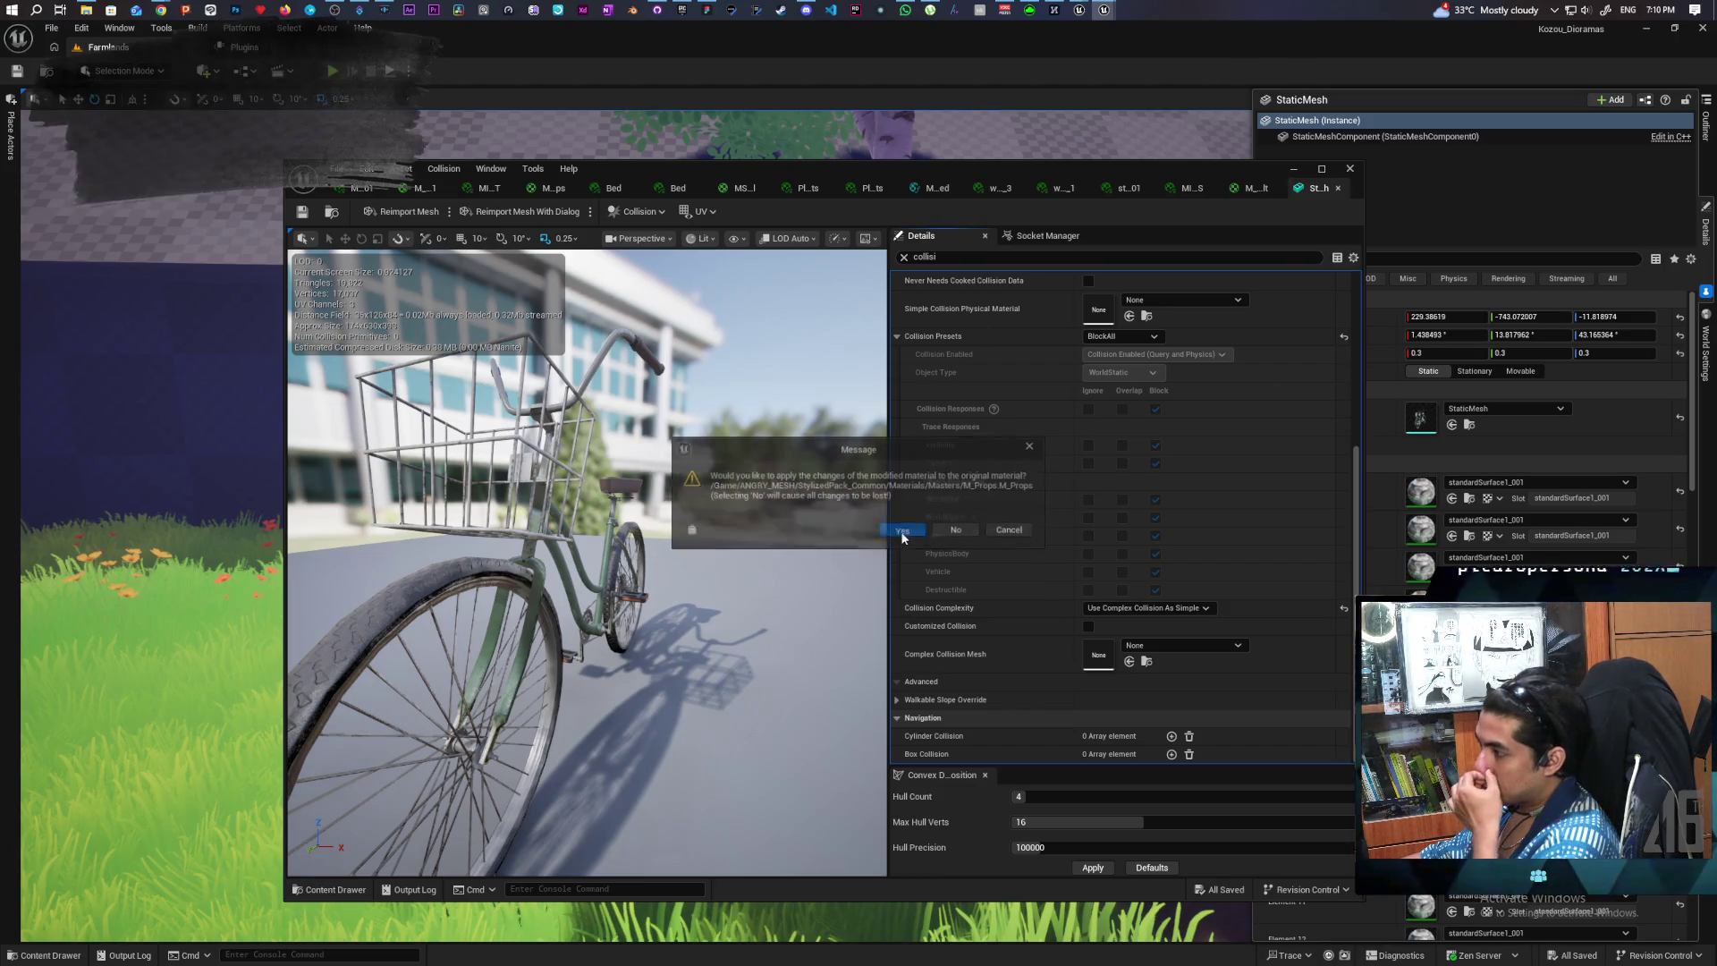
left_click(902, 531)
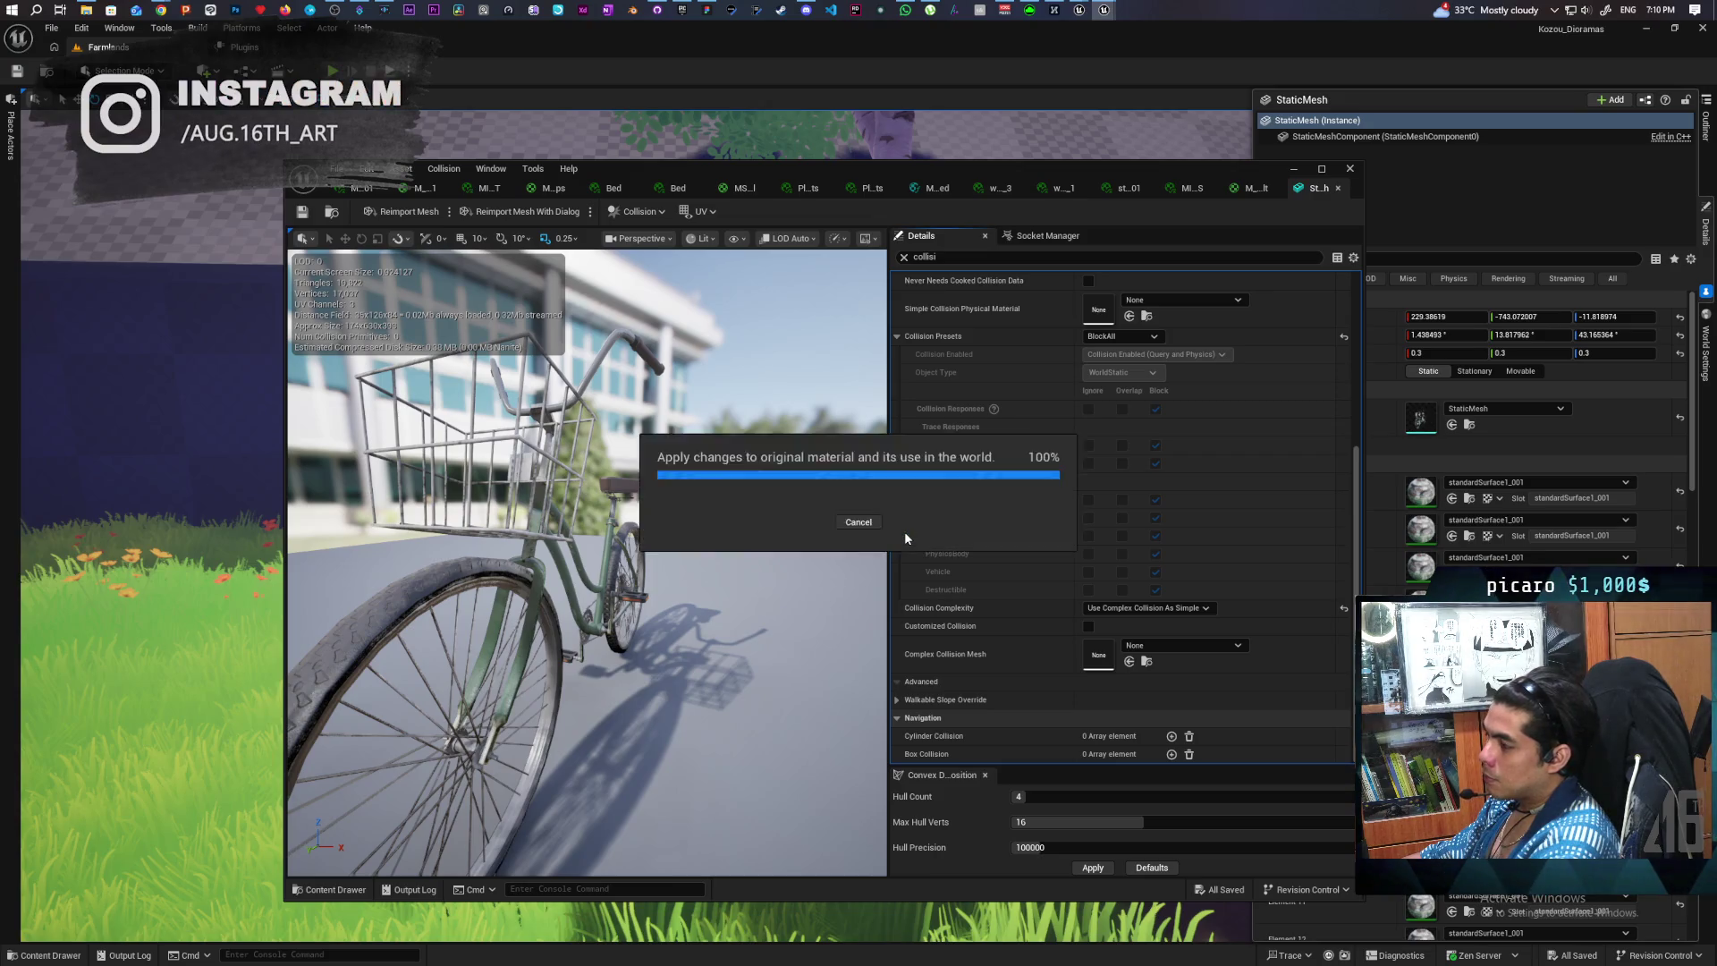
left_click(902, 532)
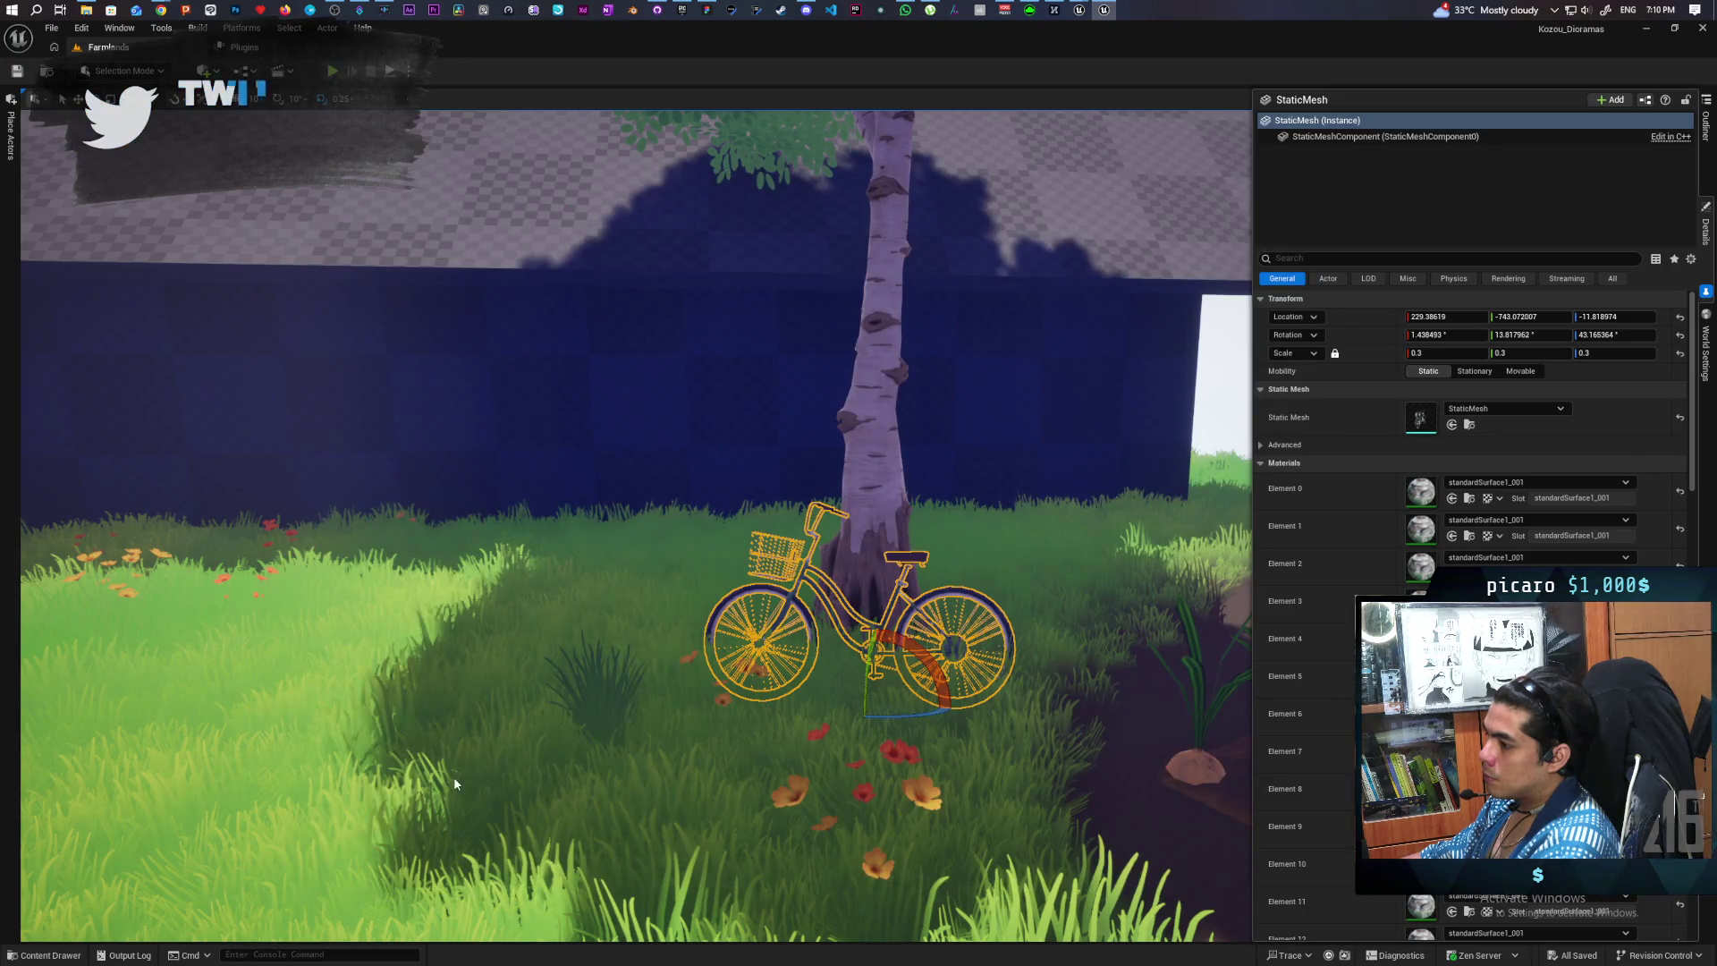
right_click(906, 532)
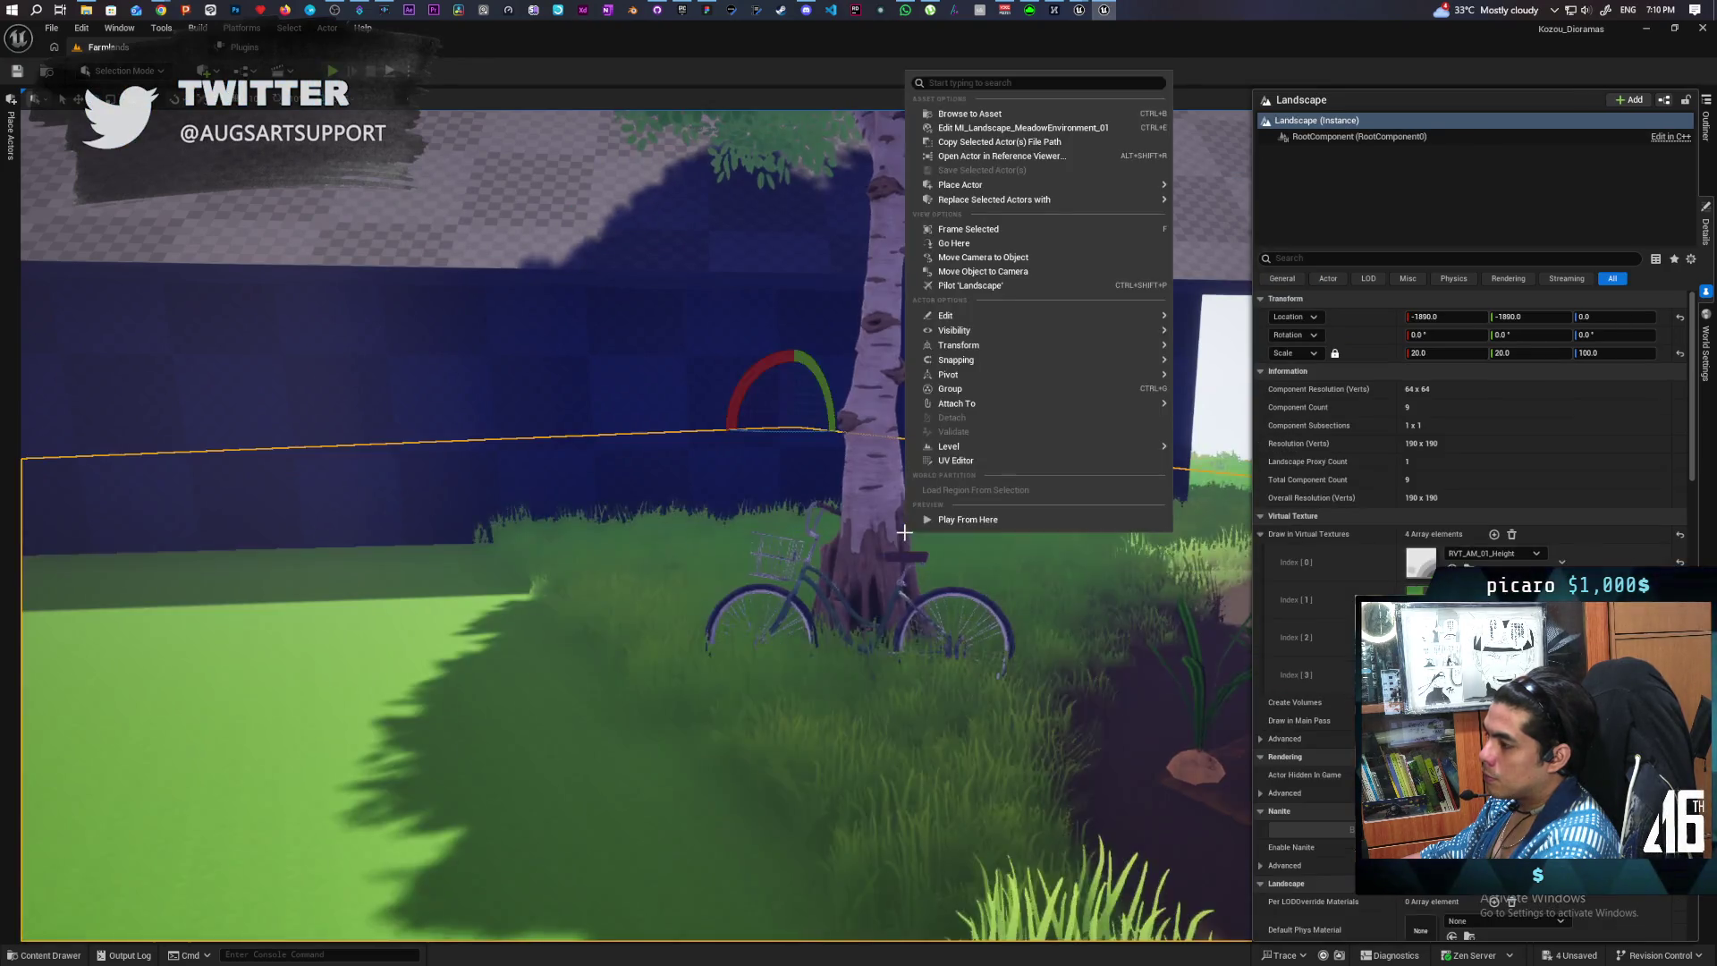
left_click(971, 520)
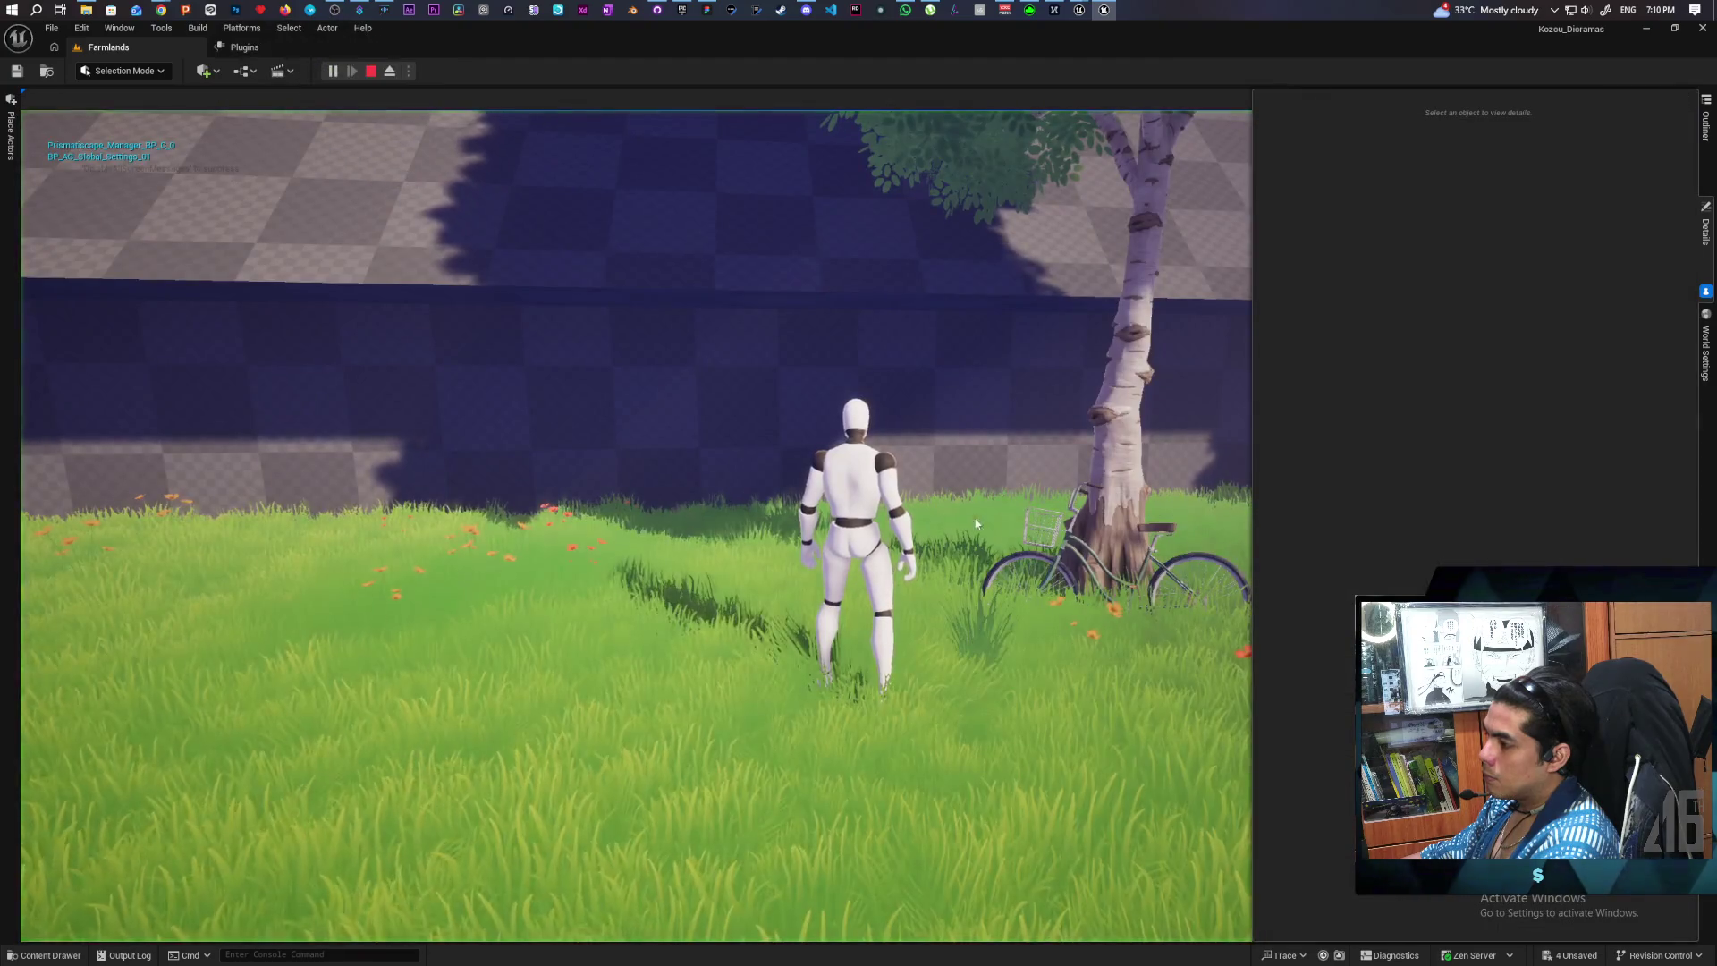
key("w")
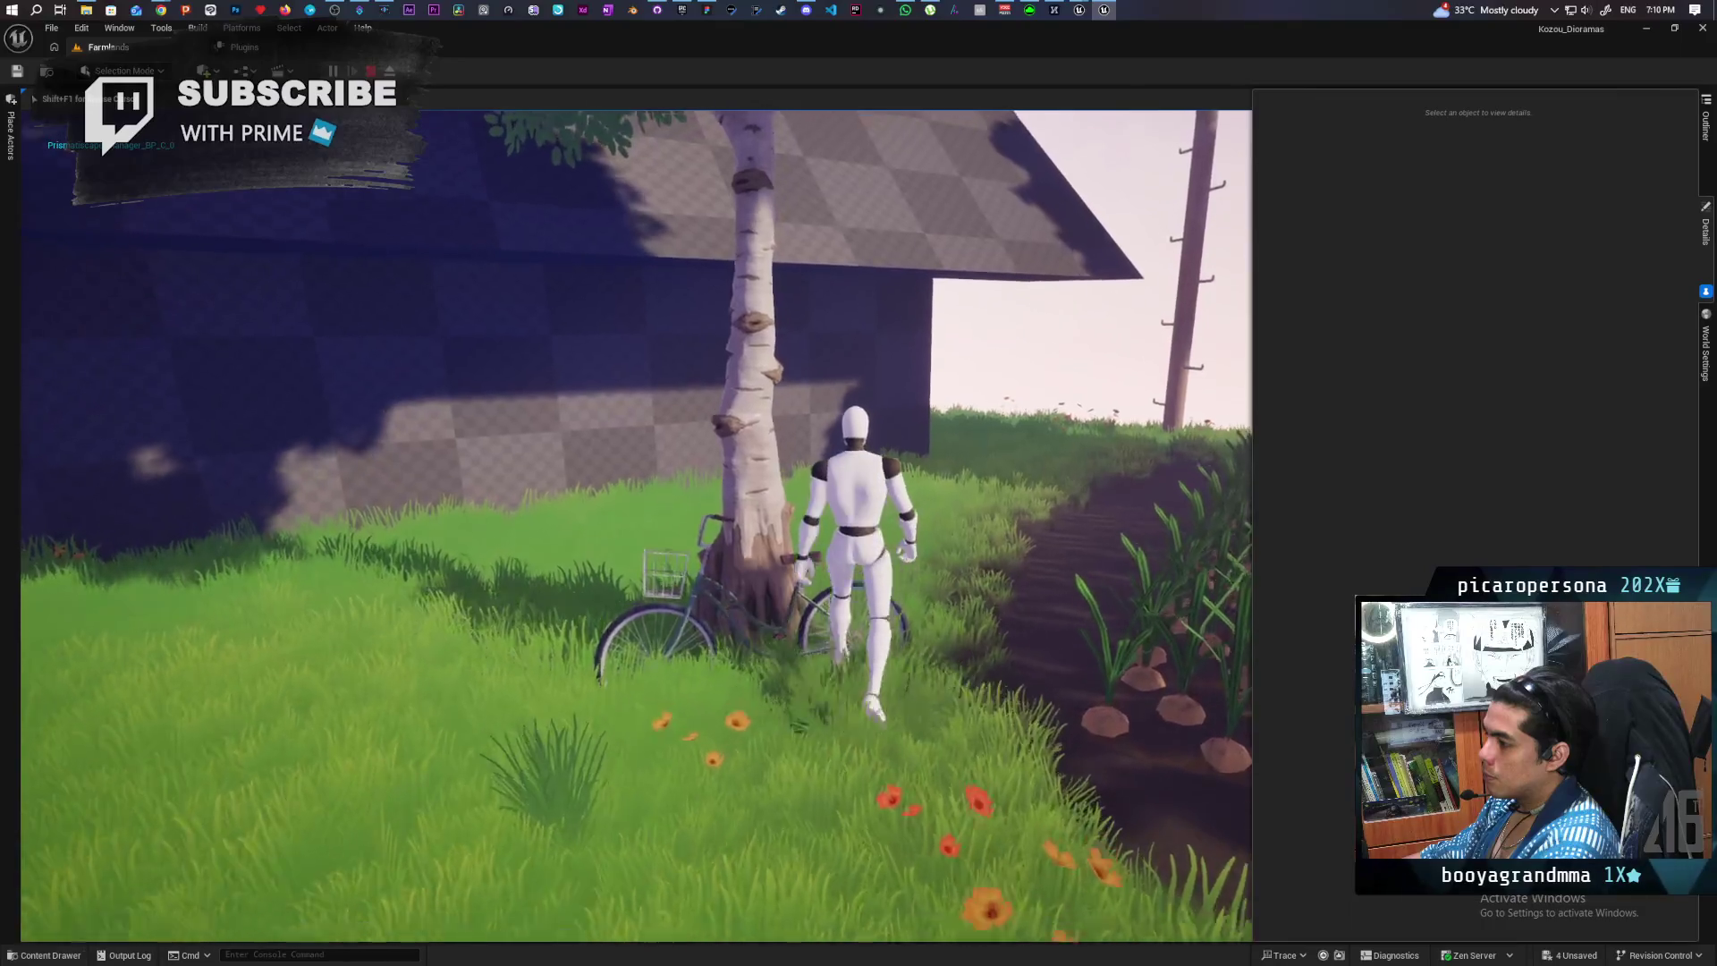
key("Escape")
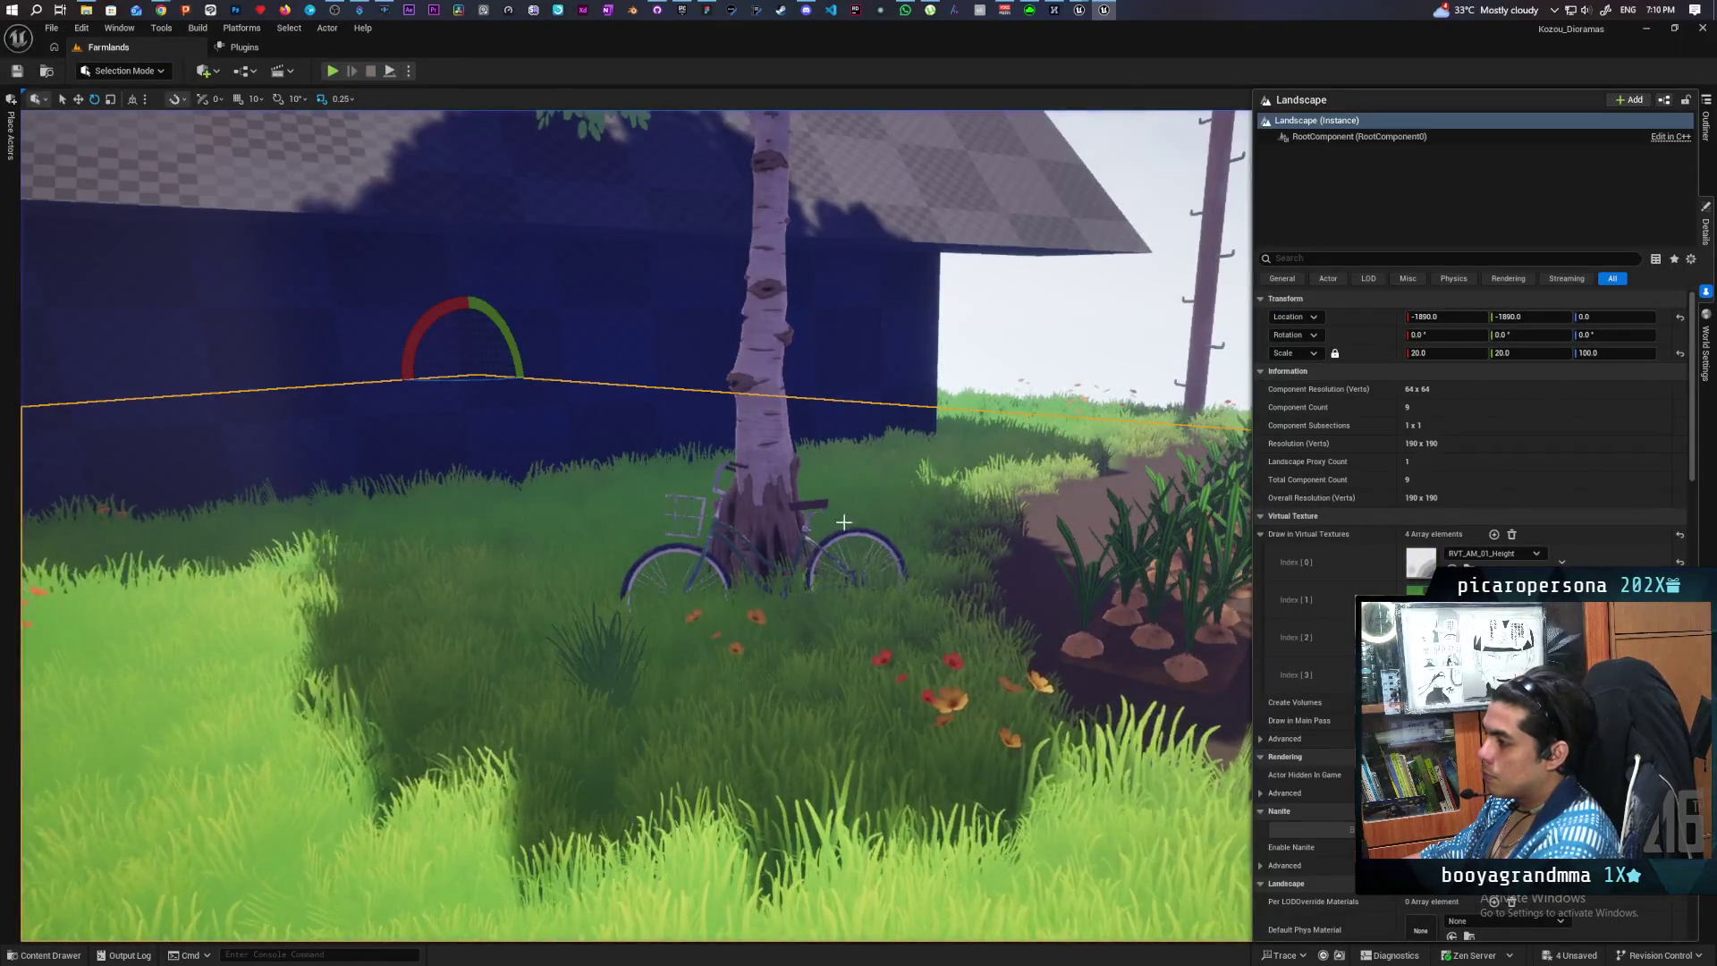
left_click(742, 555)
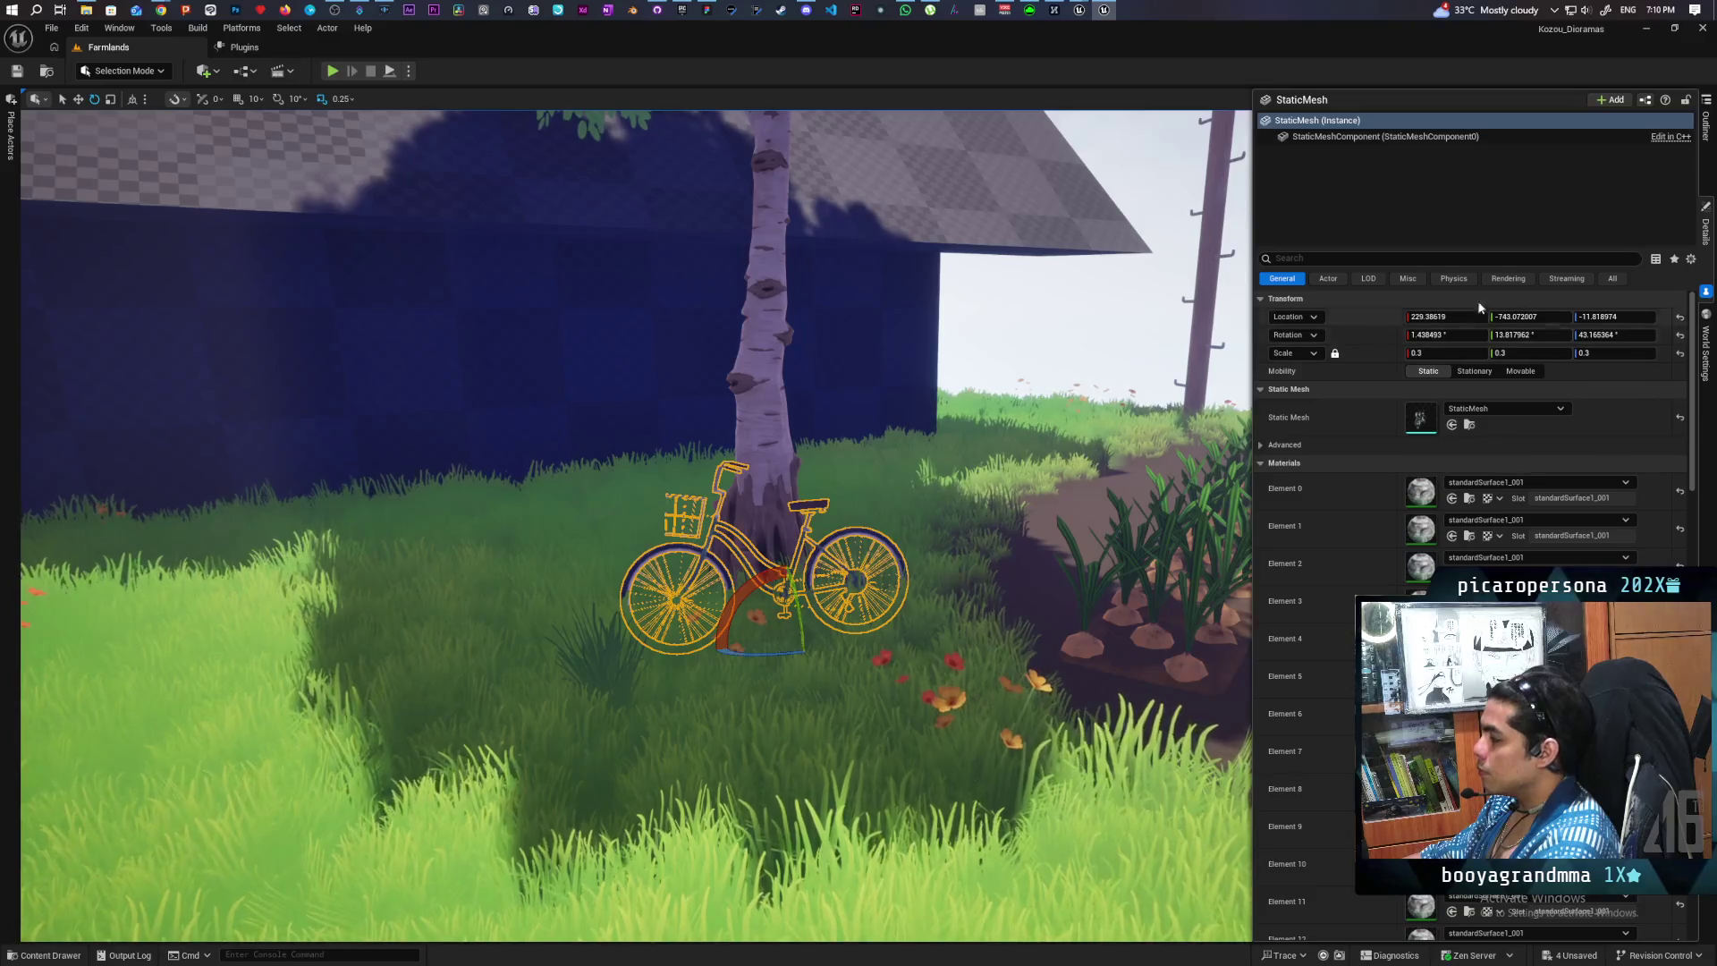
- Enable Can Character Step Up On in the bicycle mesh component's properties
left_click(1334, 260)
type("stand")
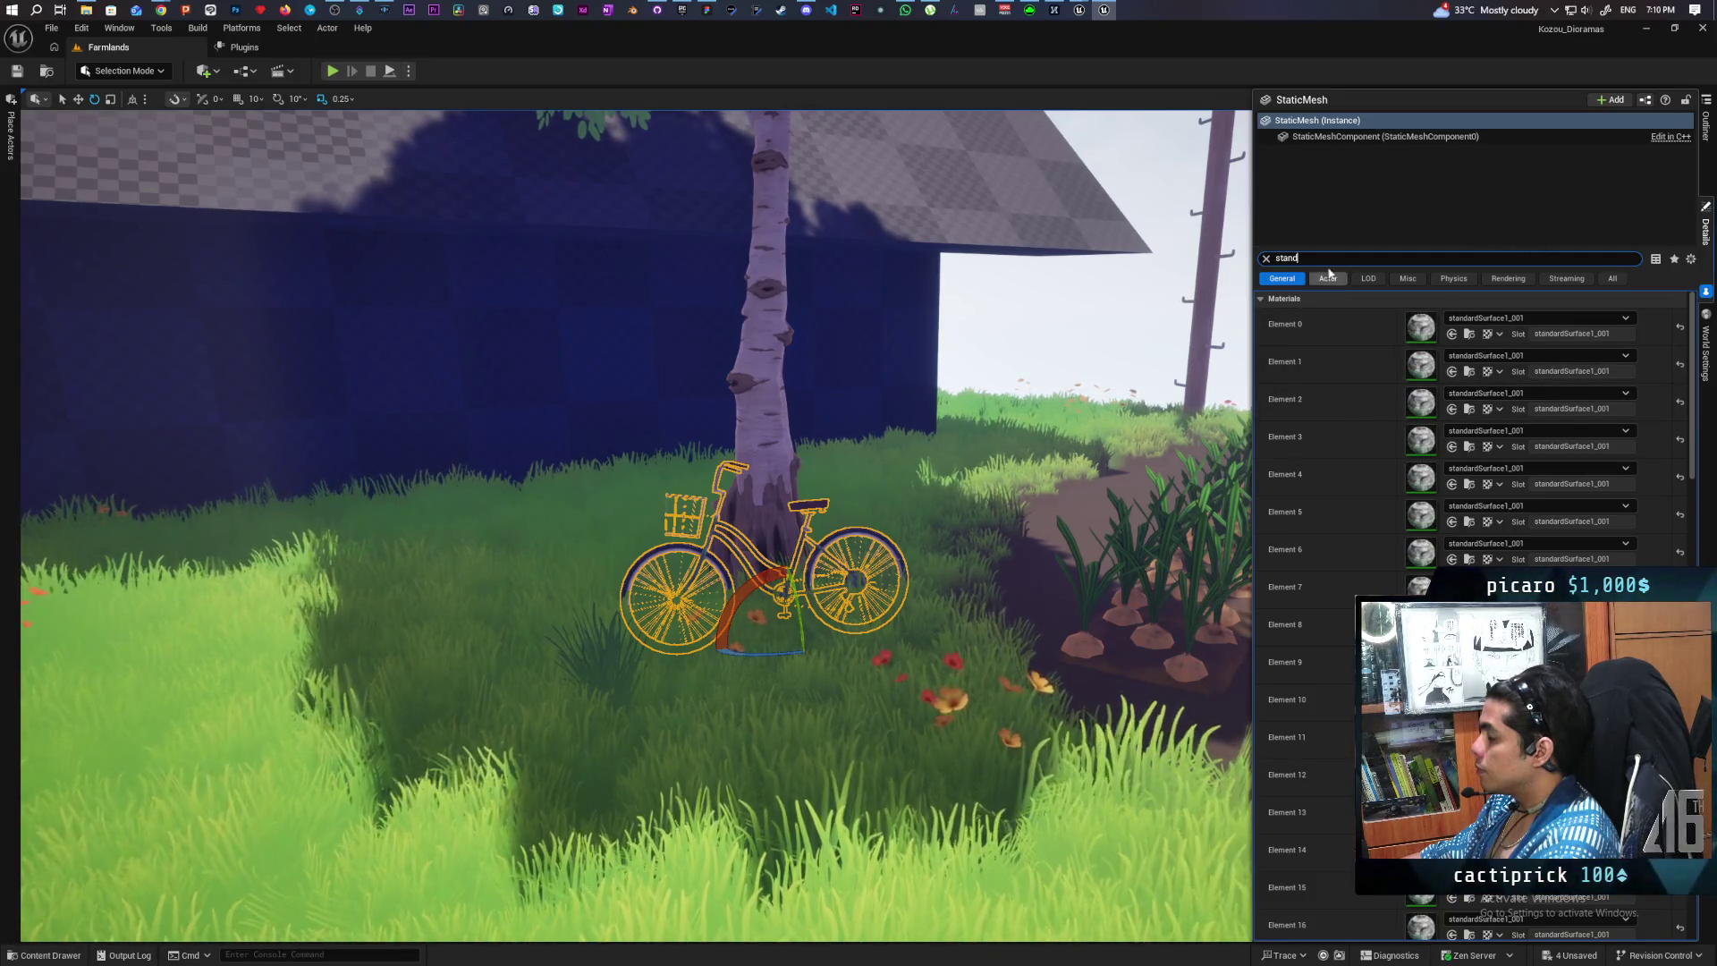
left_click(1263, 299)
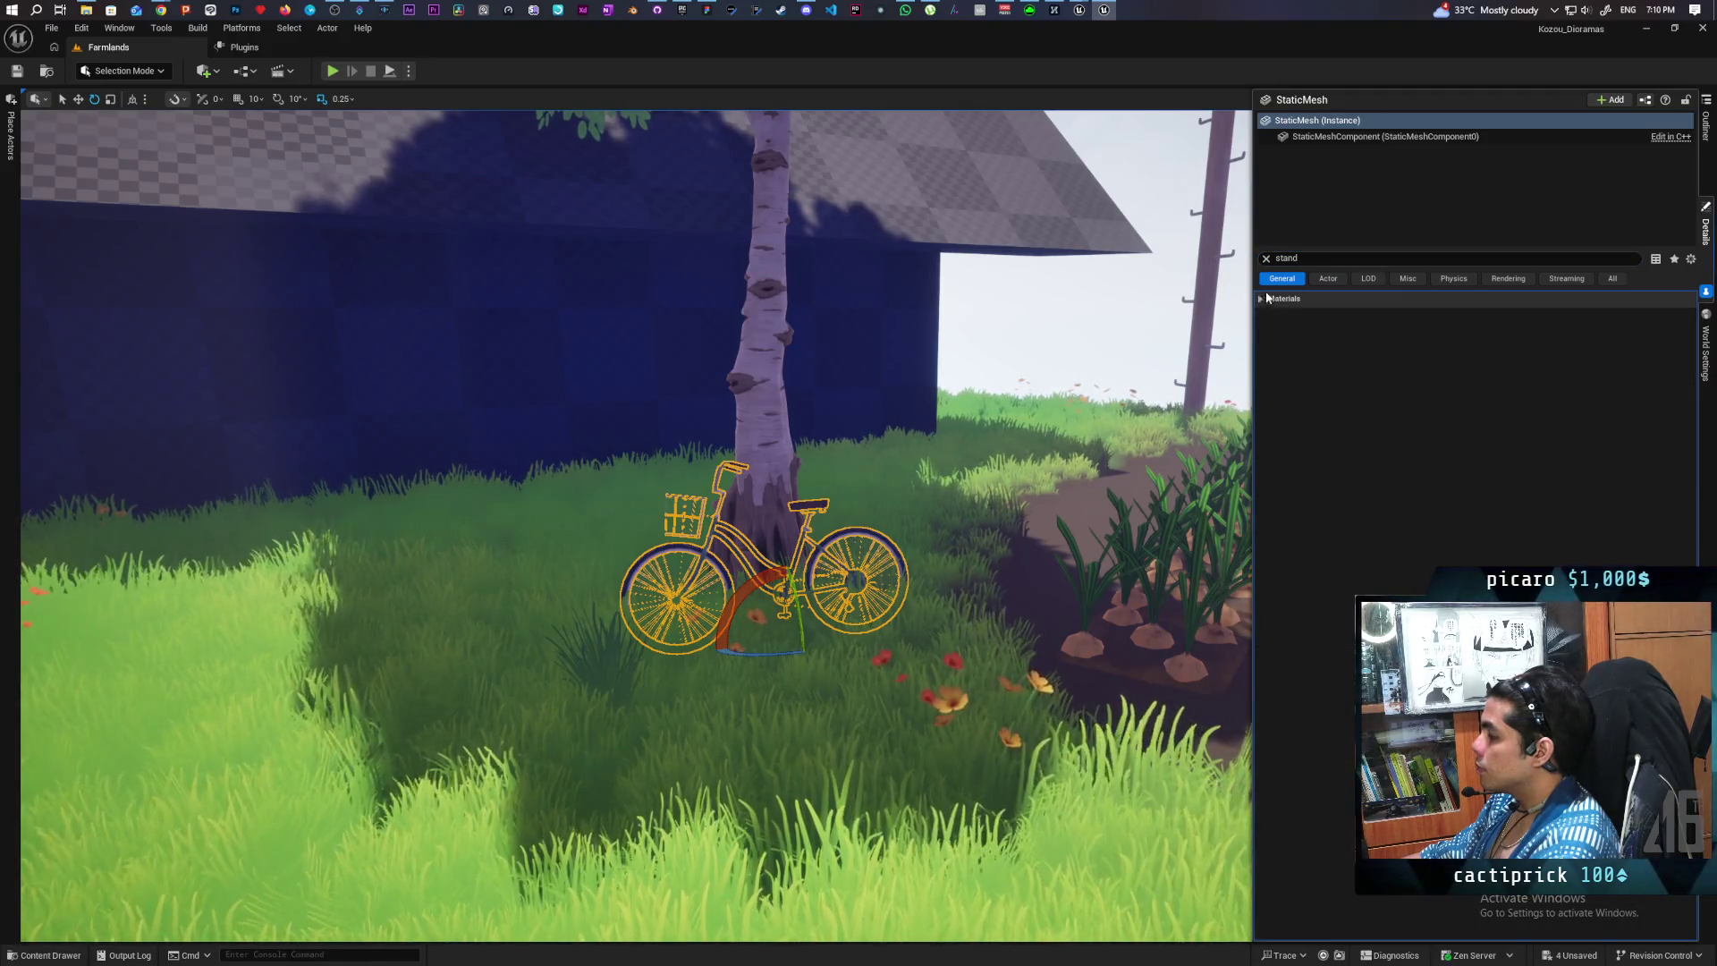
left_click(1267, 258)
left_click(1357, 137)
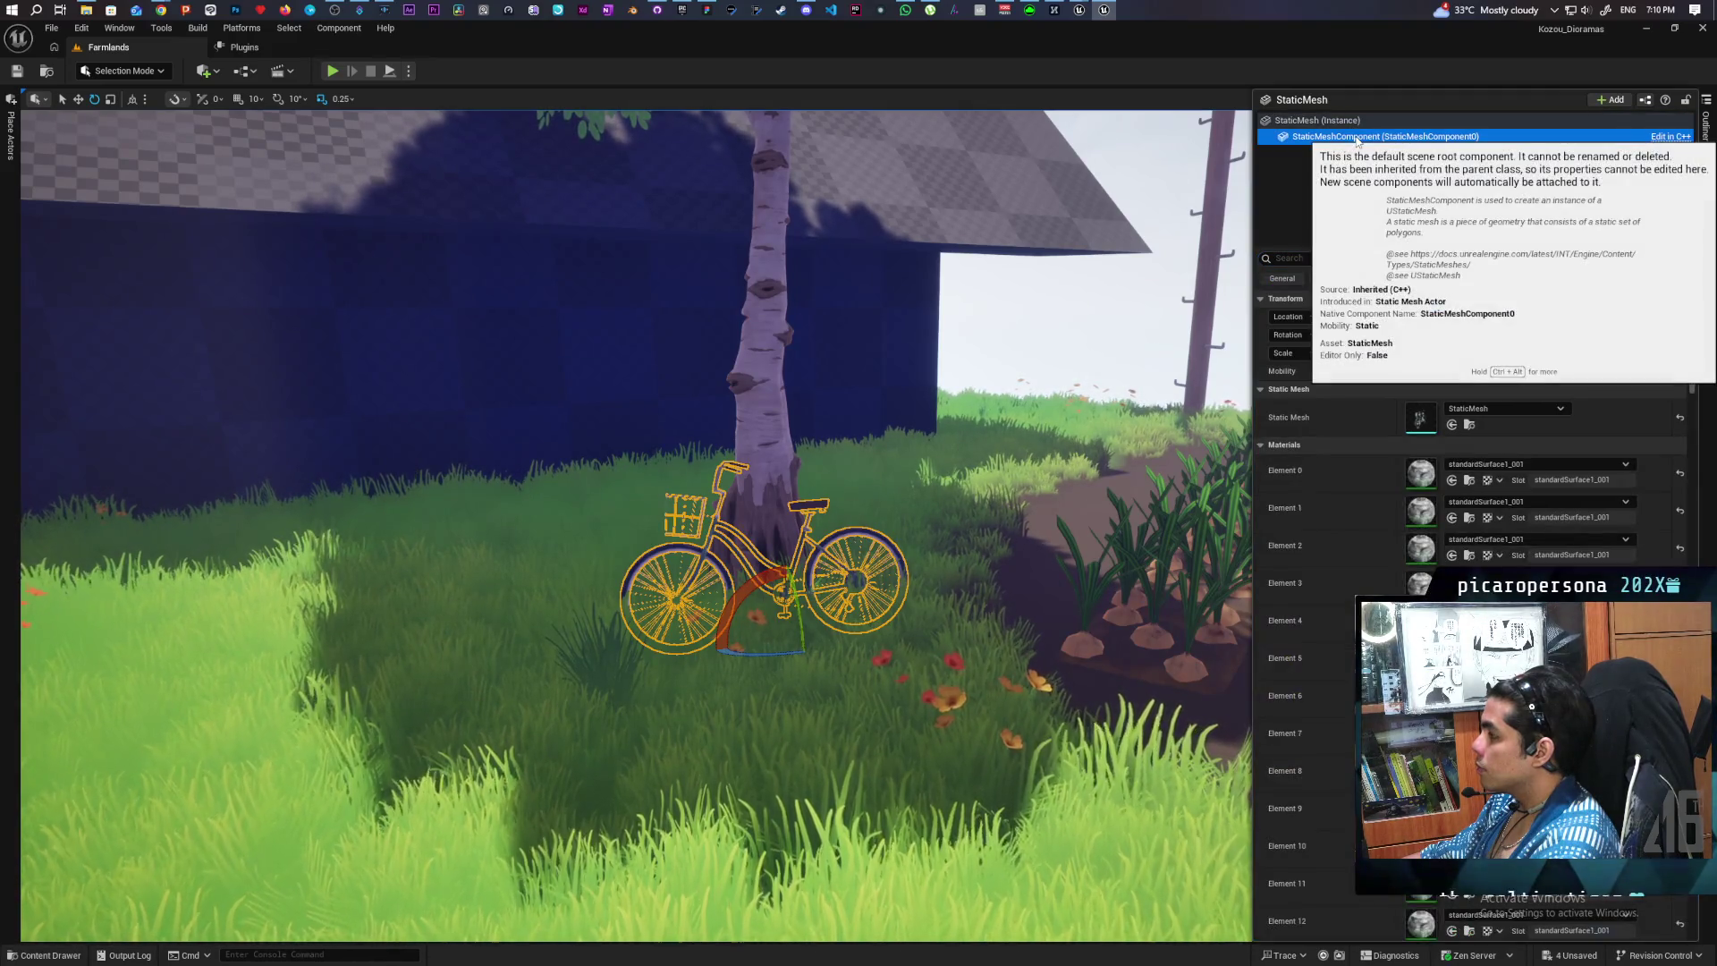
left_click(1330, 122)
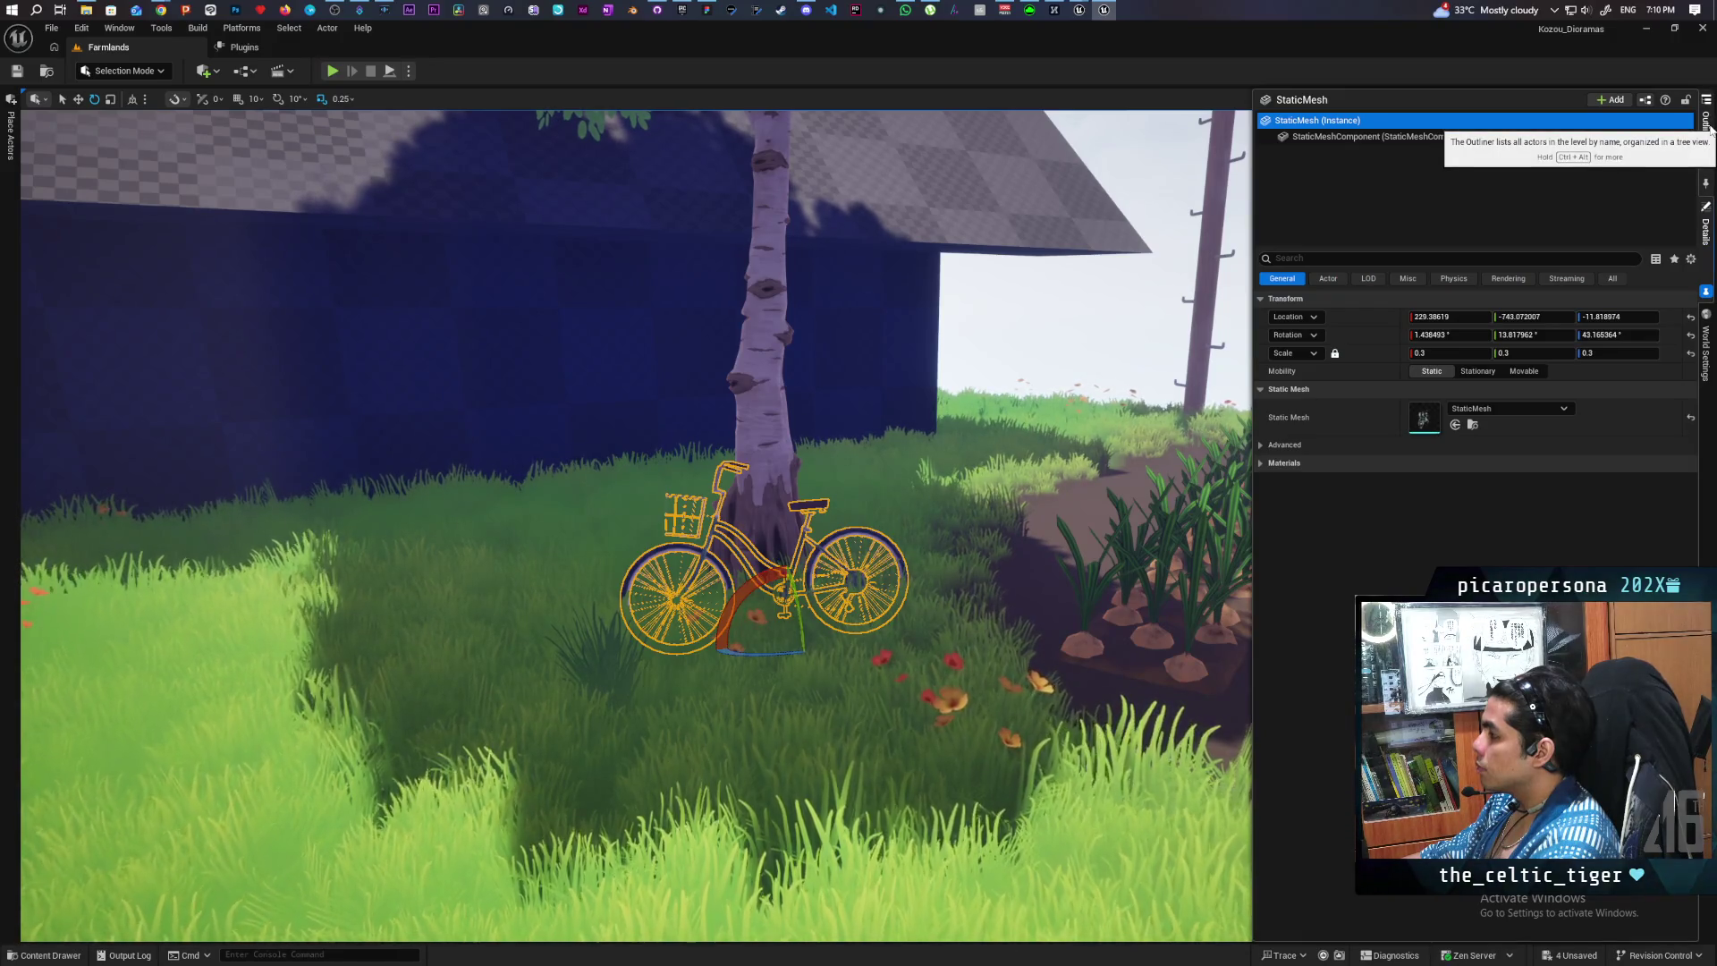
left_click(1387, 137)
type("ca")
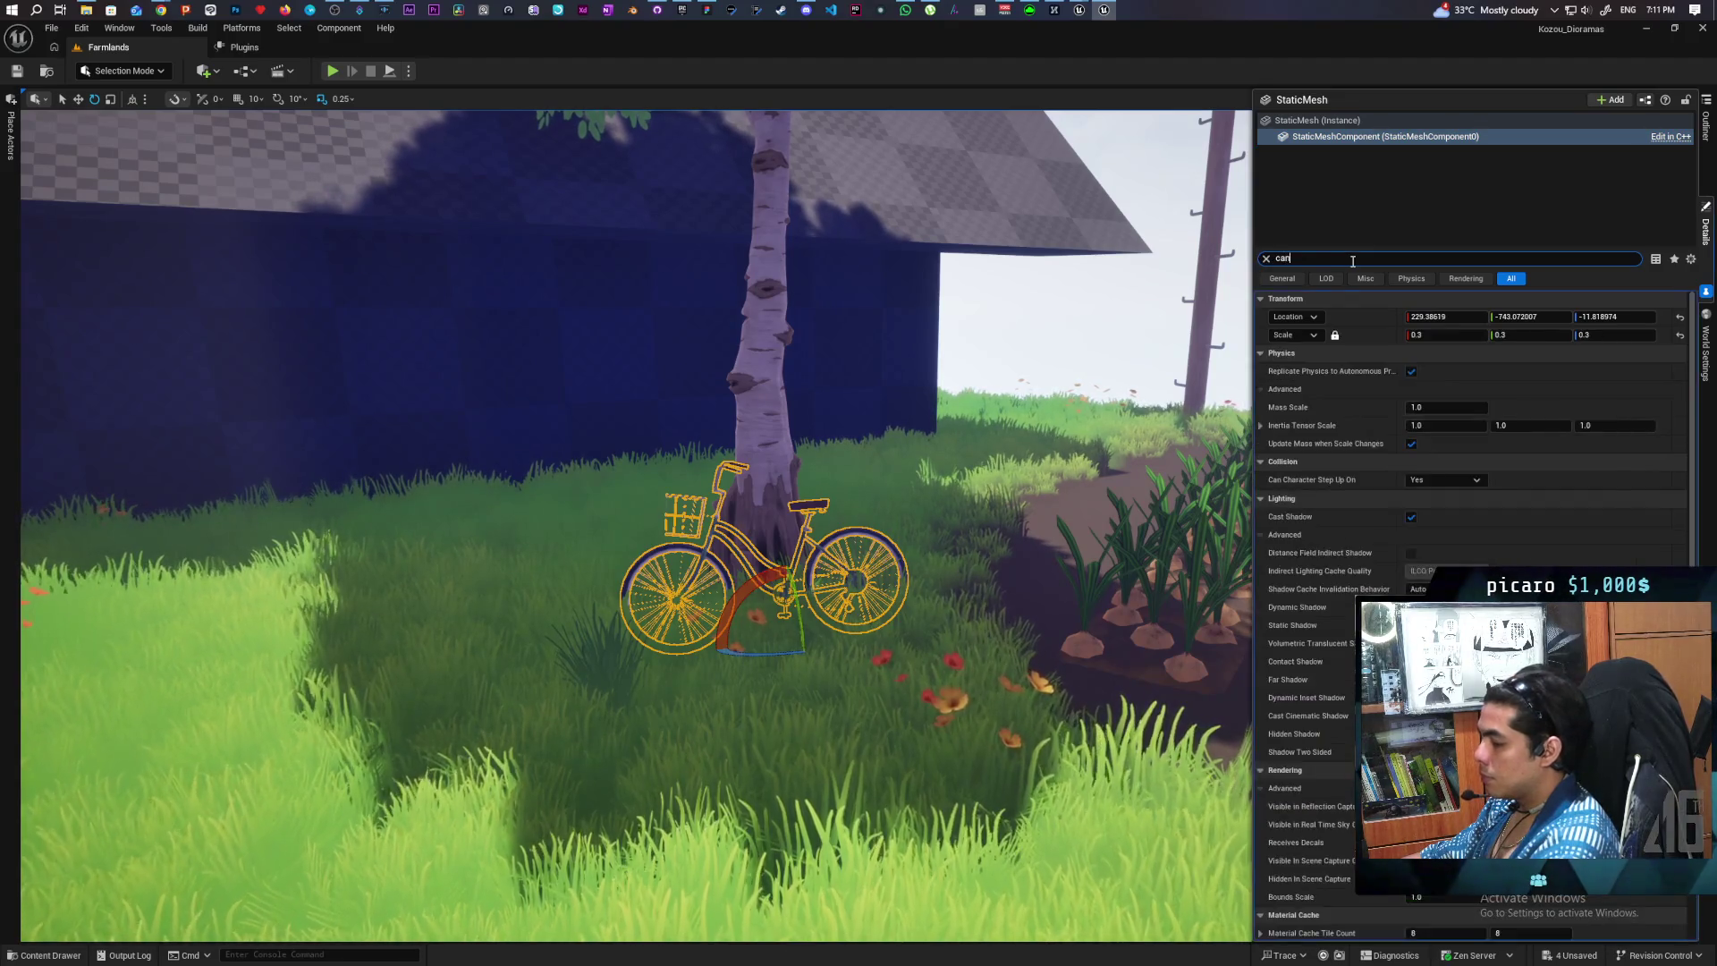
type("n")
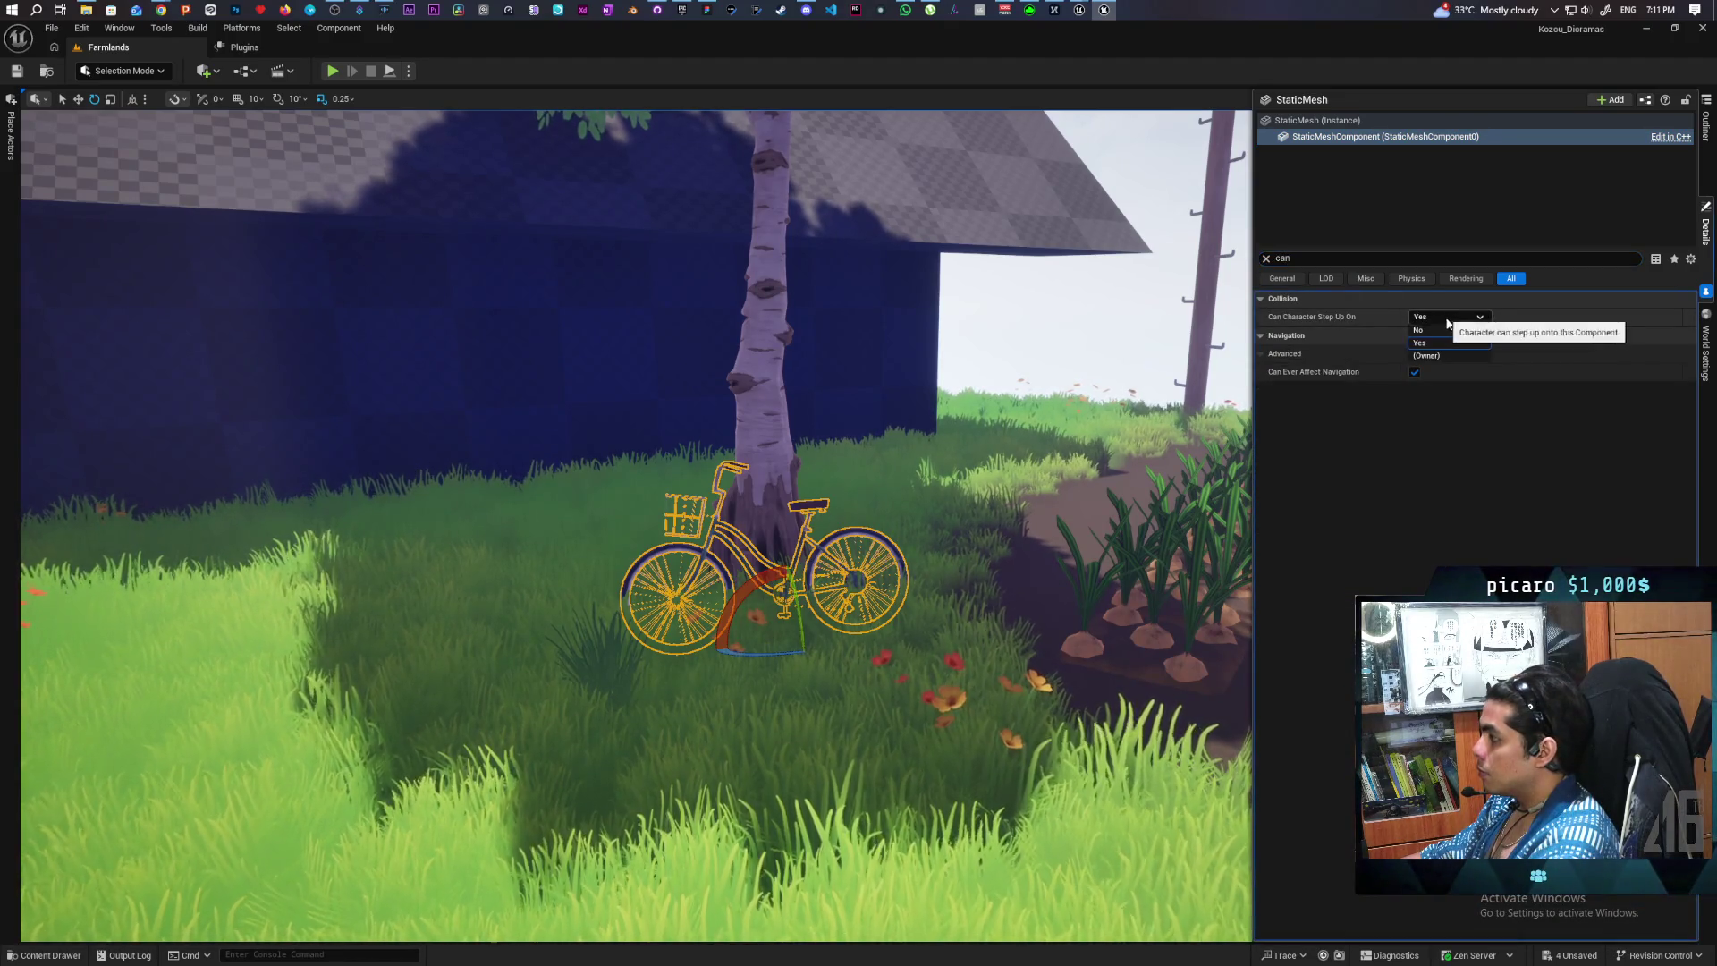
- Save the level and start playing from the grass beside the bicycle
key("ctrl+s")
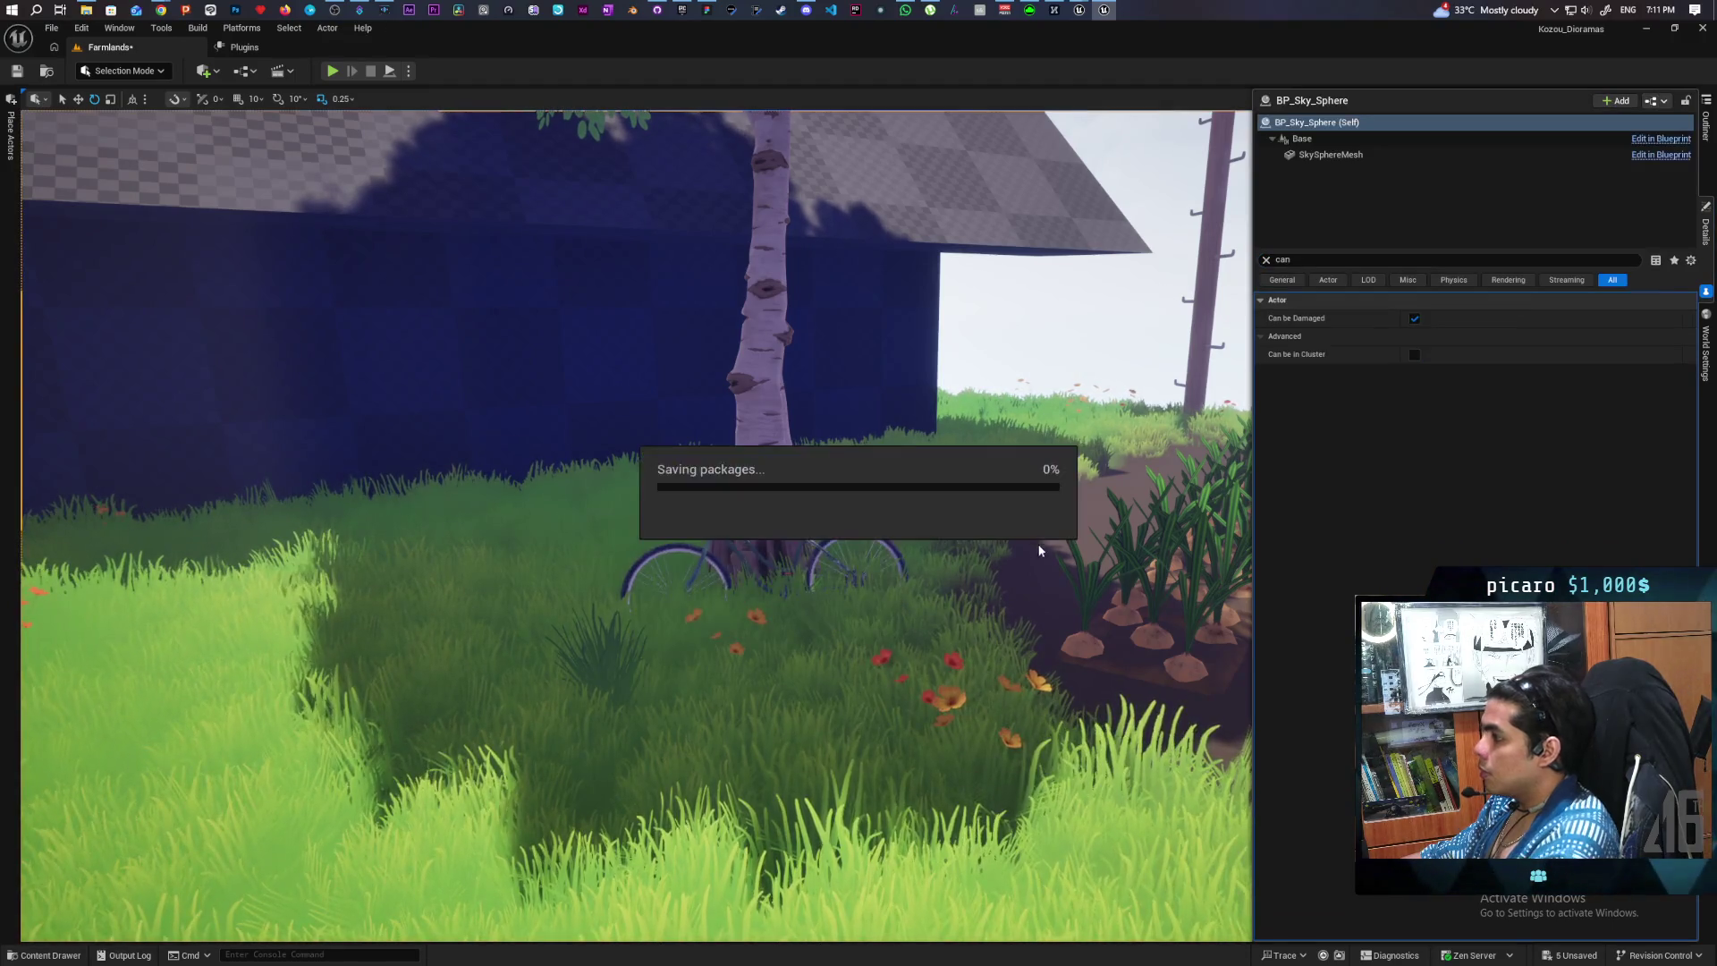
right_click(662, 775)
left_click(721, 761)
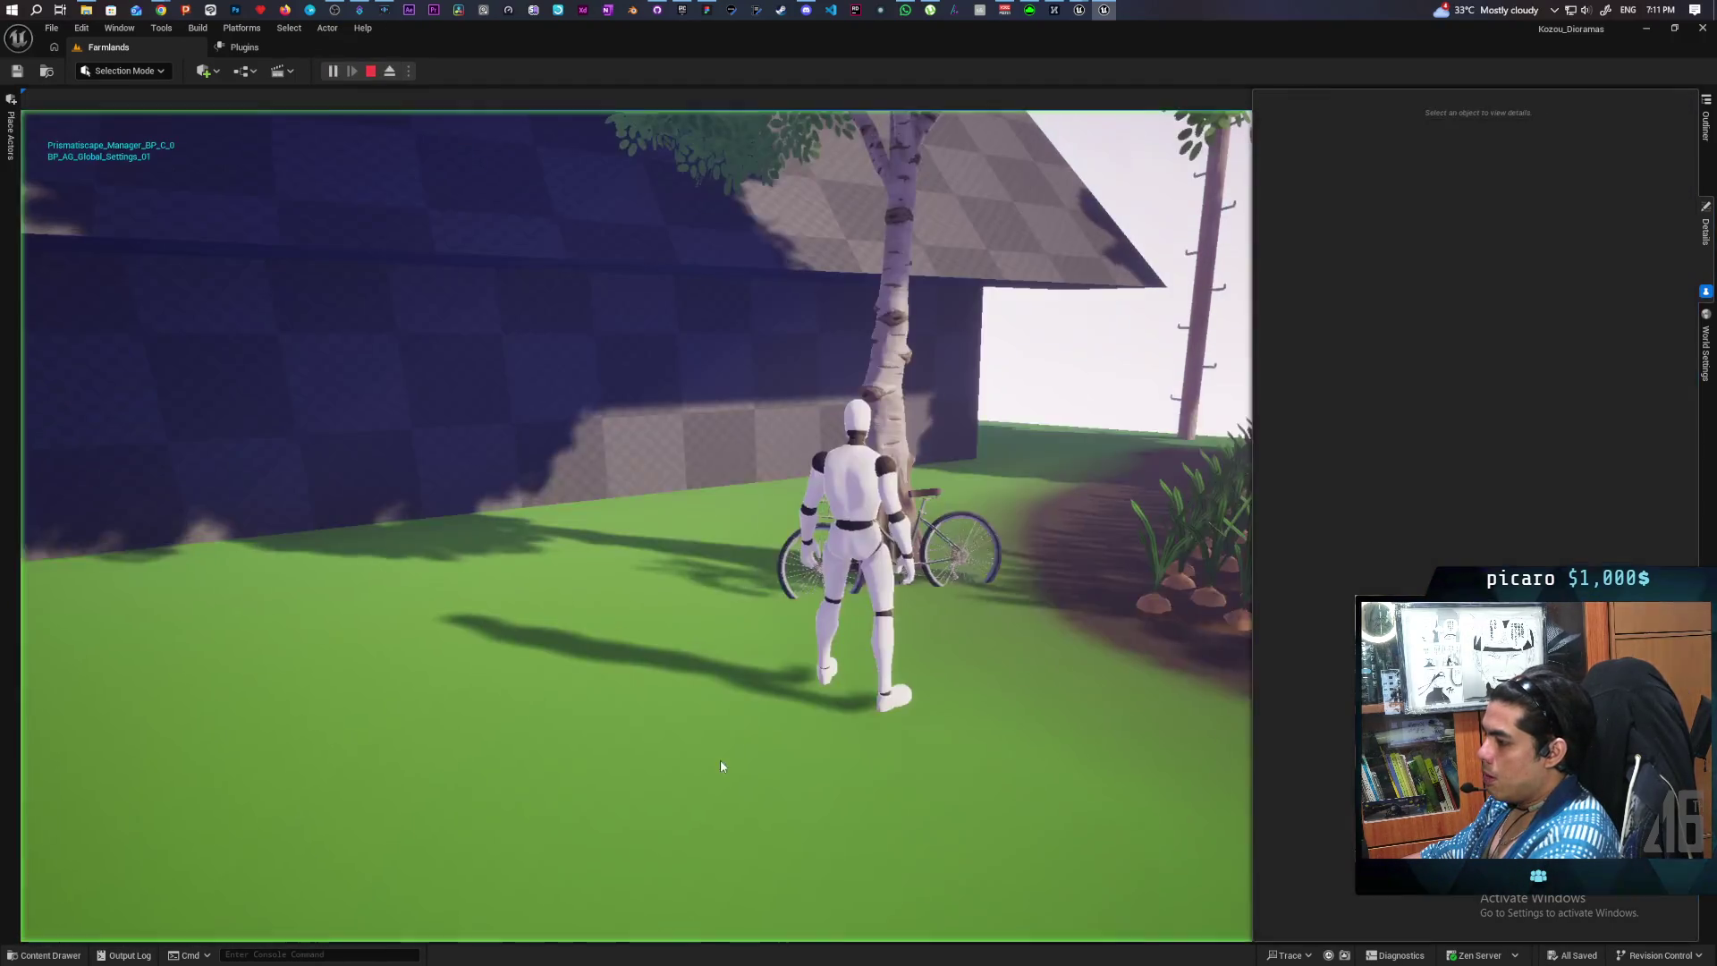
- Run the mannequin past the tree, bicycle, crops and barn, then stop and fly toward the power pole
key("w")
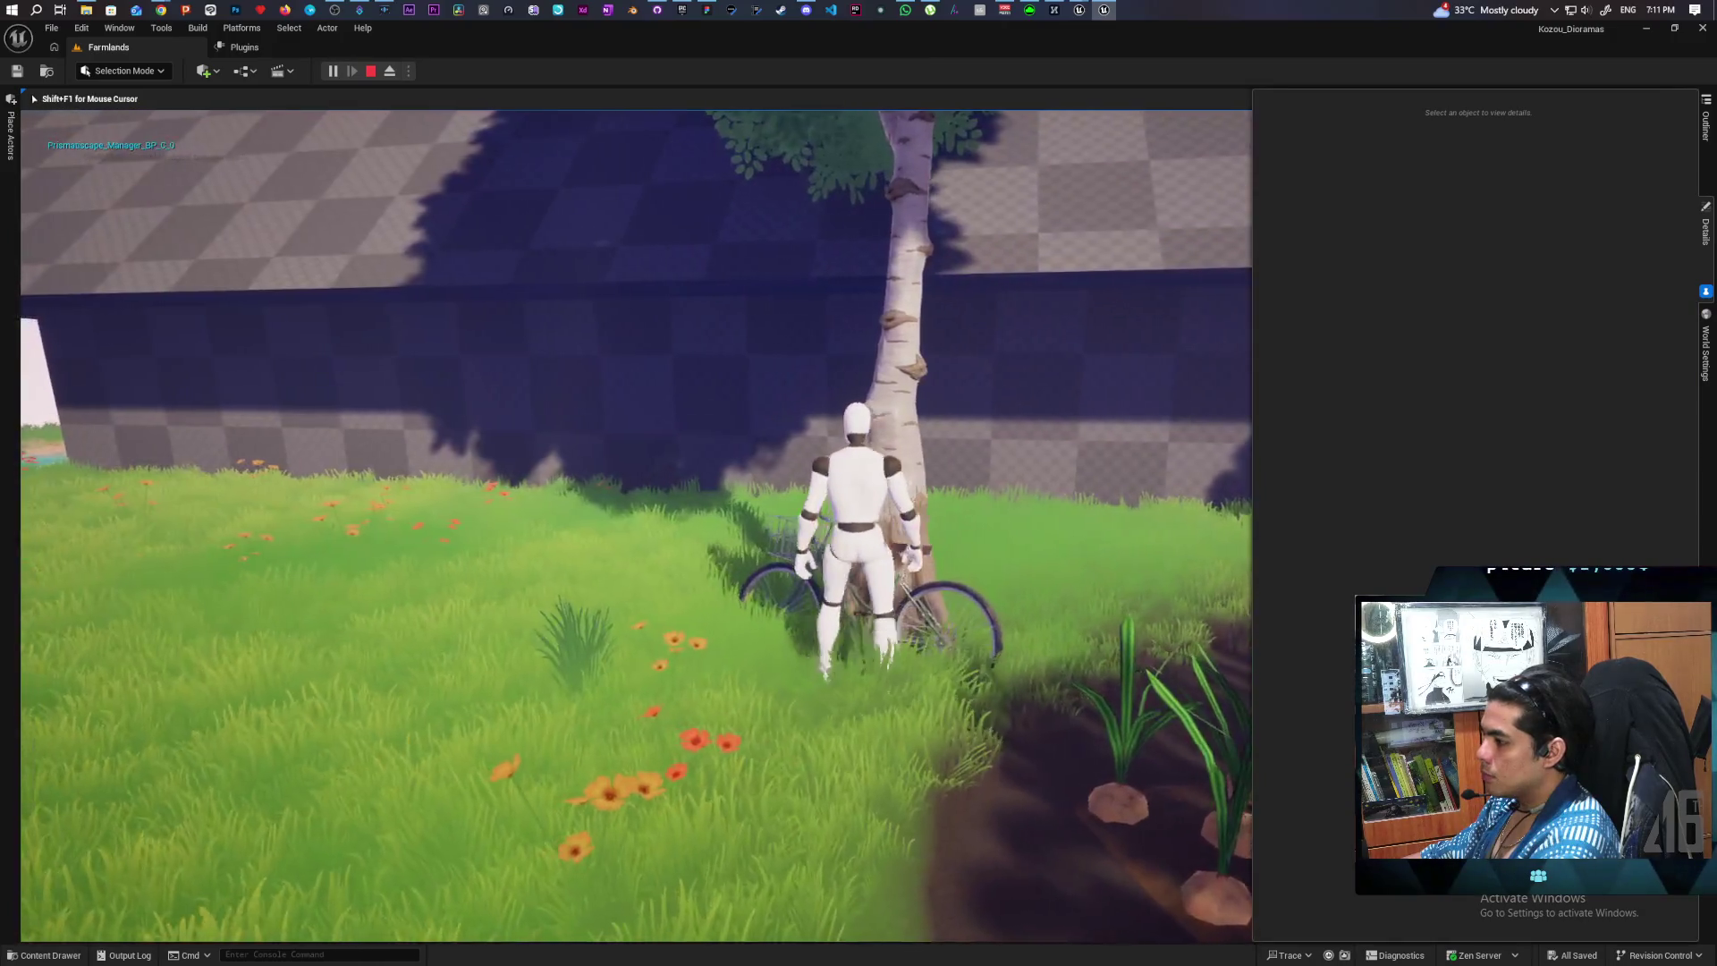
key("a")
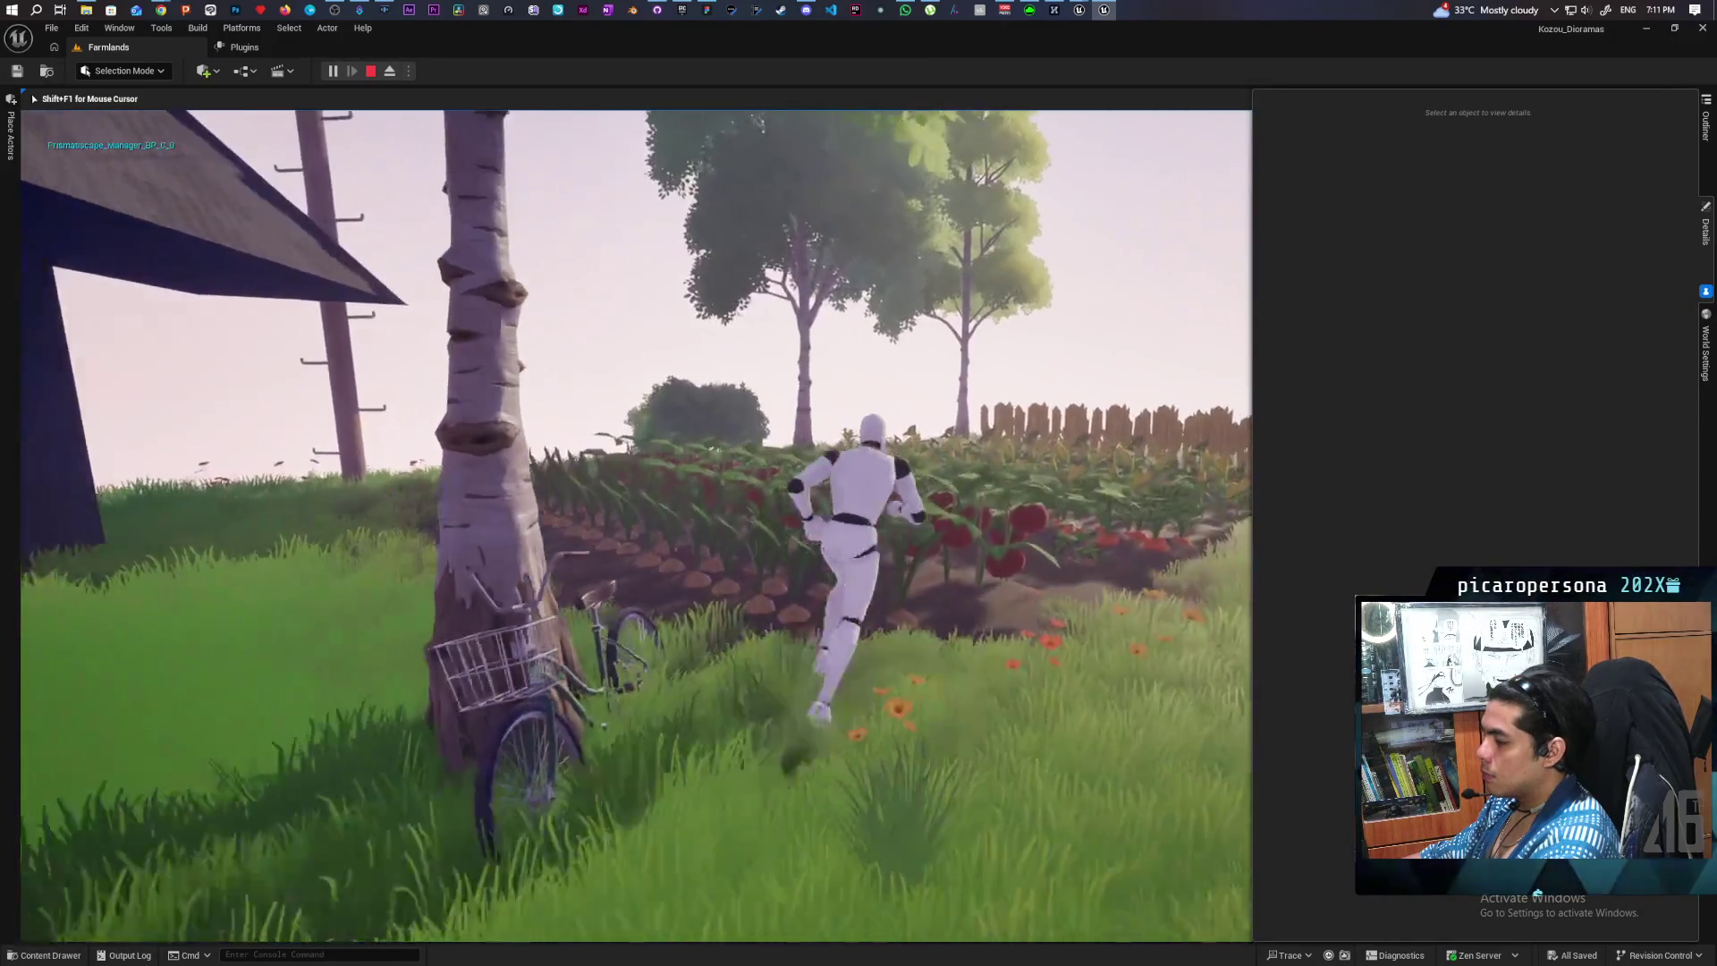
key("d")
key("w")
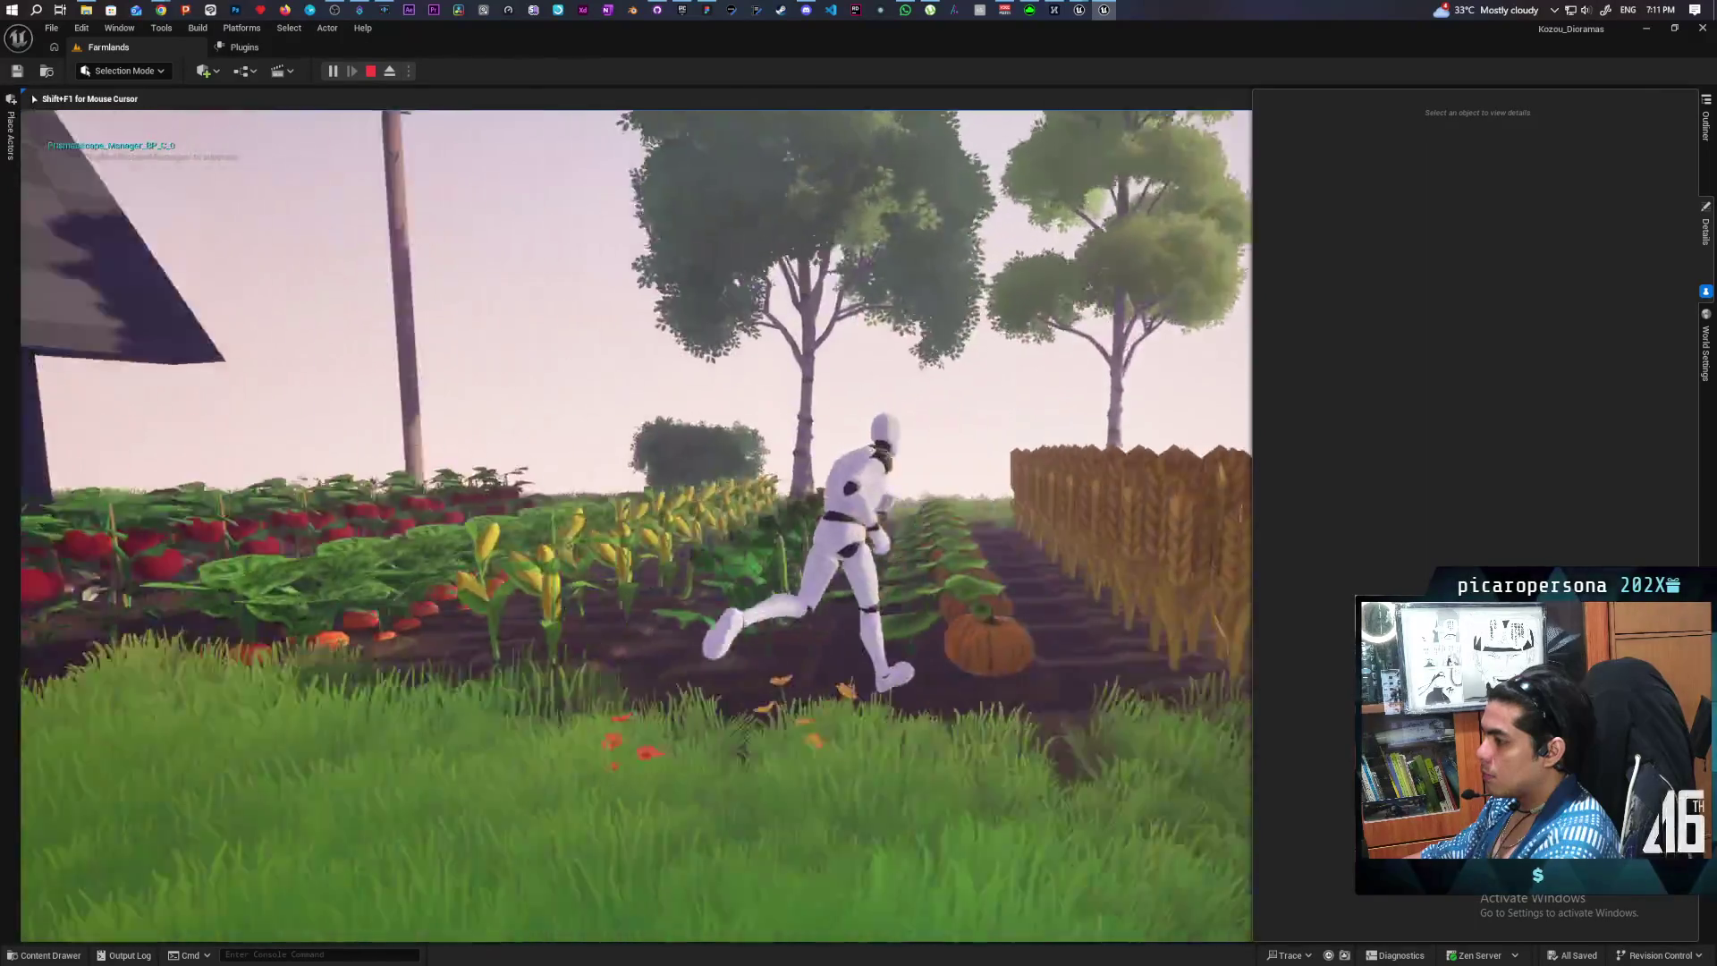
key("w")
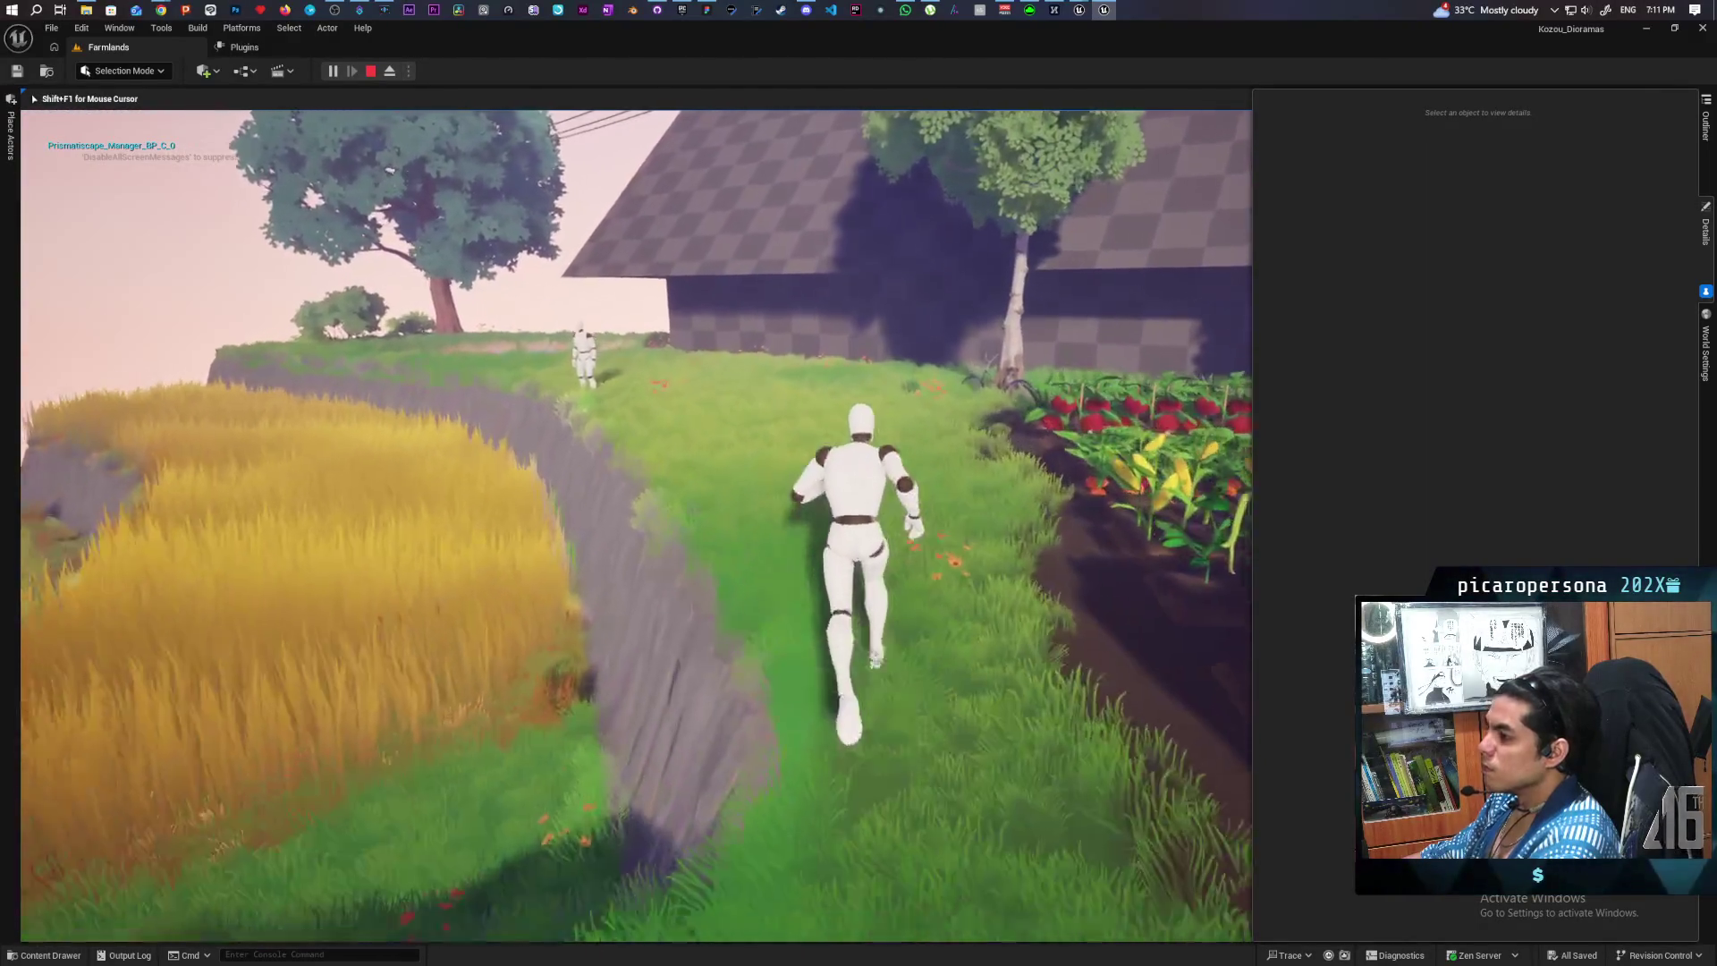
key("w")
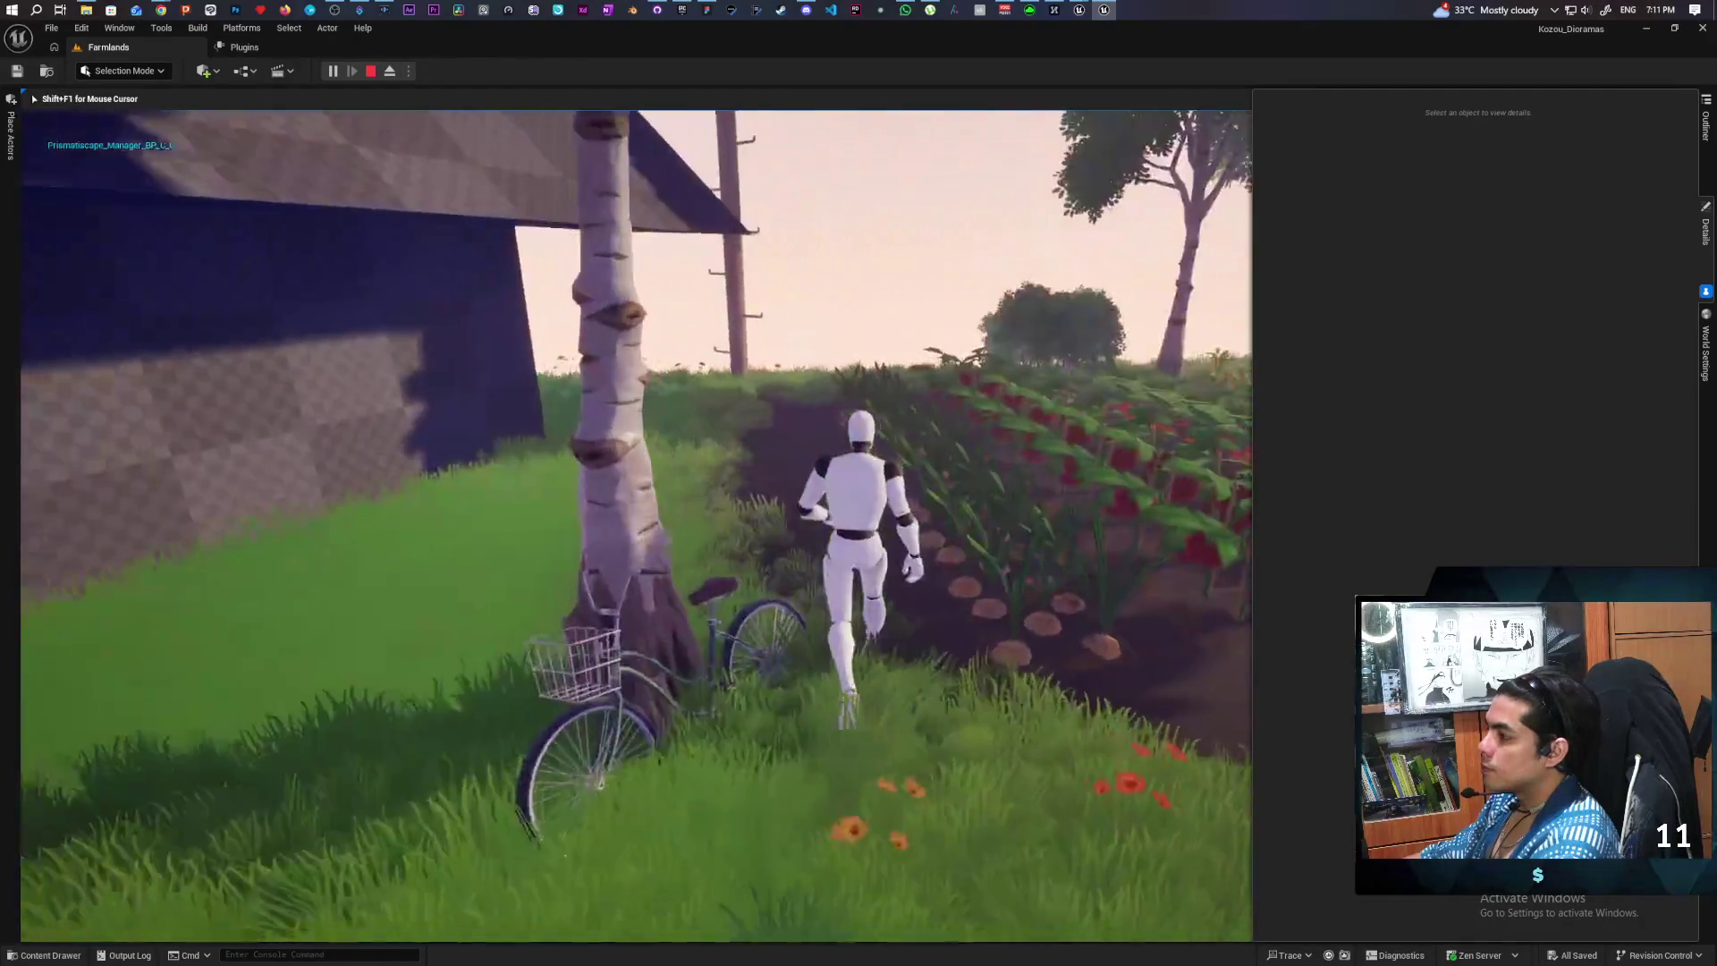
key("w")
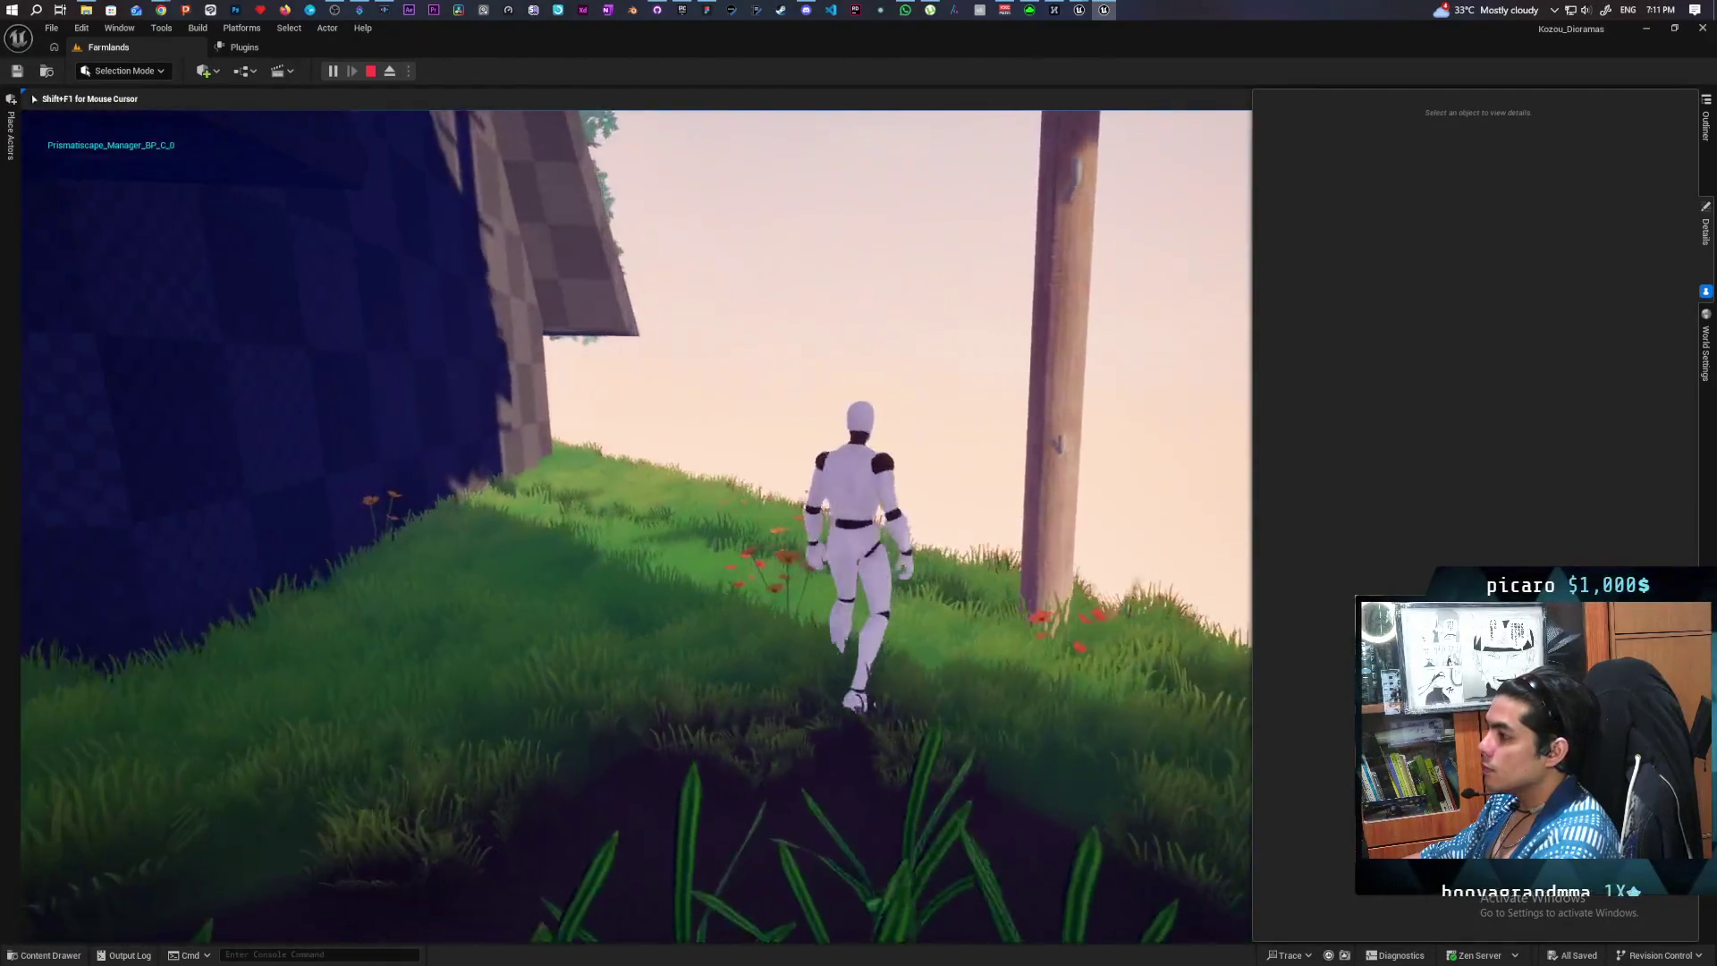
key("w")
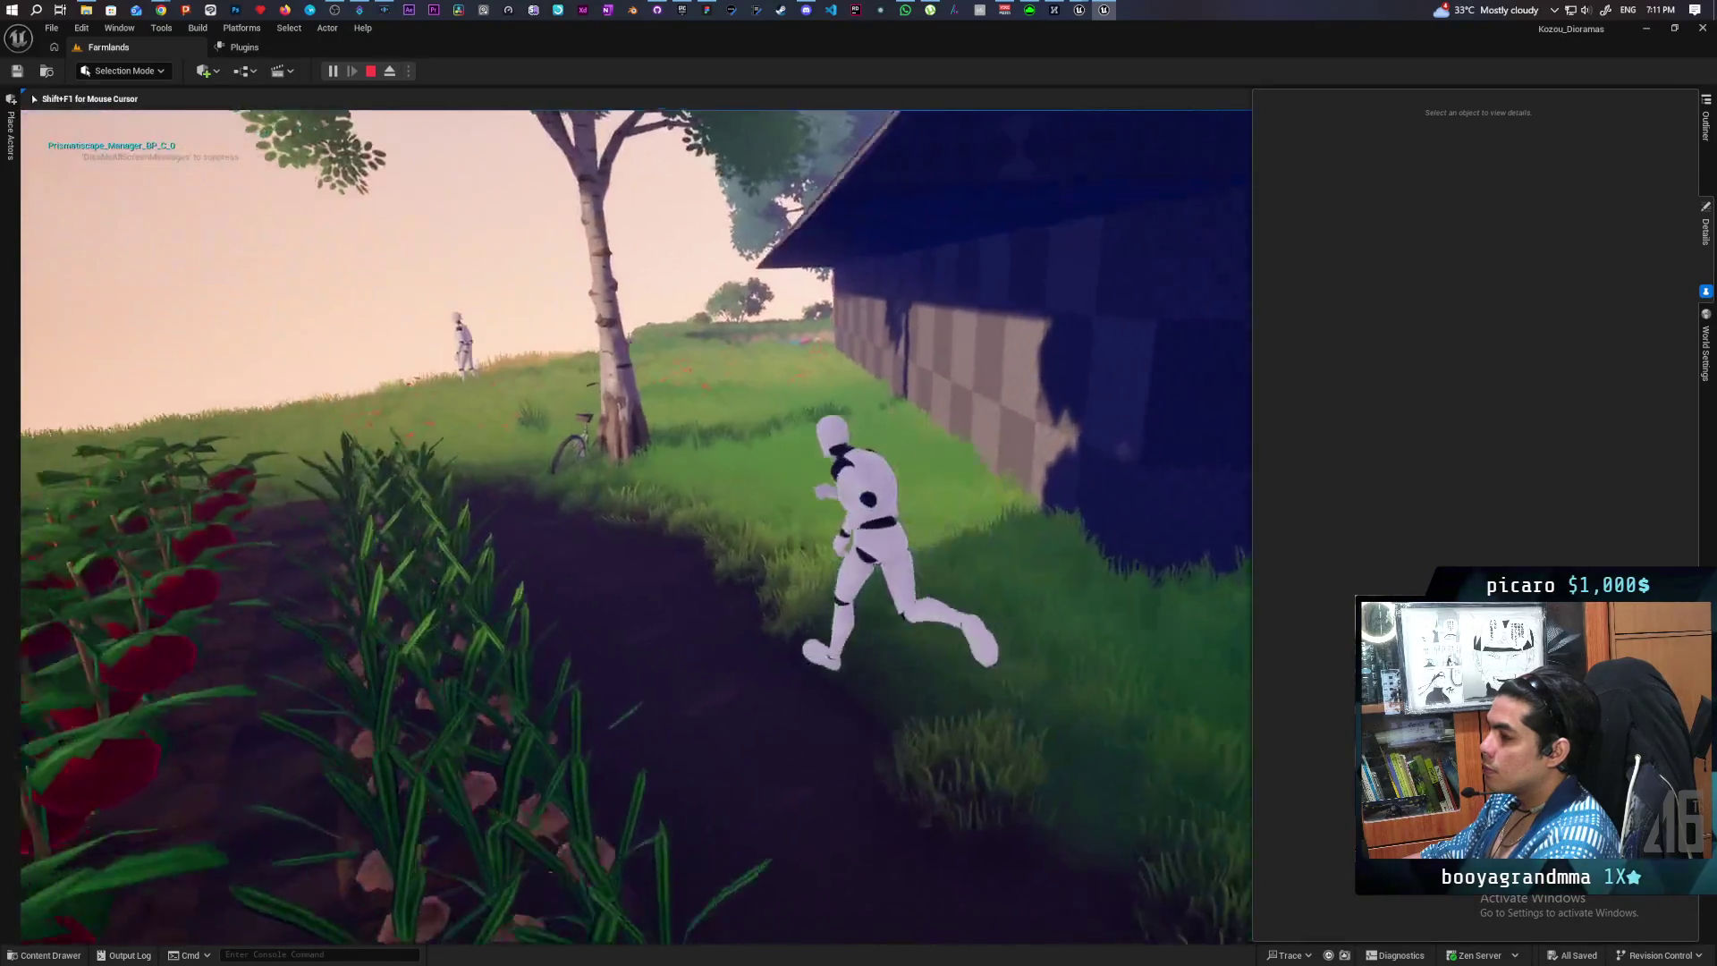
key("w")
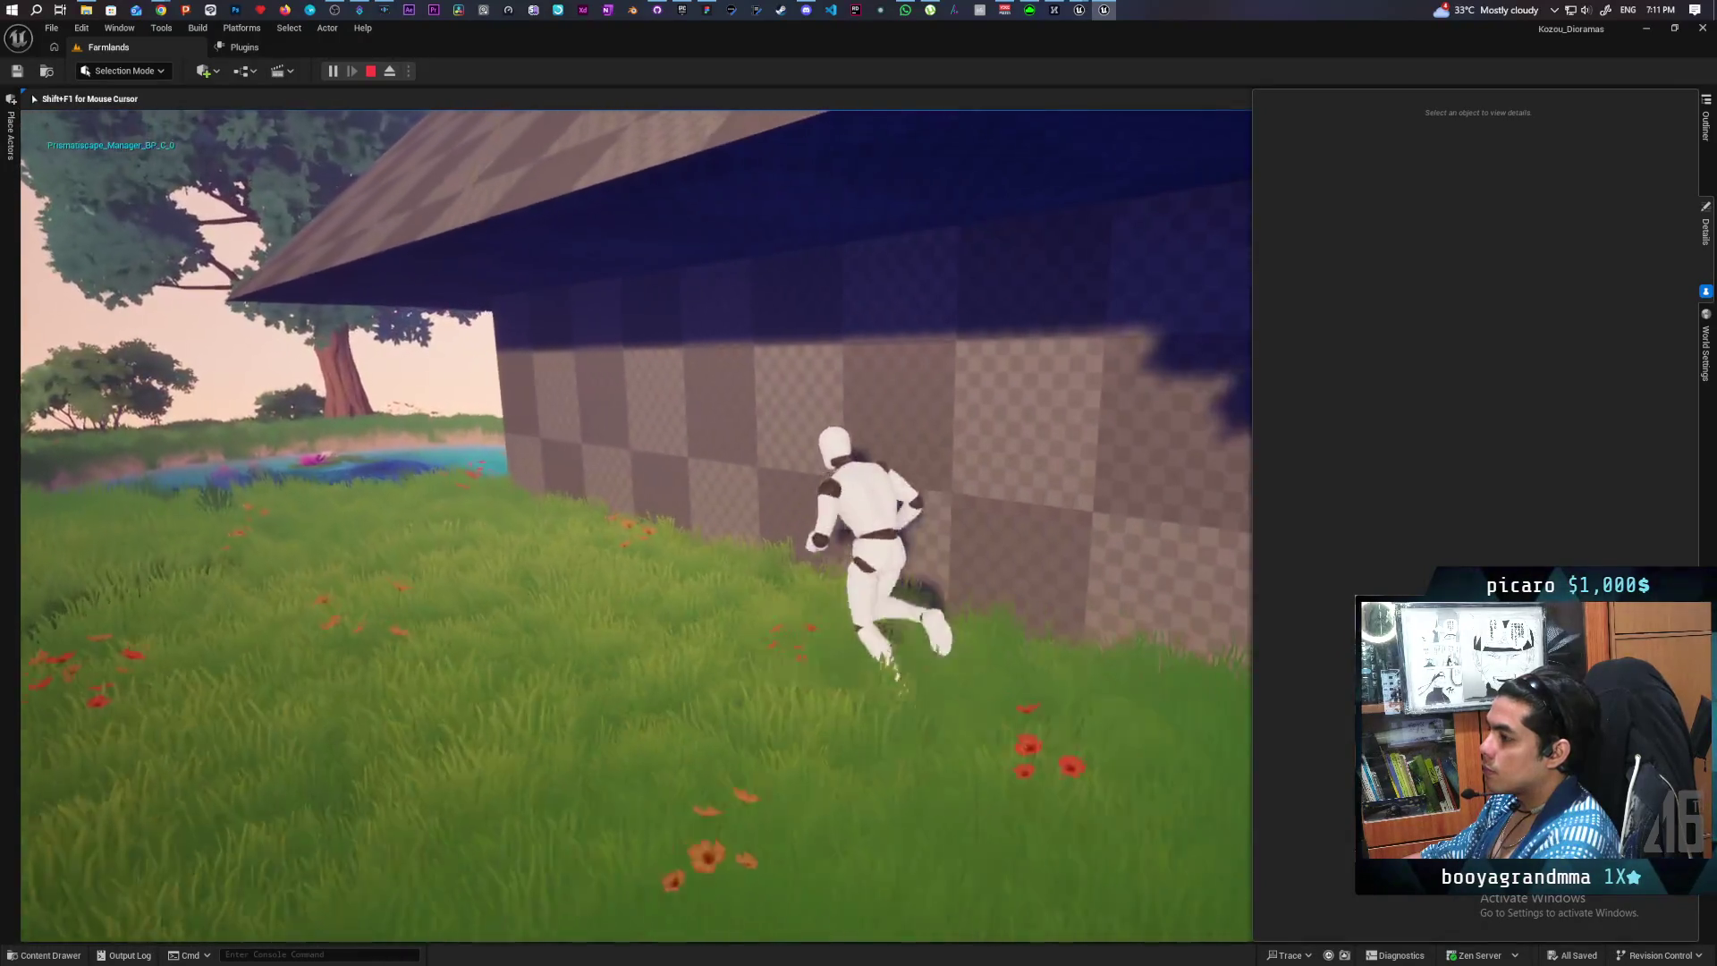
key("Escape")
left_click_drag(716, 671, 552, 651)
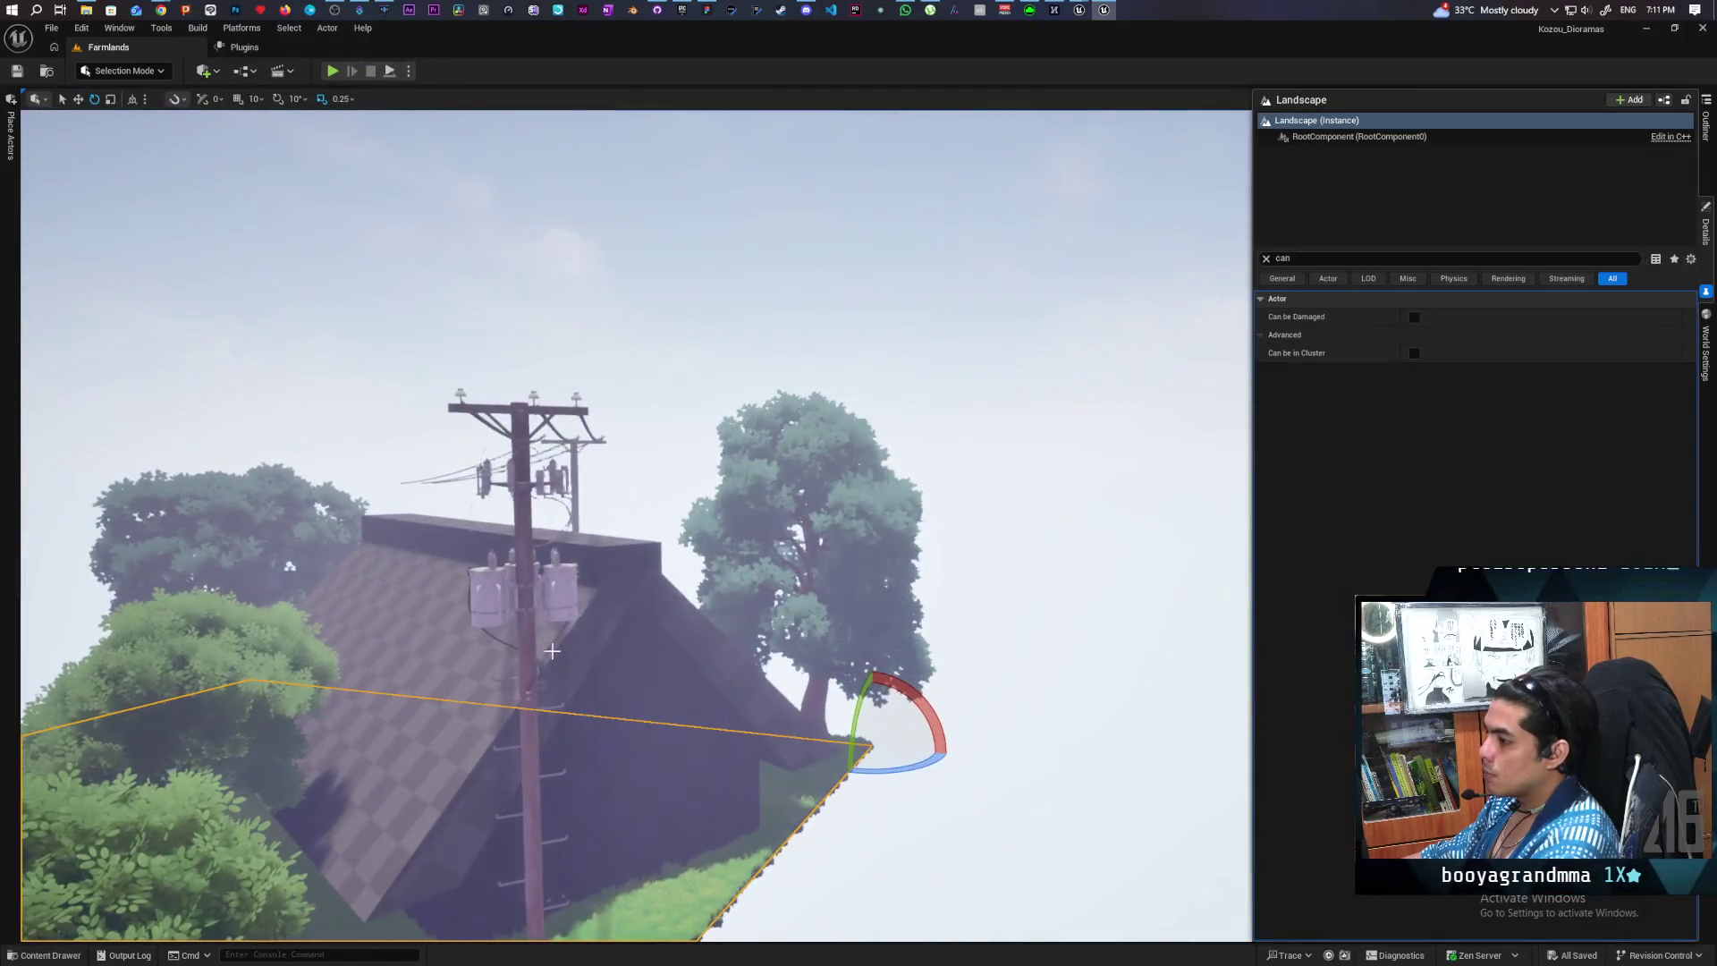
- Set the power pole mesh's Collision Complexity to Use Complex Collision As Simple and save it
left_click(519, 568)
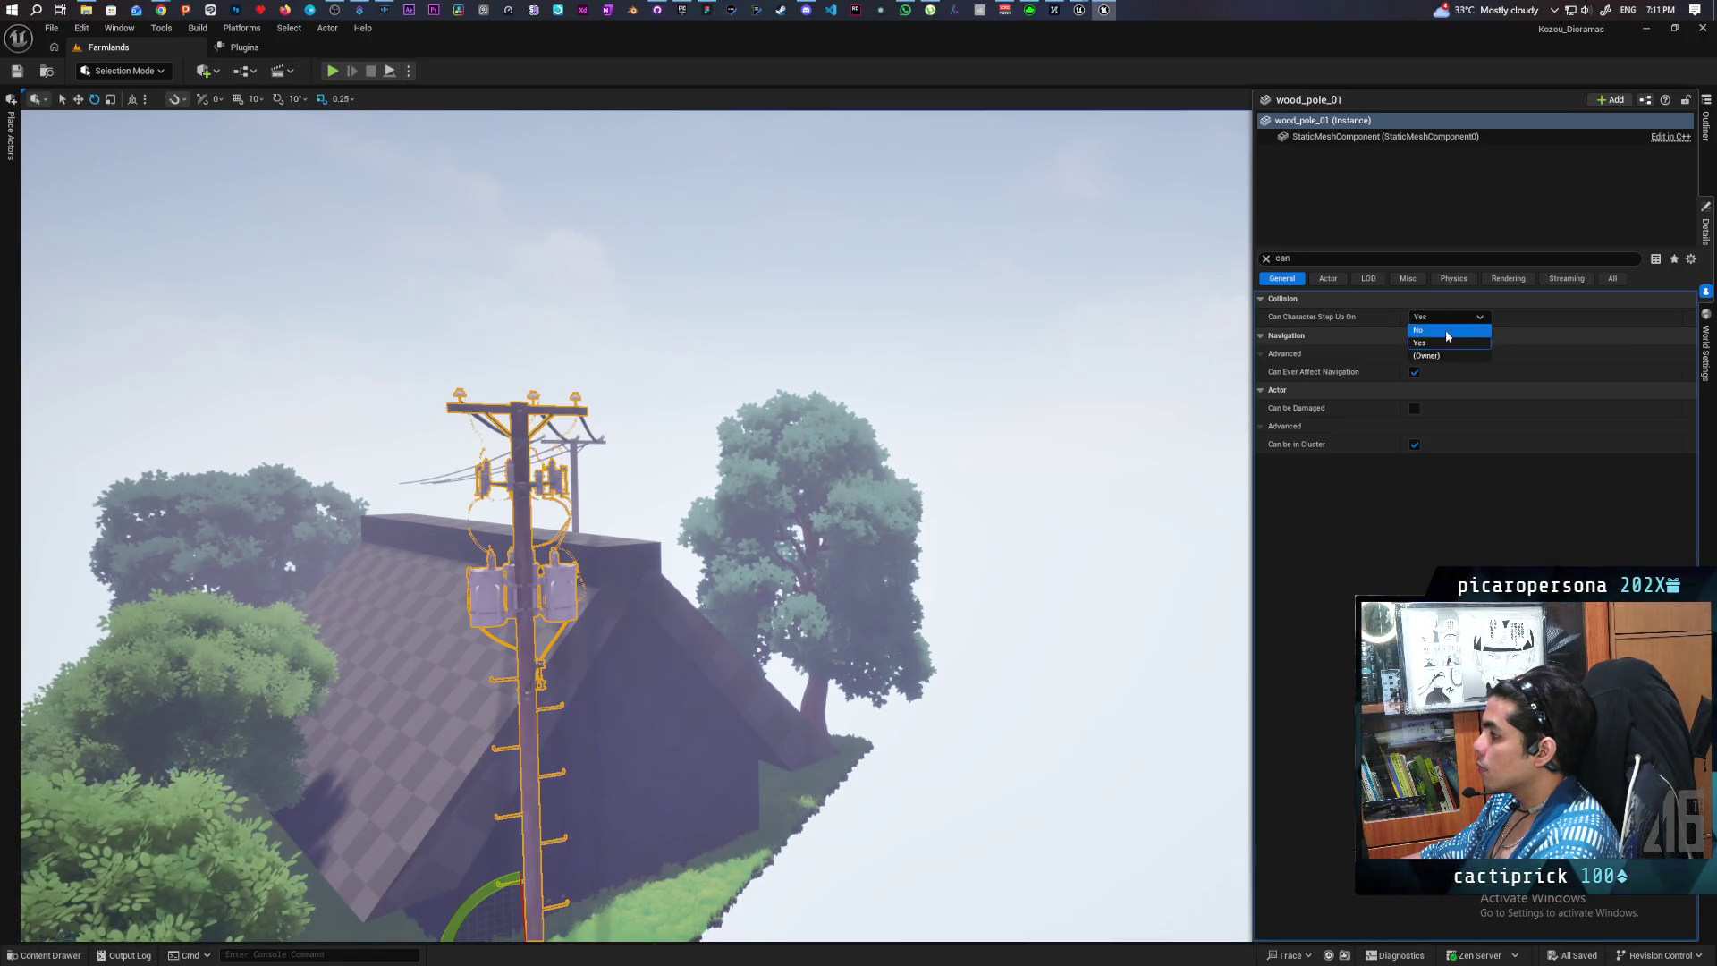
left_click(1266, 258)
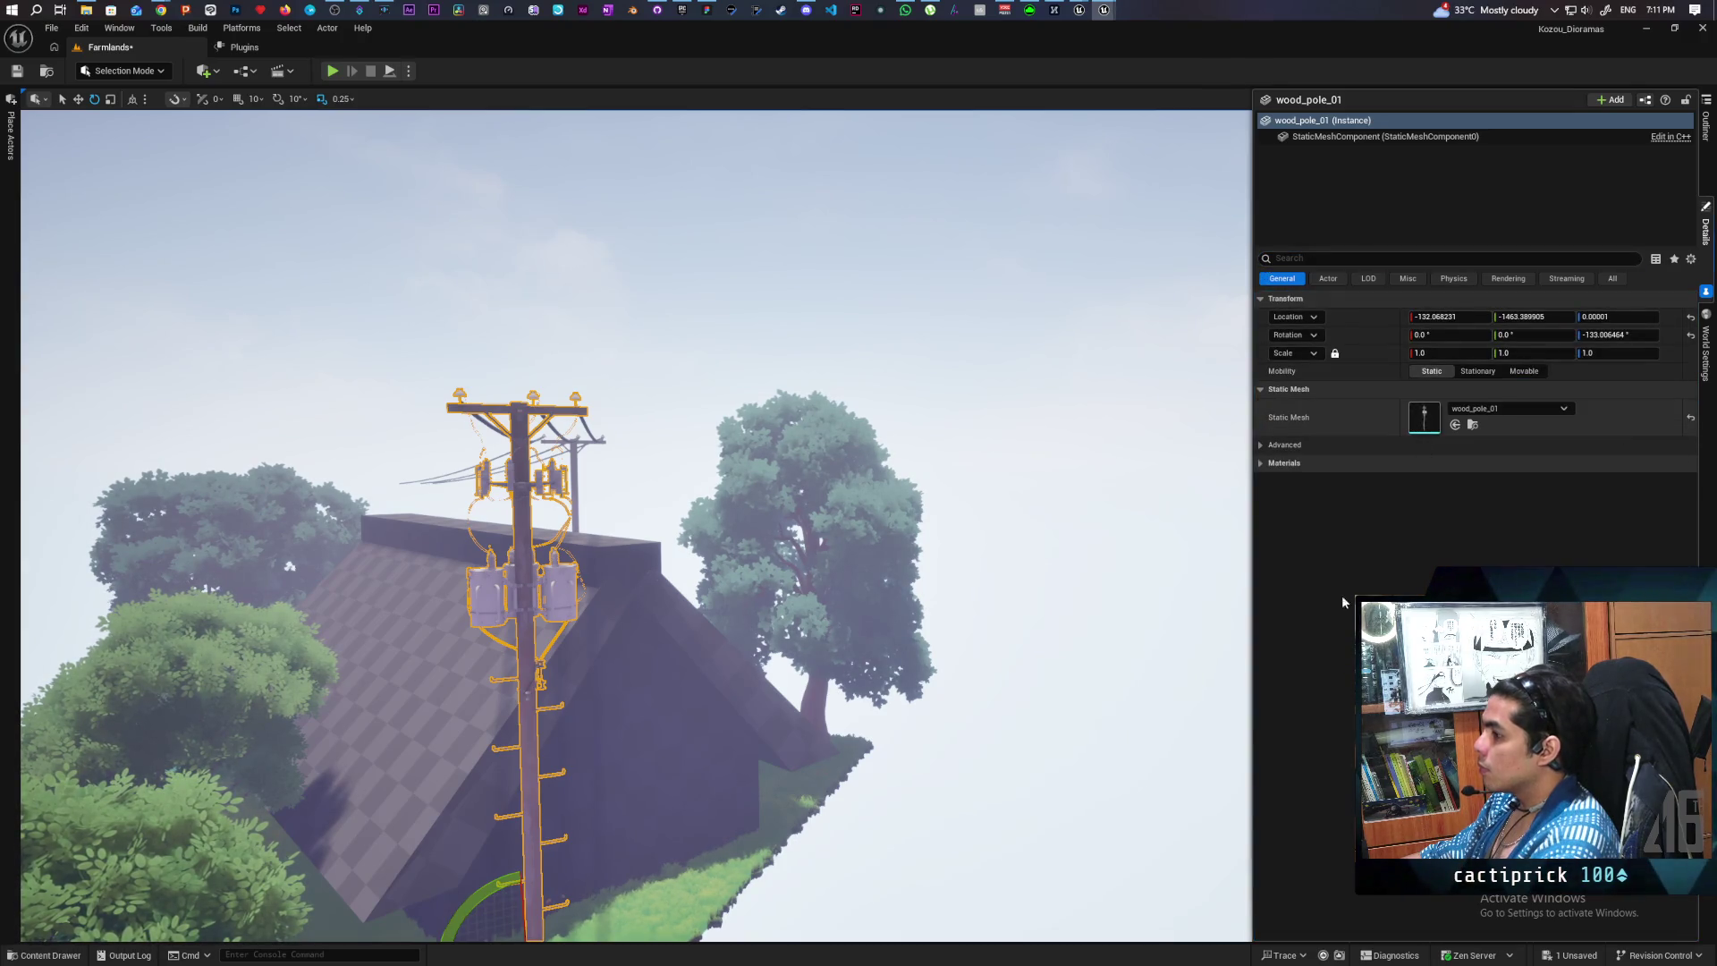
key("ctrl+e")
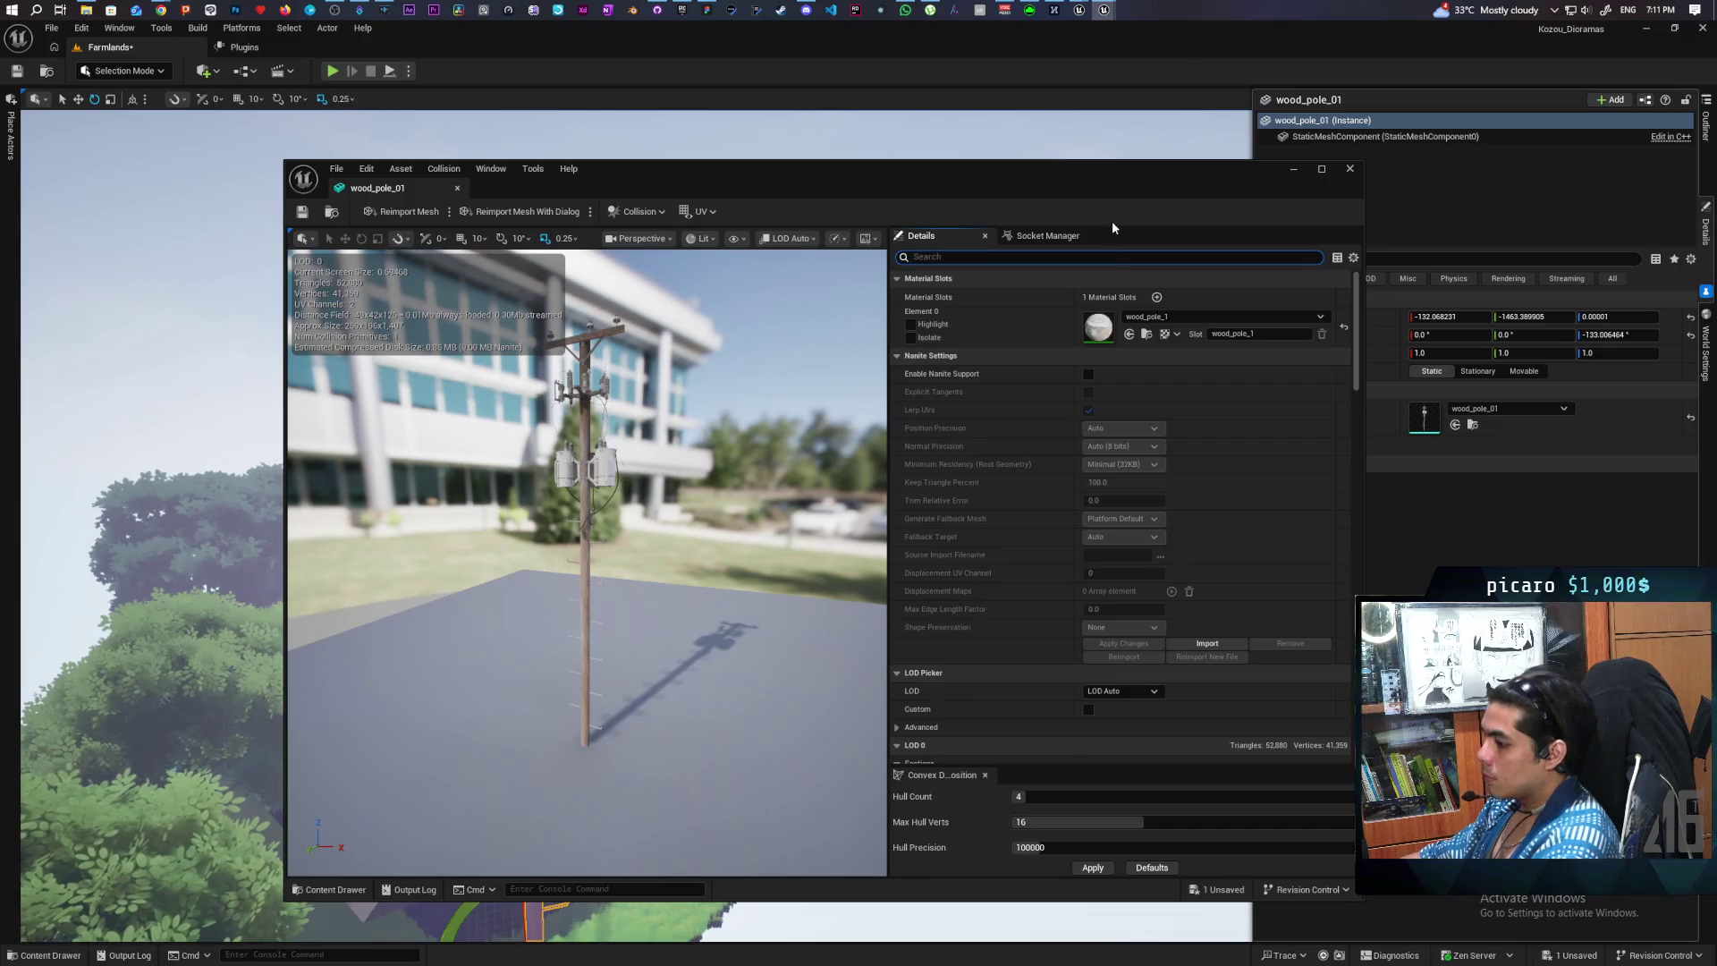
type("collisi")
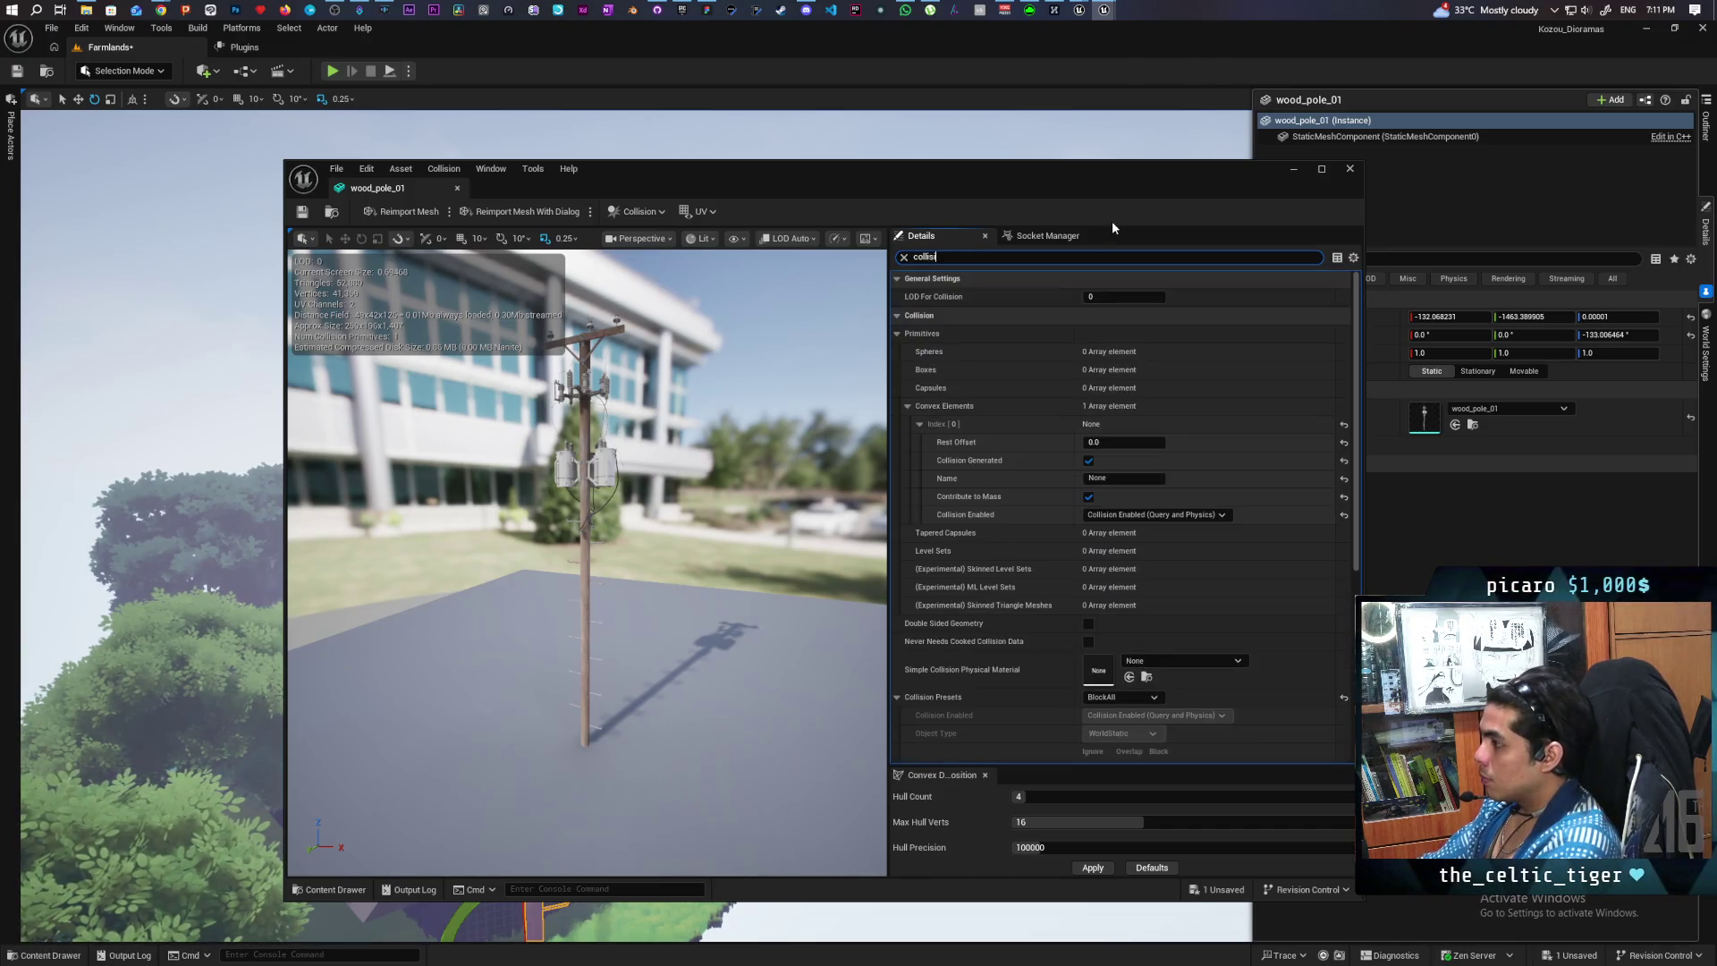
scroll(1061, 641, "down", 8)
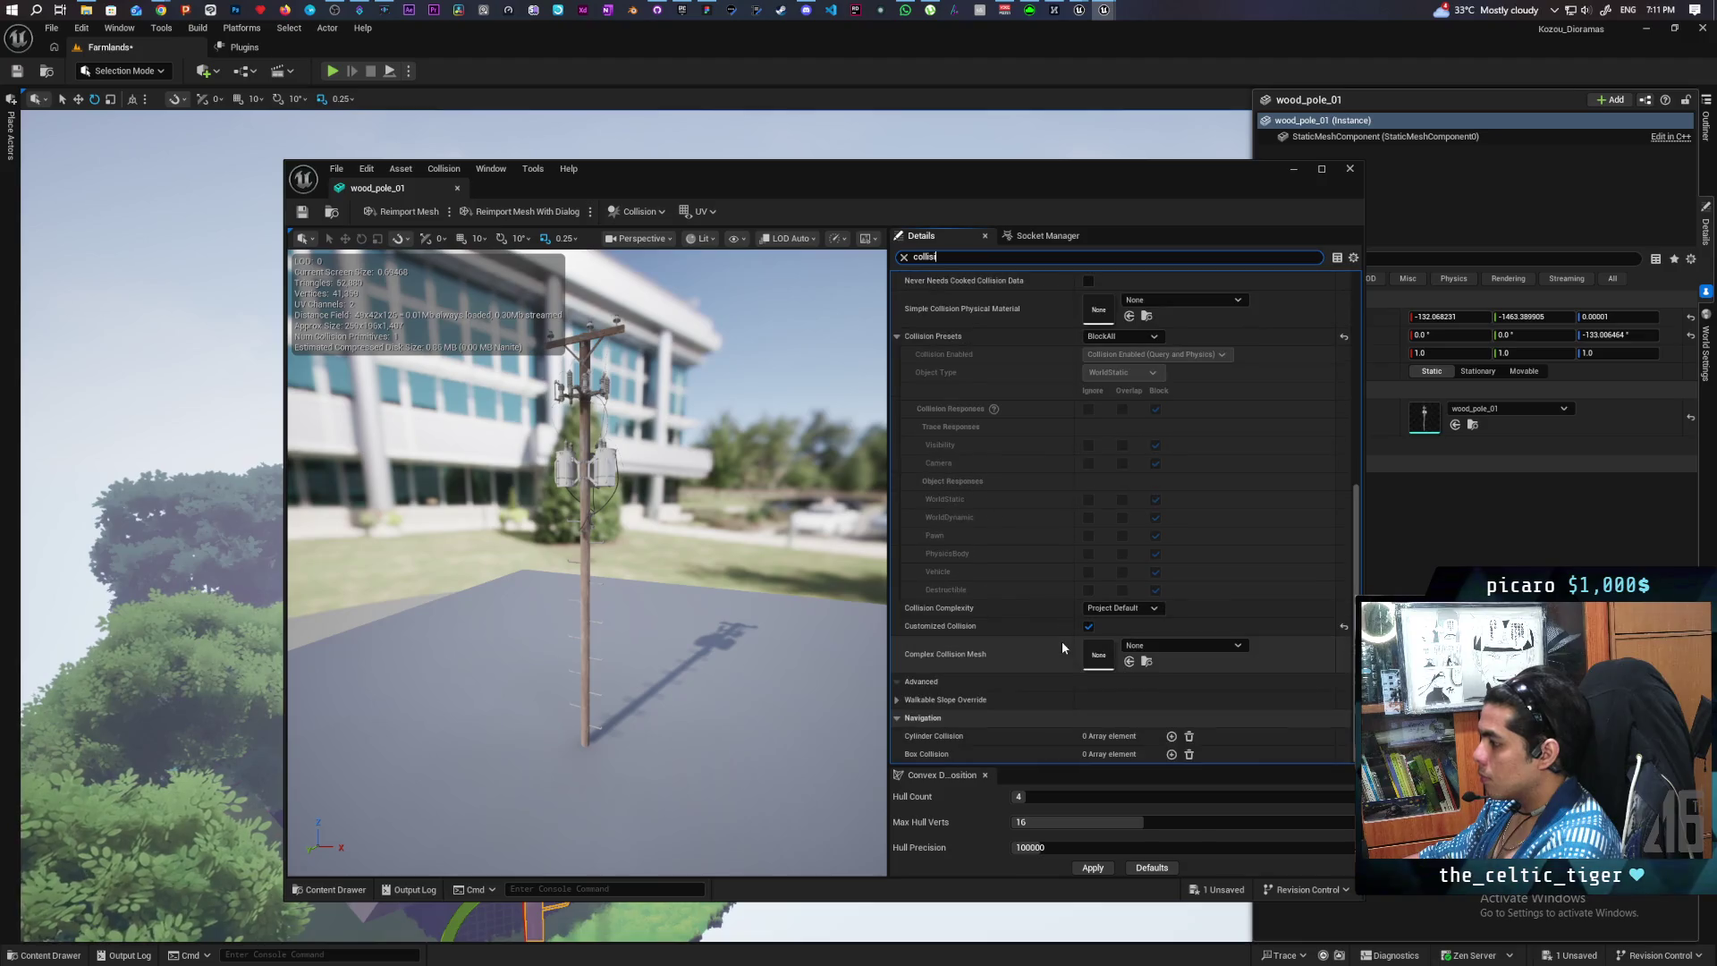
left_click(1120, 609)
left_click(1132, 662)
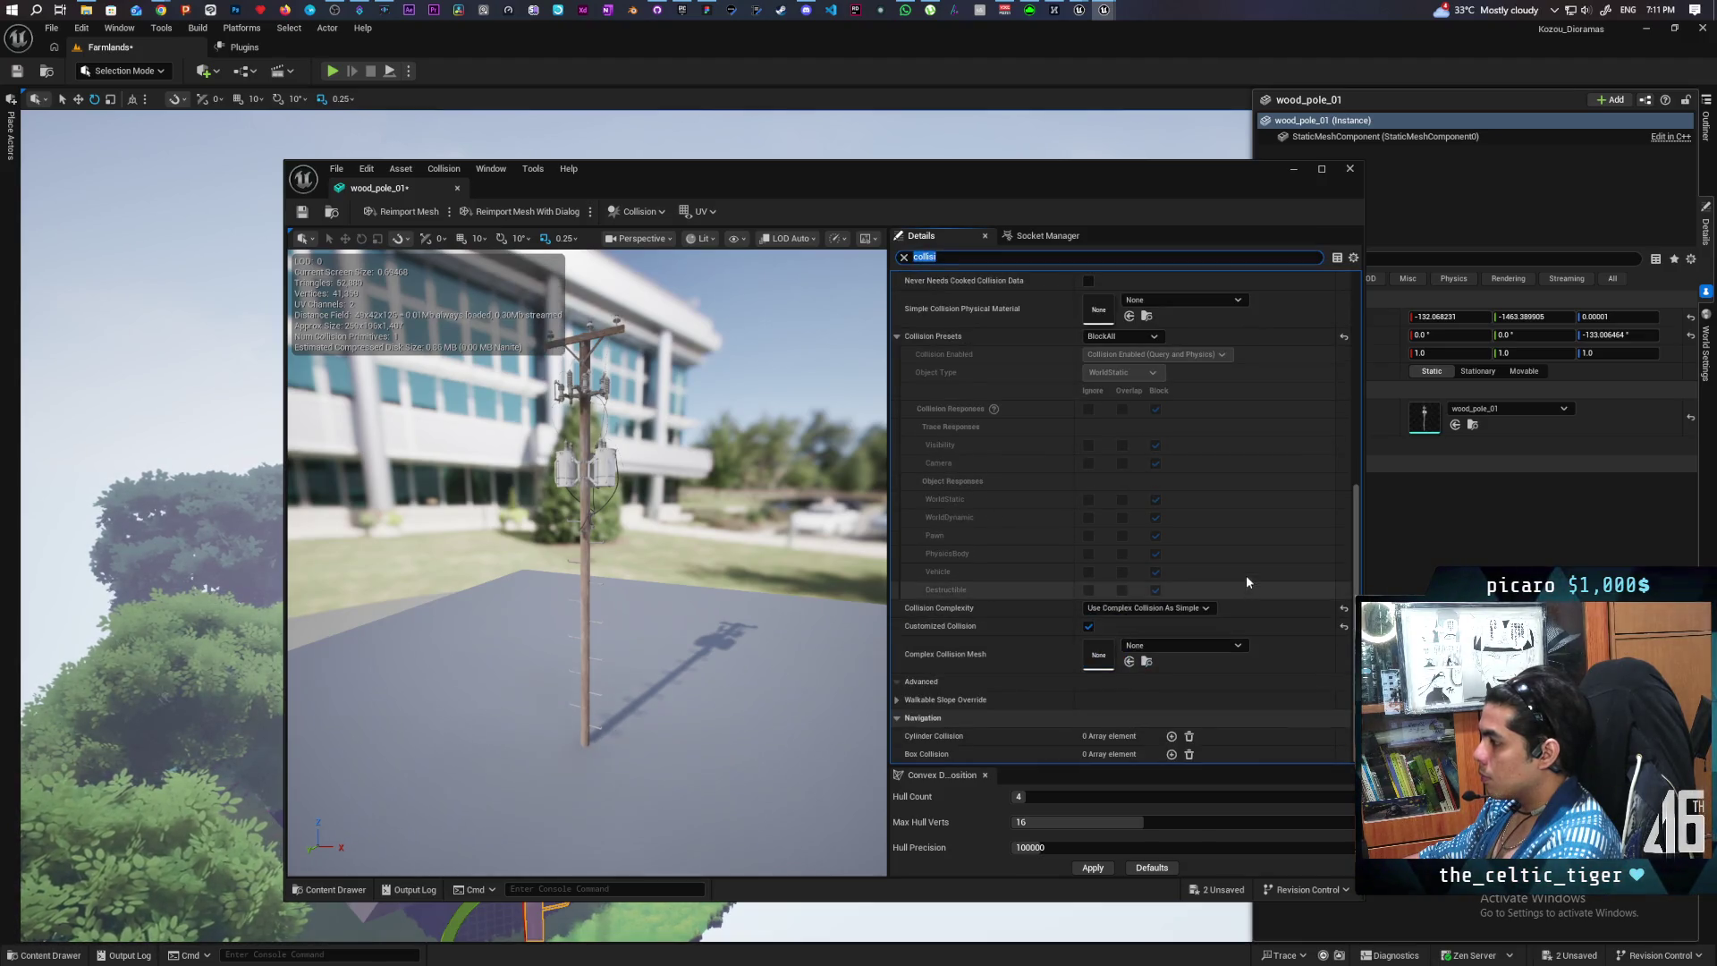
key("ctrl+s")
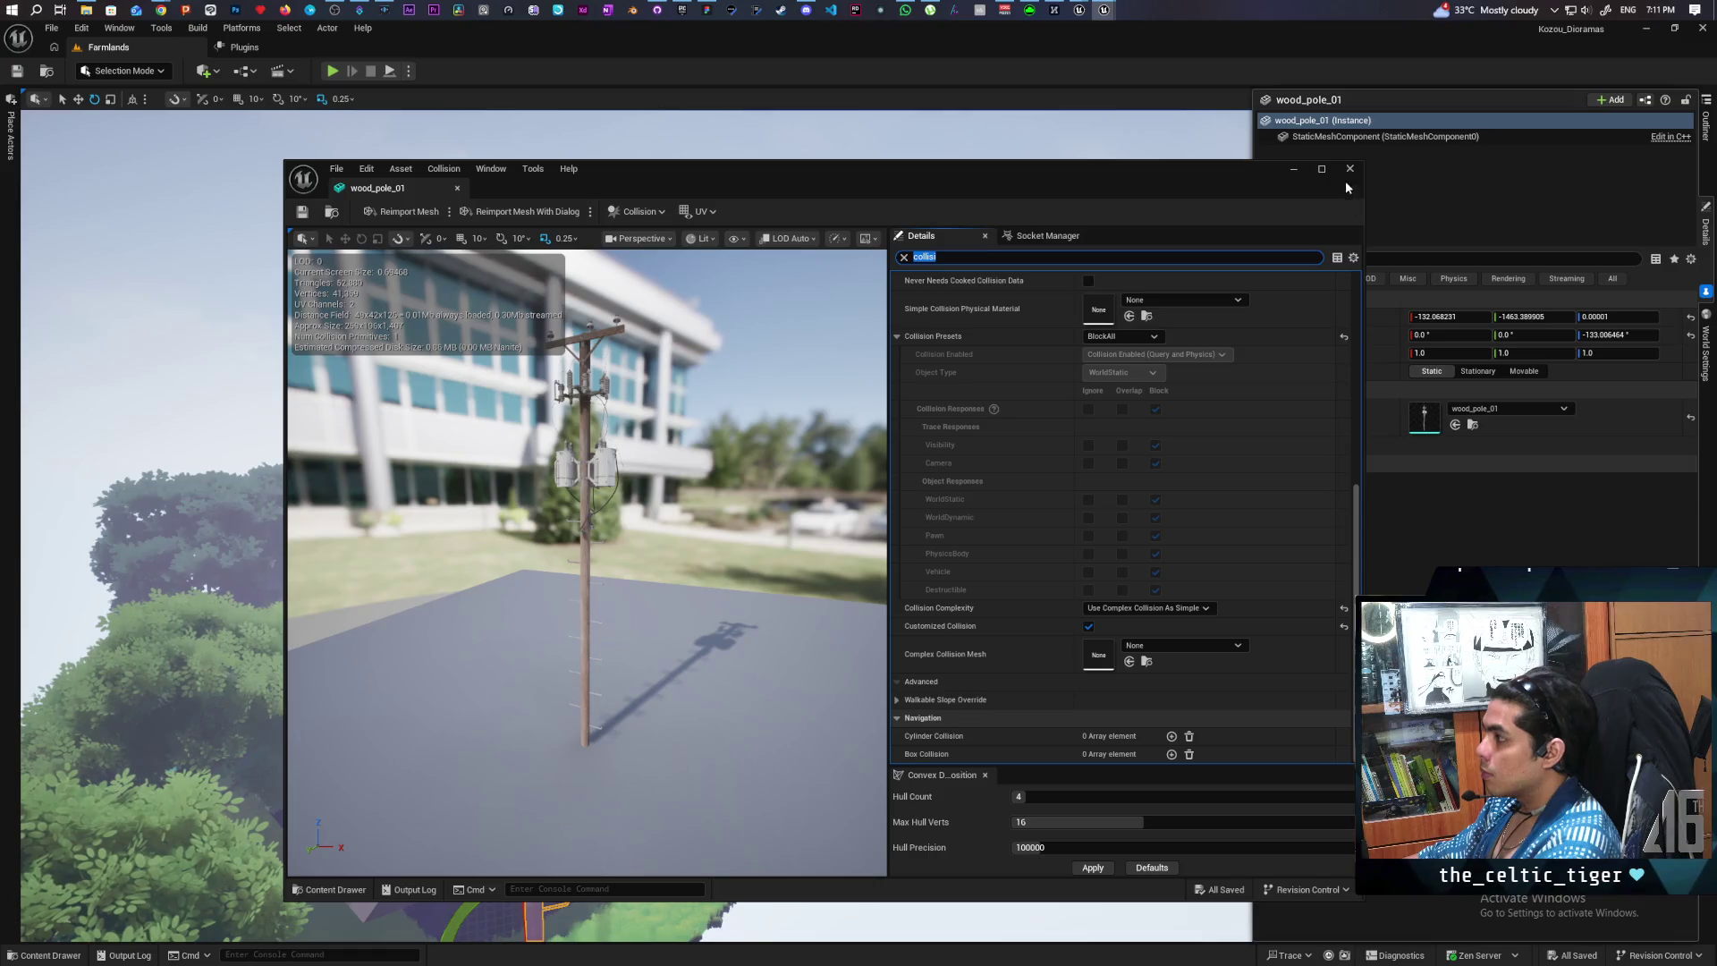
left_click(1350, 169)
- Give wood_pole_03 Use Complex Collision As Simple too and close its mesh editor
scroll(655, 448, "up", 5)
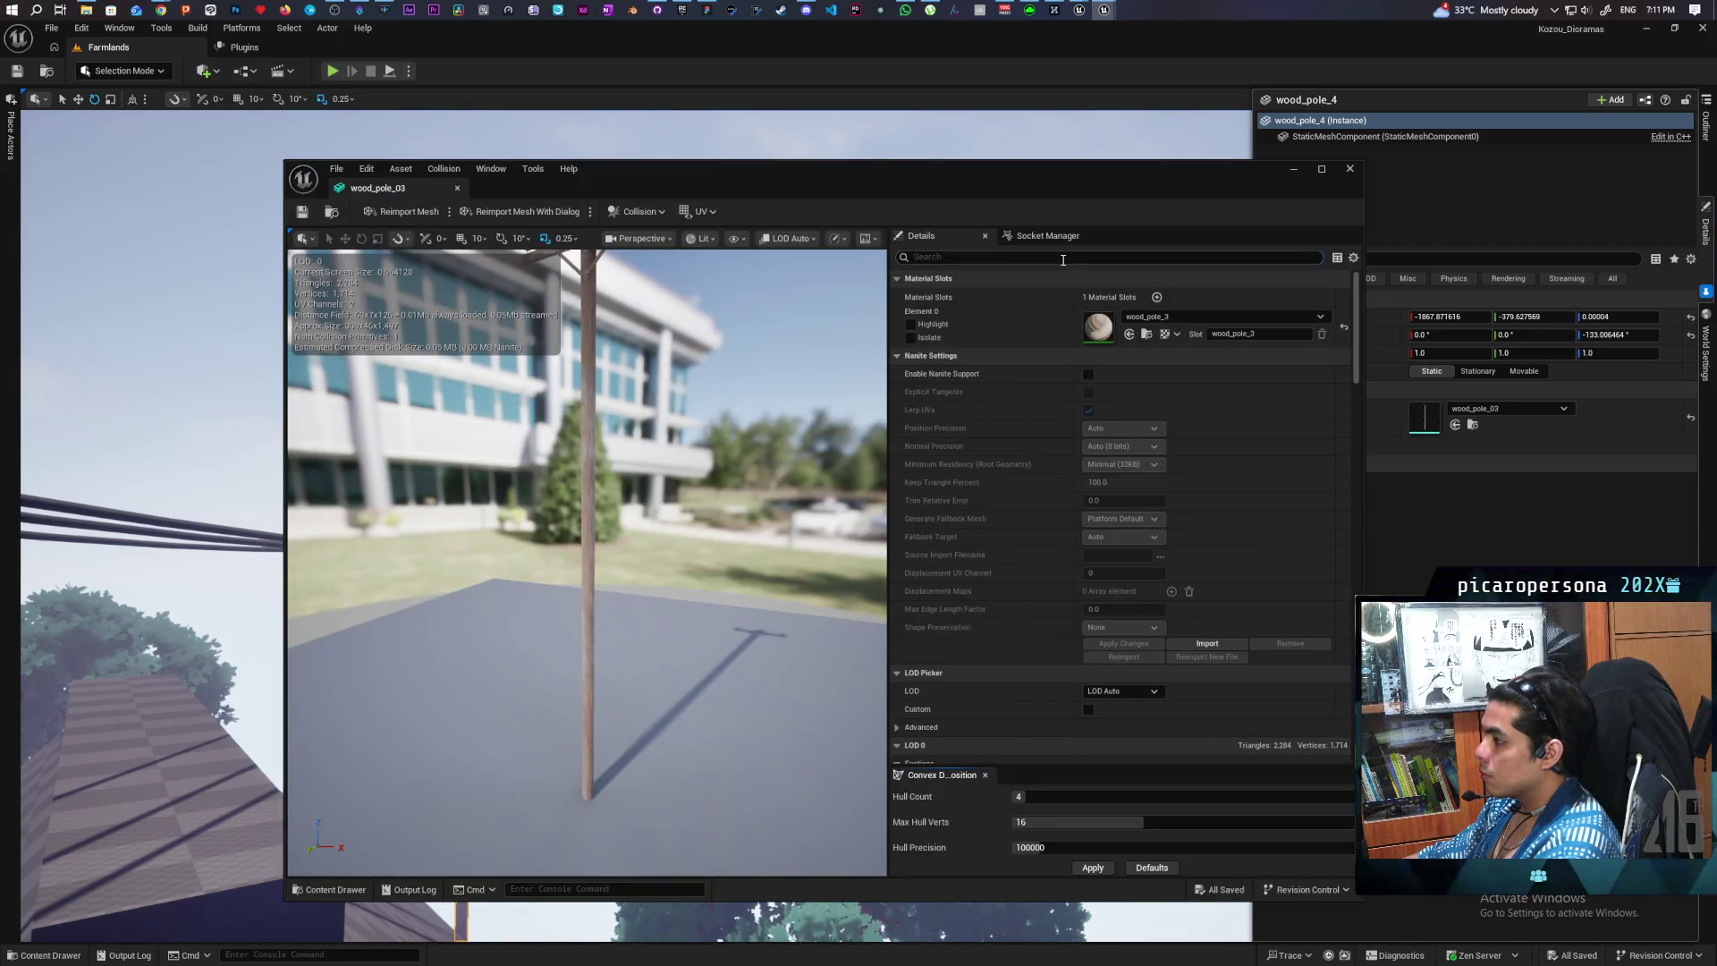
type("col")
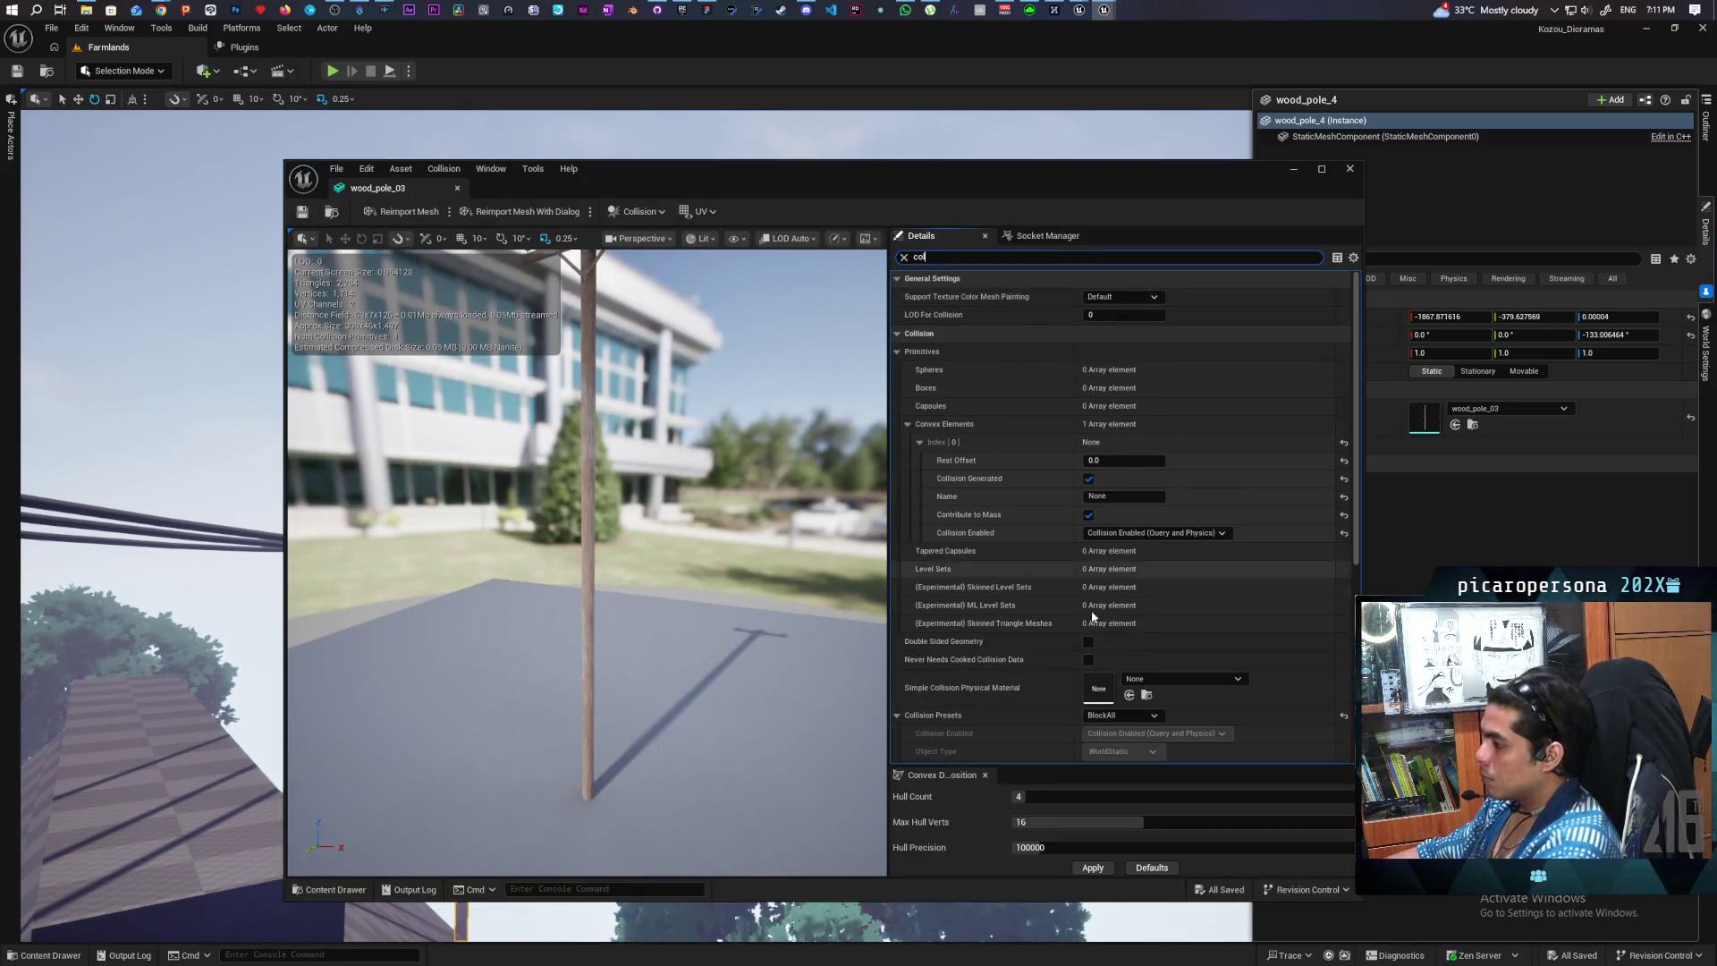
scroll(1061, 651, "down", 5)
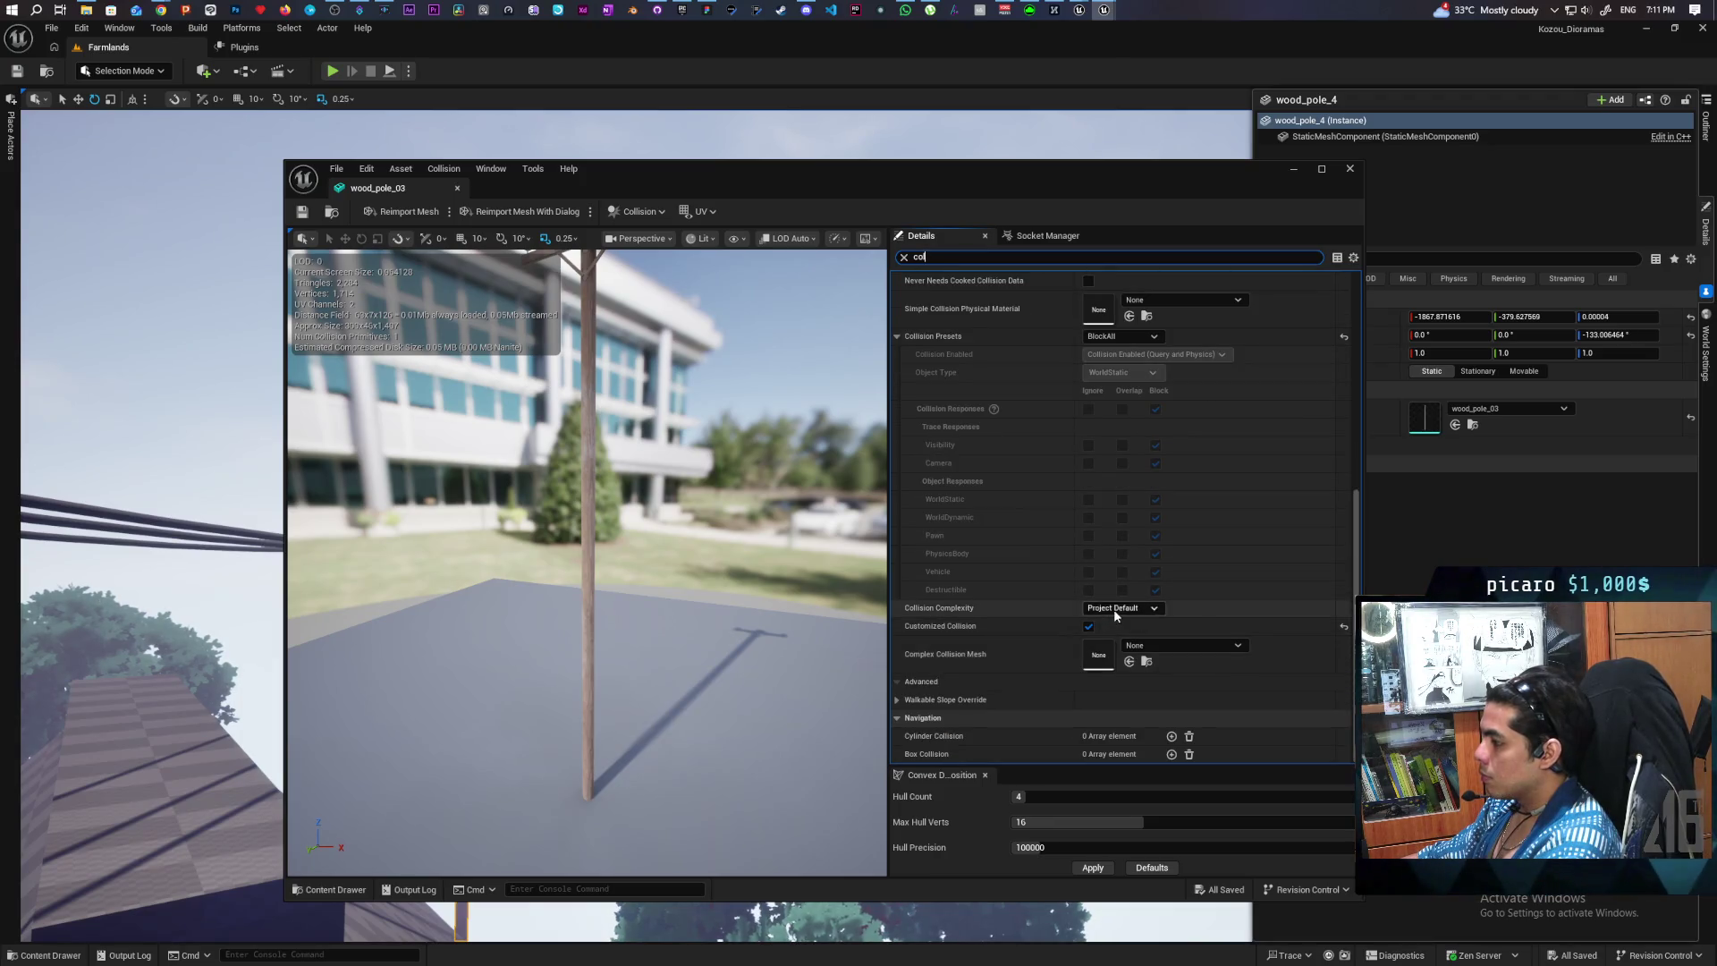
left_click(1134, 660)
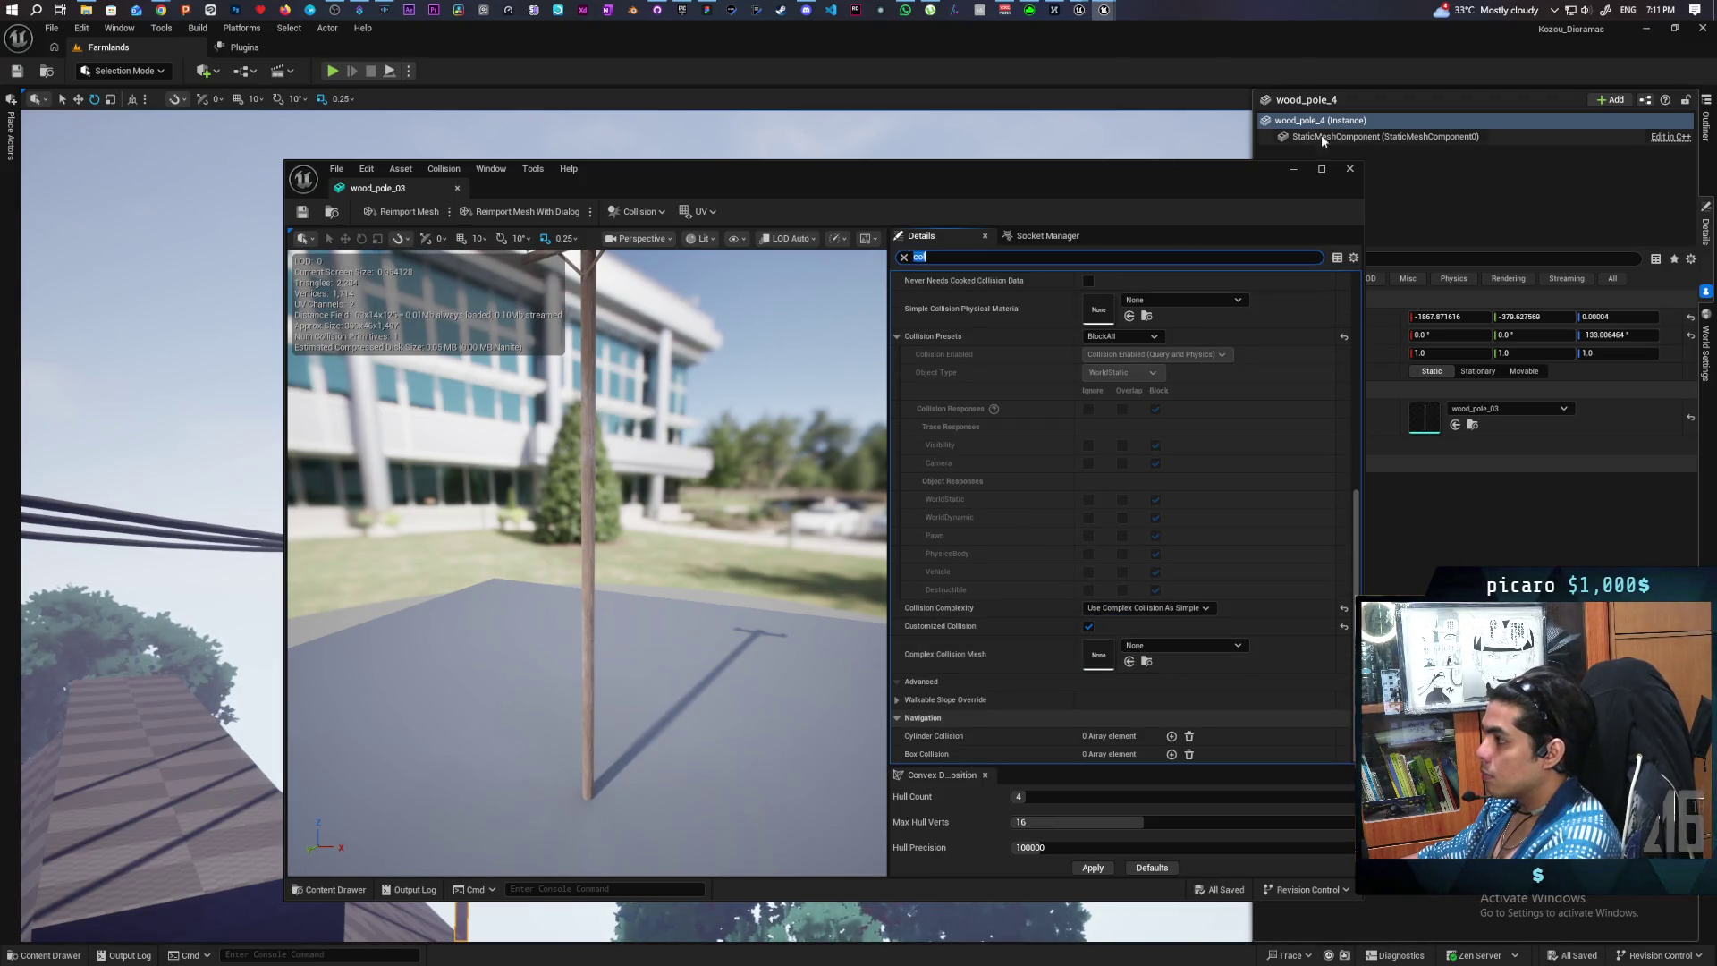
left_click(1353, 174)
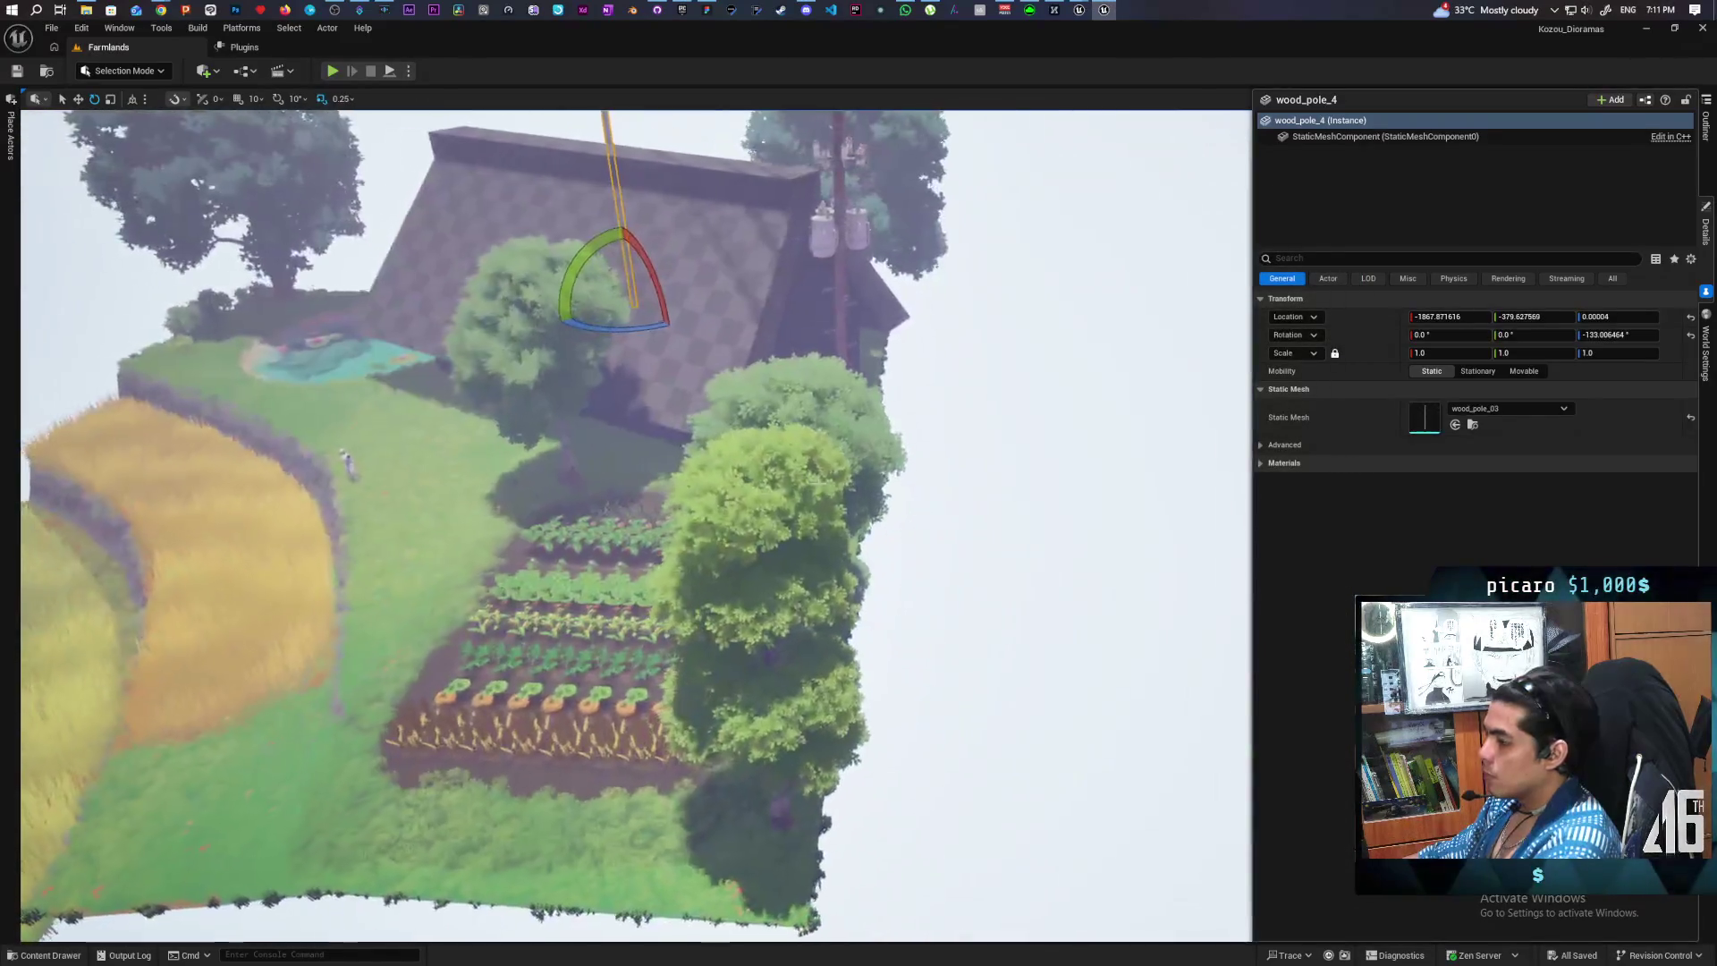
right_click(452, 529)
left_click(517, 517)
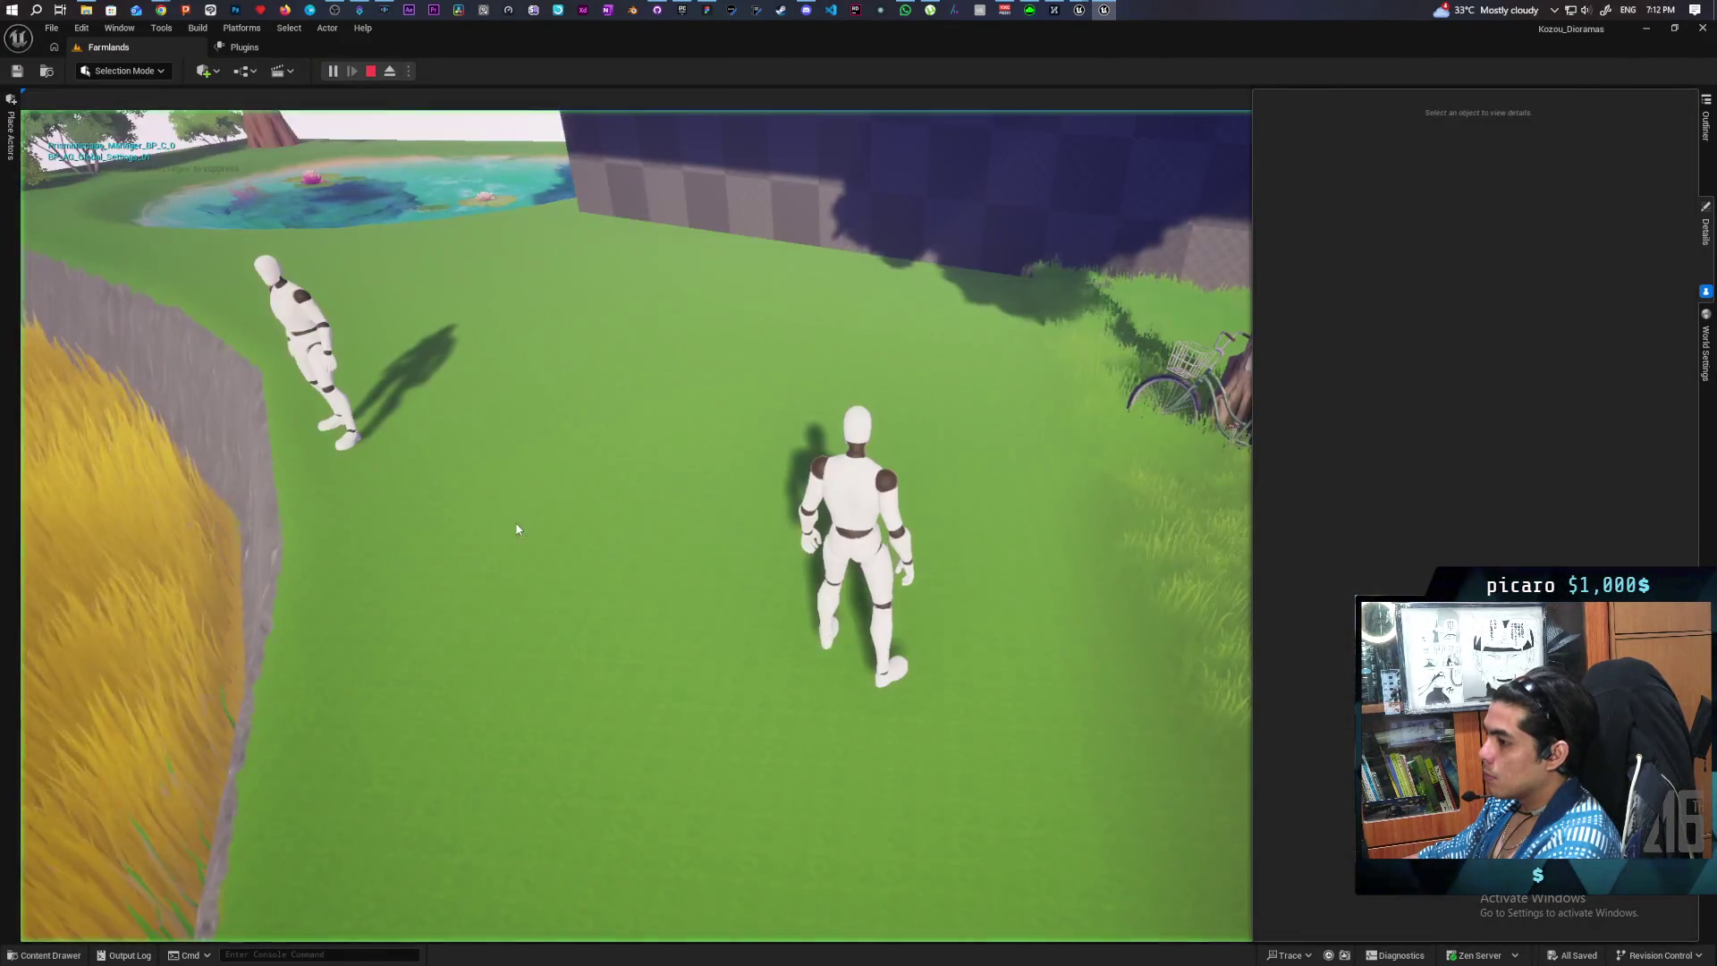
key("w")
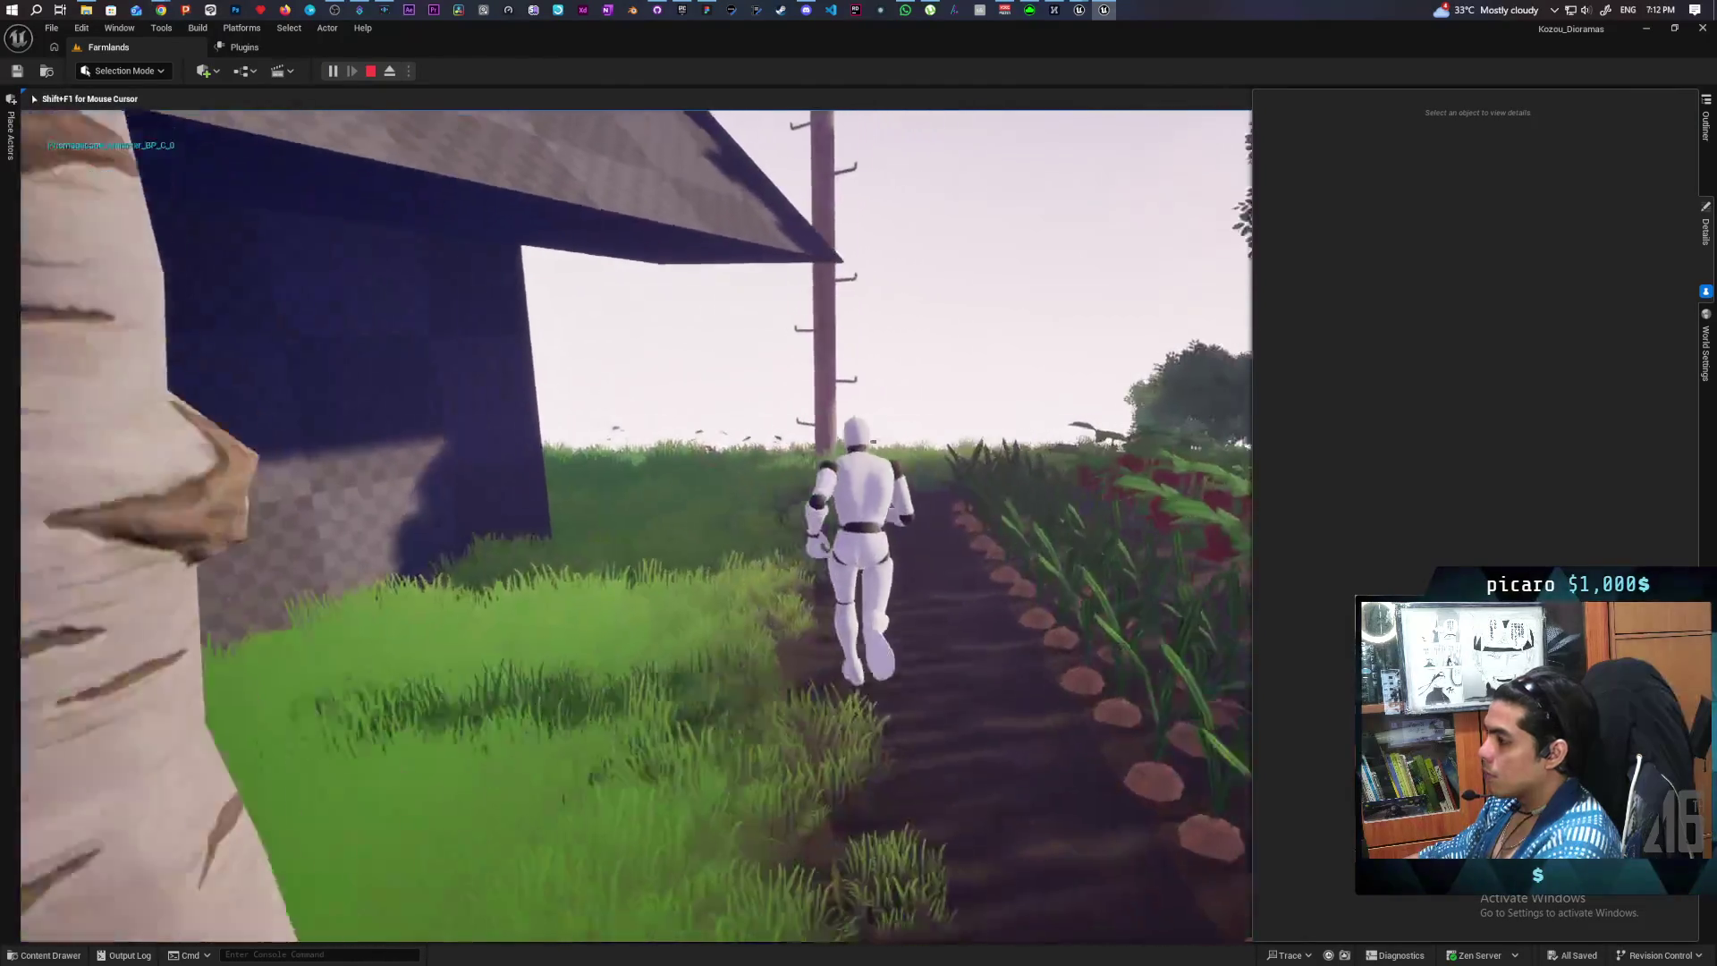
key("a")
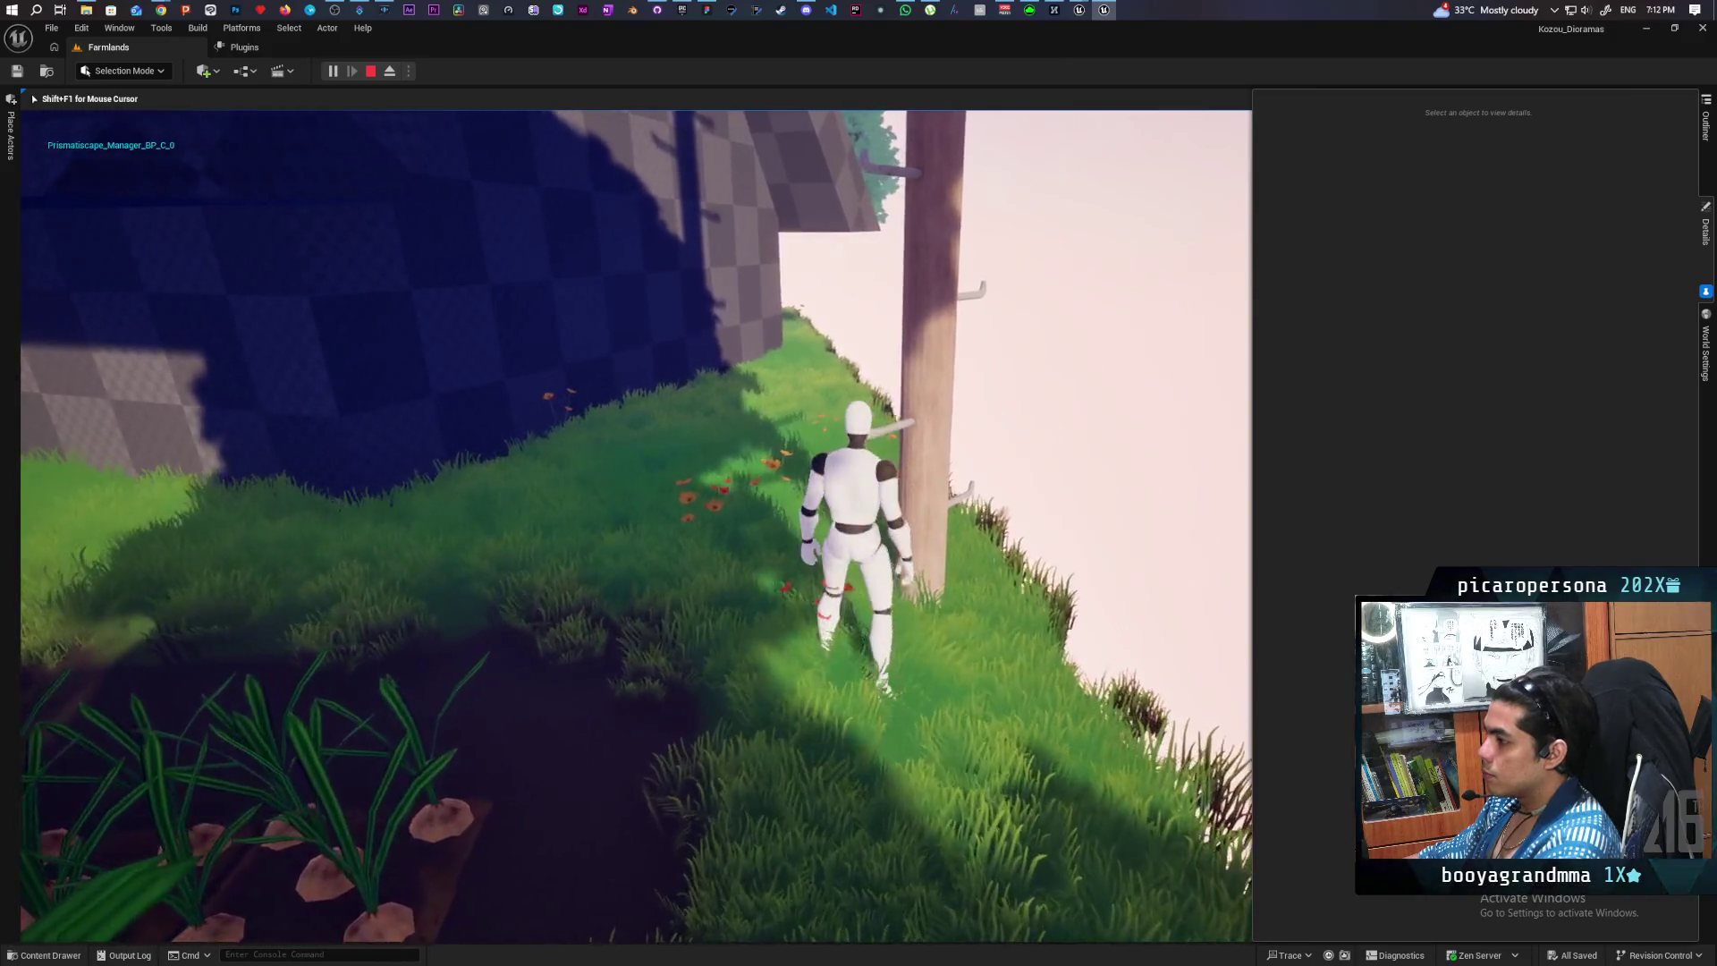
key("w")
key("w")
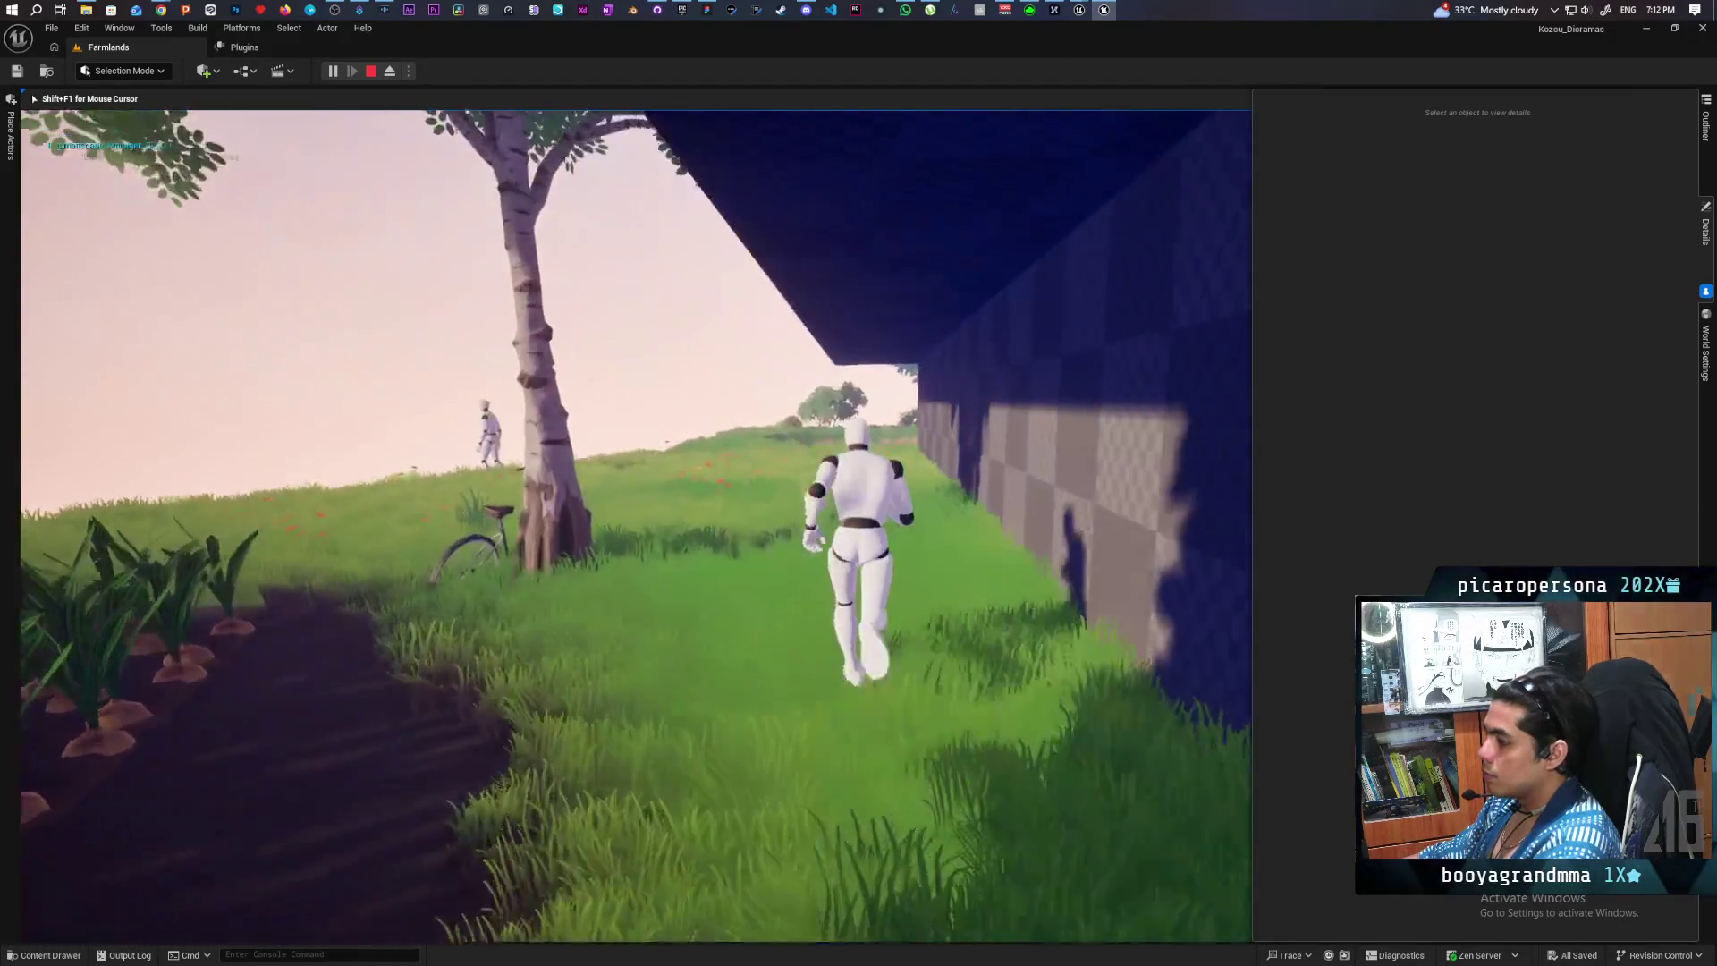
key("w")
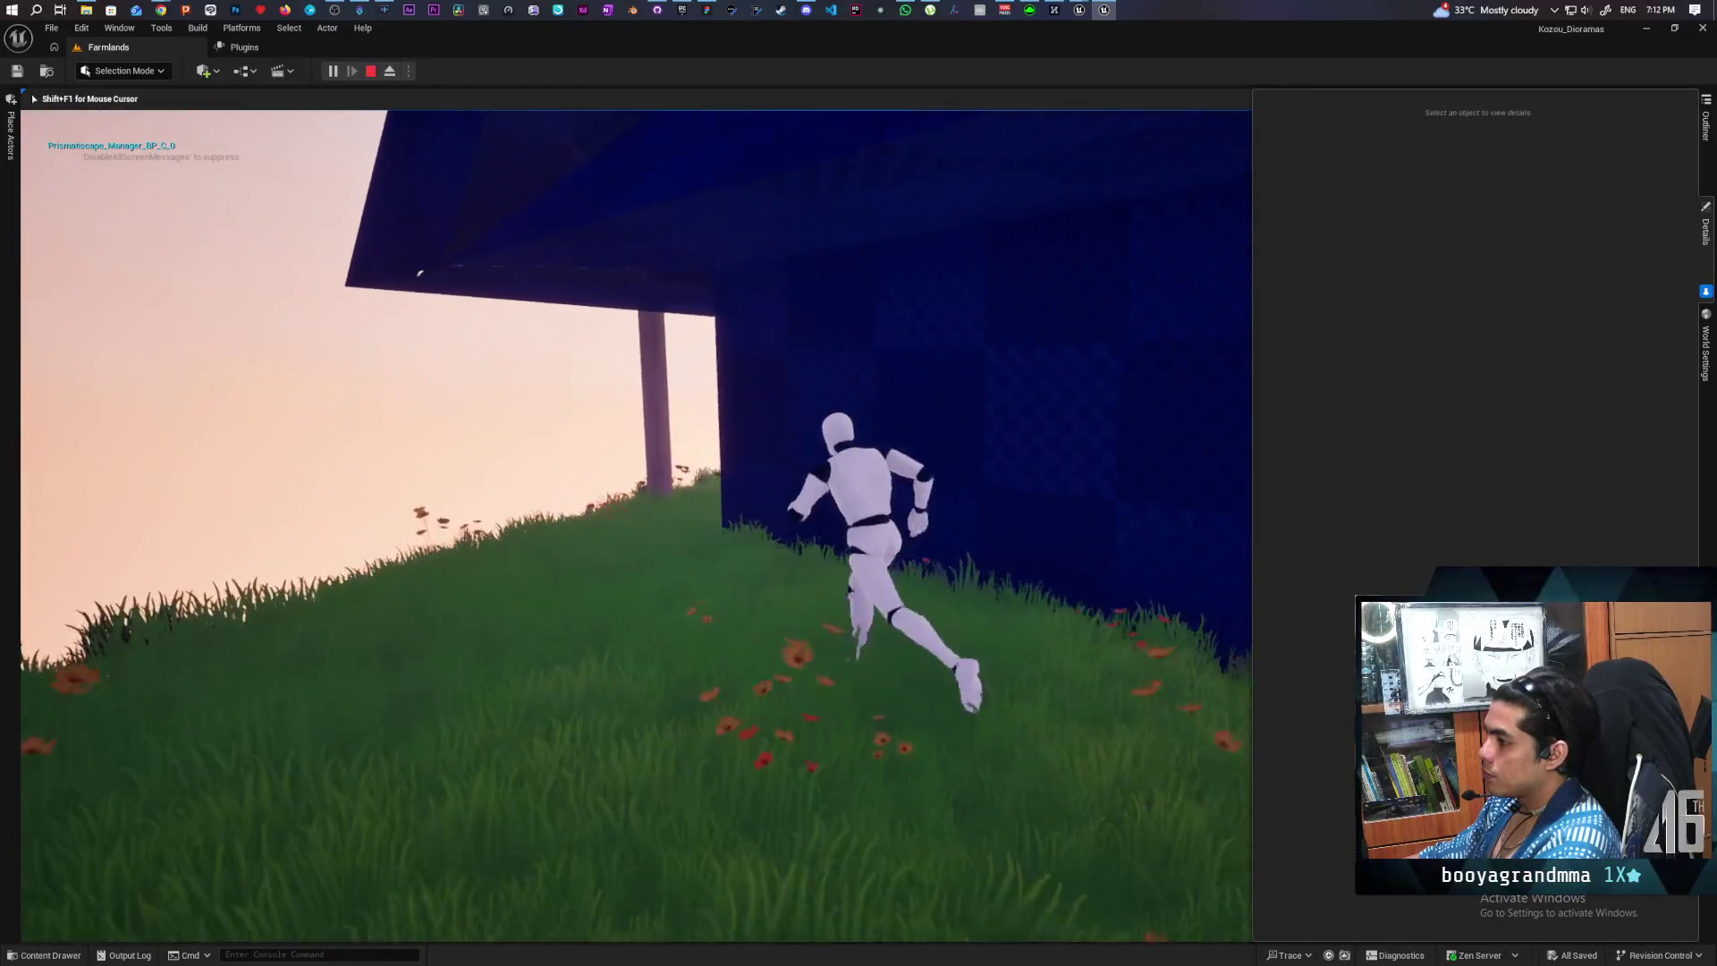
key("w")
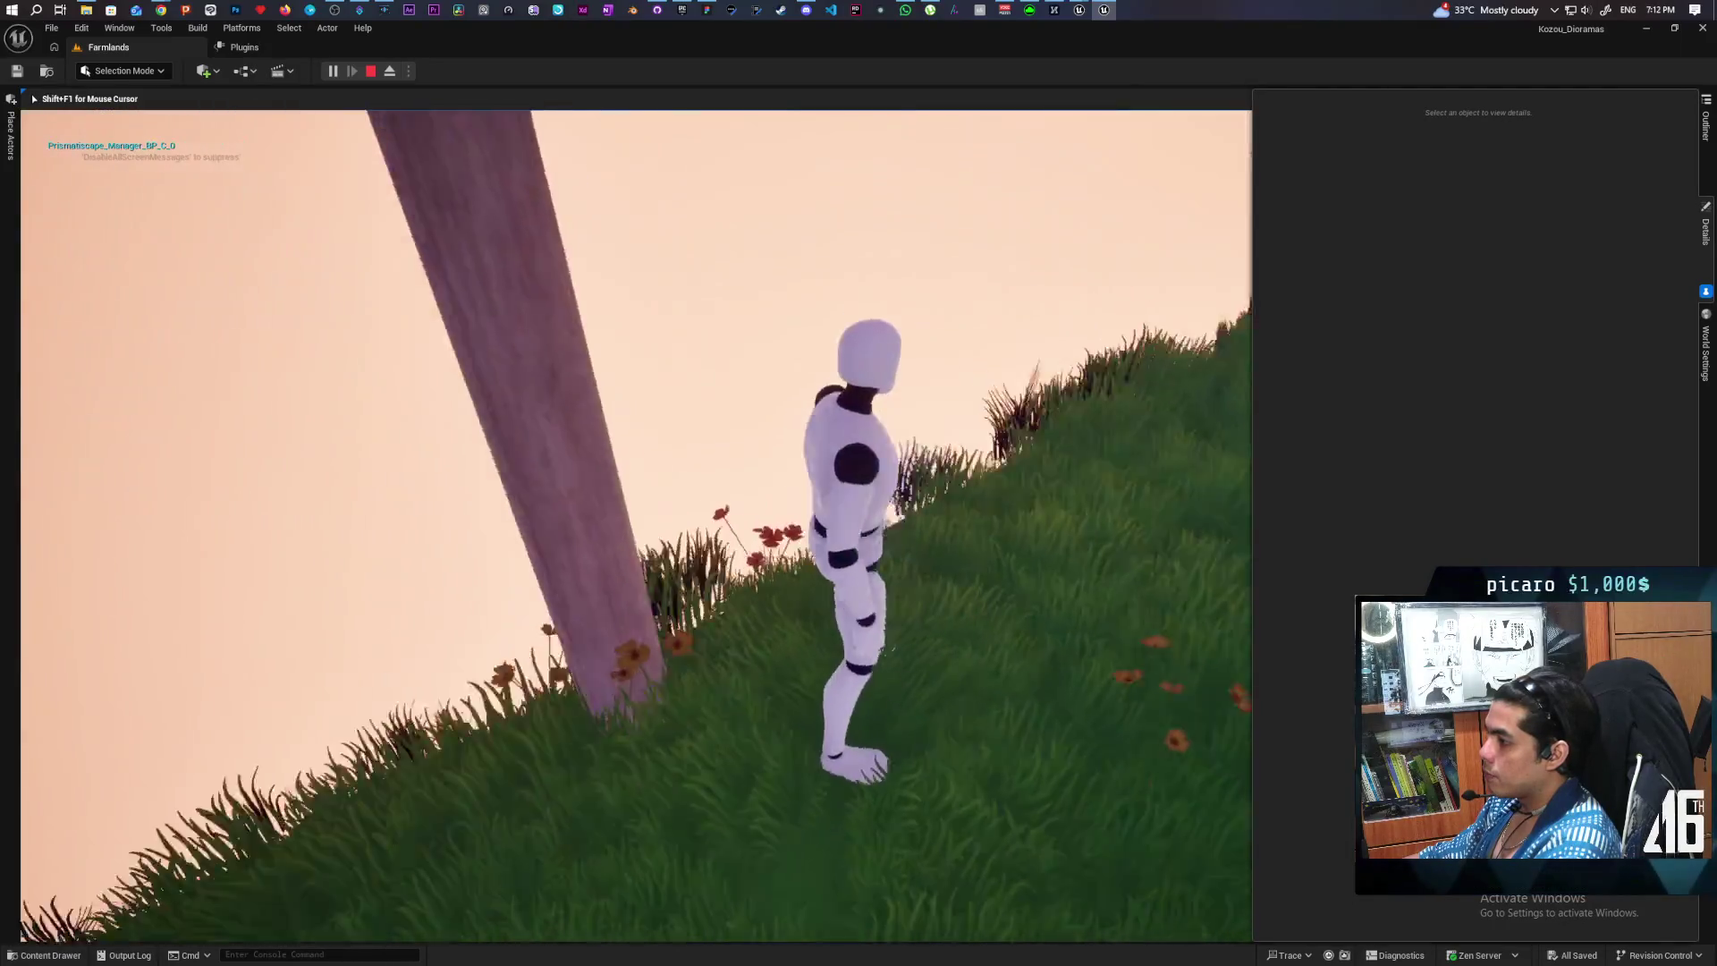
key("s")
key("a")
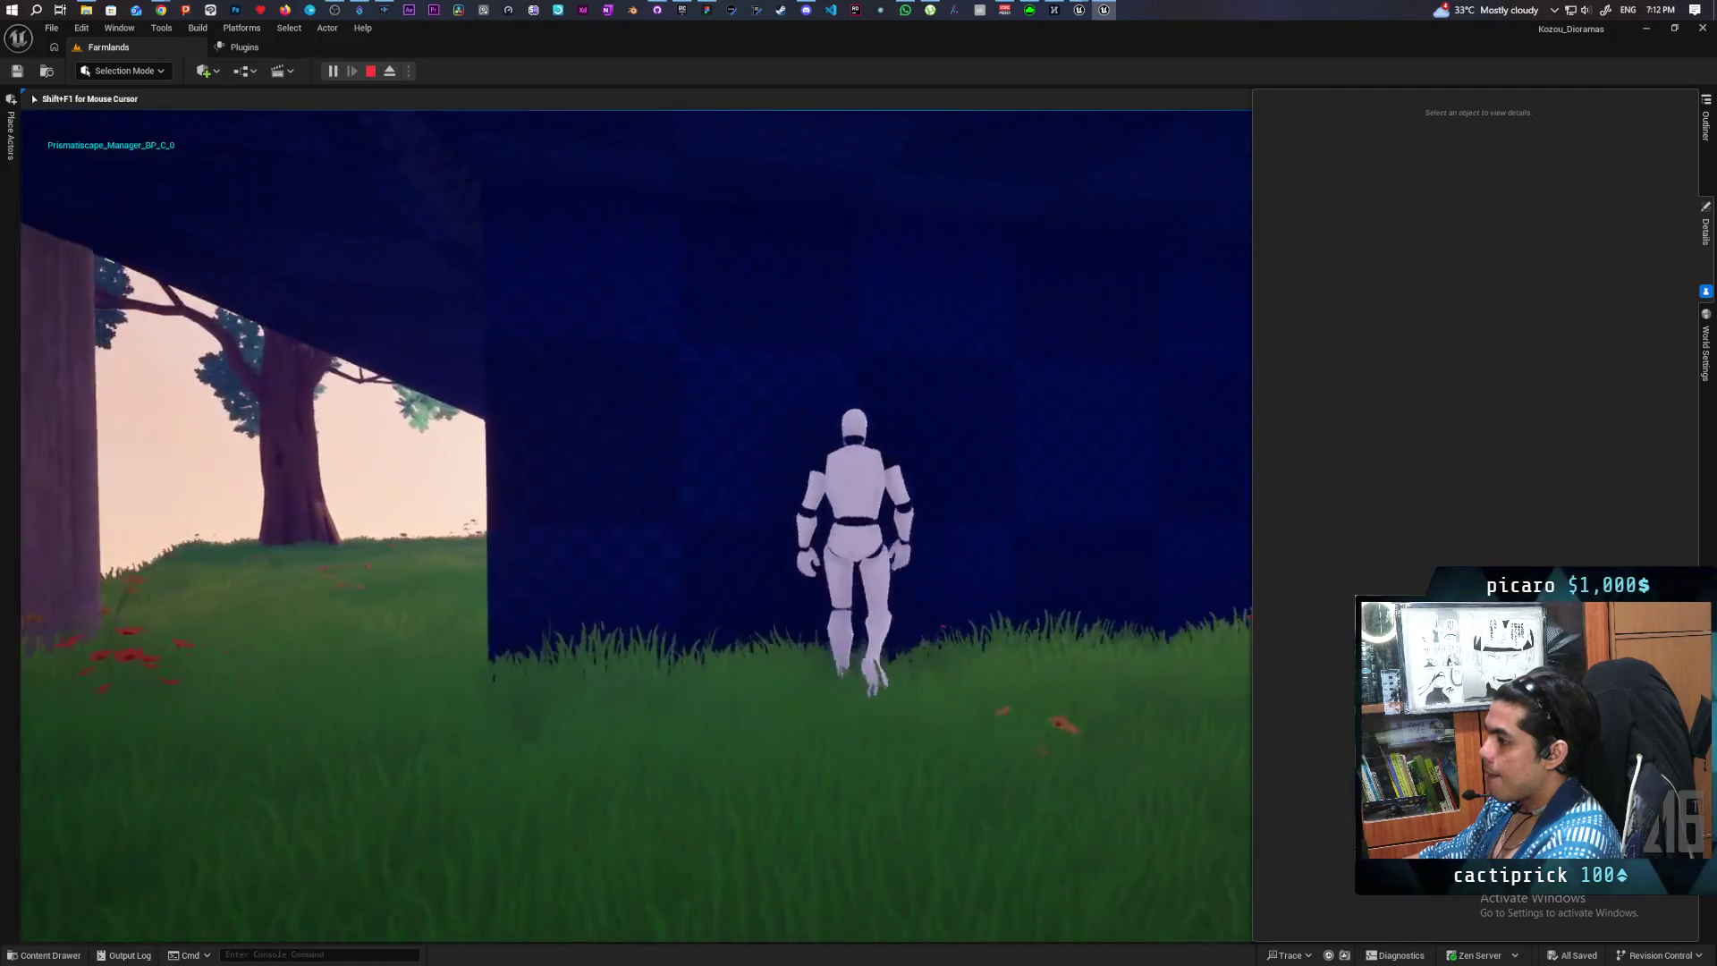
key("d")
key("w")
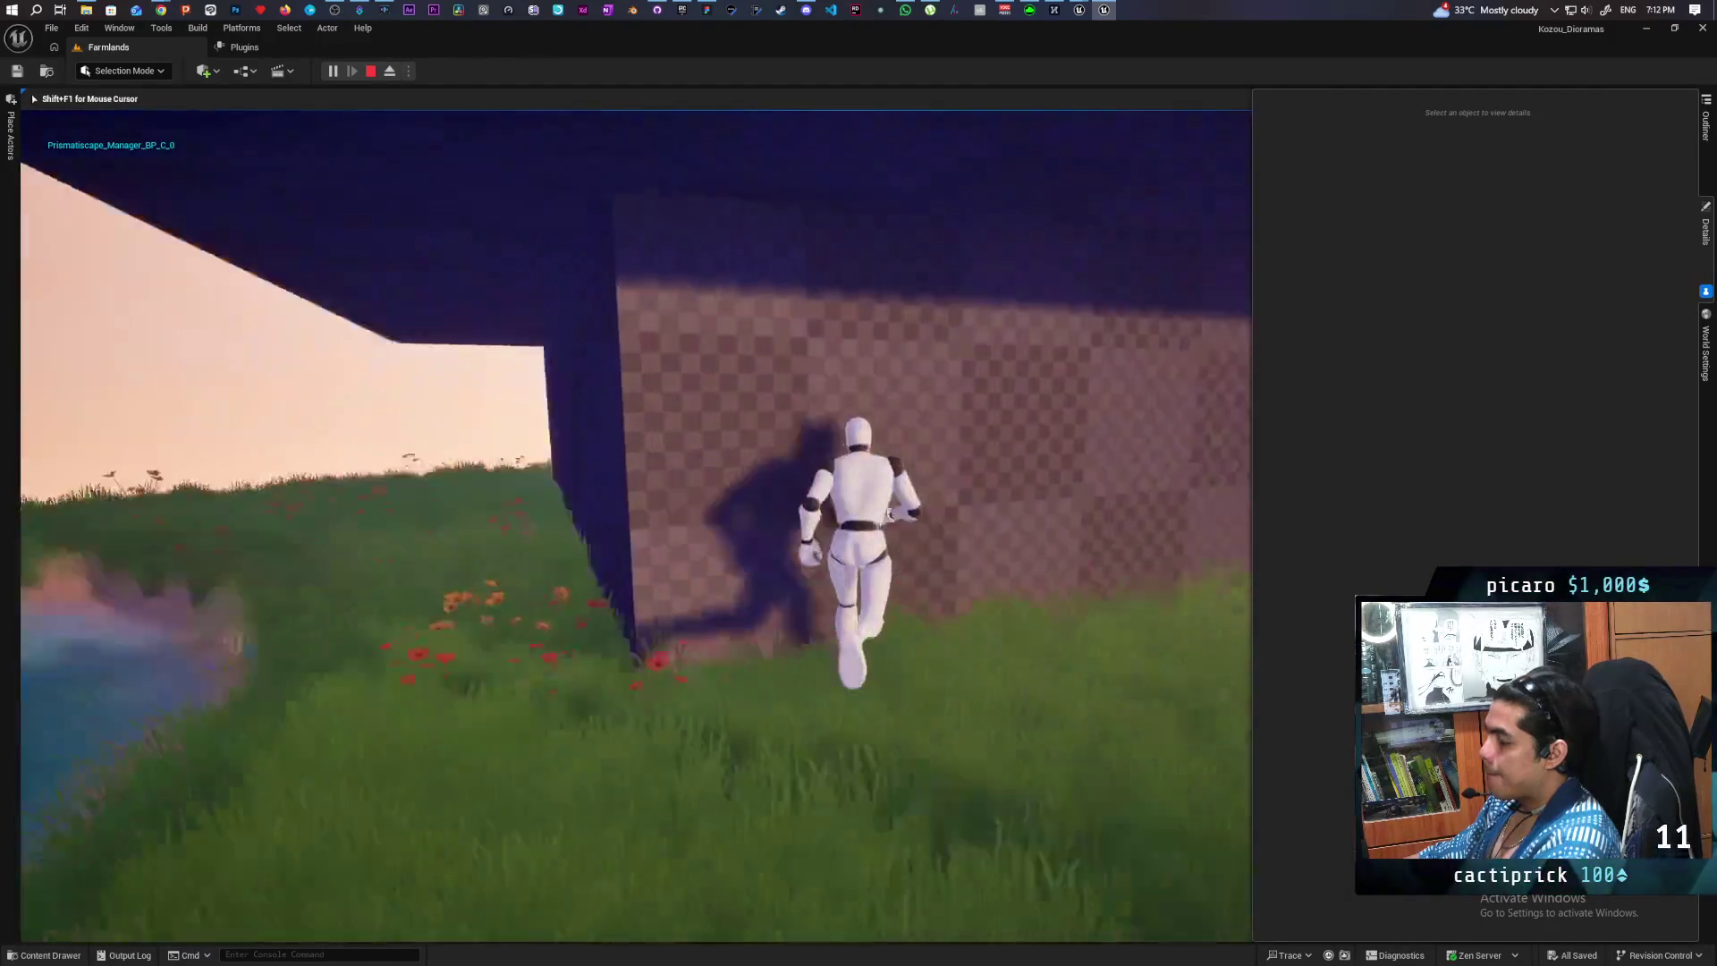
key("w")
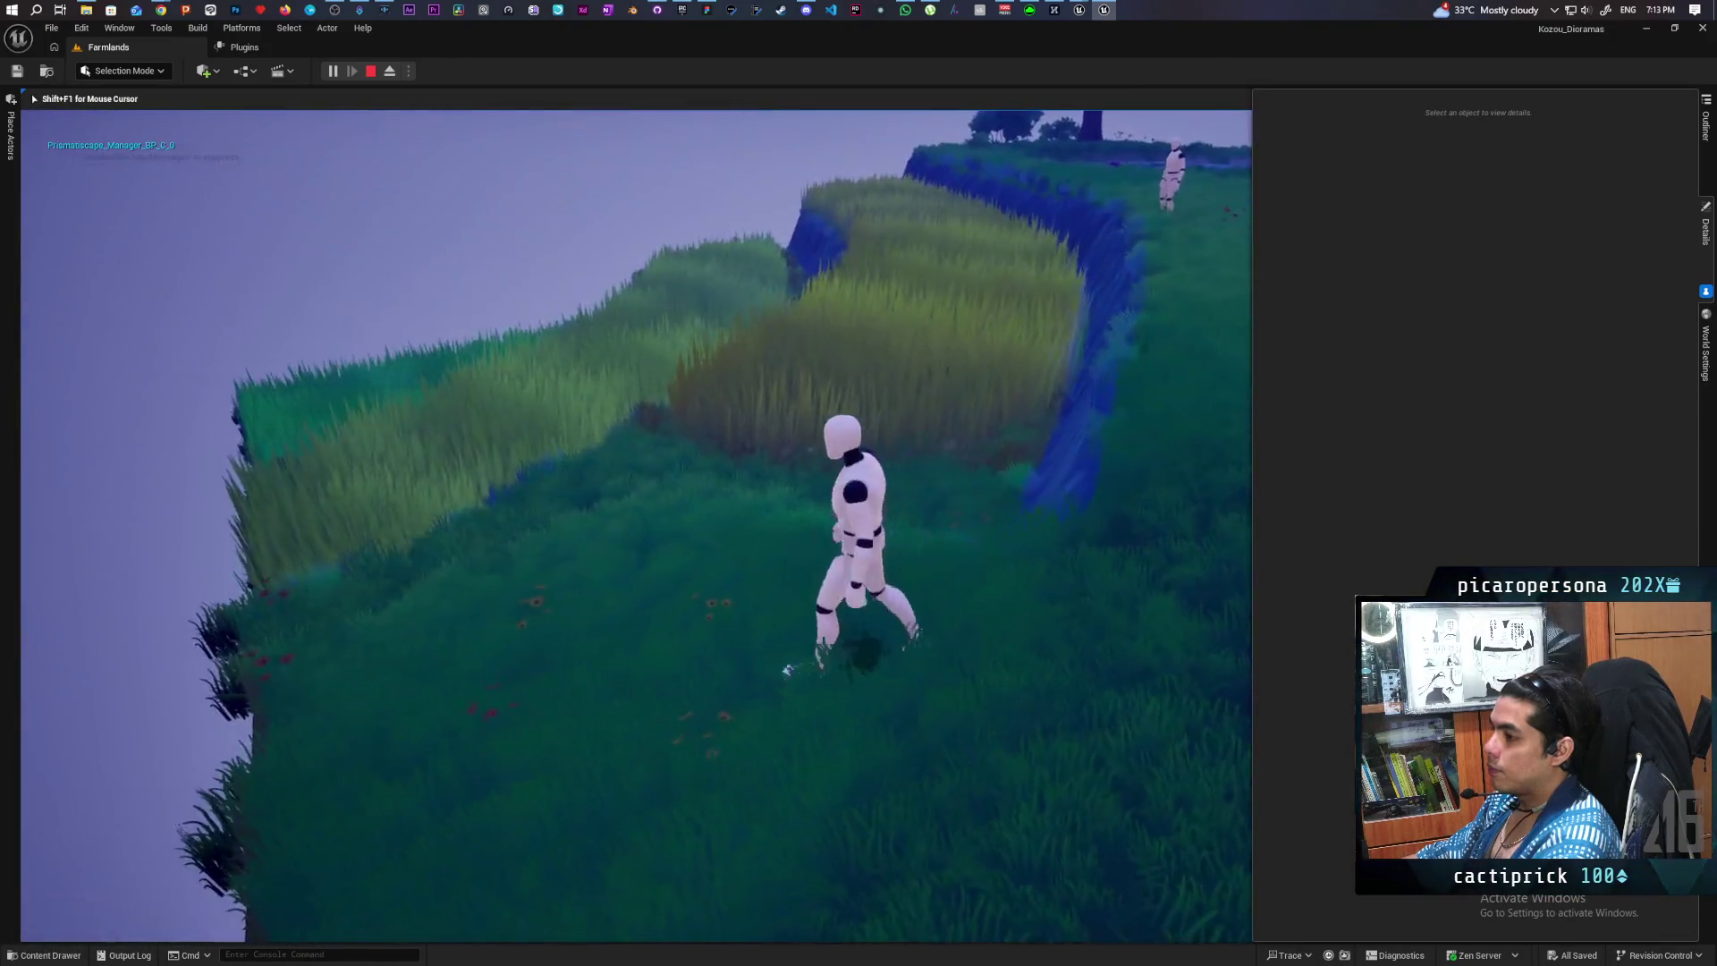
key("w")
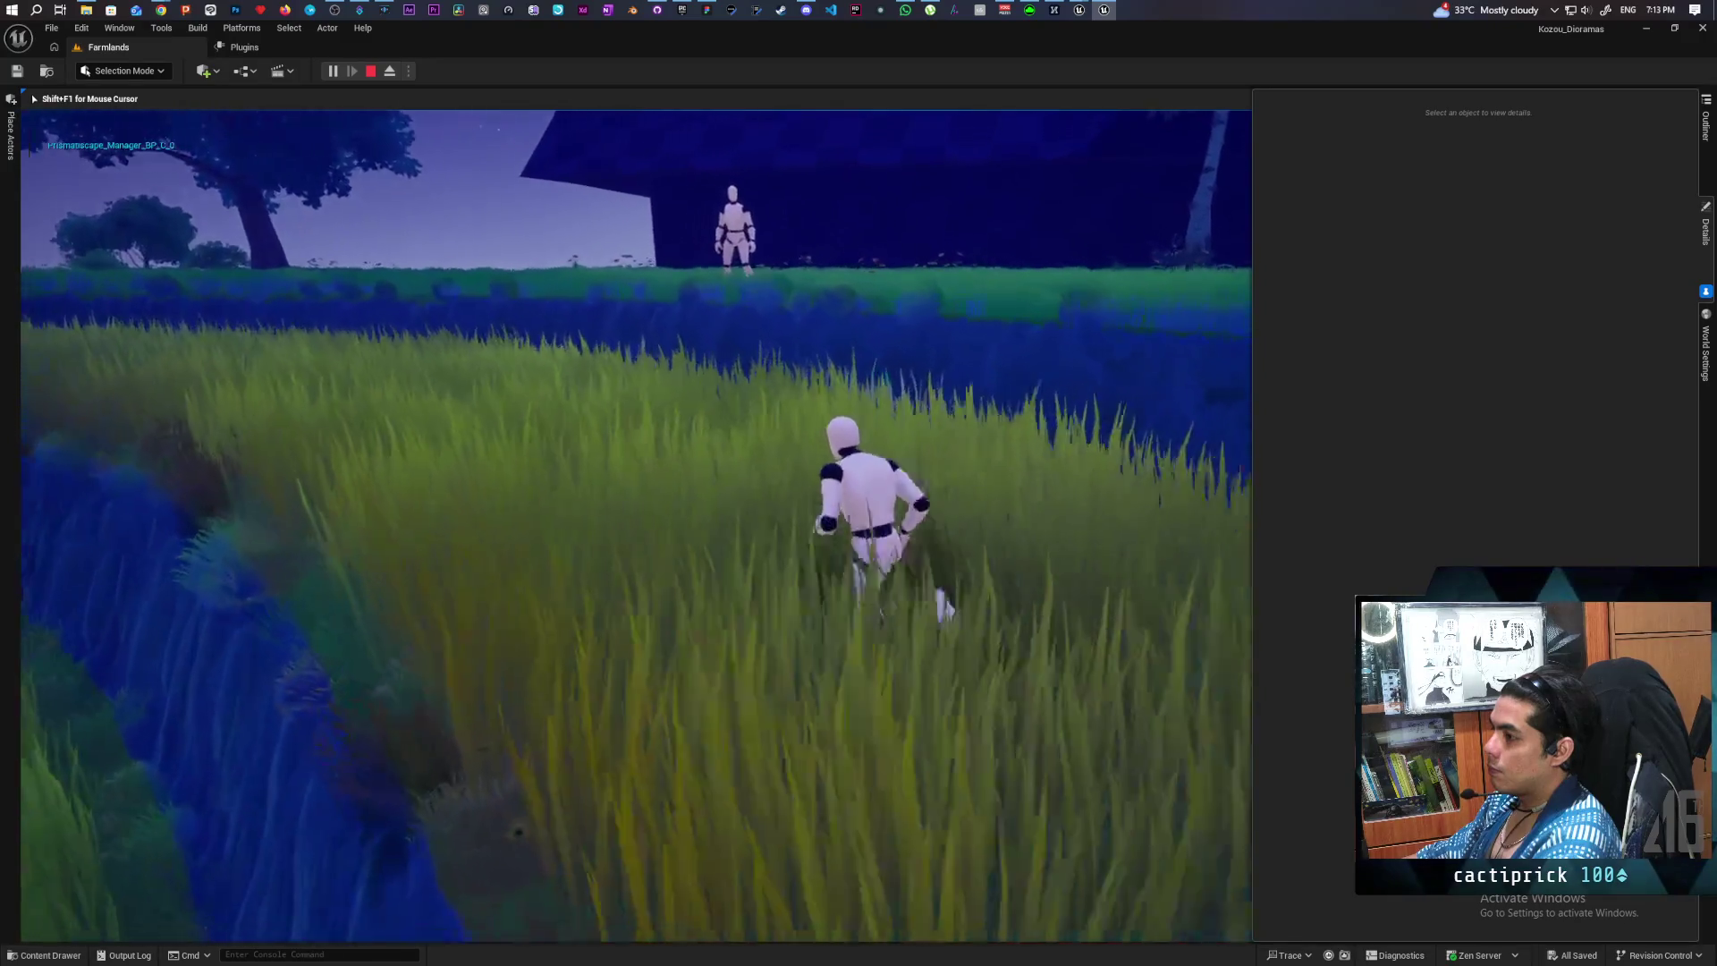
key("w")
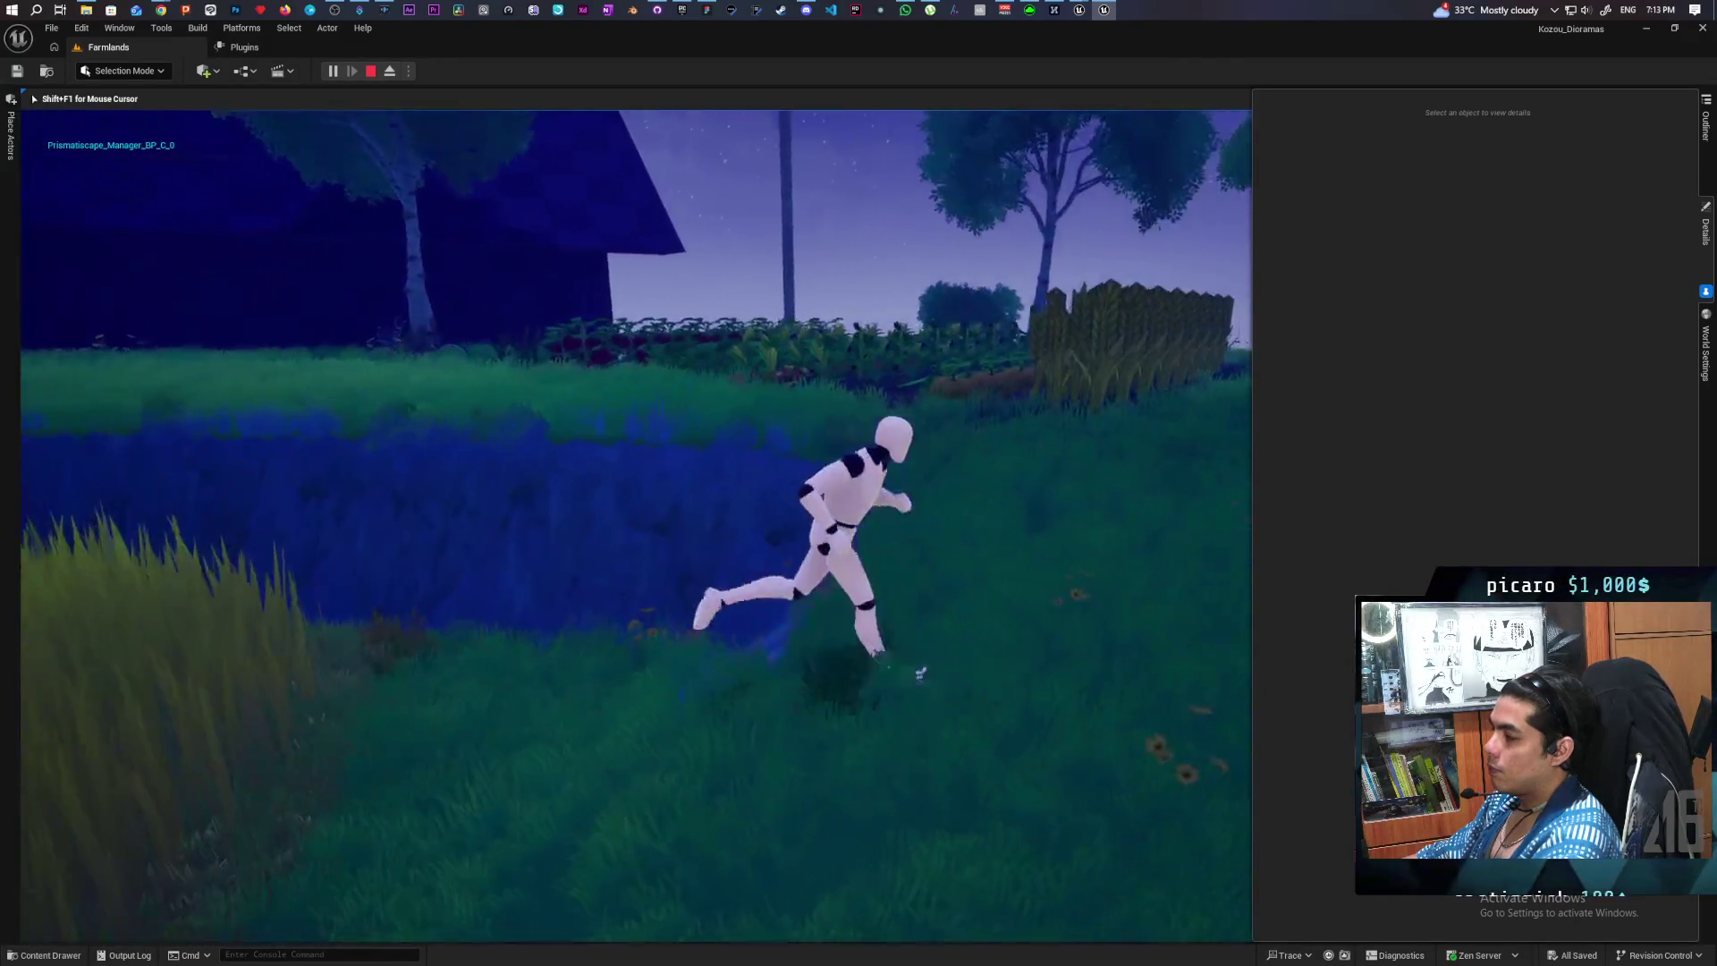
key("Escape")
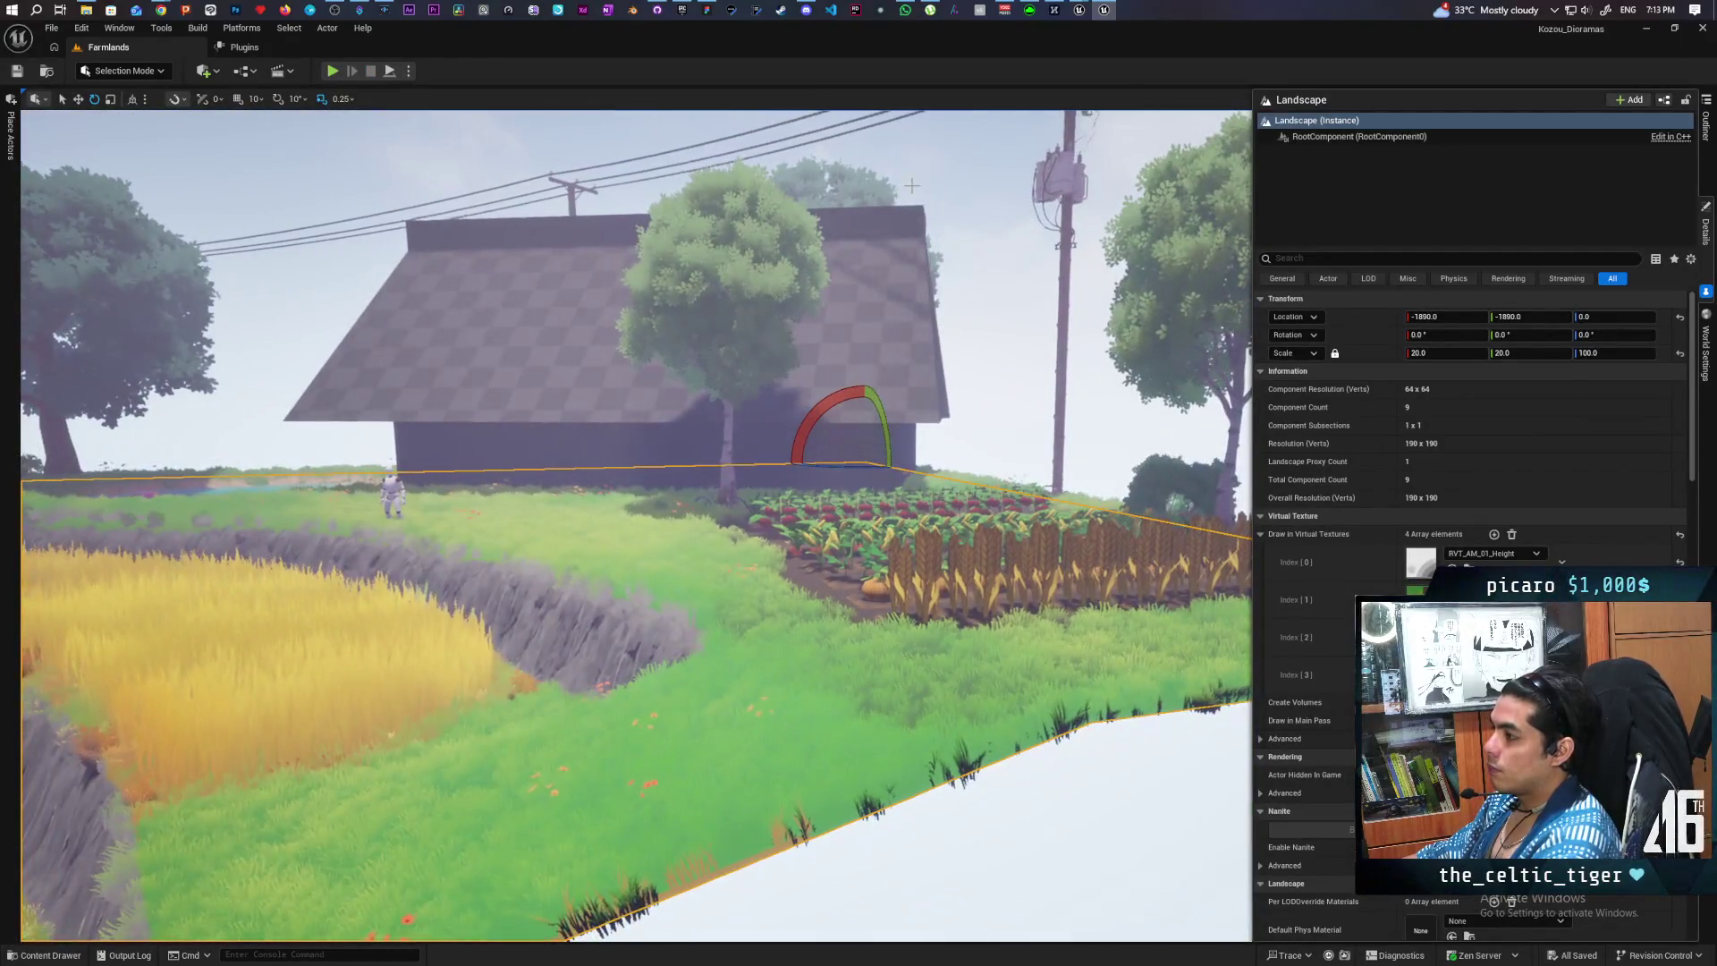
- Duplicate the bicycle by the tree onto the grass to its left and reset its rotation to 0°
left_click(939, 271)
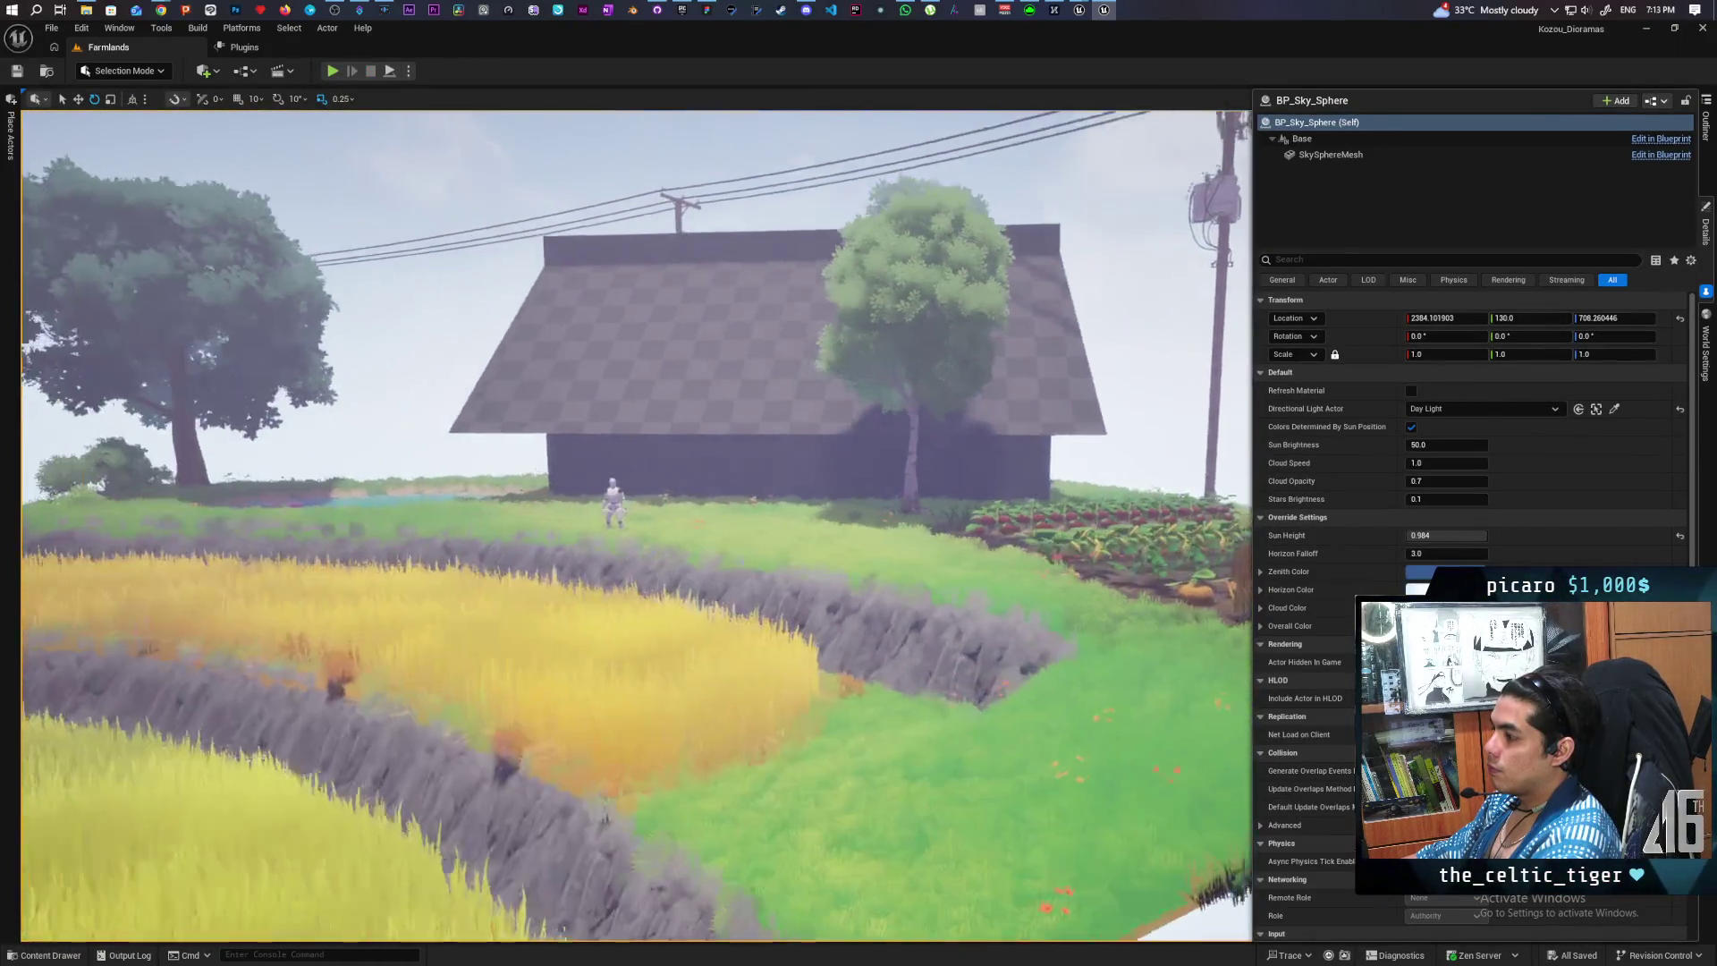
scroll(637, 526, "down", 3)
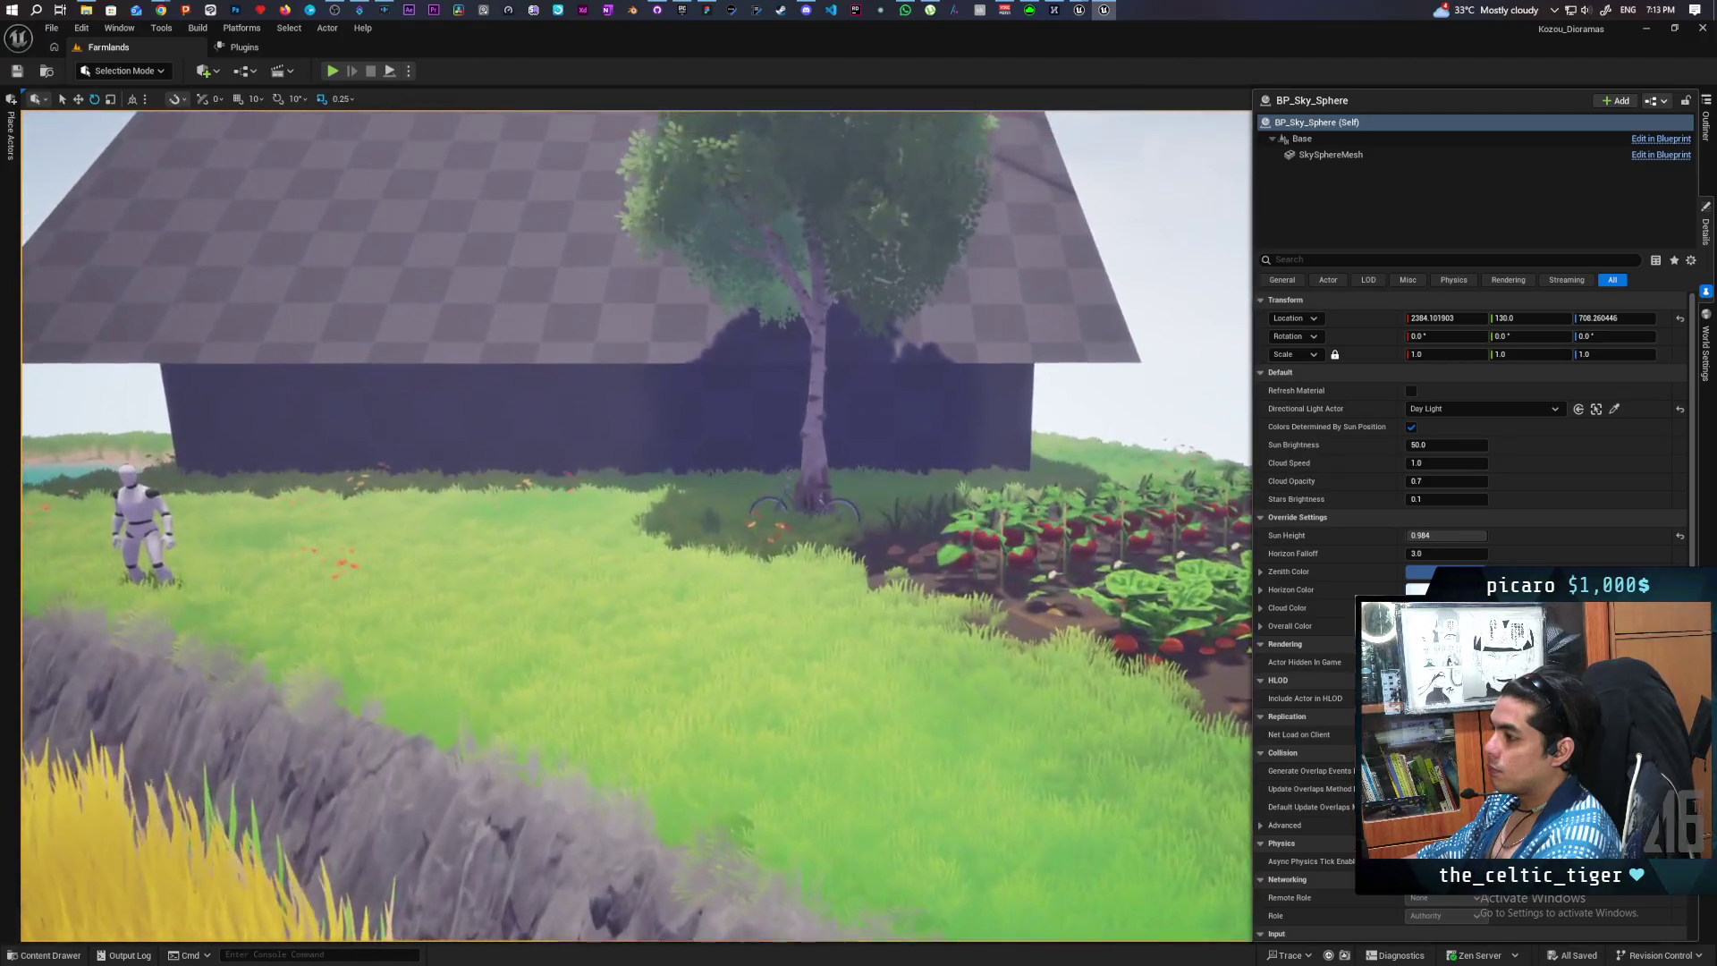
scroll(637, 526, "down", 5)
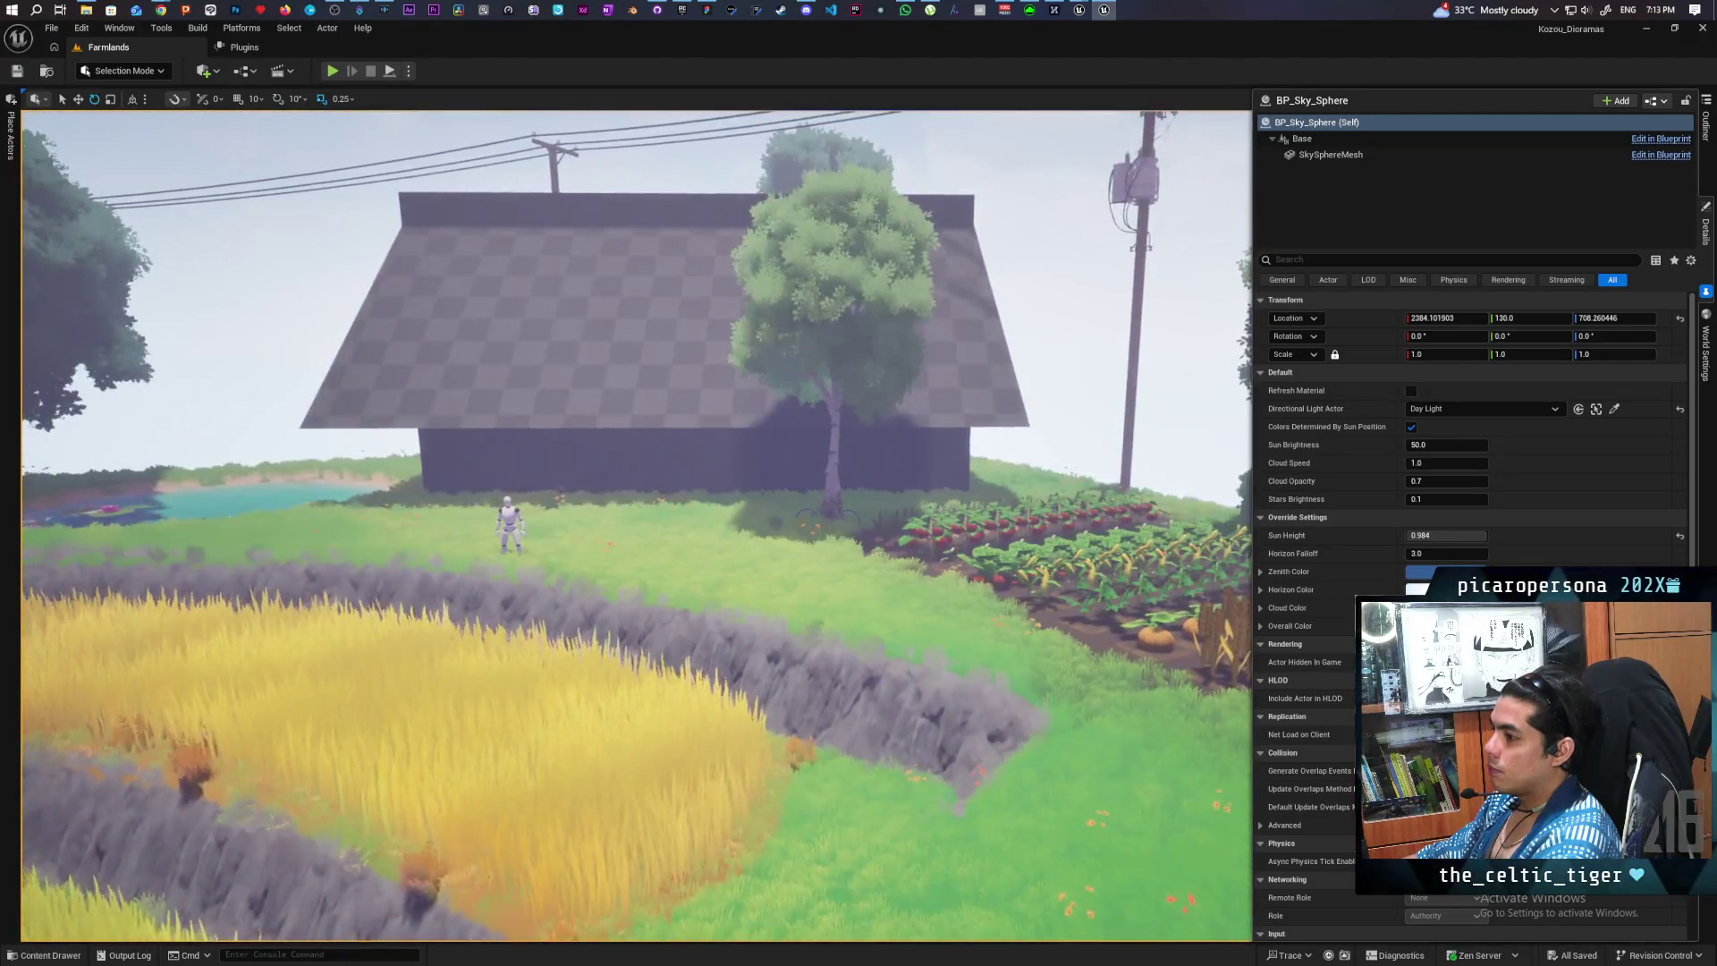
scroll(637, 526, "up", 5)
scroll(637, 526, "down", 3)
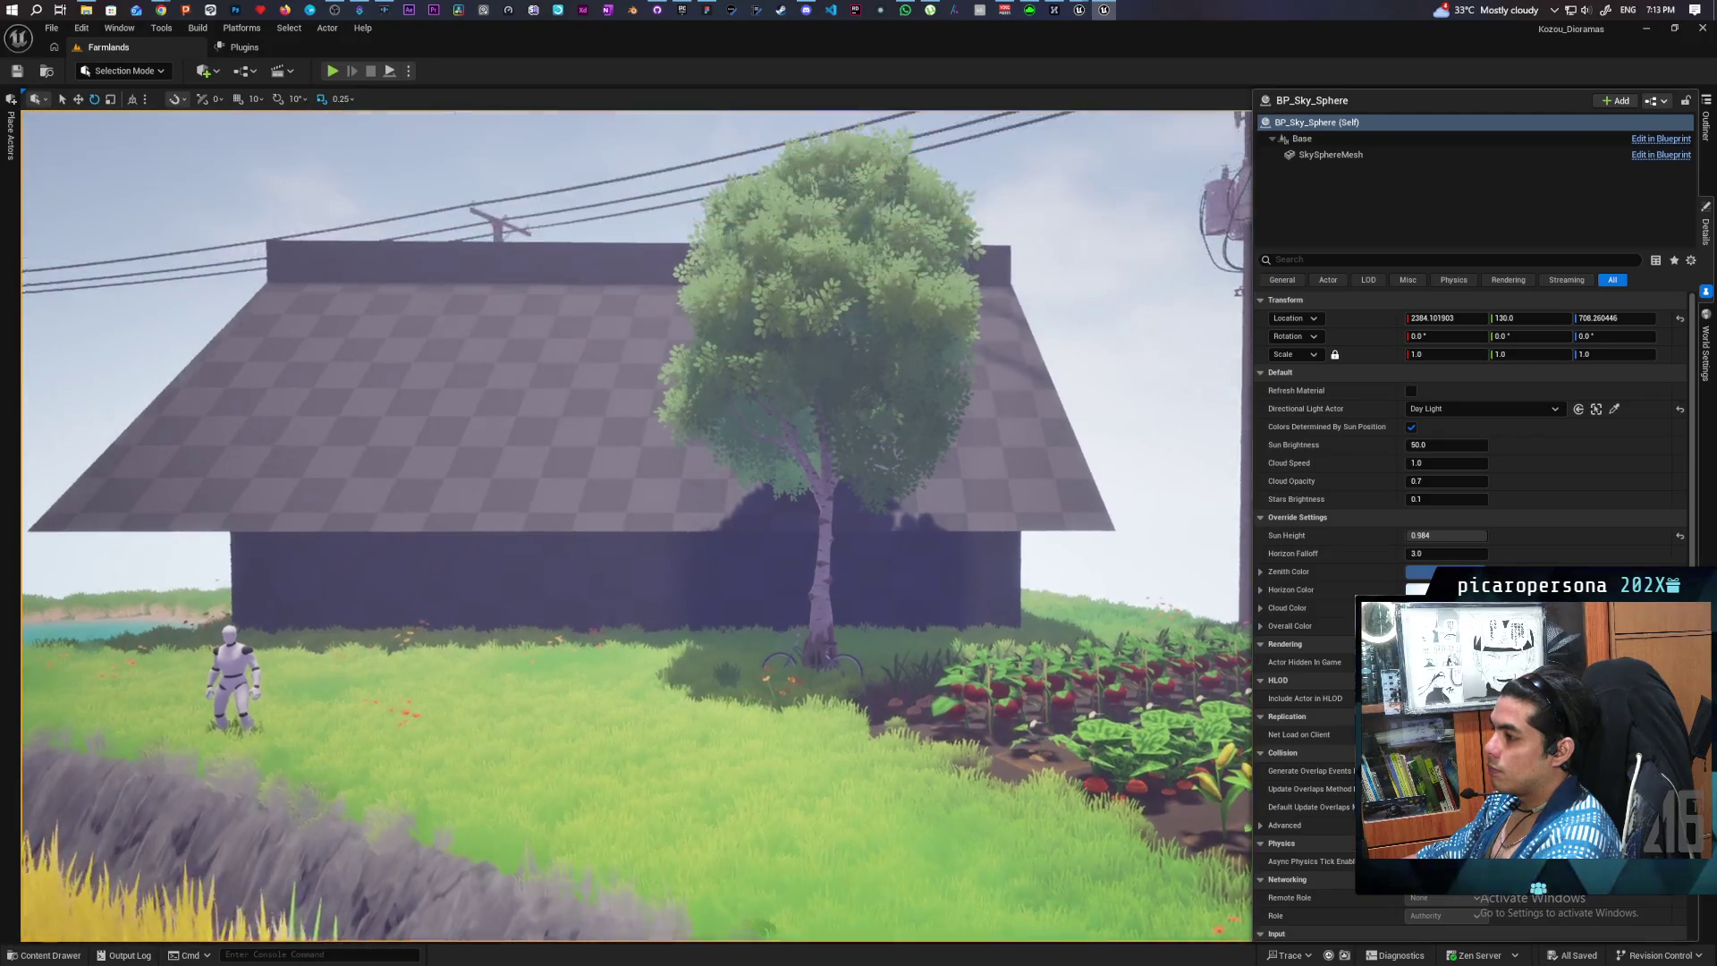
scroll(637, 526, "up", 8)
scroll(637, 526, "down", 6)
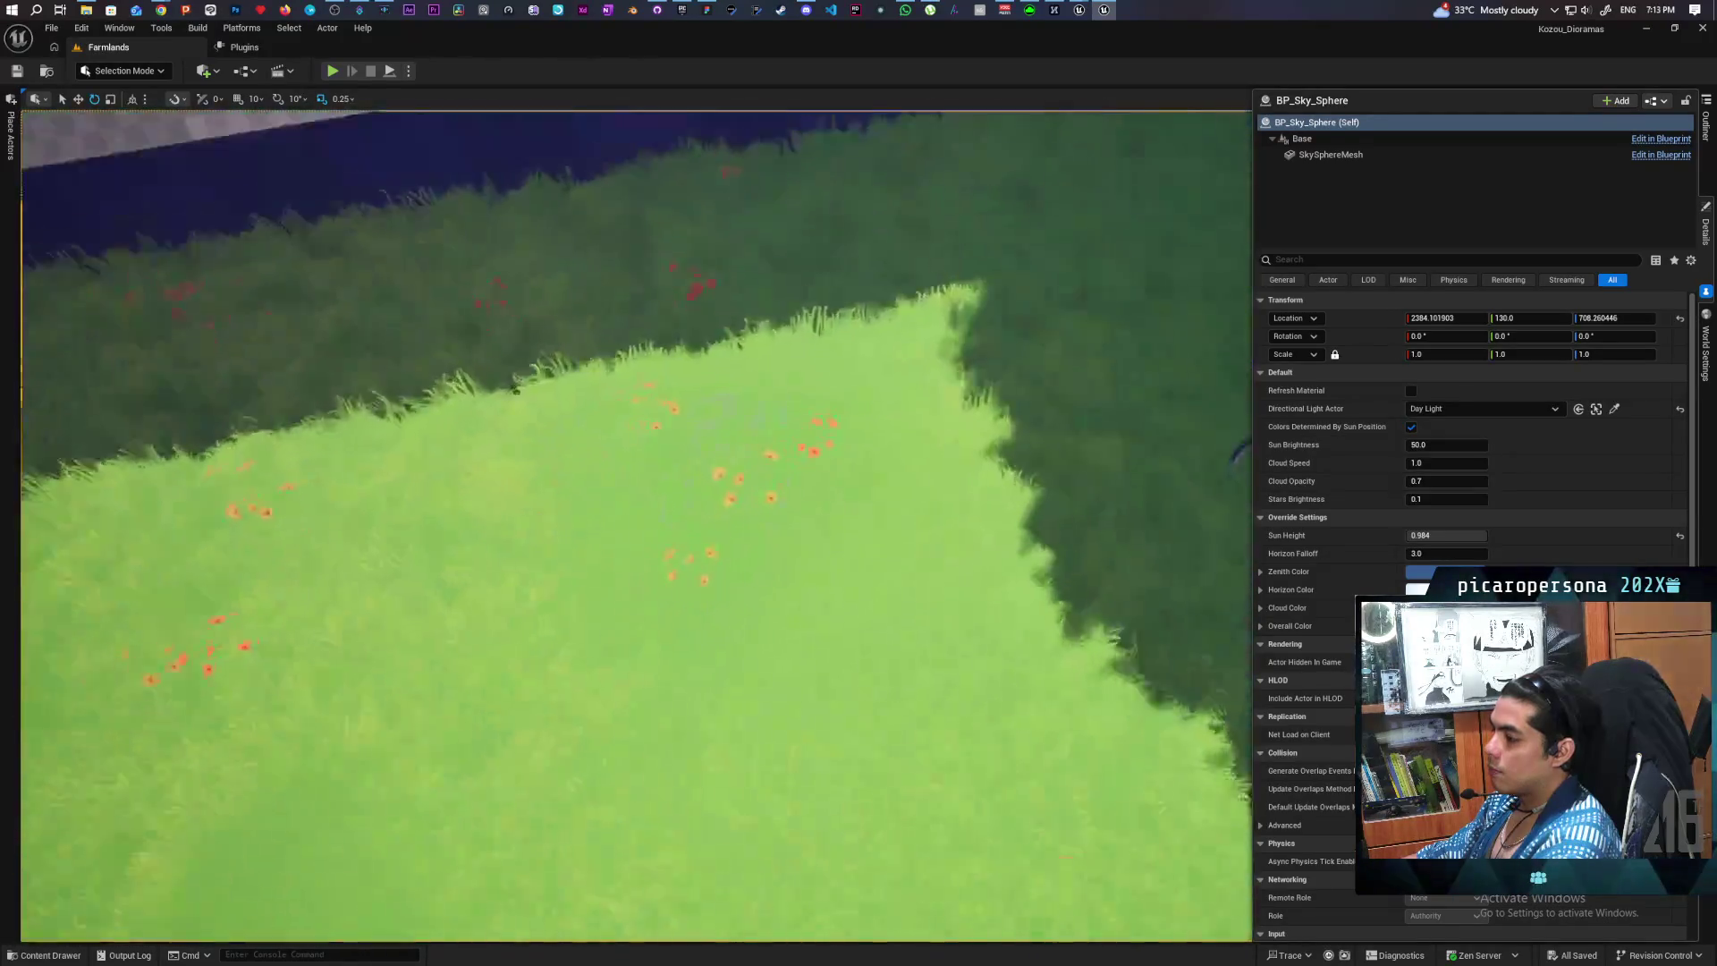
scroll(979, 379, "down", 5)
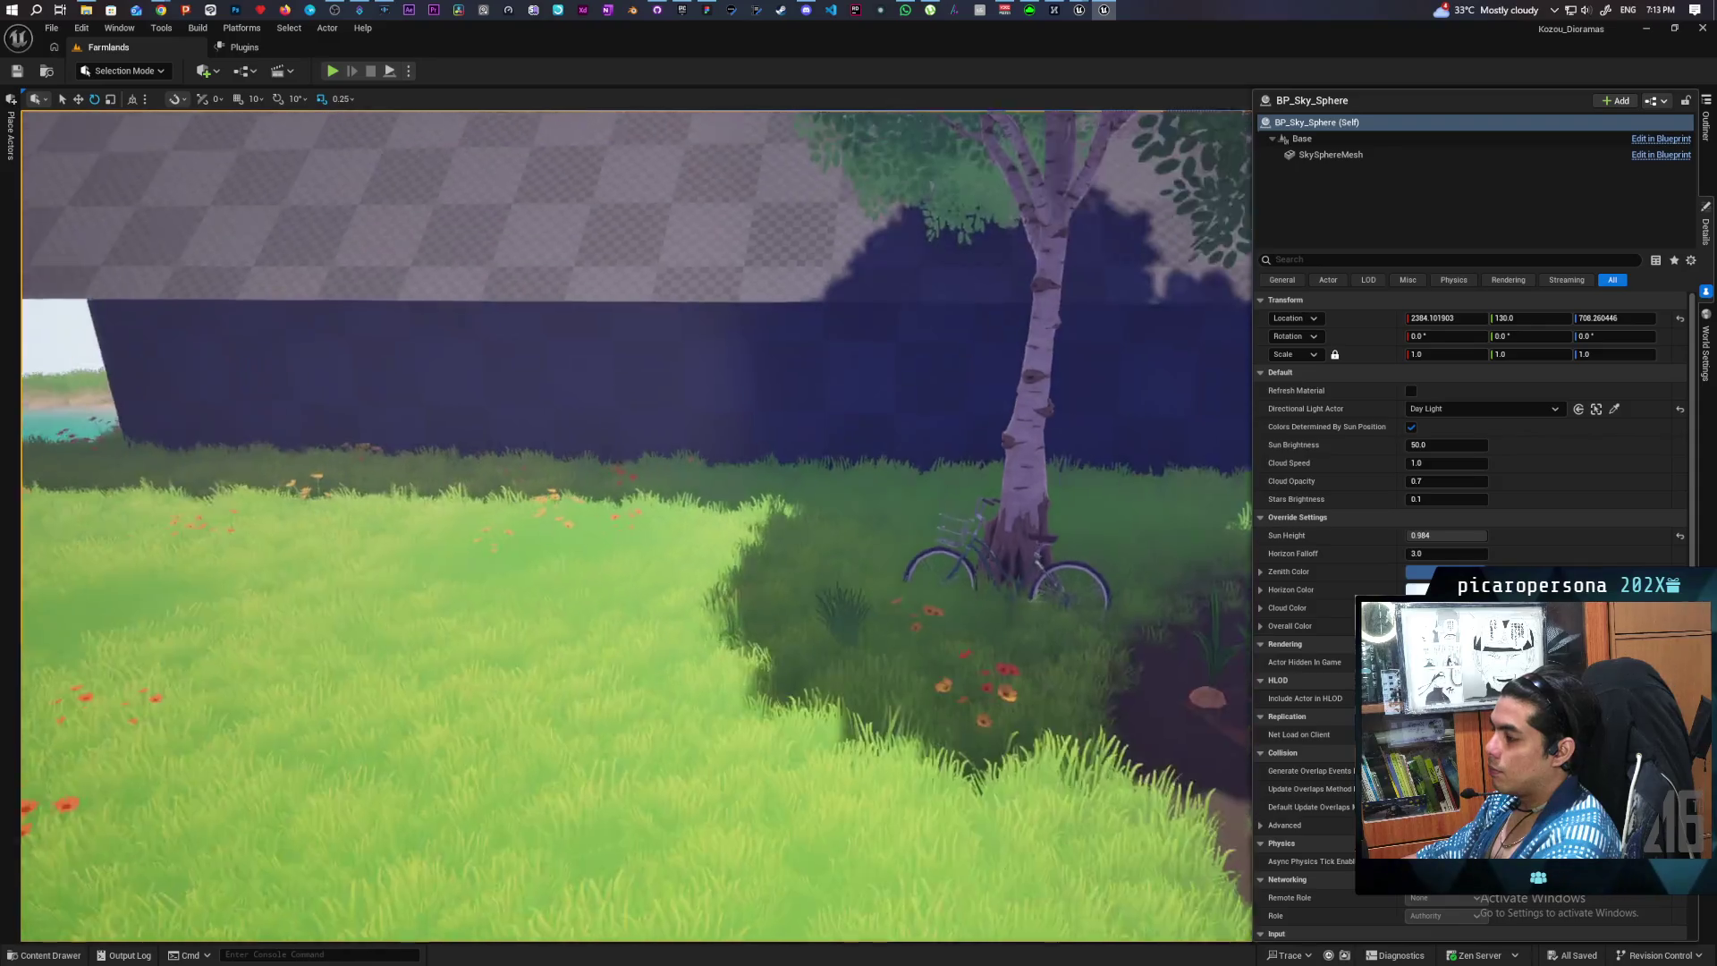
left_click(1049, 543)
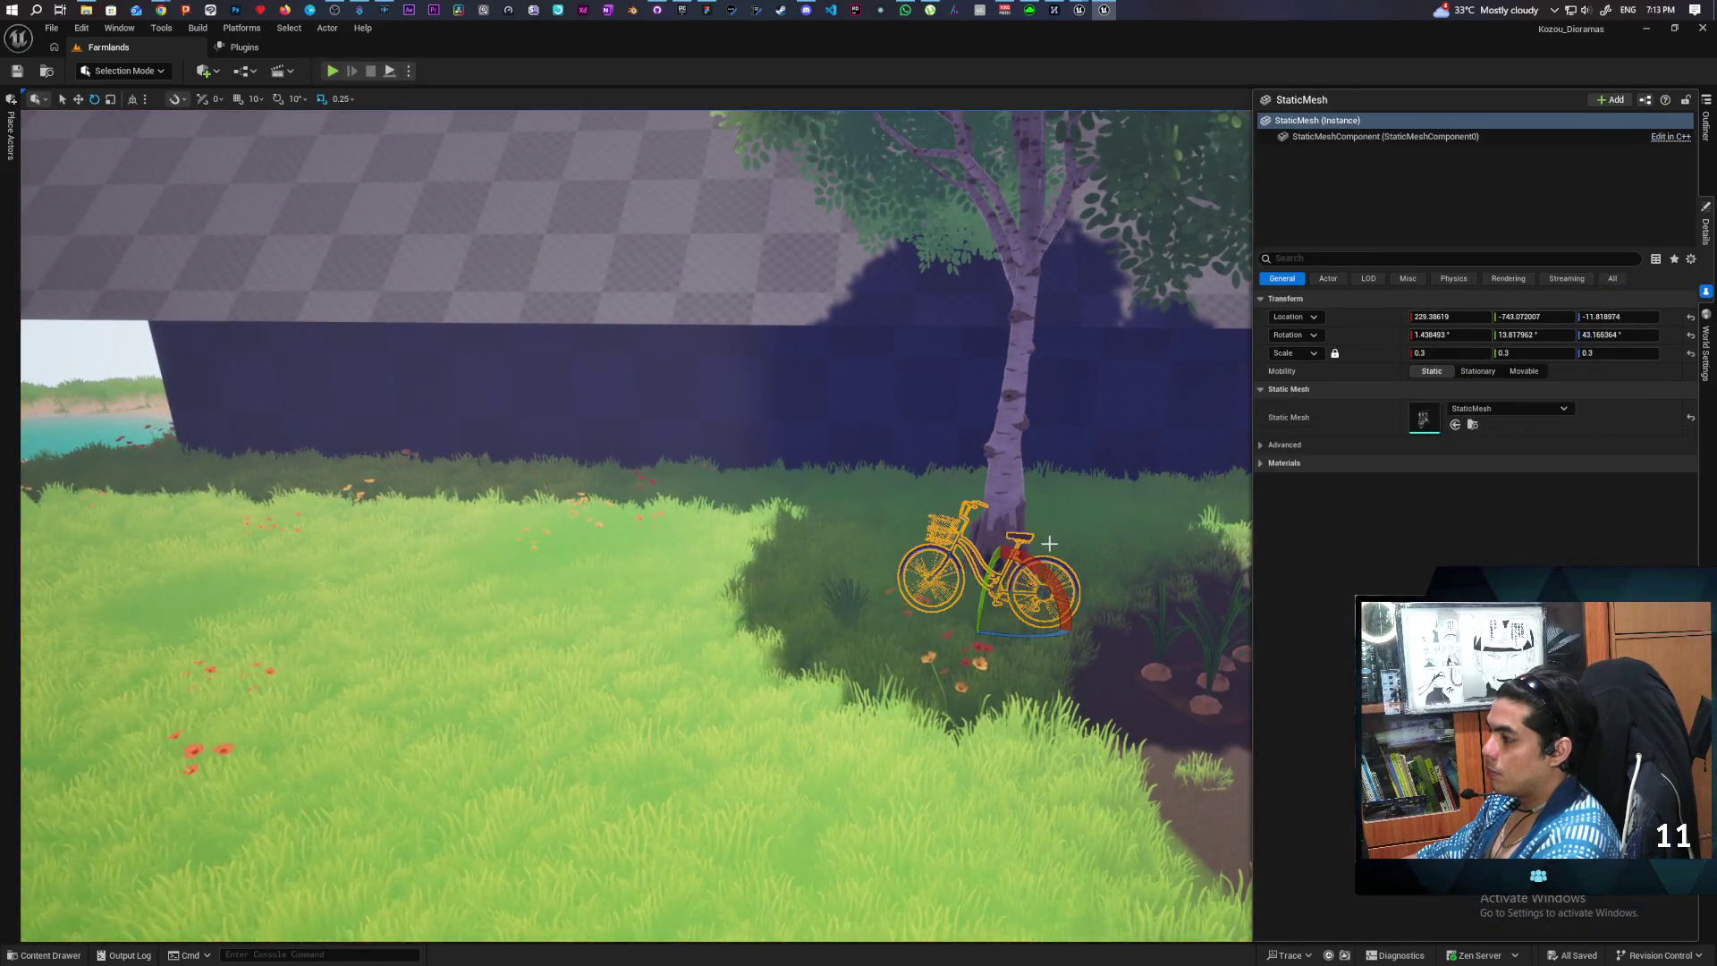
key("w")
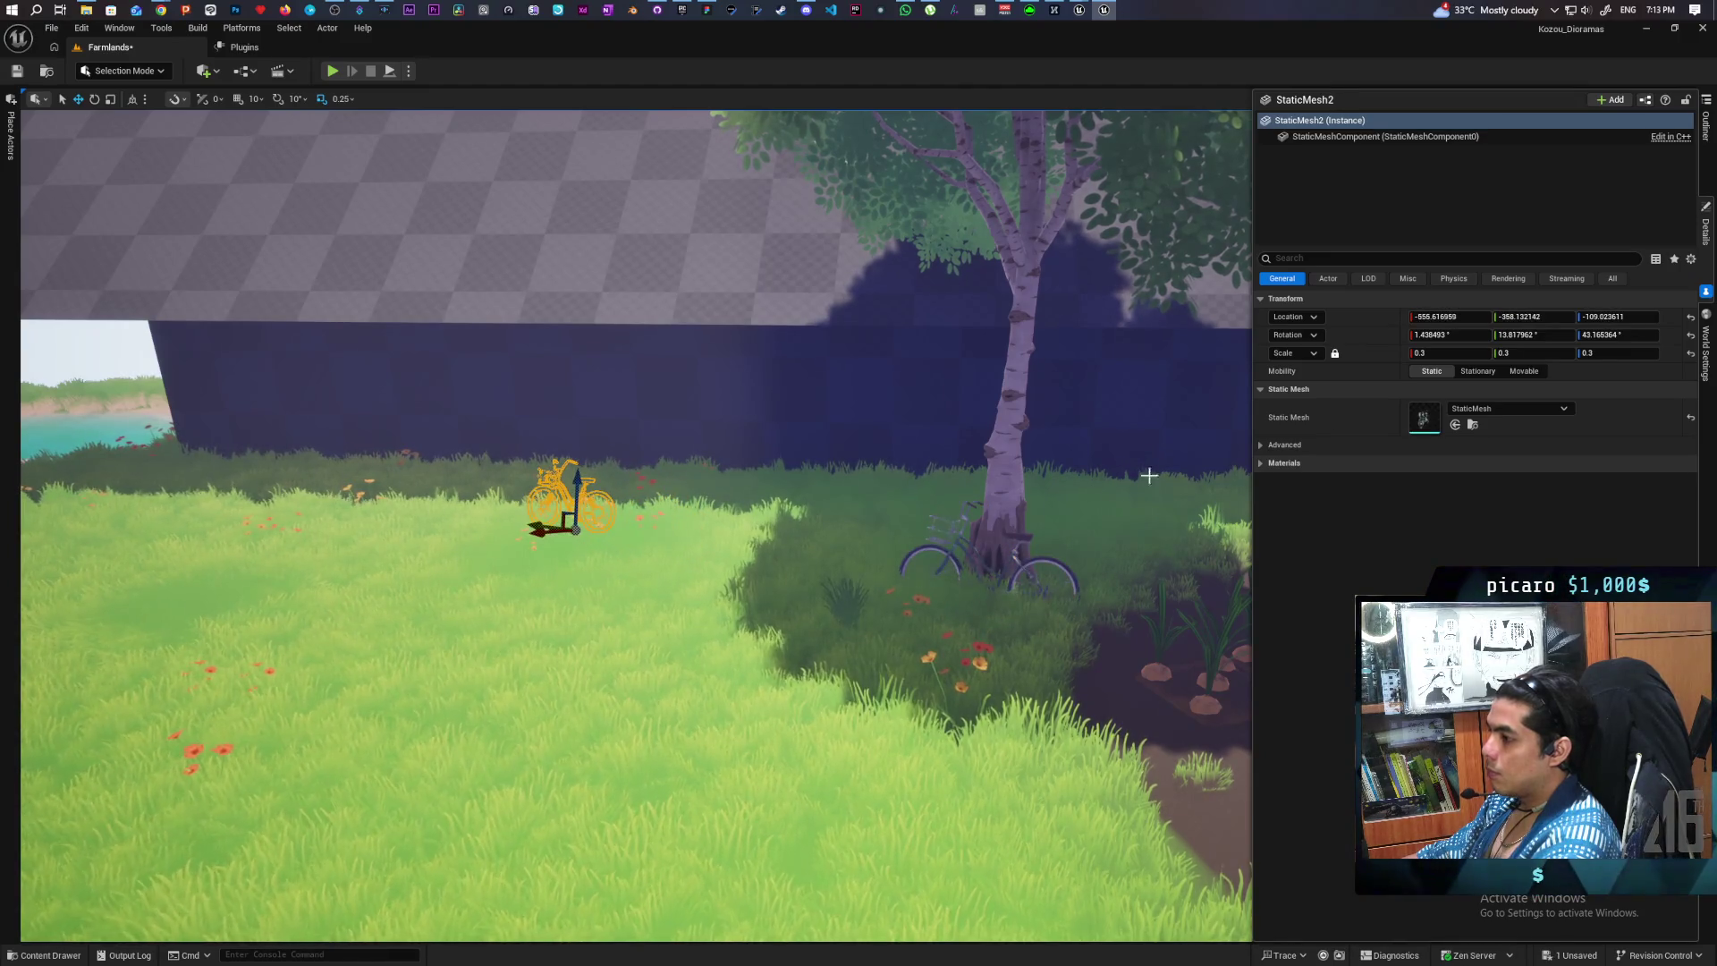
left_click(1690, 335)
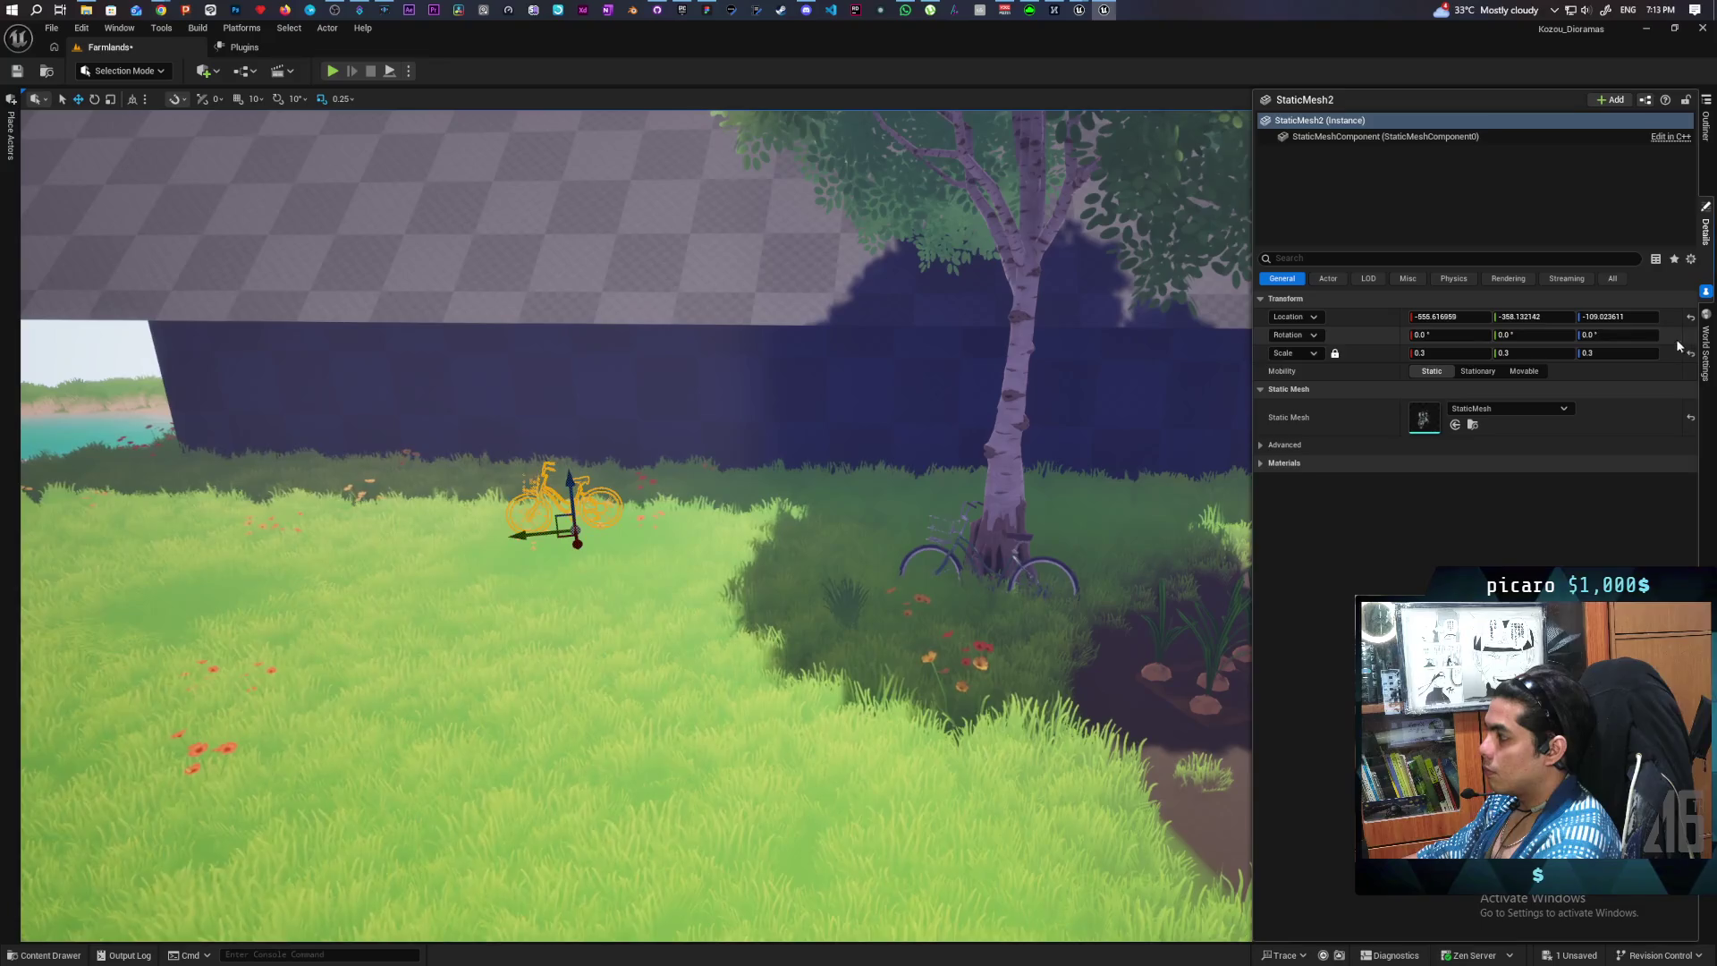
- Move the bicycle copy along the barn wall toward the pond end, resting on the grass
key("f")
key("End")
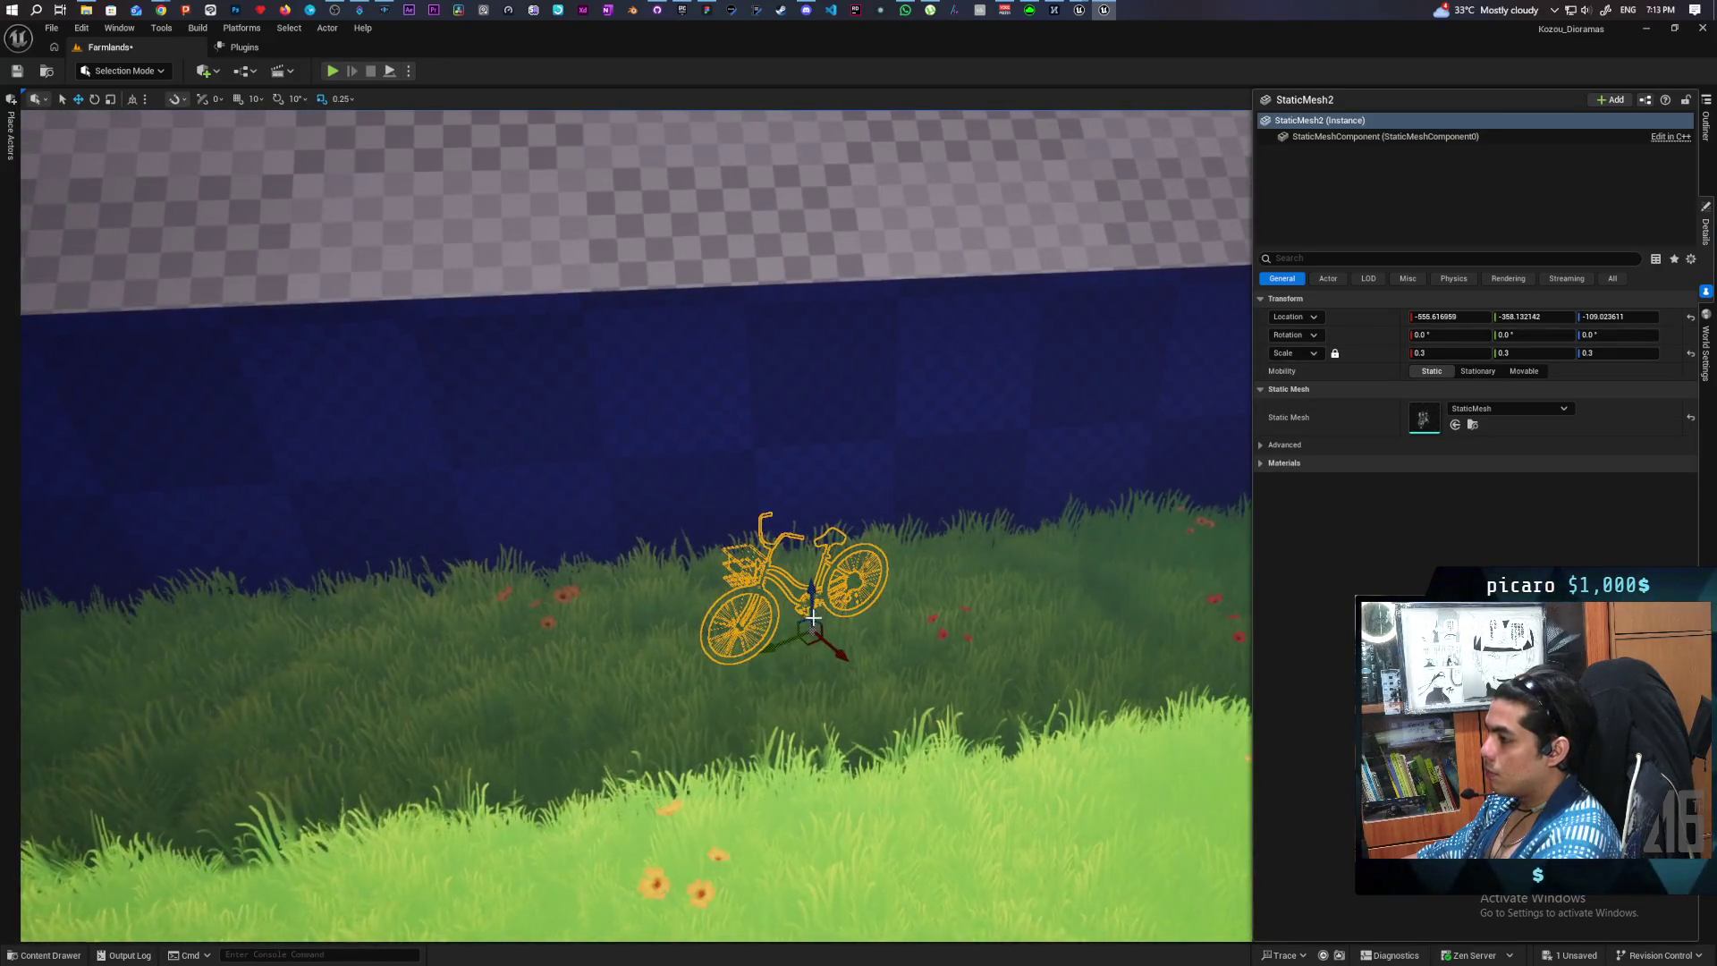
mouse_move(814, 595)
left_mouse_down()
mouse_move(796, 481)
mouse_move(954, 675)
mouse_move(970, 667)
left_mouse_up()
key("End")
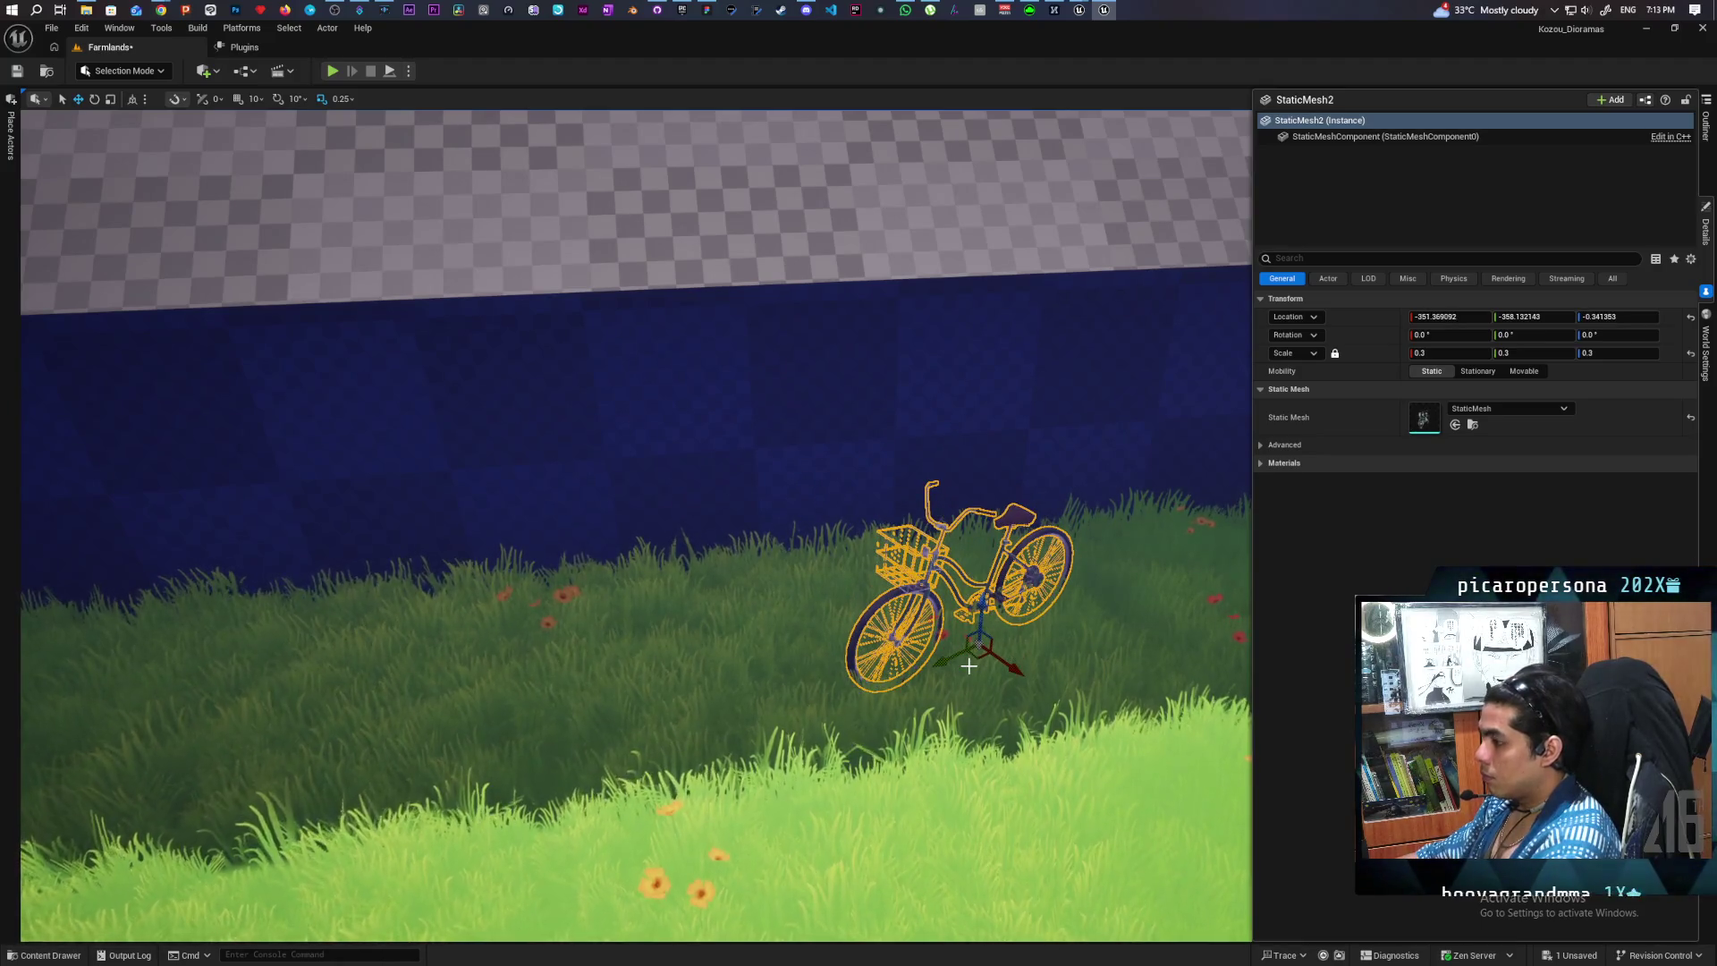
key("f")
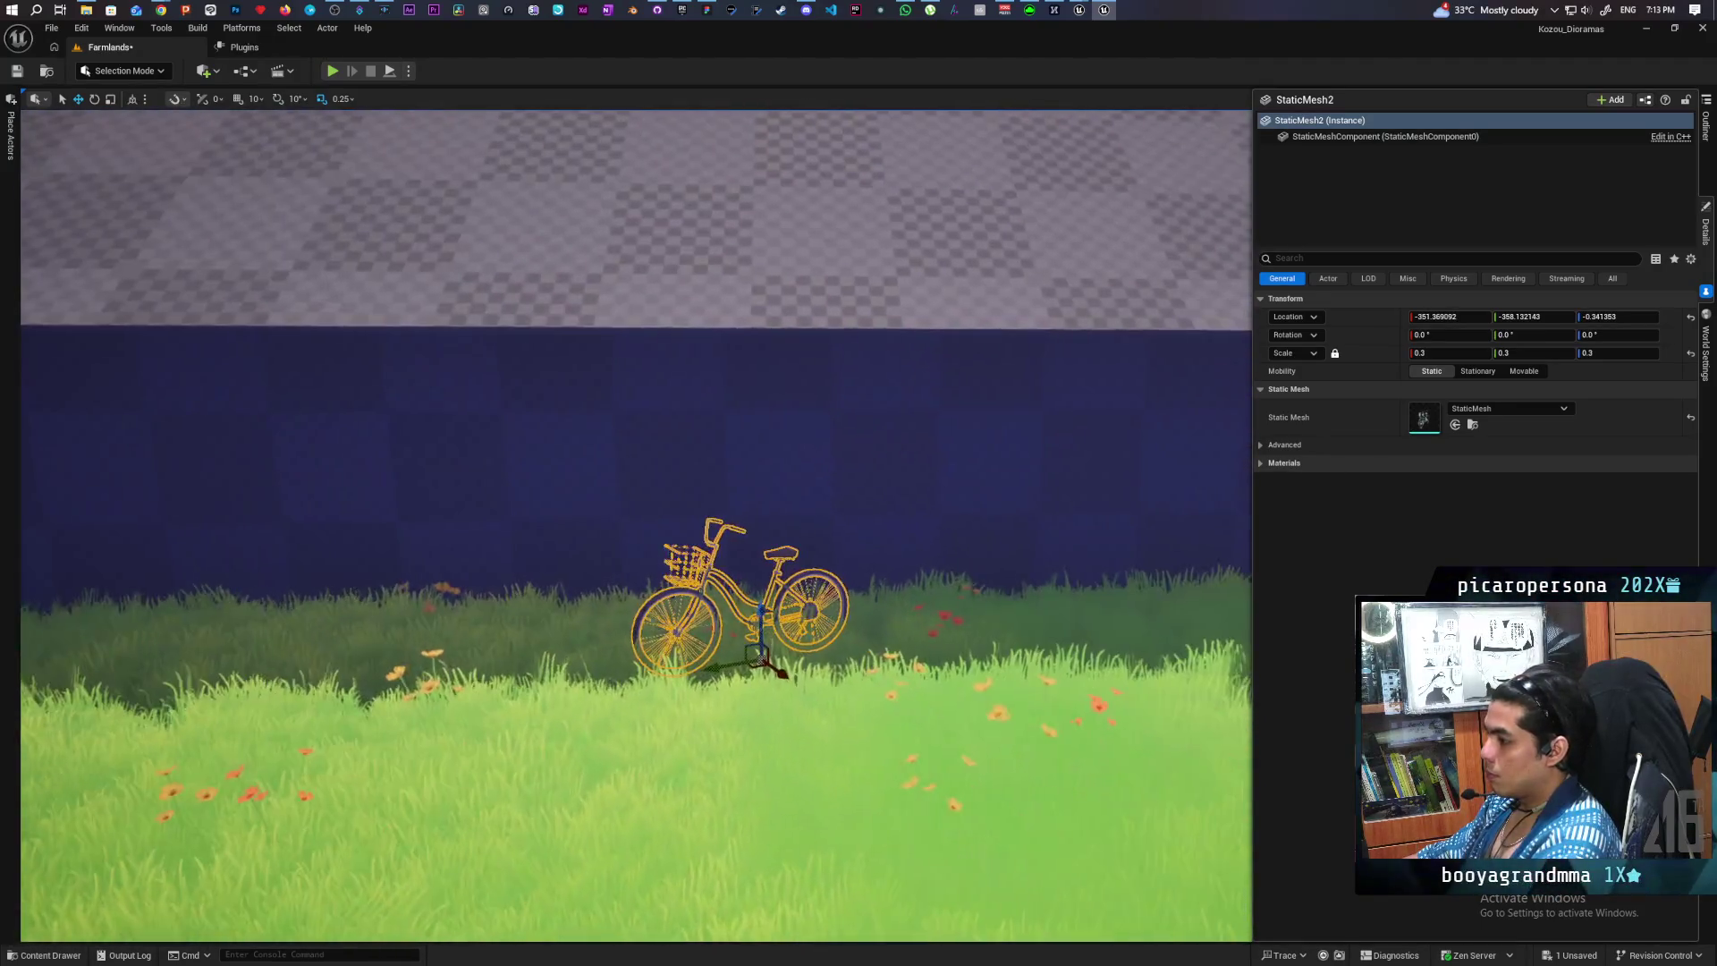
key("Left")
left_click_drag(1196, 659, 498, 694)
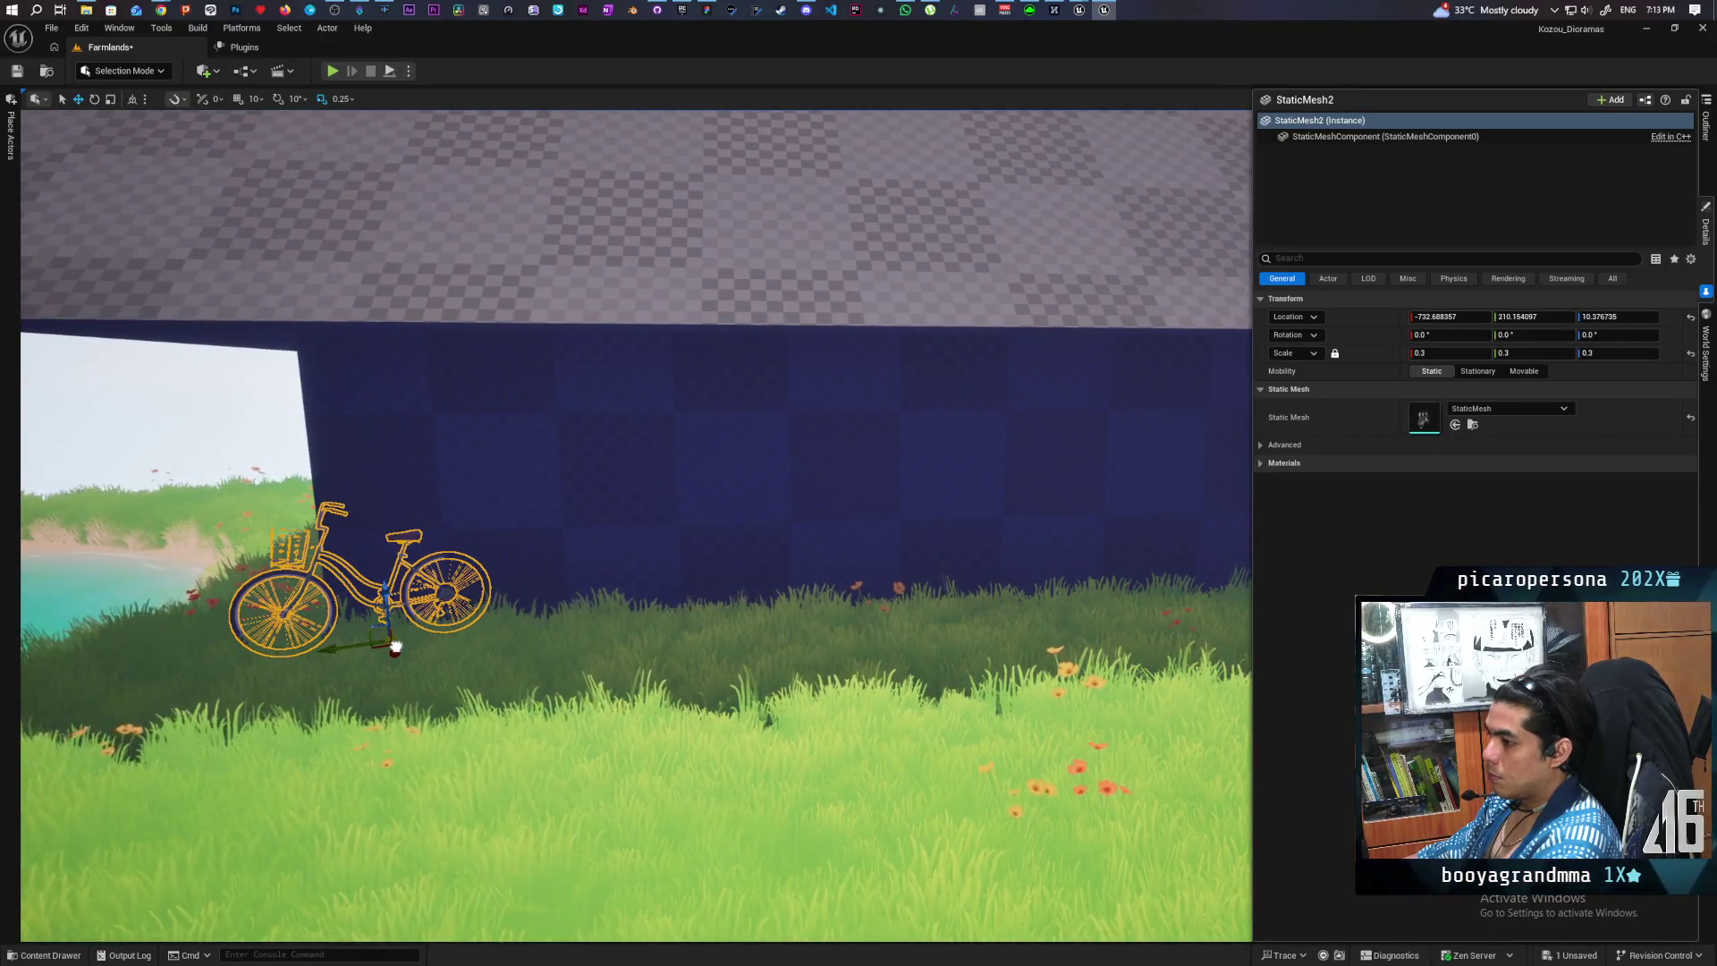
left_click_drag(396, 646, 552, 647)
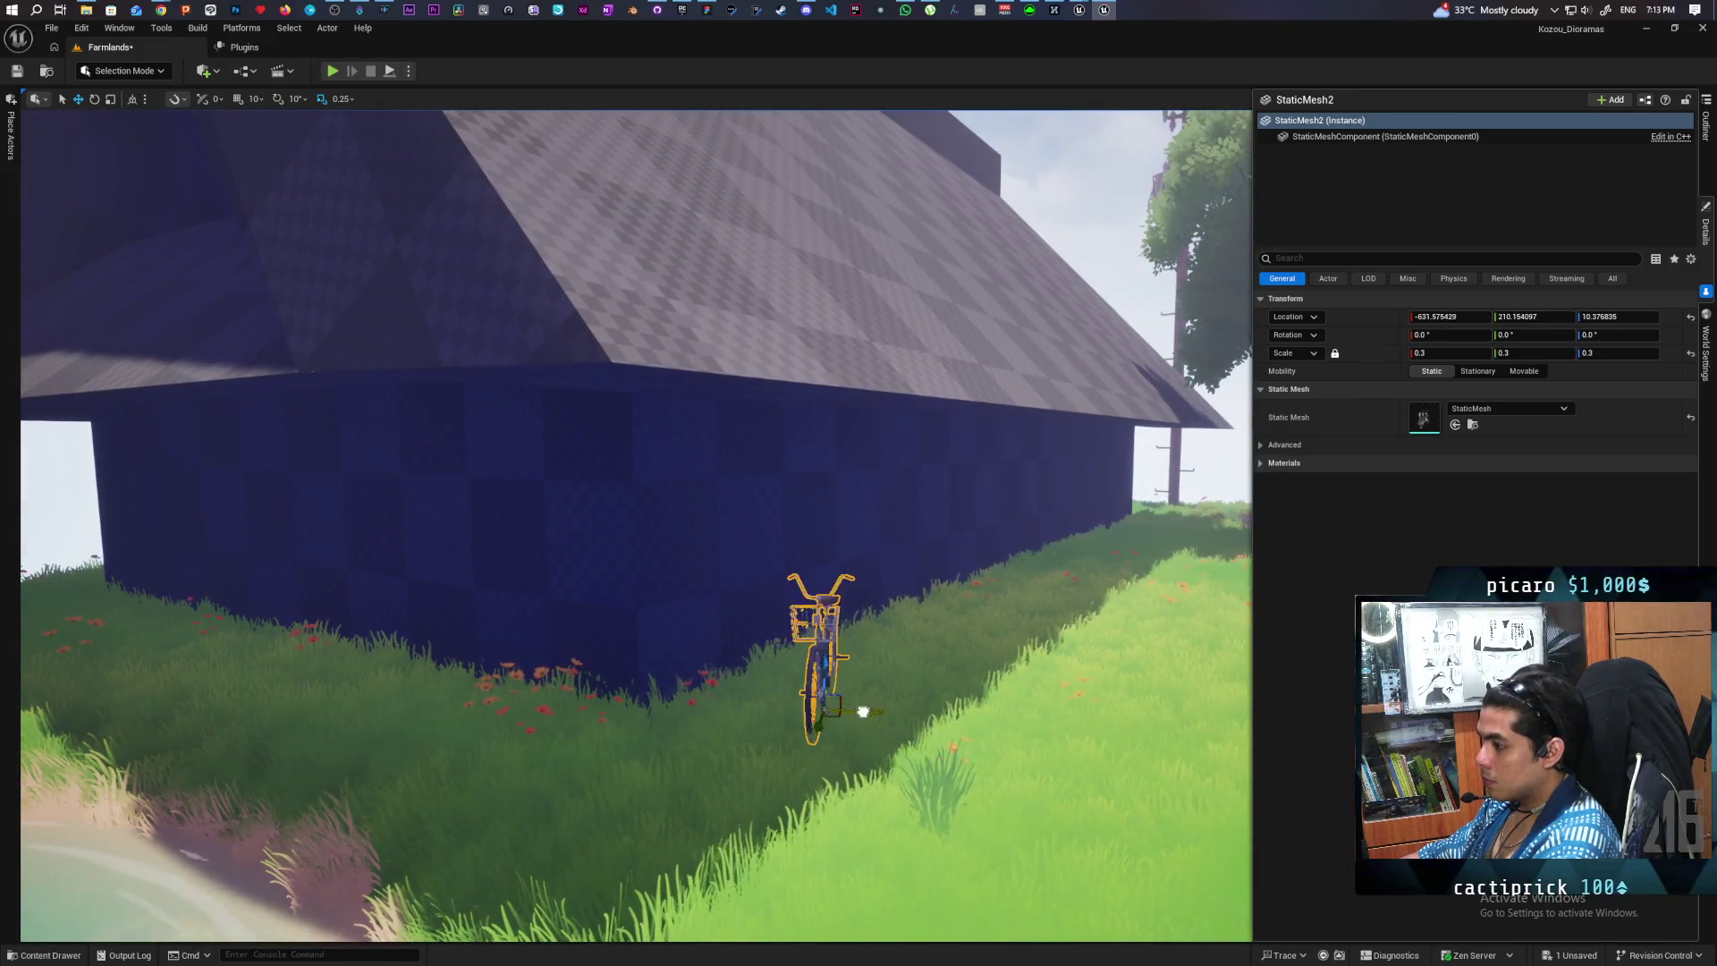
left_click_drag(836, 712, 866, 750)
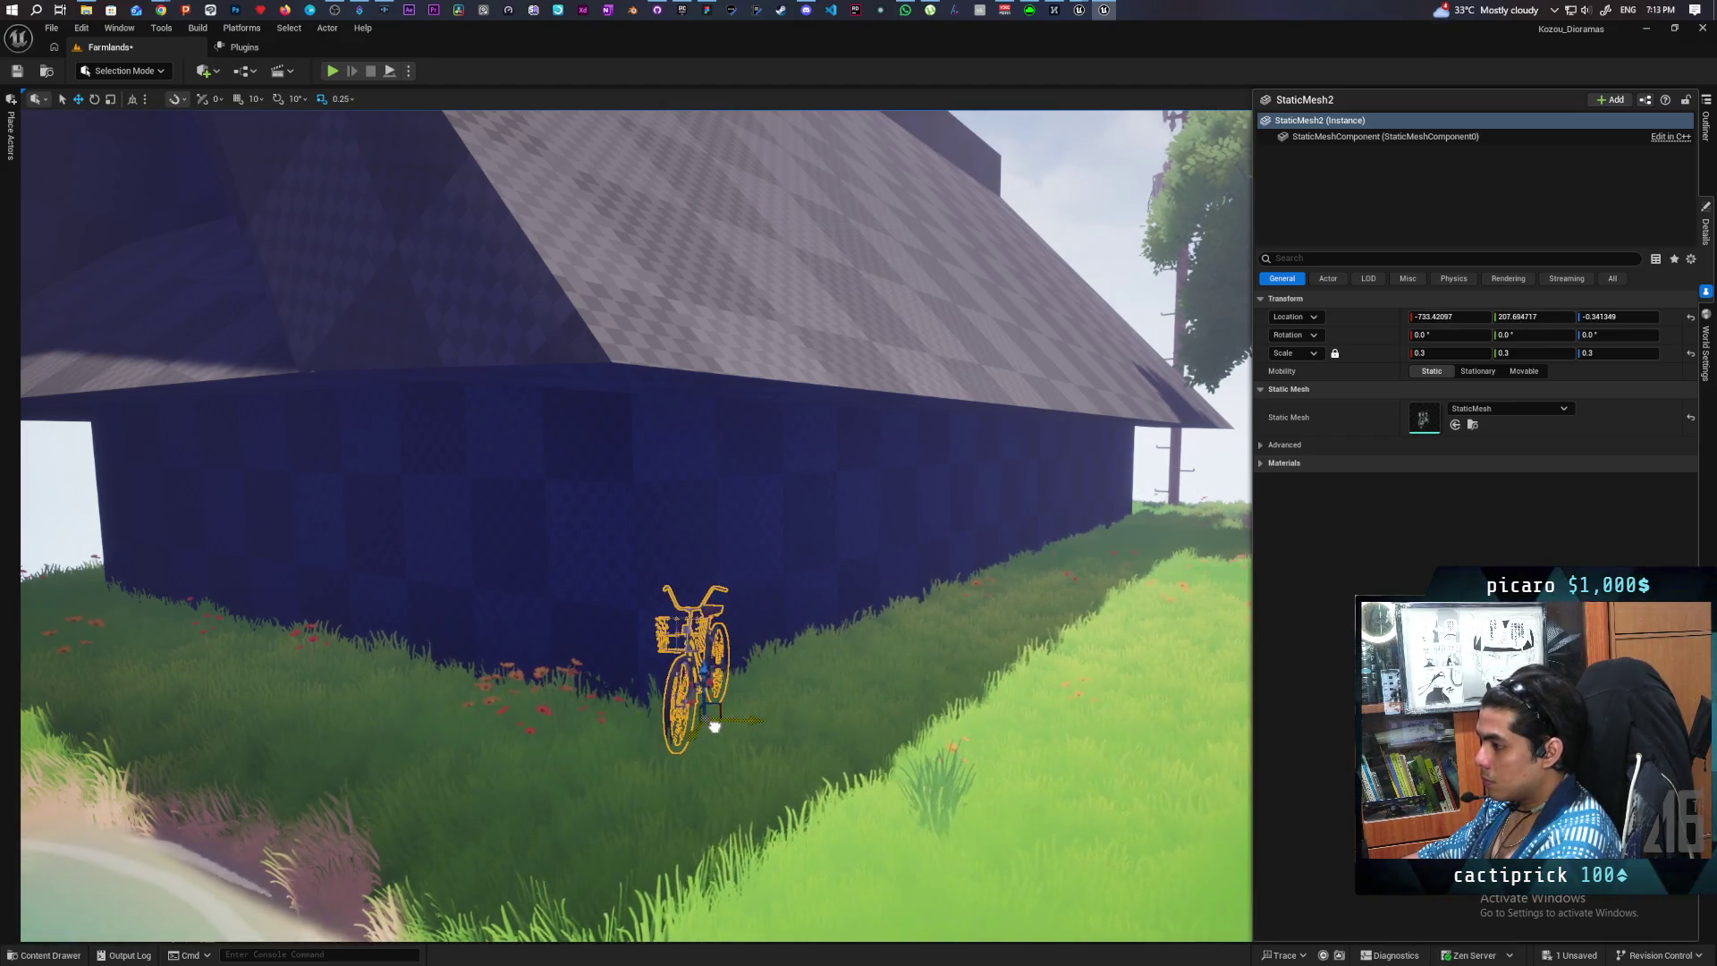
left_click_drag(793, 722, 680, 720)
scroll(680, 720, "up", 5)
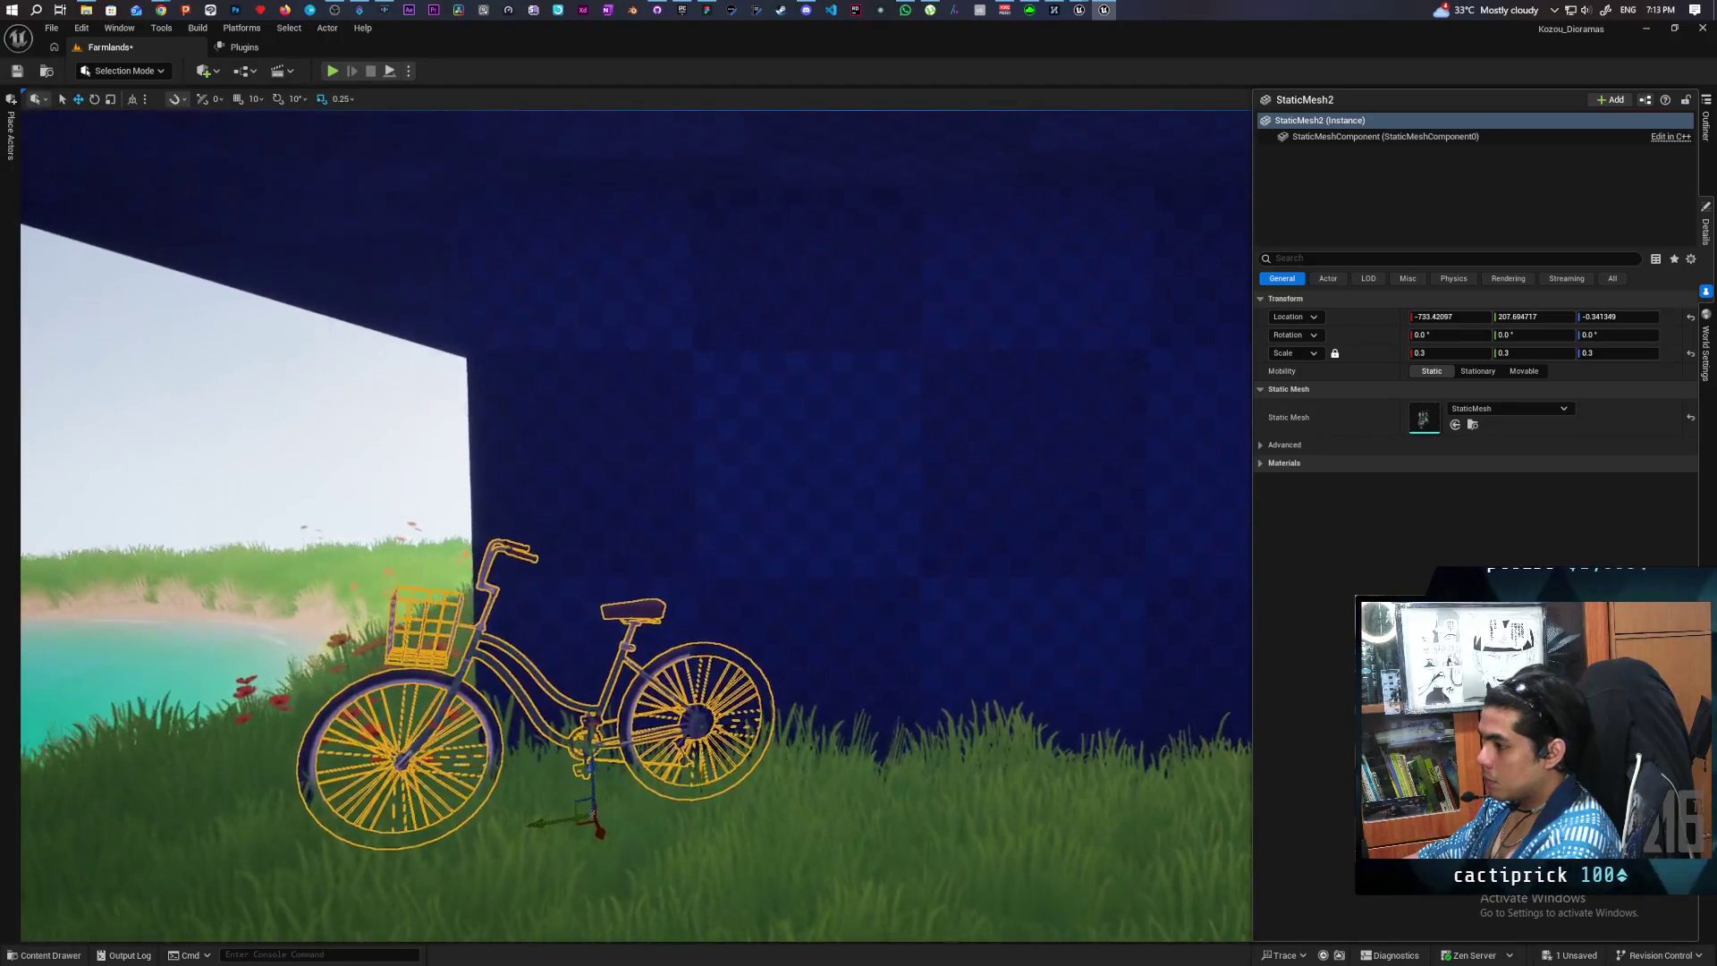
scroll(680, 720, "down", 10)
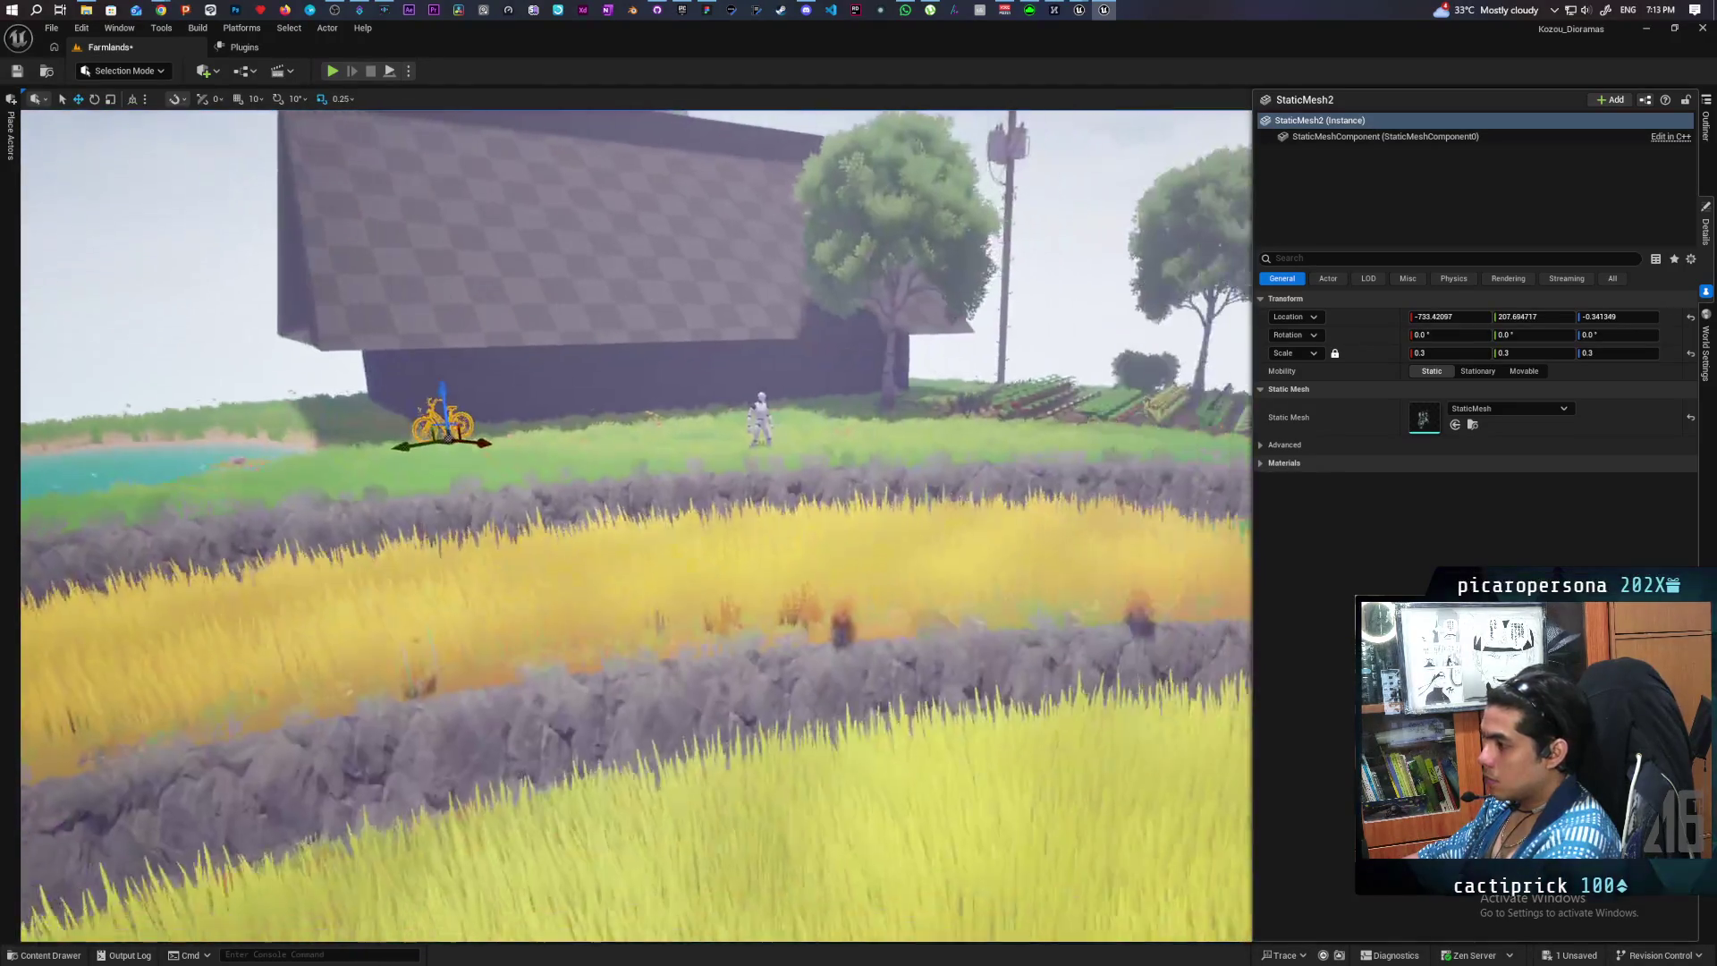
scroll(680, 721, "up", 5)
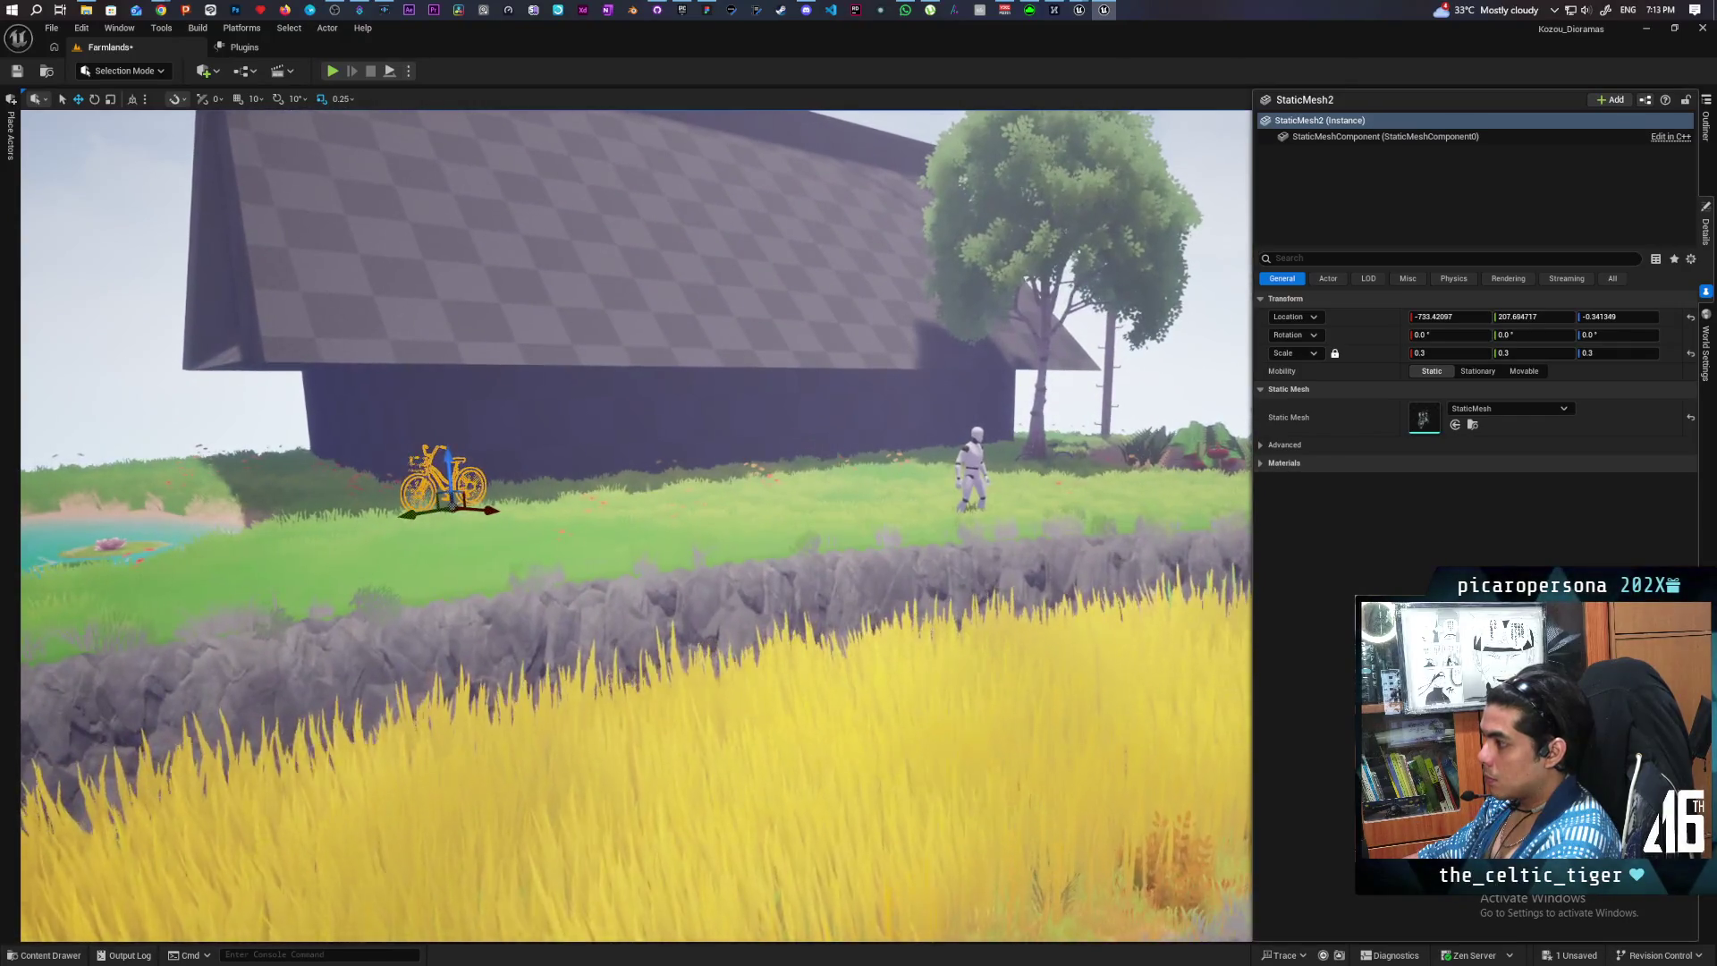
scroll(680, 720, "up", 5)
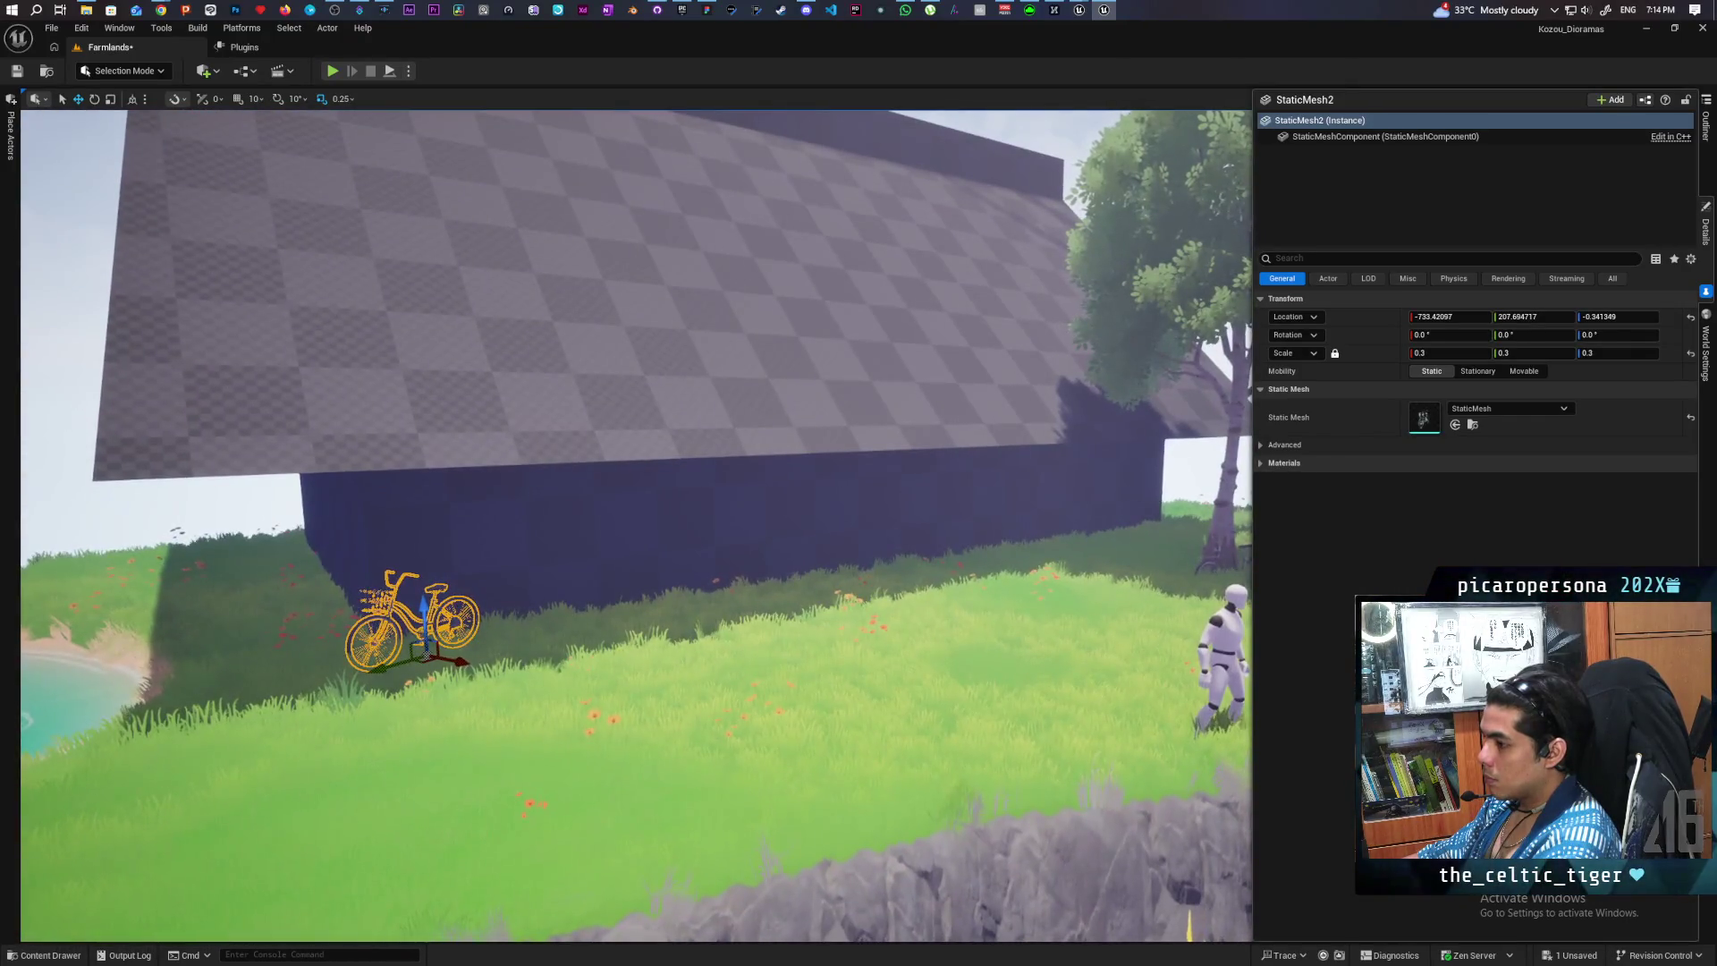
mouse_move(680, 720)
left_mouse_down()
mouse_move(1010, 720)
mouse_move(1205, 759)
left_mouse_up()
- Rotate the bicycle copy to lean against the barn wall, tilted about 14.7° and angled 24.4°
key("e")
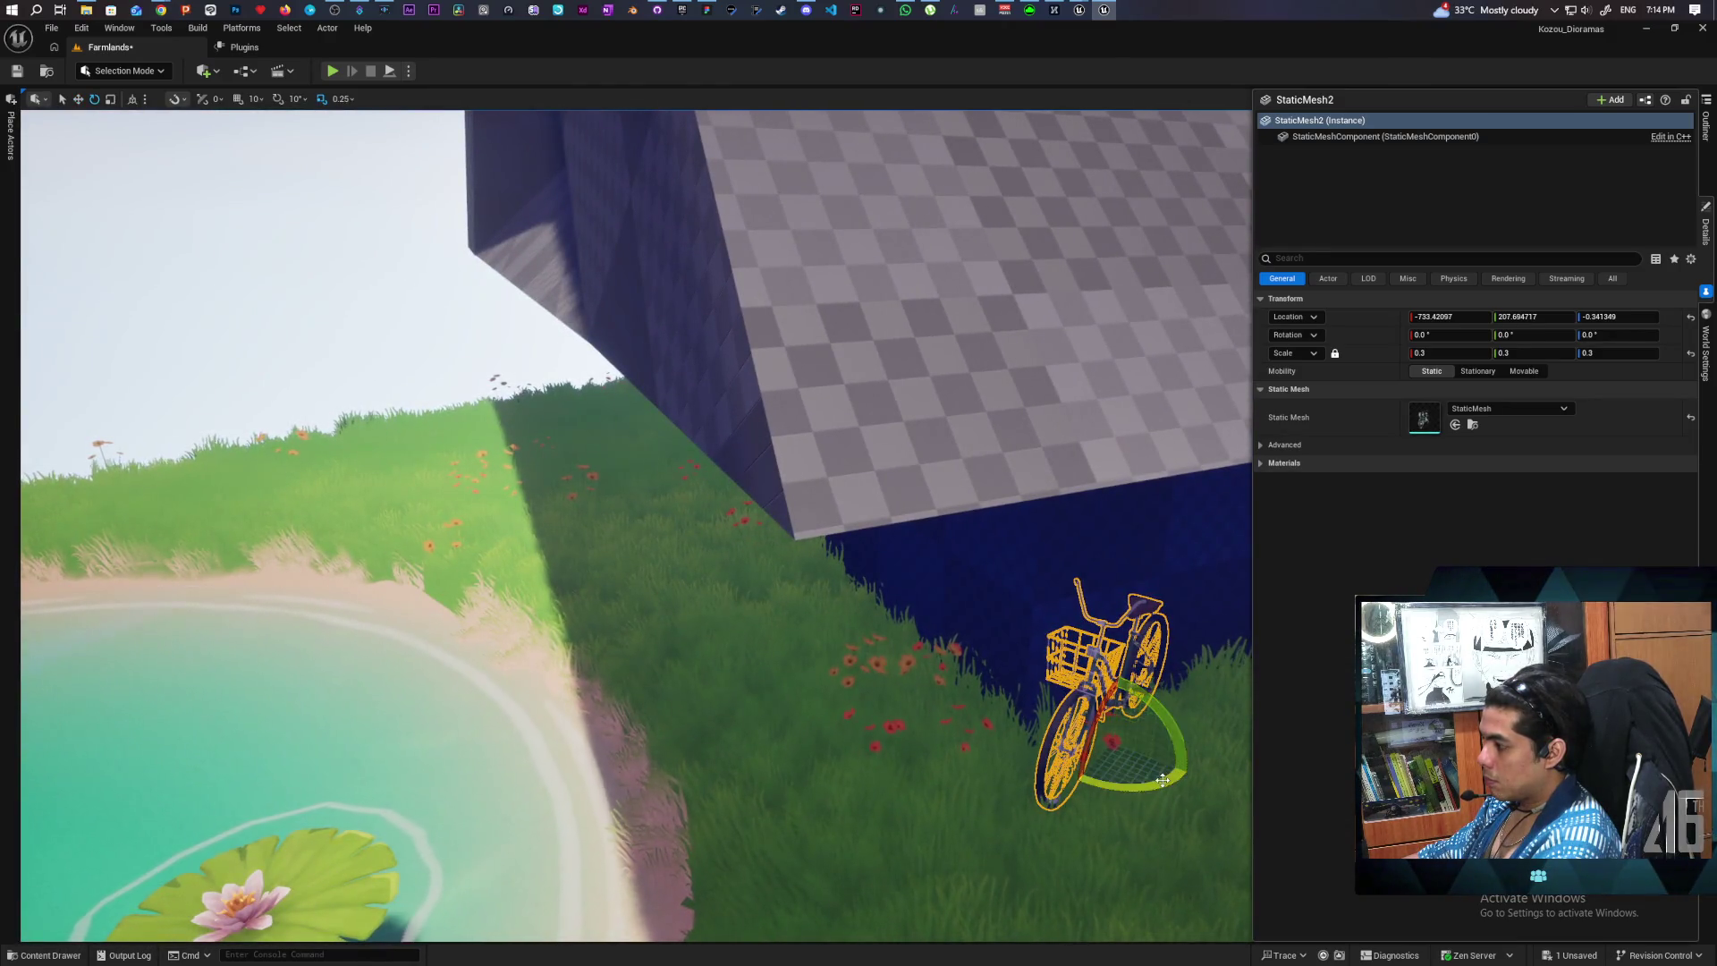
mouse_move(1181, 775)
left_mouse_down()
mouse_move(1167, 737)
mouse_move(1168, 771)
left_mouse_up()
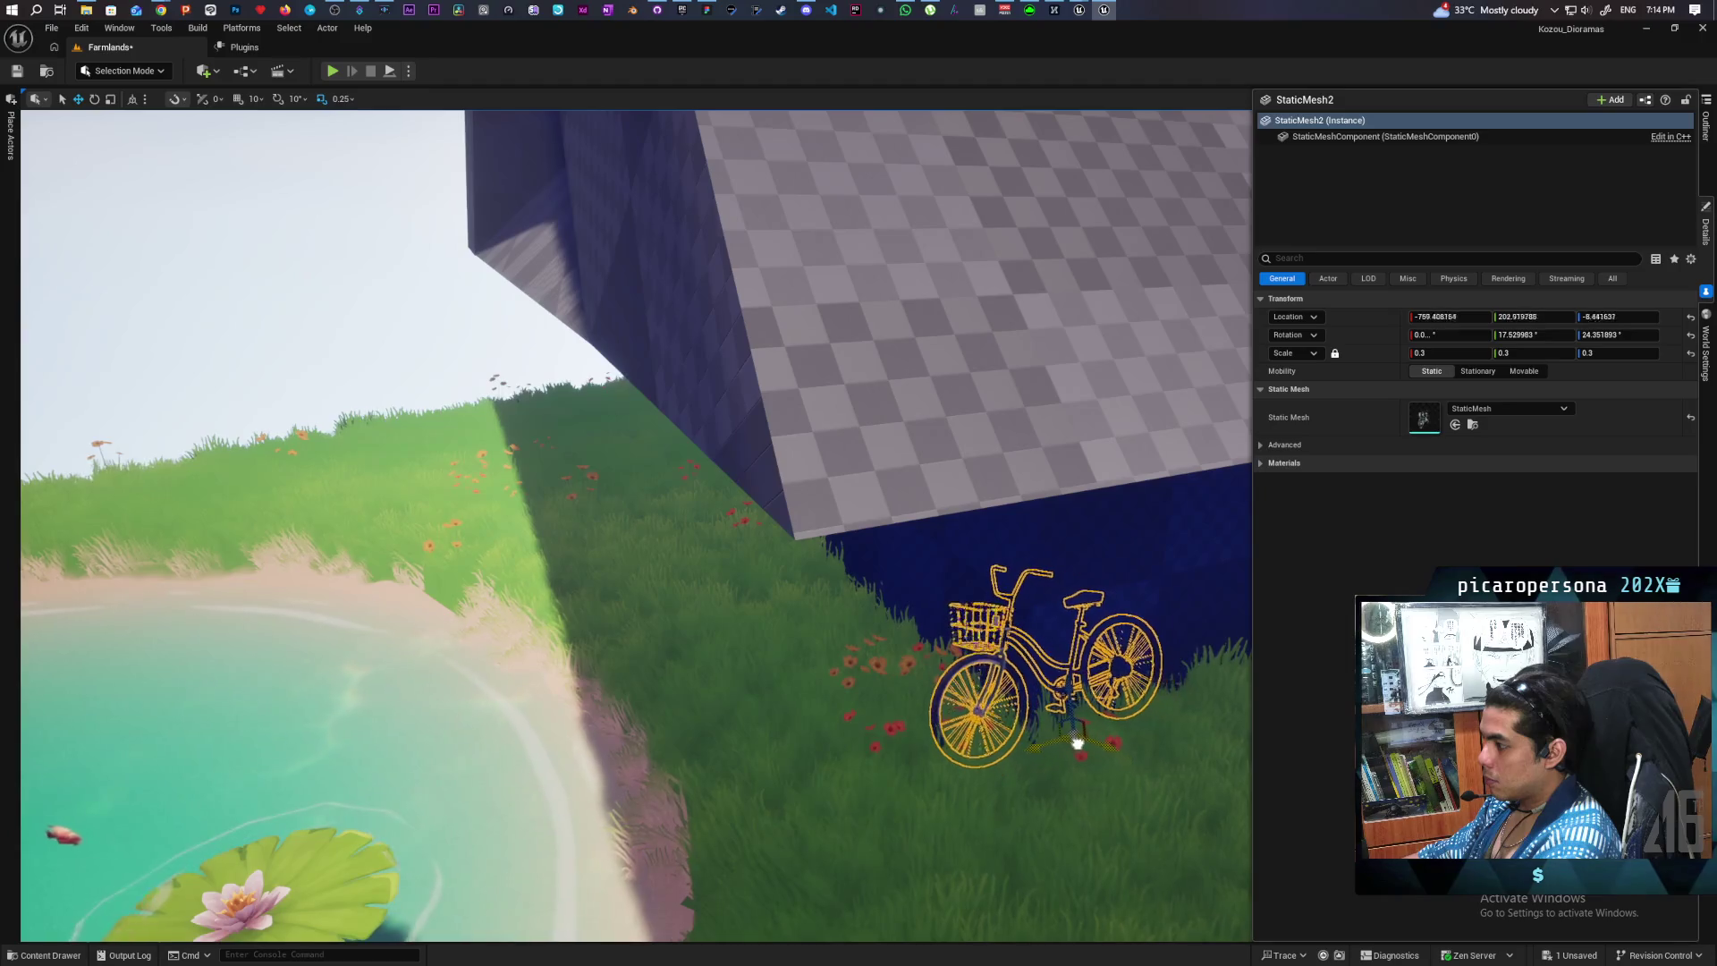
mouse_move(1079, 755)
left_mouse_down()
mouse_move(984, 725)
mouse_move(1029, 716)
mouse_move(1019, 698)
mouse_move(1037, 707)
left_mouse_up()
mouse_move(1117, 800)
left_mouse_down()
mouse_move(1248, 805)
mouse_move(1212, 775)
mouse_move(1002, 818)
mouse_move(1034, 812)
mouse_move(962, 770)
mouse_move(1014, 786)
left_mouse_up()
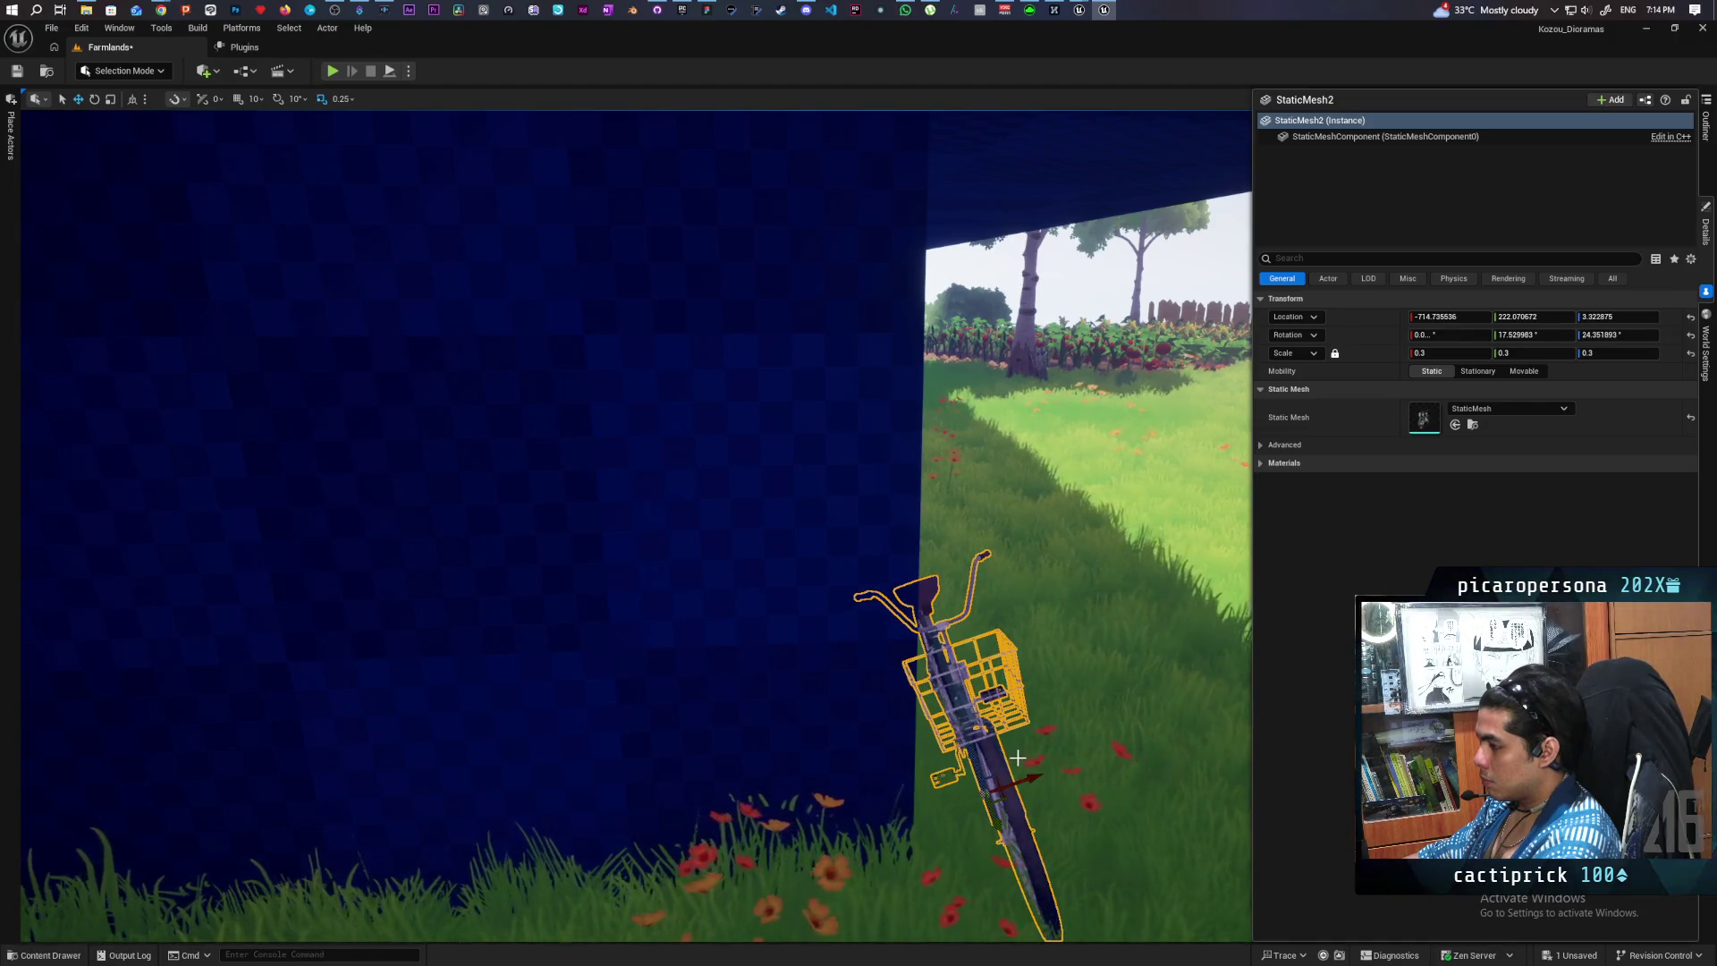
left_click_drag(940, 761, 1252, 769)
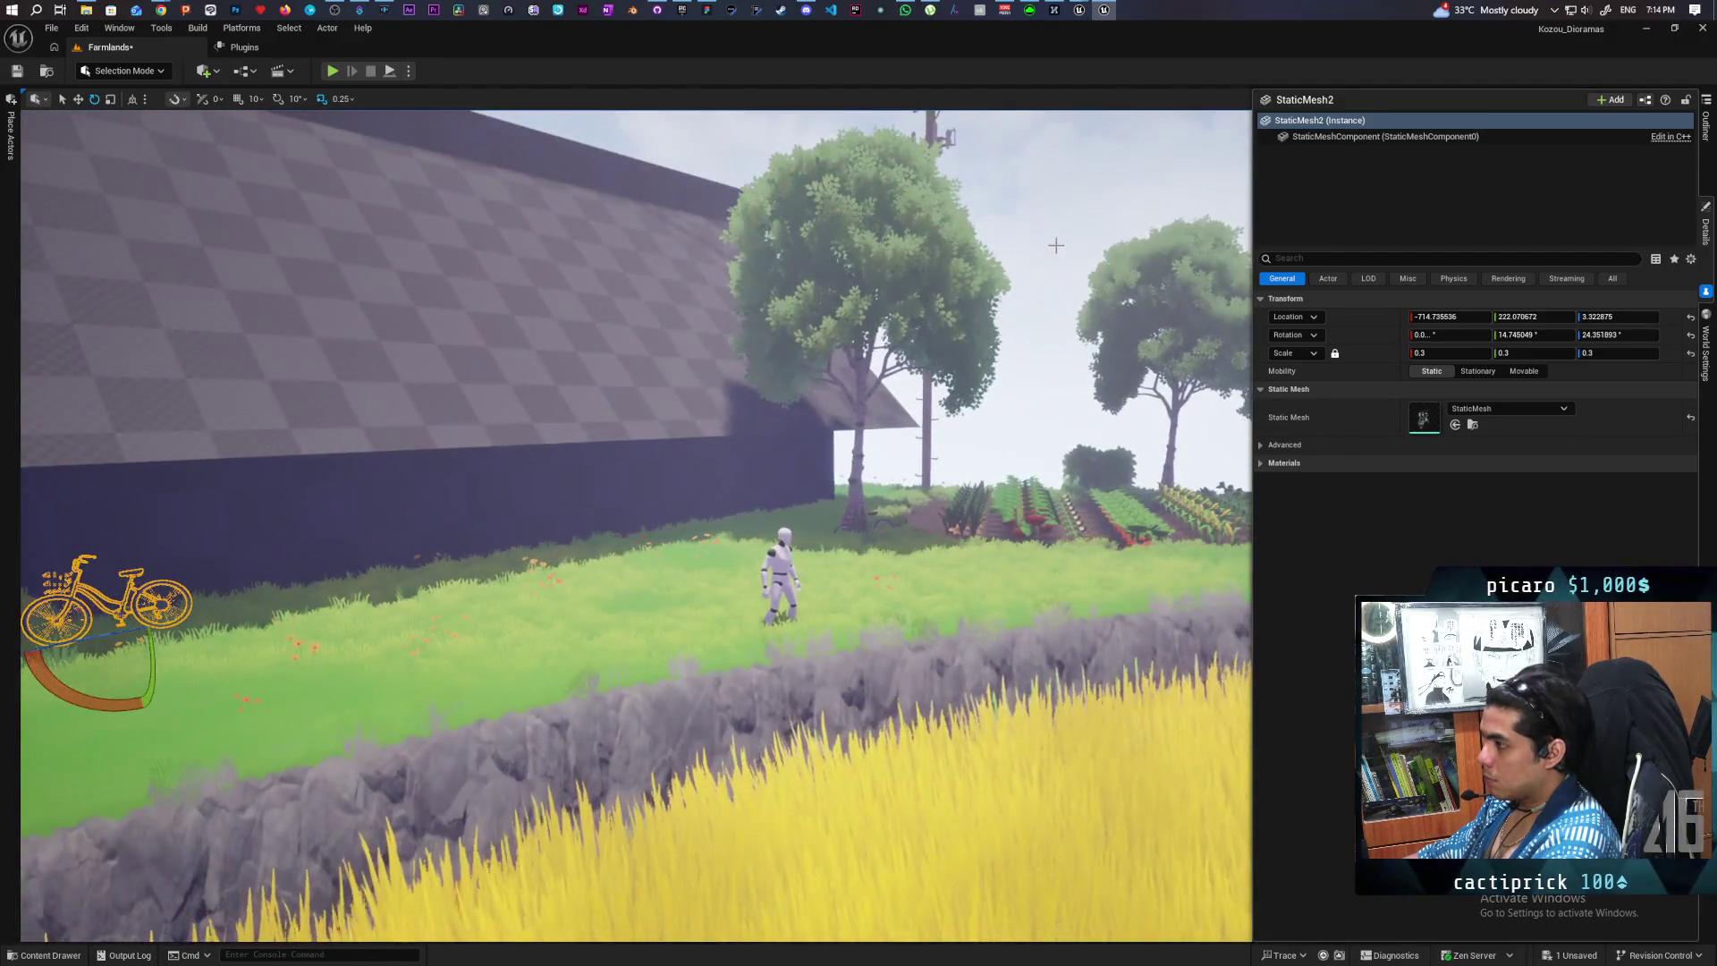
left_click(997, 191)
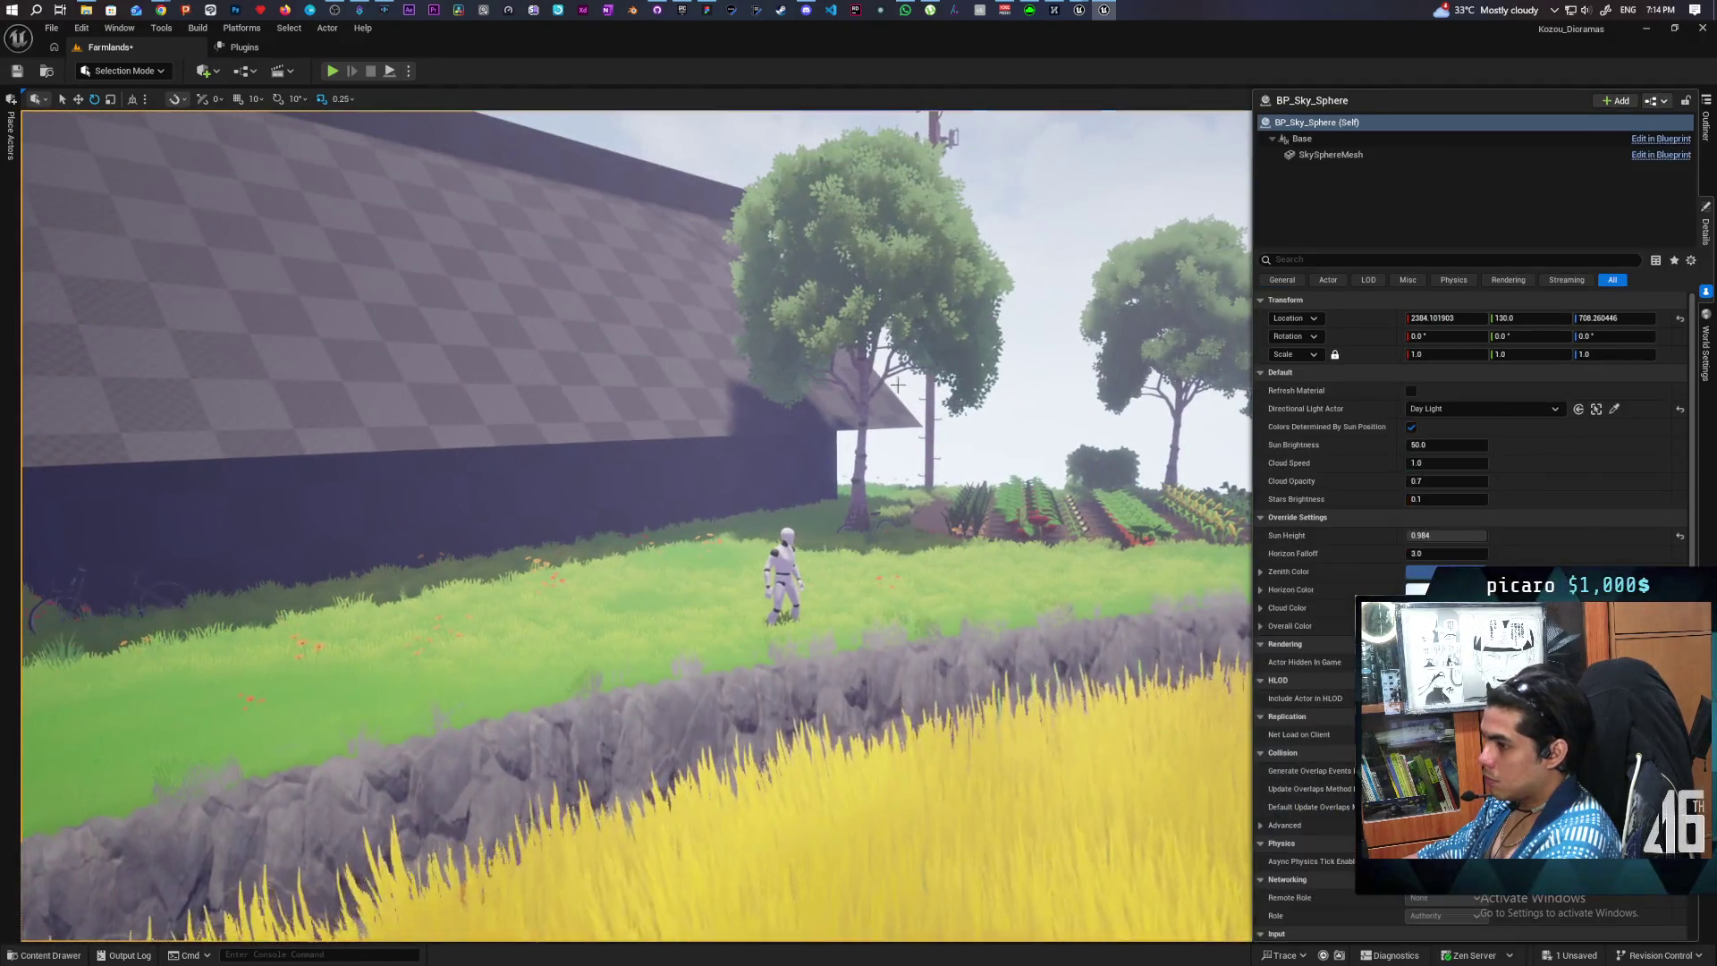
- Rotate the leaning bicycle by the barn wall about -167° so it faces the other way
key("w")
key("s")
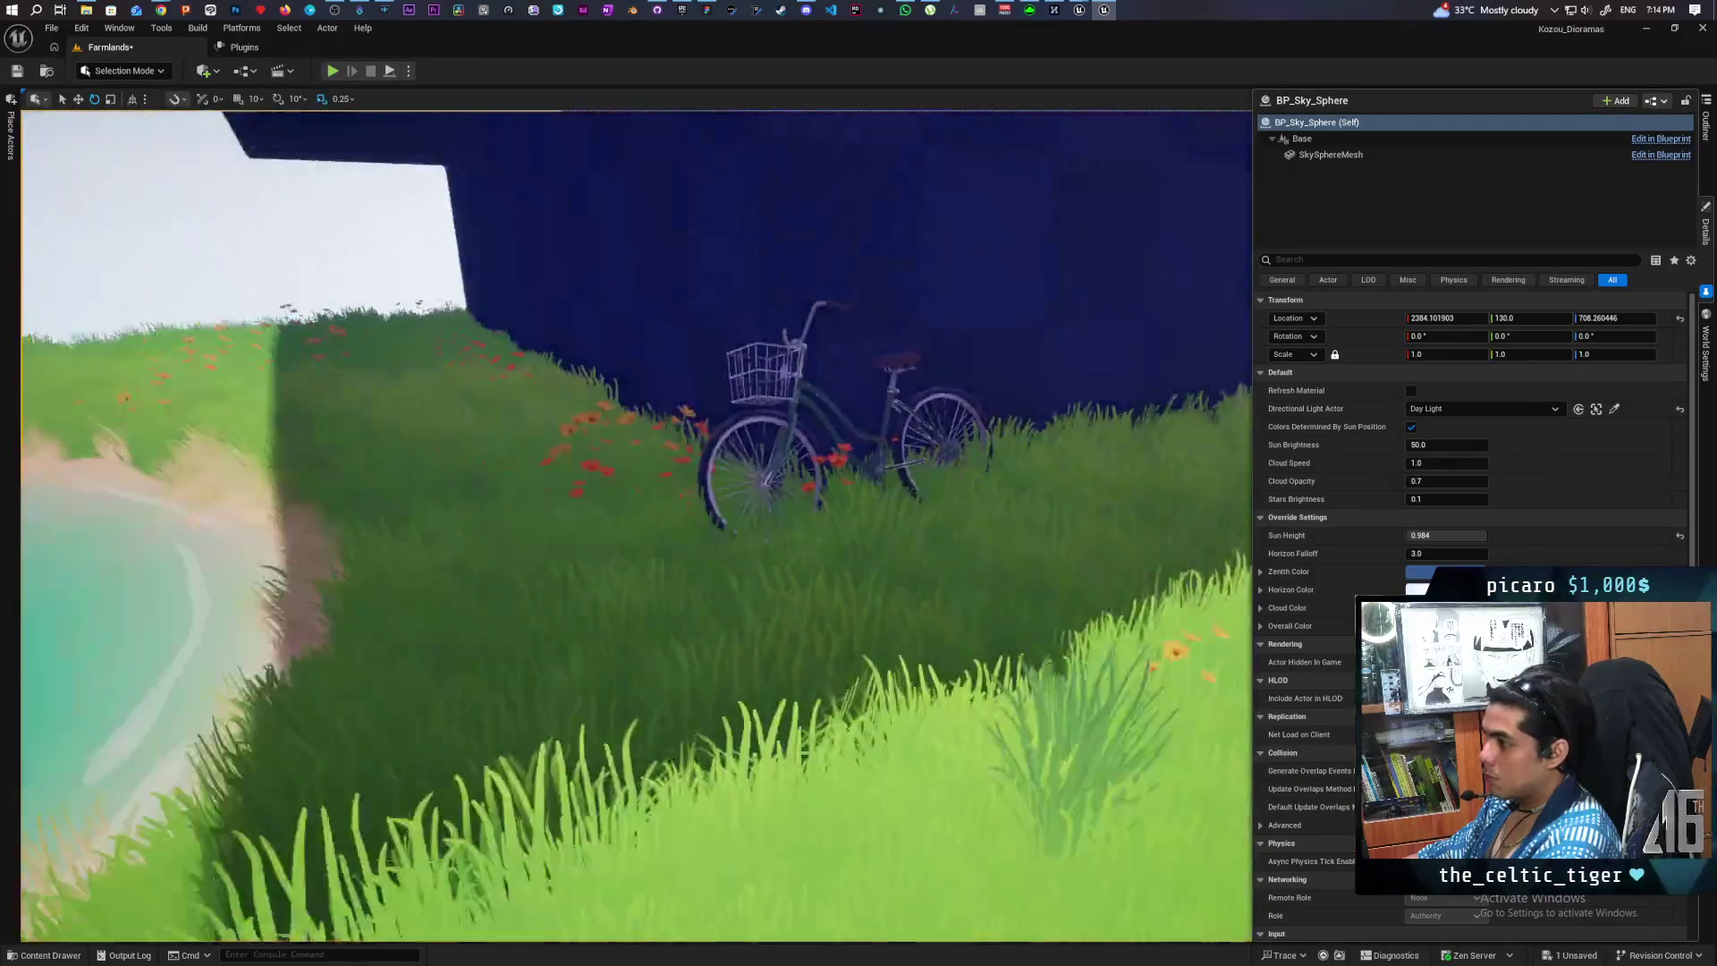
key("s")
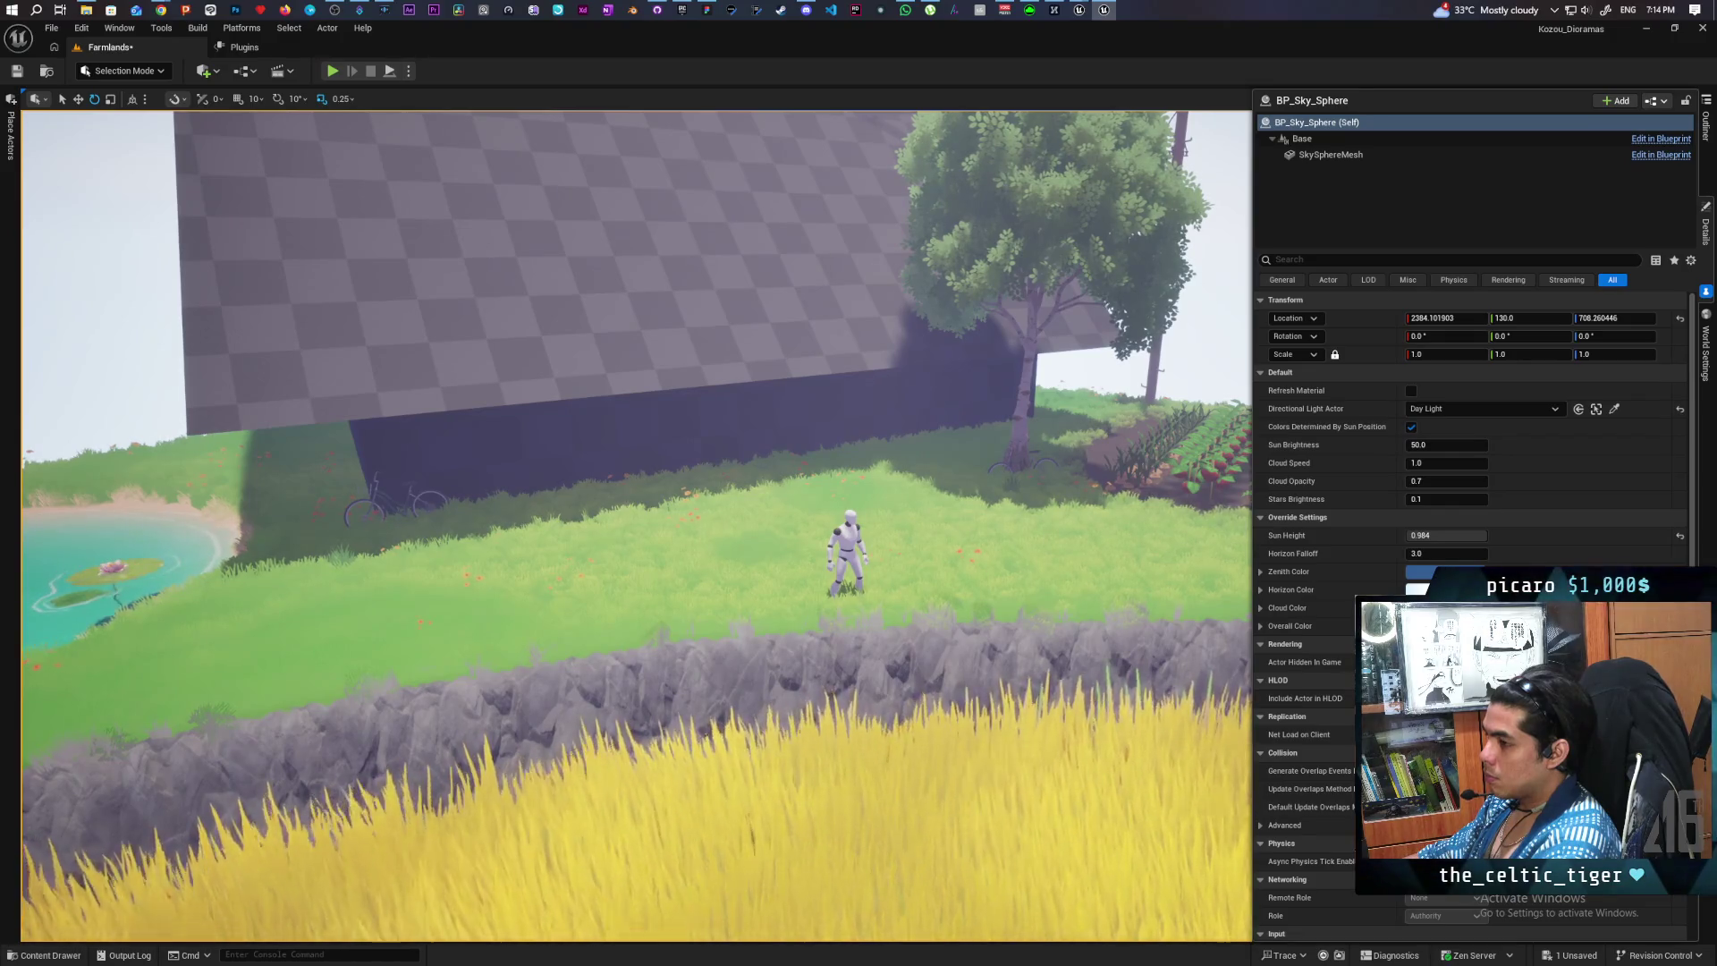
key("w")
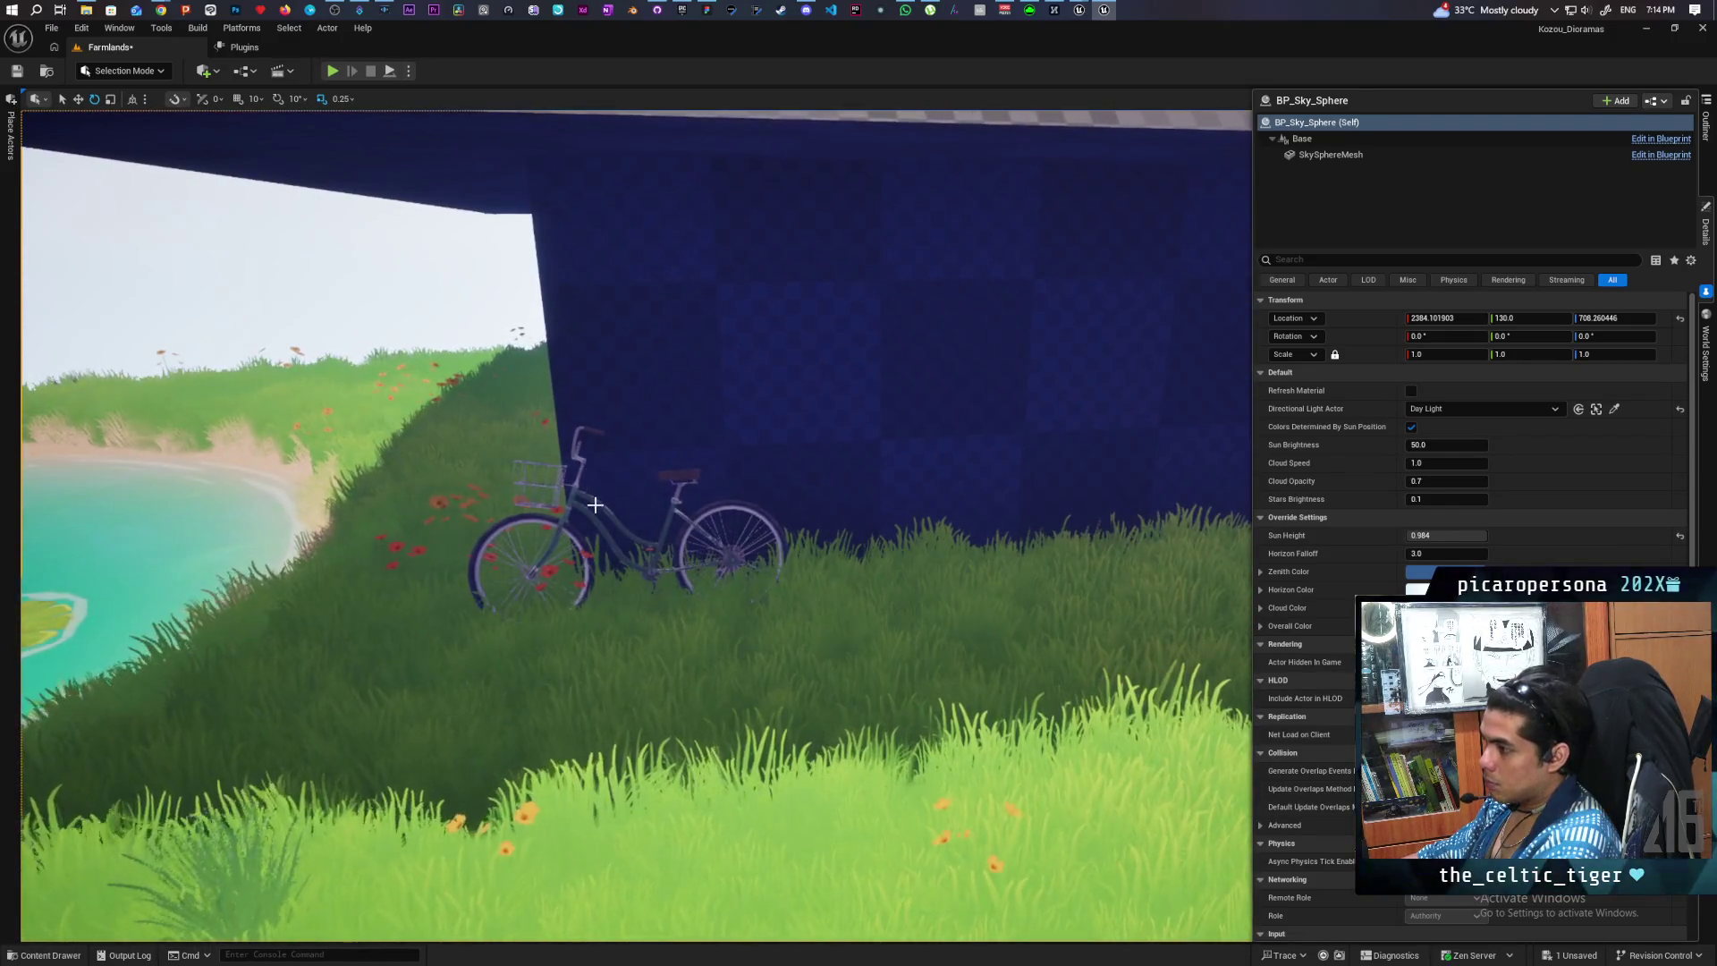
left_click(653, 552)
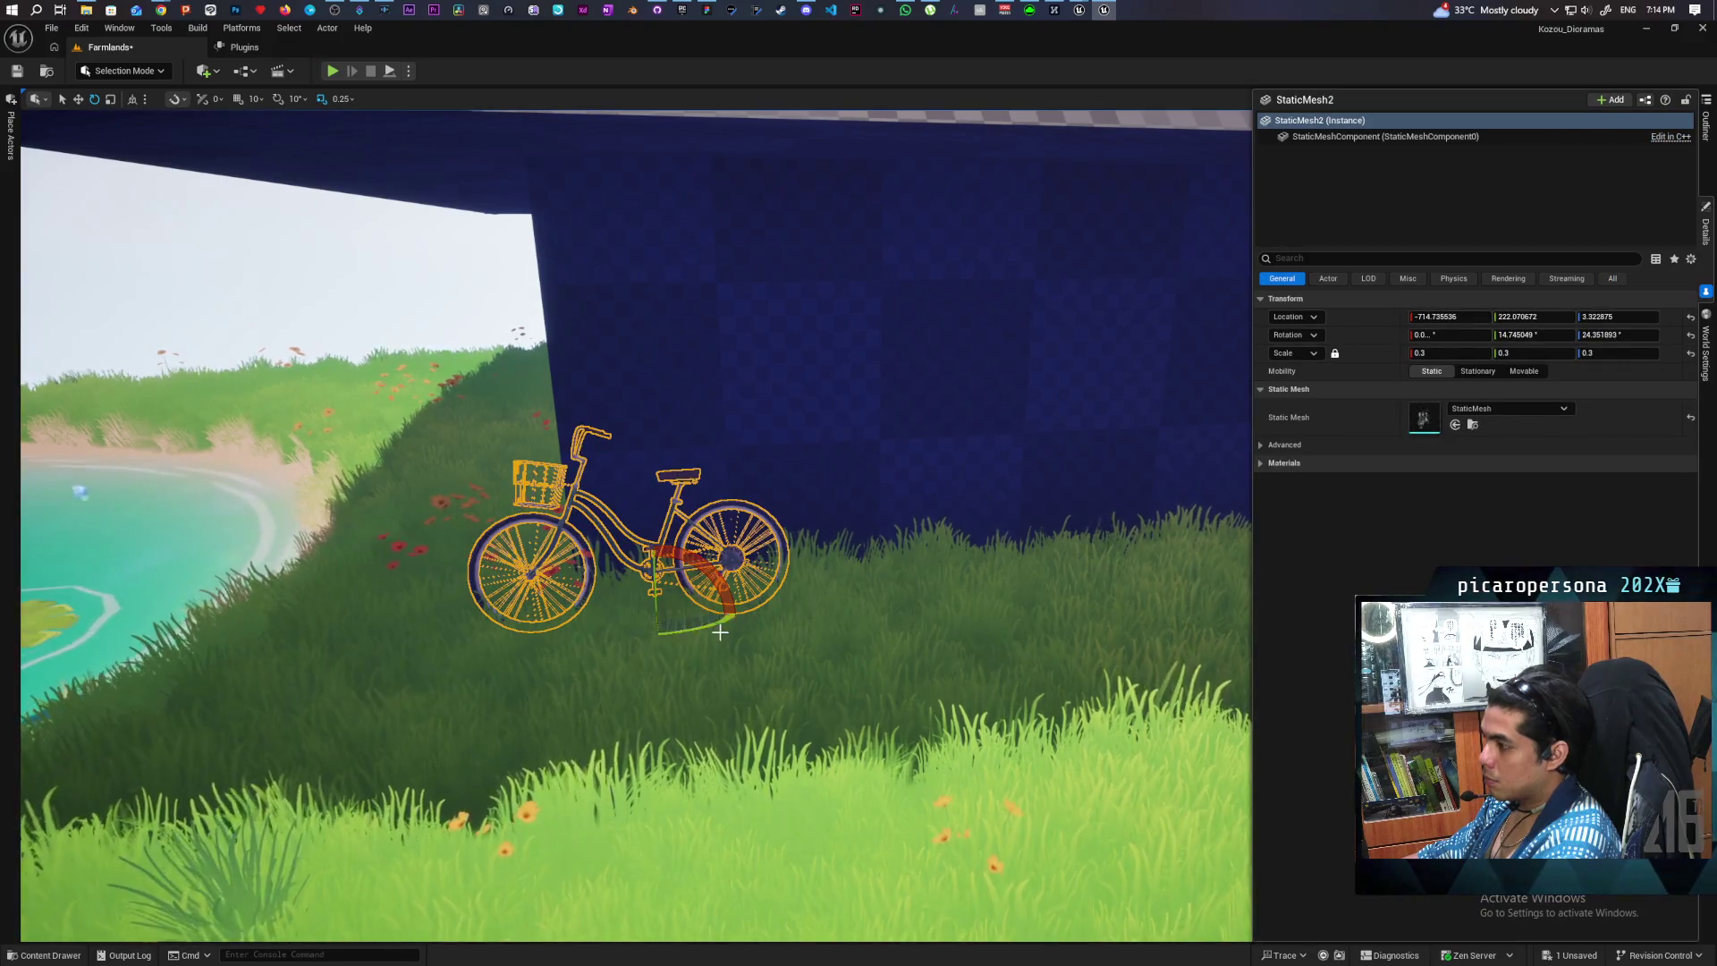
mouse_move(720, 633)
left_mouse_down()
mouse_move(403, 617)
mouse_move(466, 554)
mouse_move(429, 554)
mouse_move(528, 550)
mouse_move(483, 550)
left_mouse_up()
left_click_drag(684, 642, 689, 642)
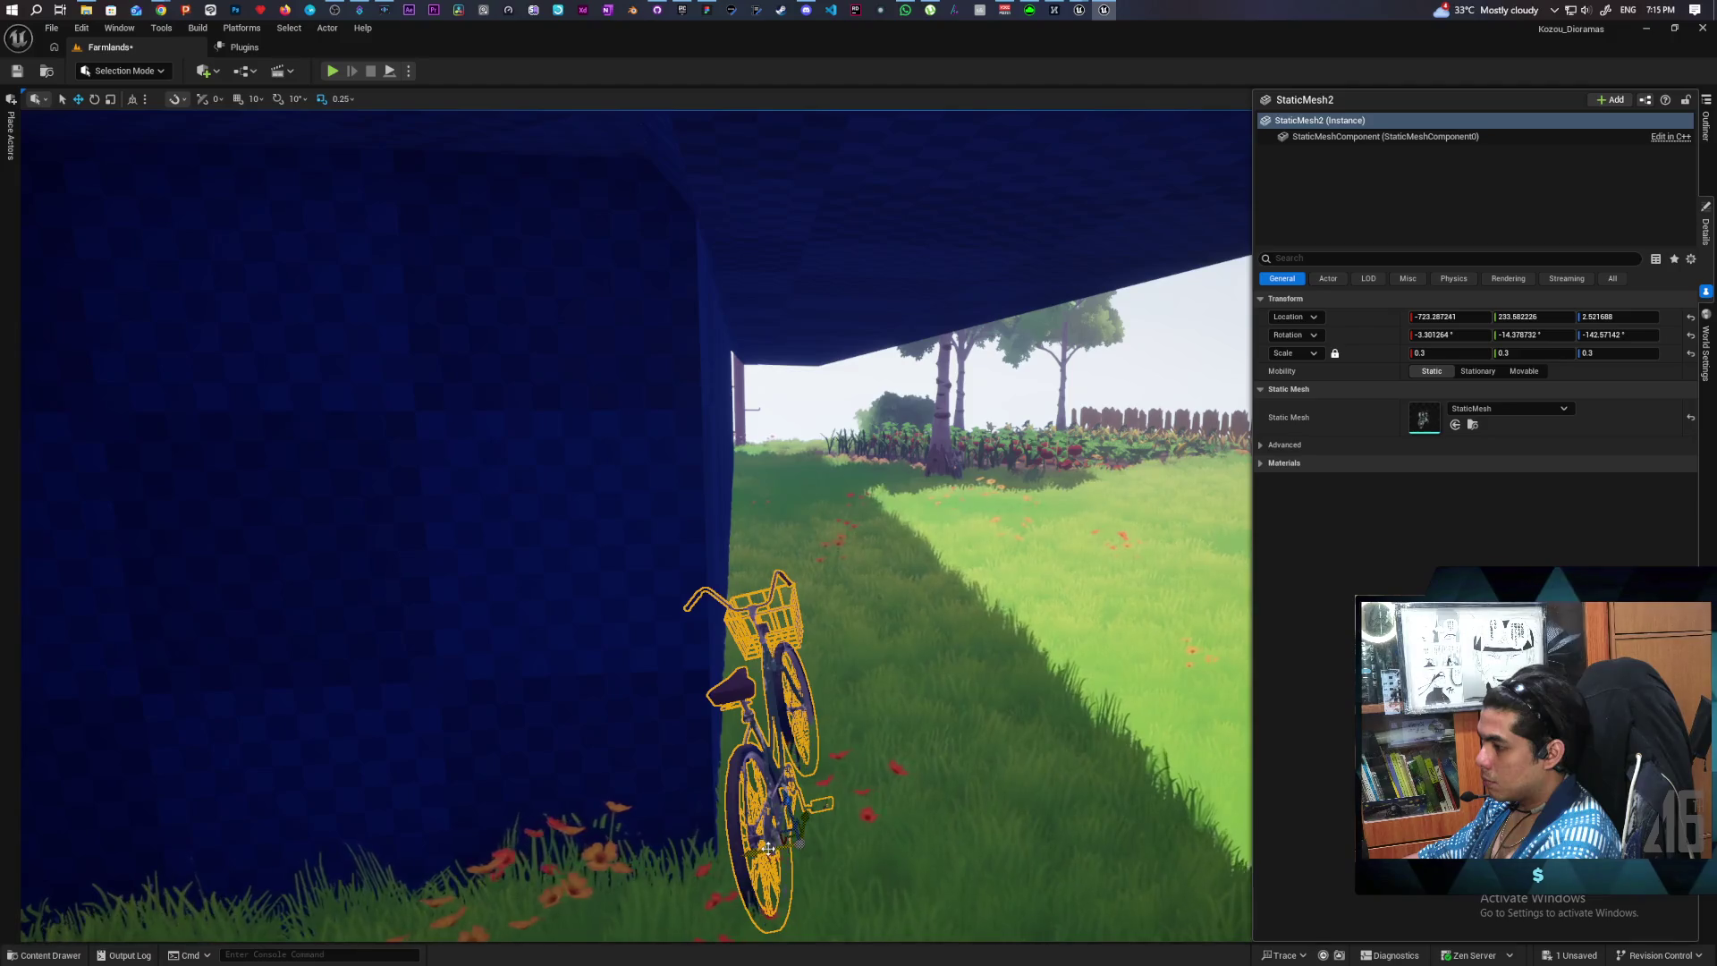
mouse_move(768, 848)
left_mouse_down()
mouse_move(787, 913)
mouse_move(817, 501)
mouse_move(817, 698)
mouse_move(840, 689)
mouse_move(859, 707)
mouse_move(859, 752)
mouse_move(862, 533)
left_mouse_up()
left_click(817, 537)
left_click(863, 533)
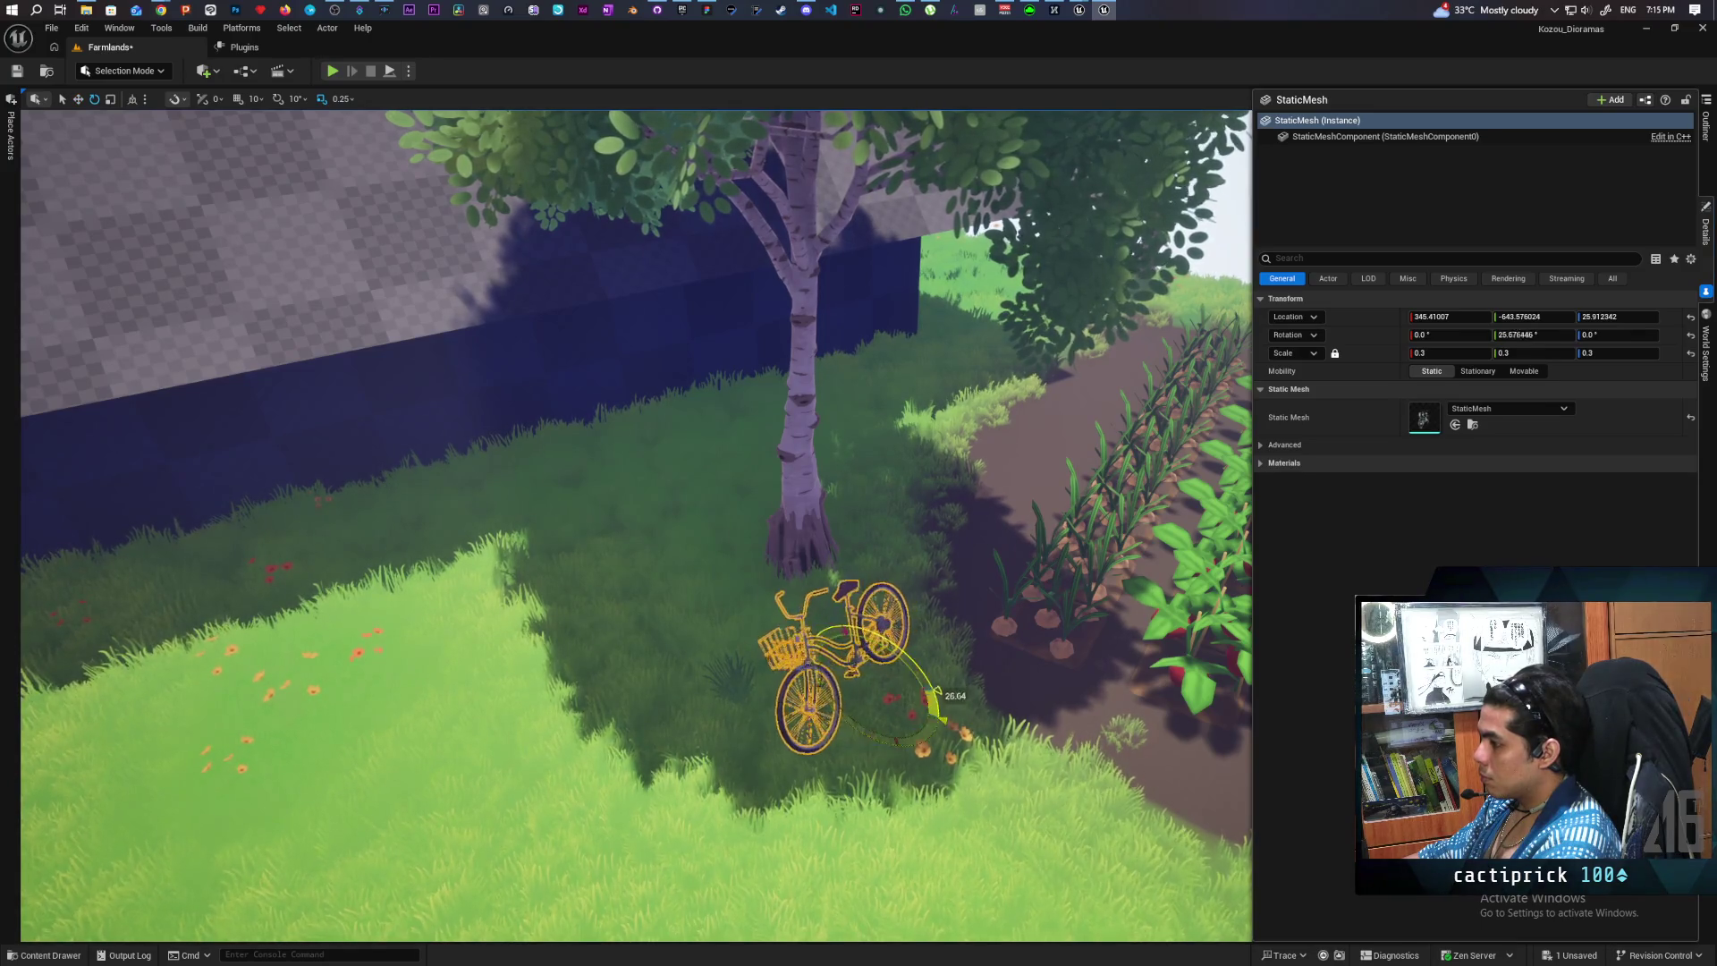
- Turn the fallen bicycle under the birch and slide it closer to the trunk, lying nearly flat
left_click_drag(866, 627, 896, 635)
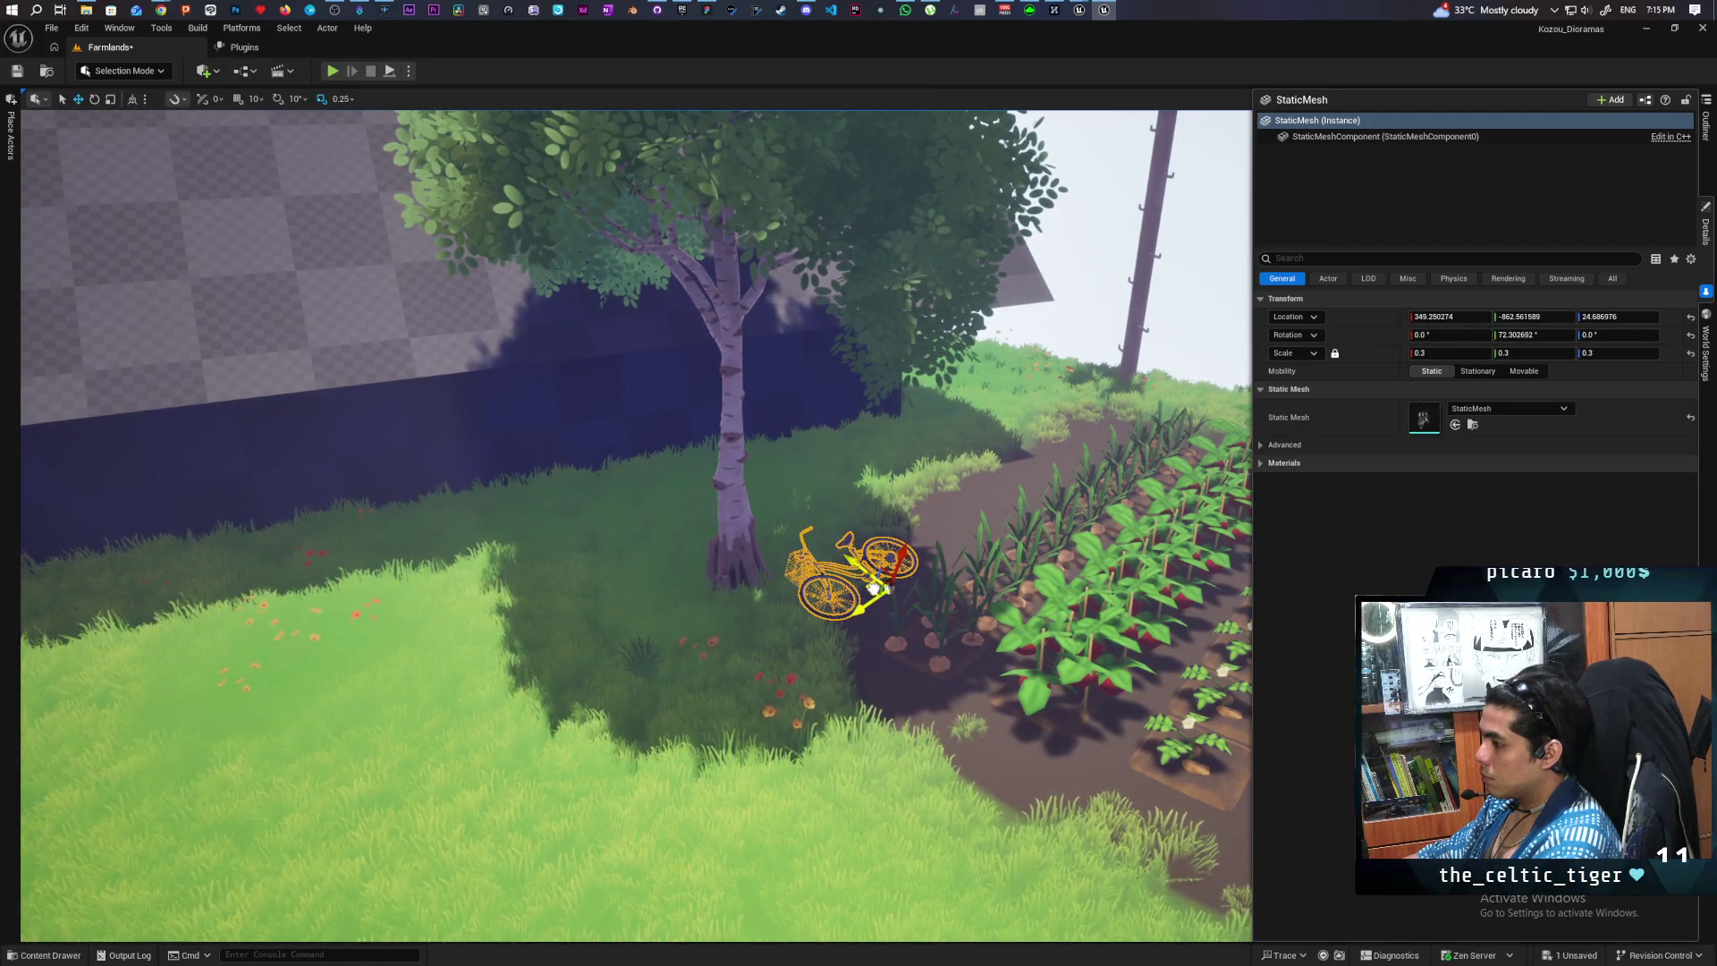
left_click(1079, 273)
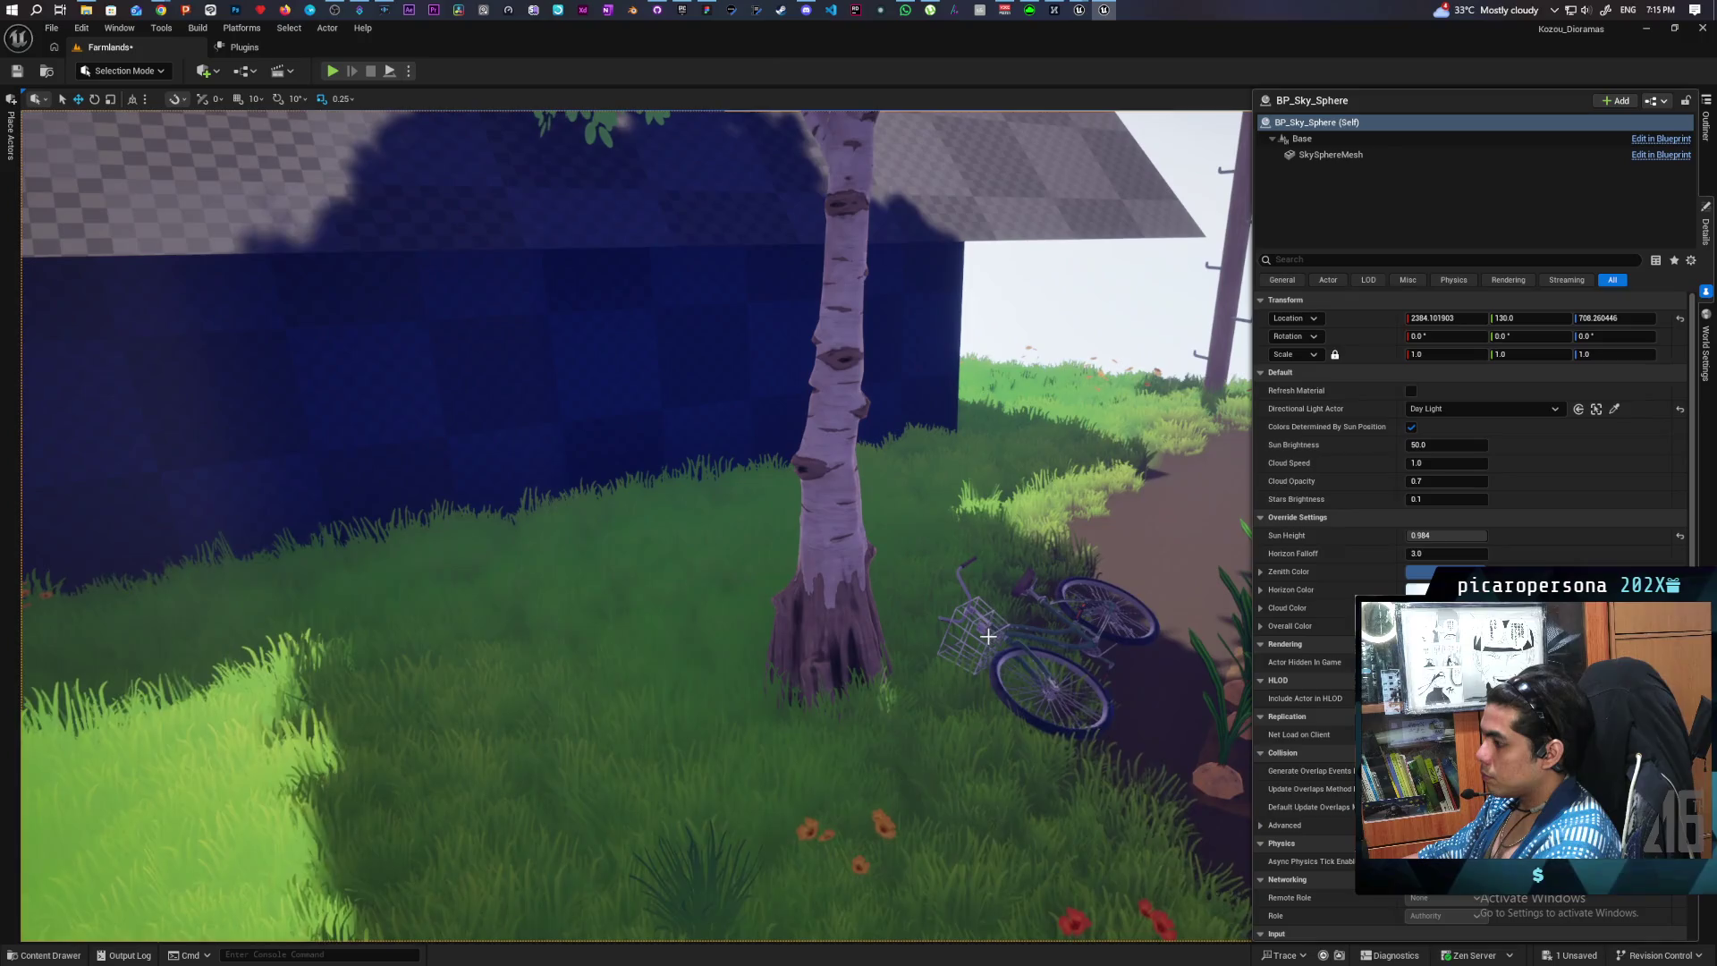
left_click(1011, 637)
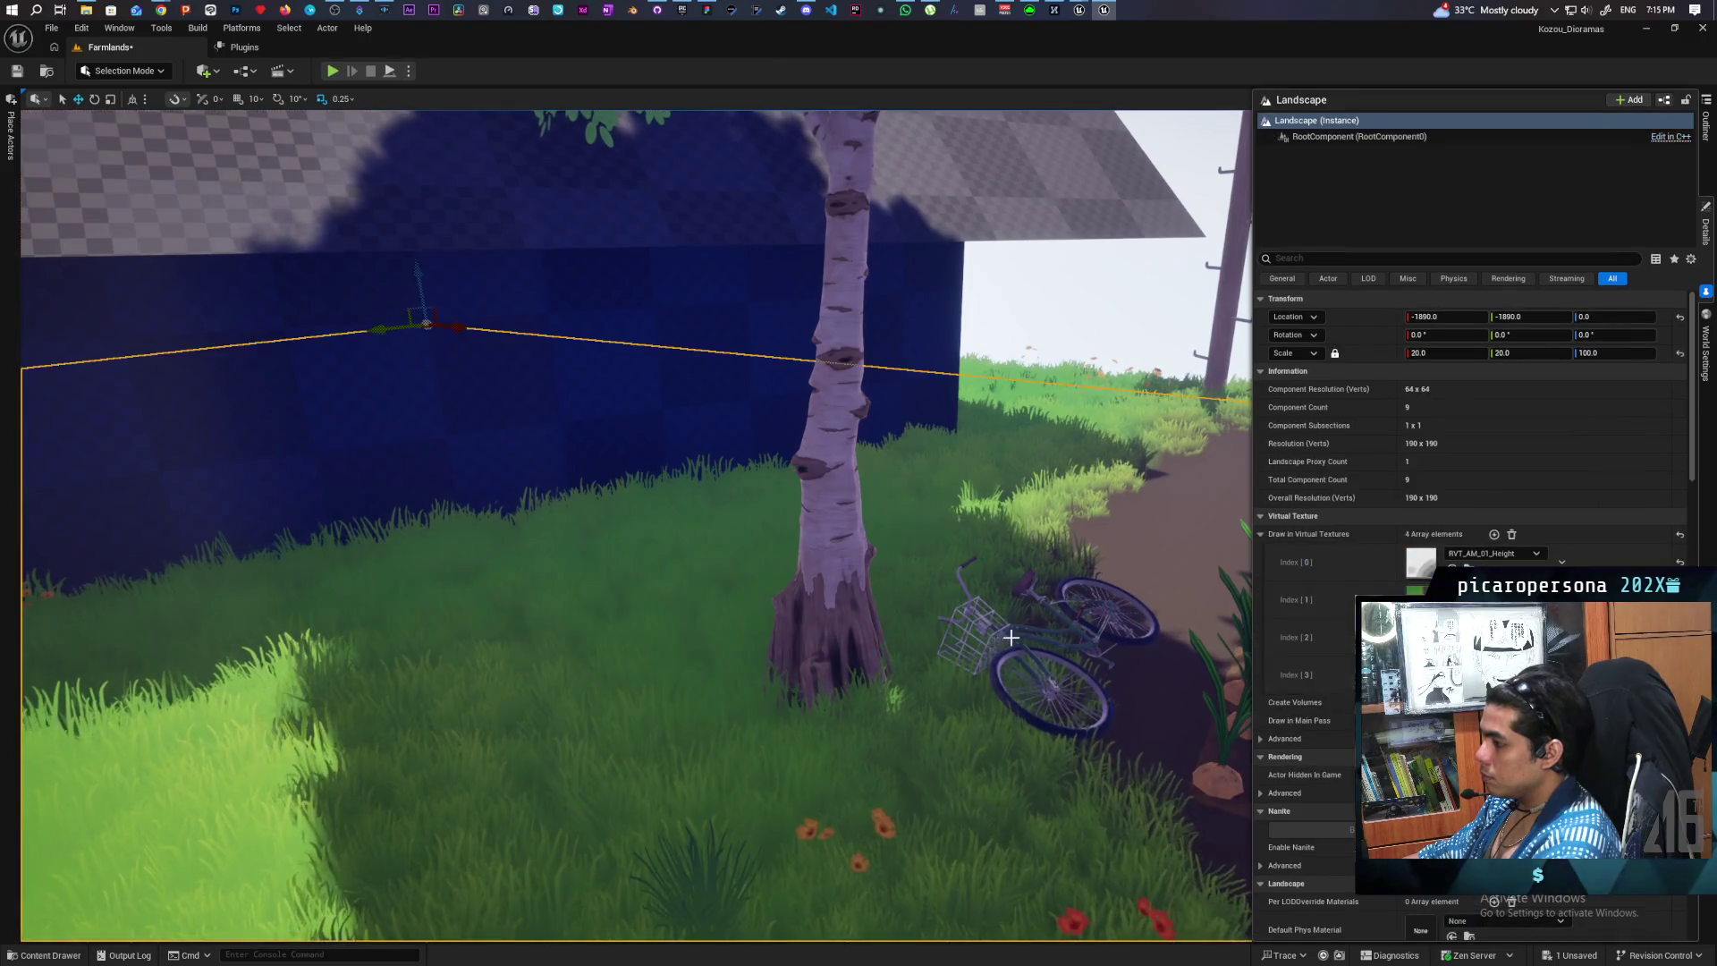
left_click(1108, 663)
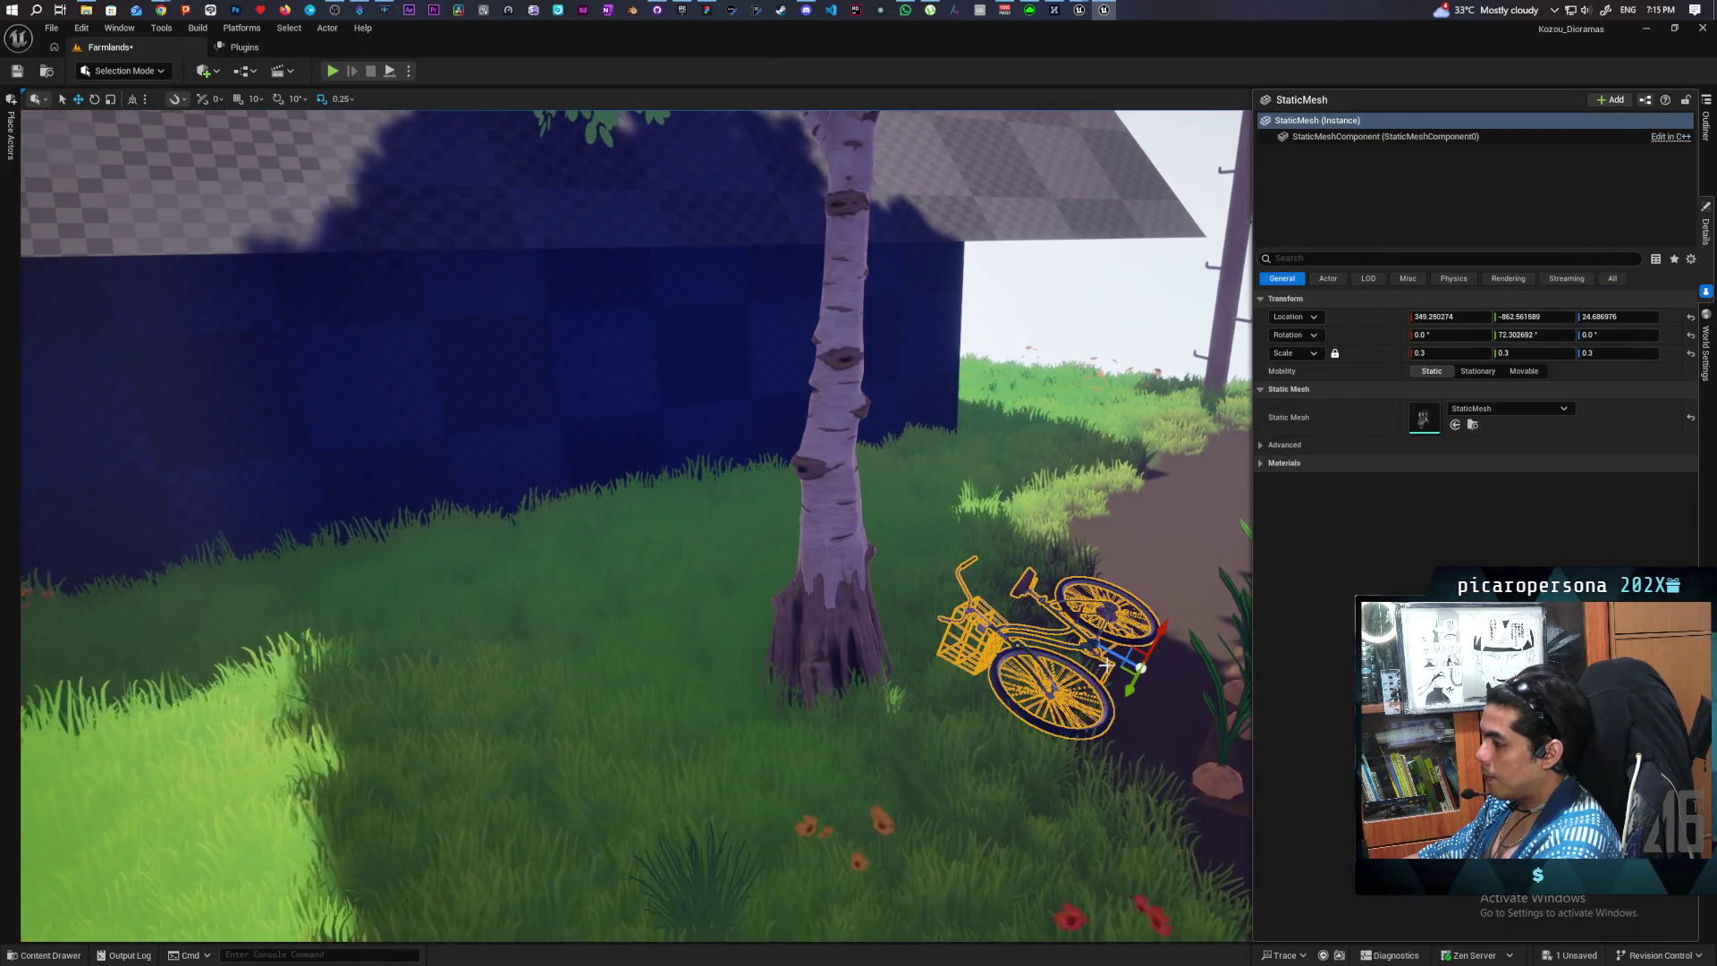
left_click_drag(1121, 668, 1083, 680)
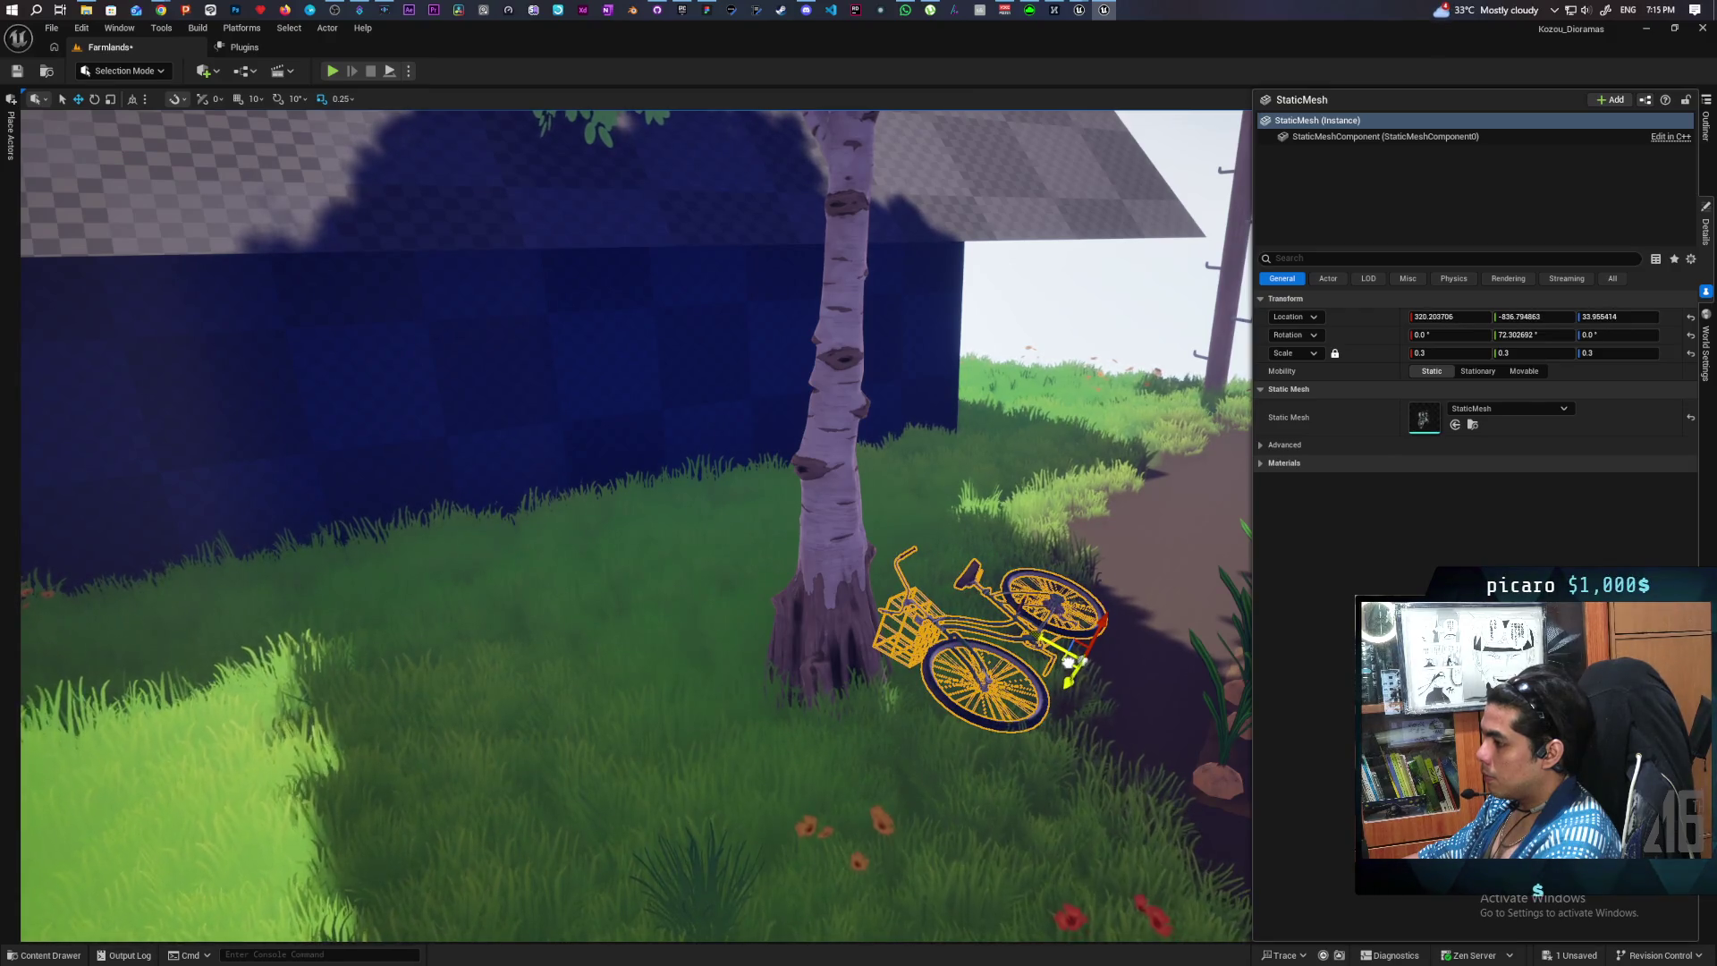
left_click(1074, 295)
scroll(626, 447, "down", 5)
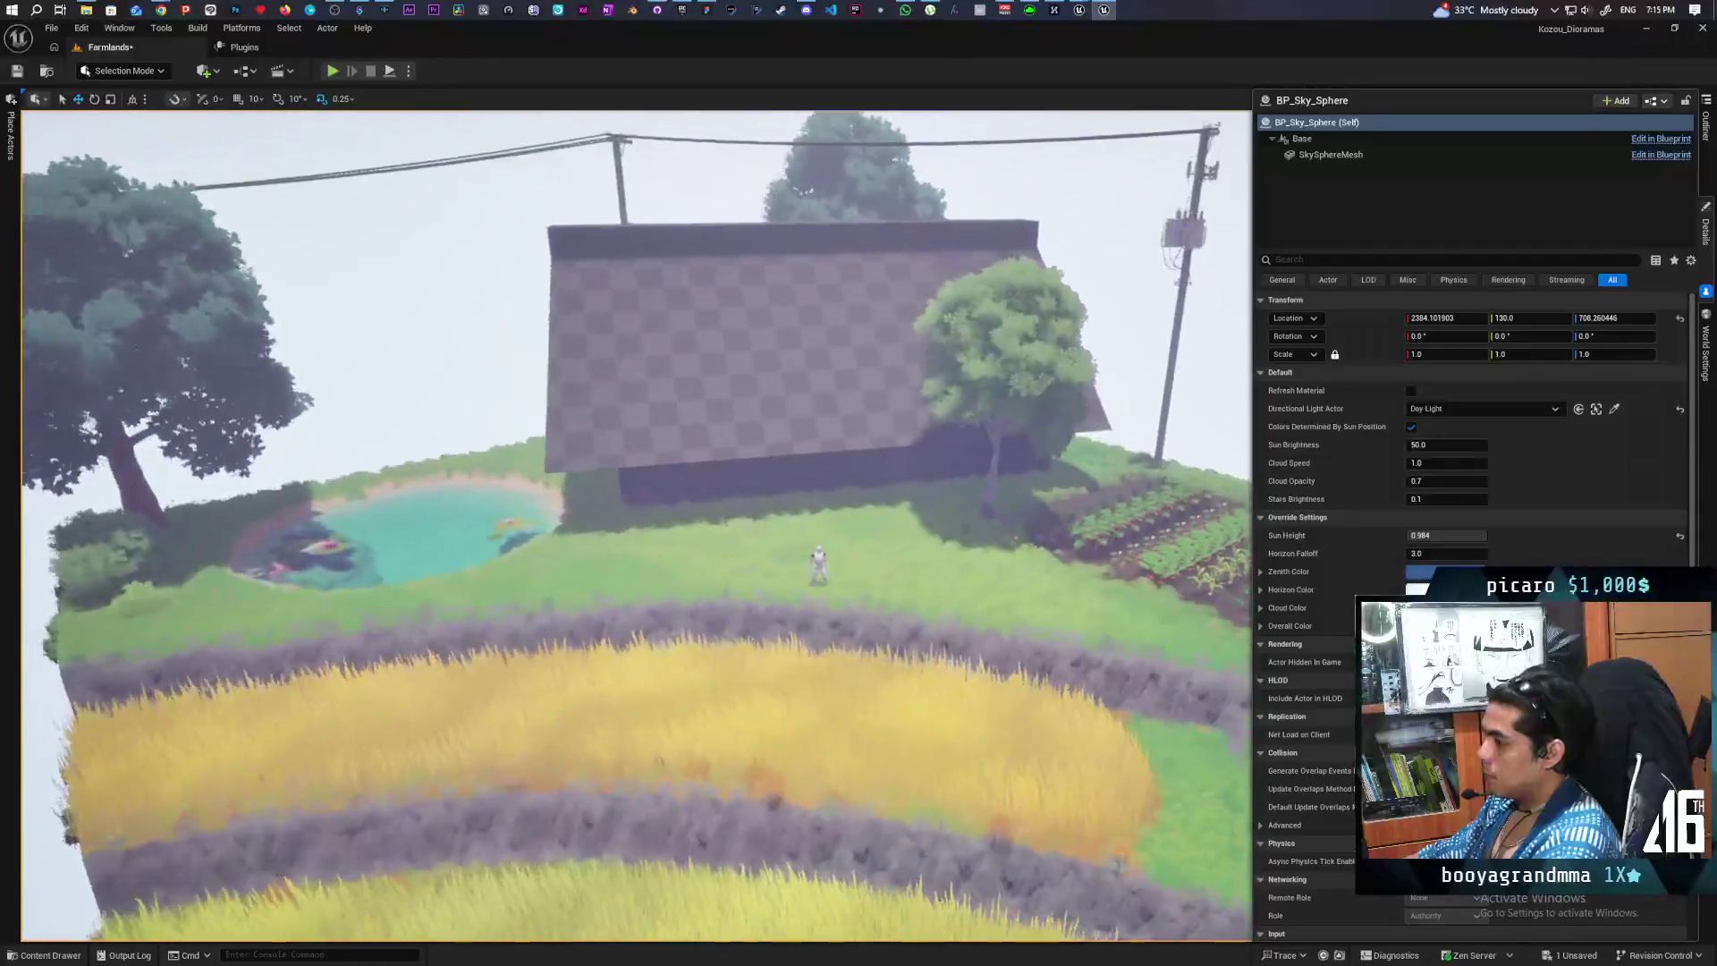
- Save all changes to the Farmlands level with Ctrl+S while looking over the diorama
scroll(637, 528, "up", 3)
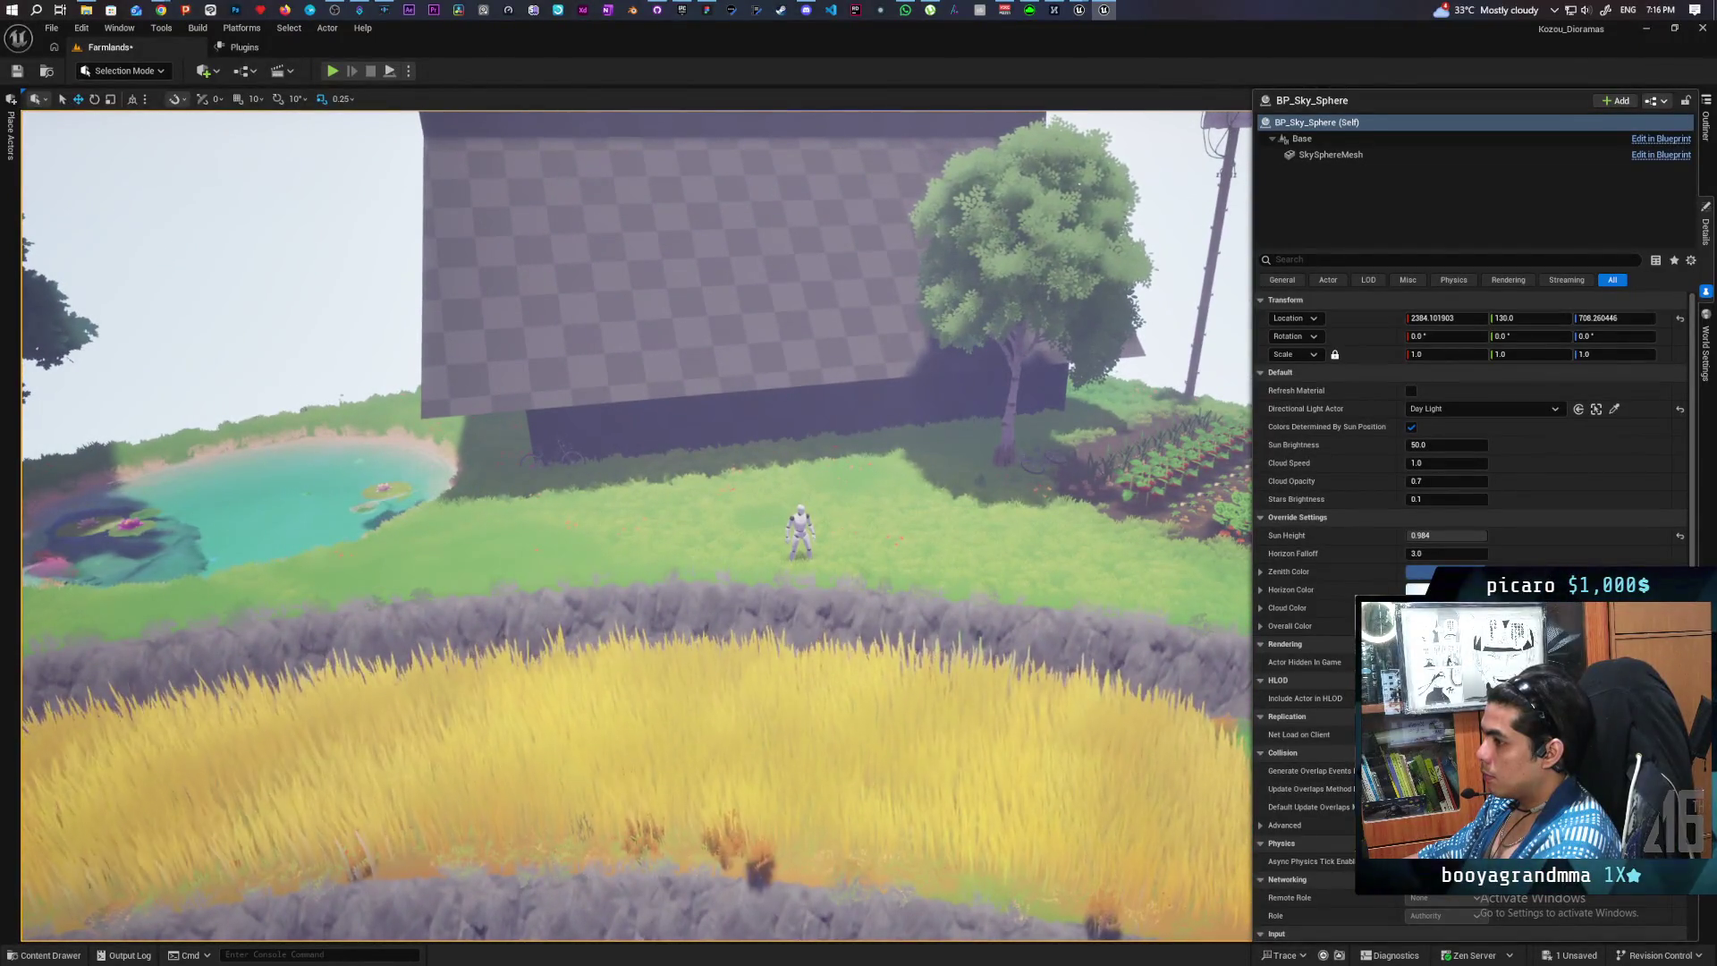
scroll(636, 528, "down", 3)
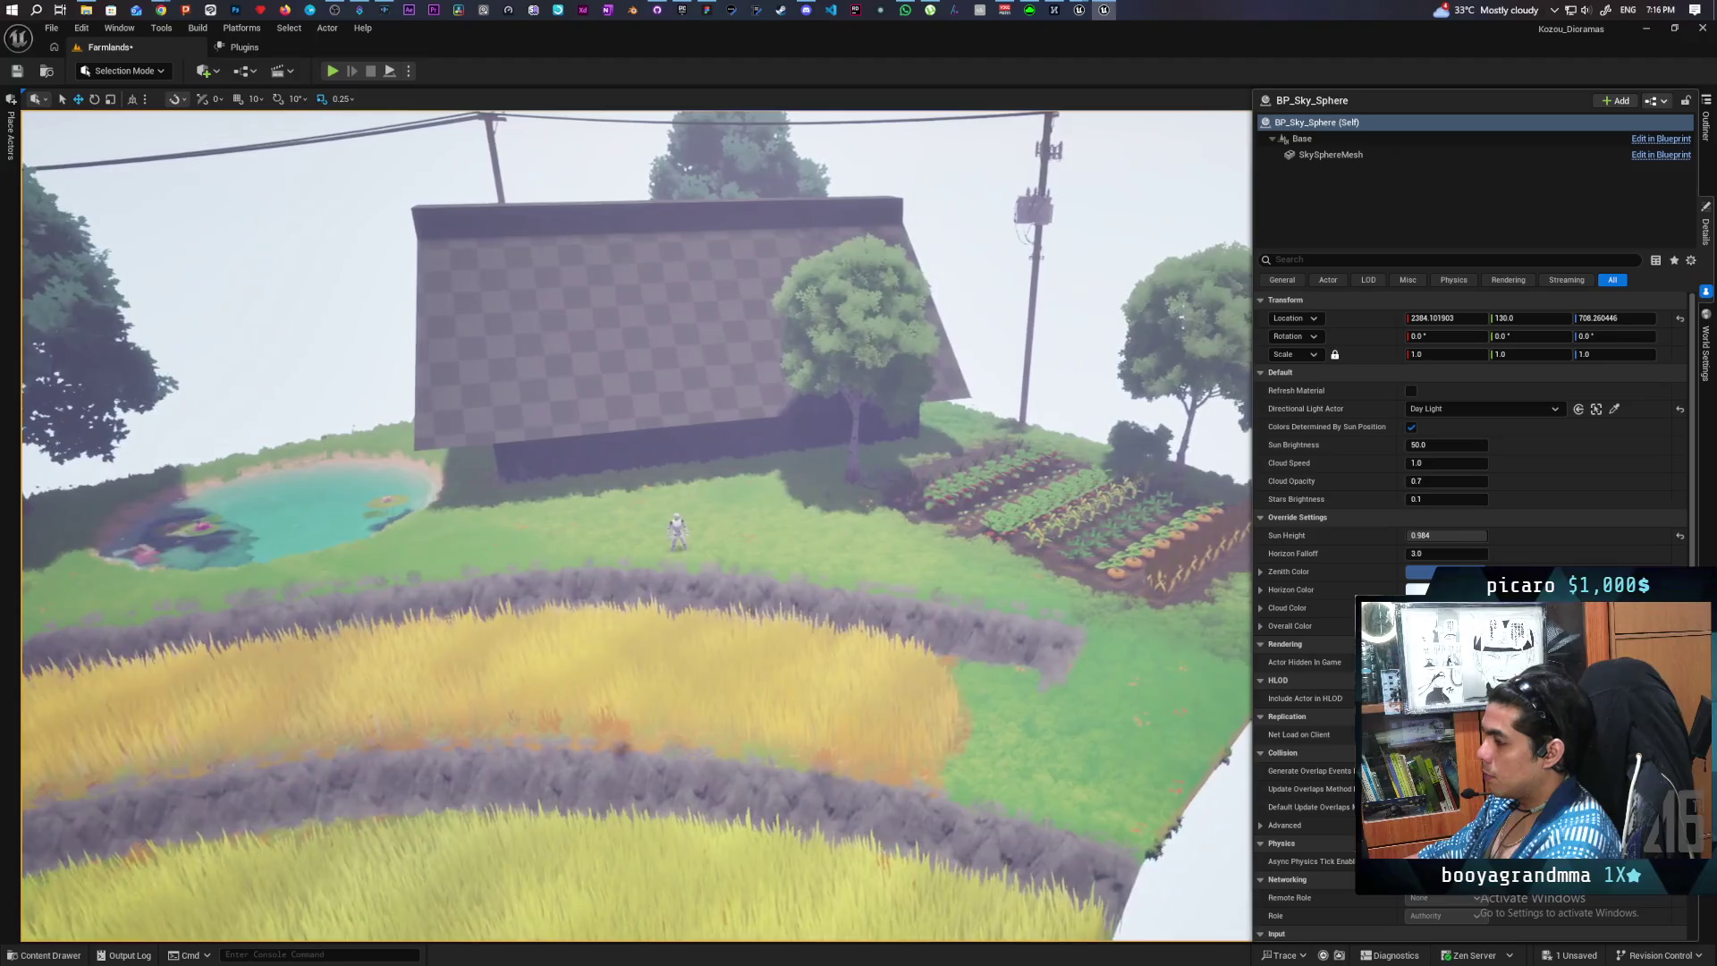
key("ctrl+s")
scroll(1125, 462, "down", 4)
scroll(1124, 462, "up", 4)
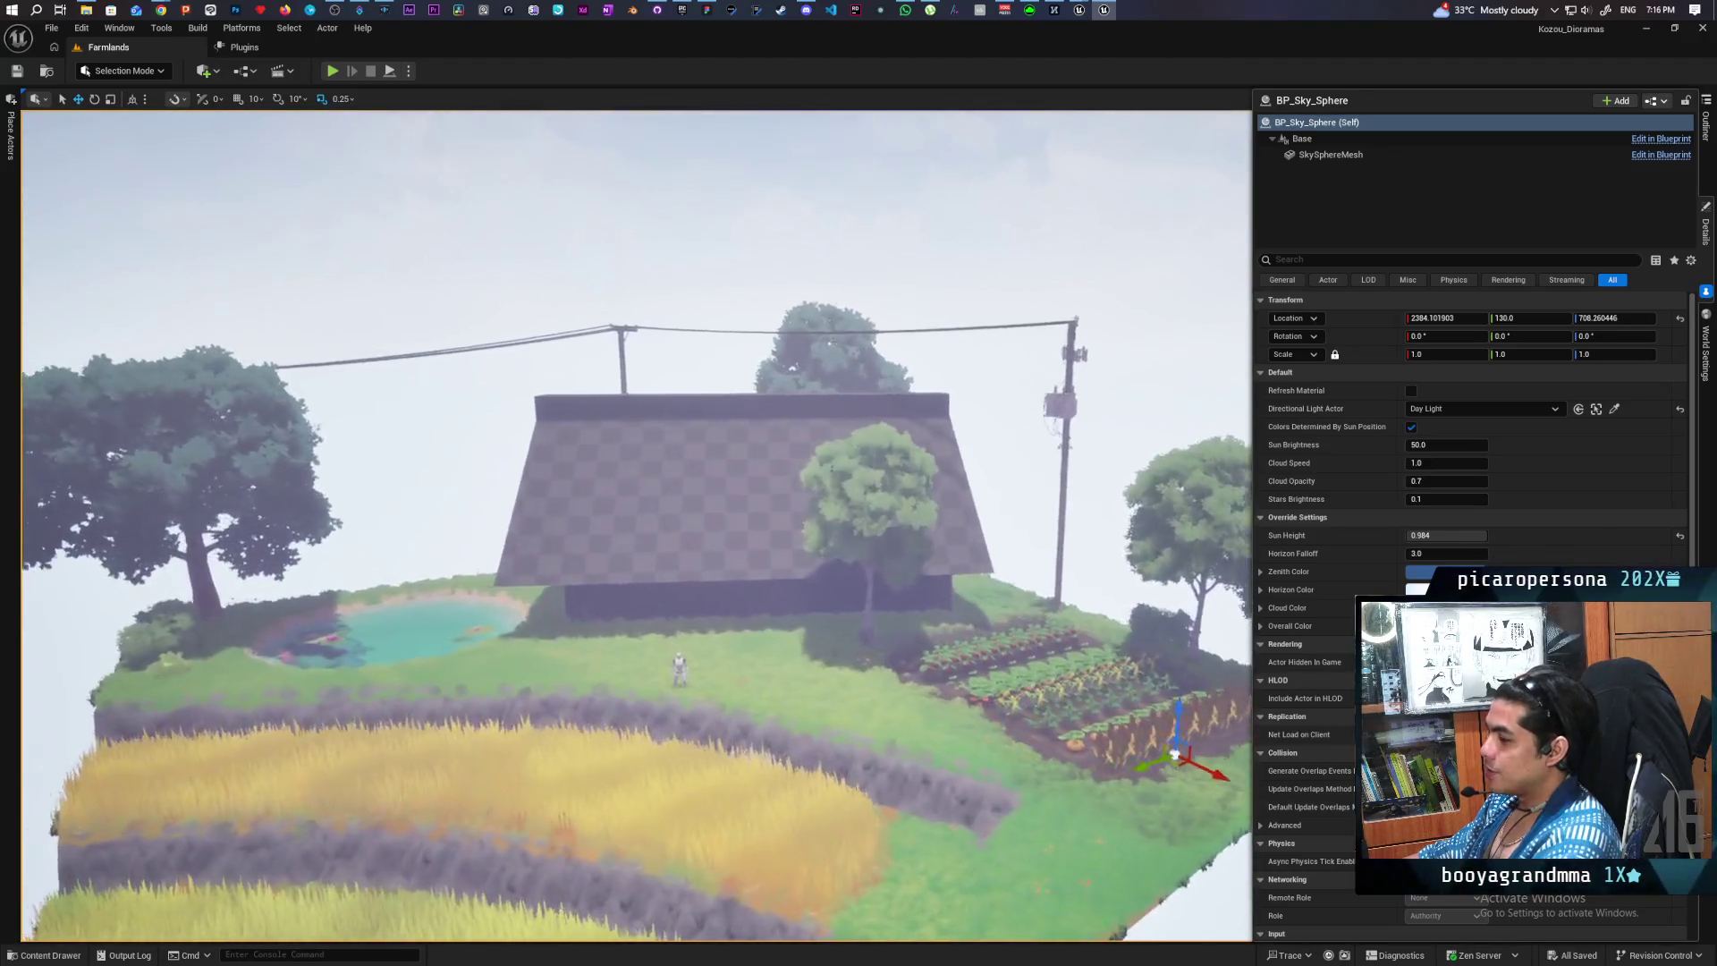
scroll(637, 528, "down", 3)
scroll(636, 528, "up", 3)
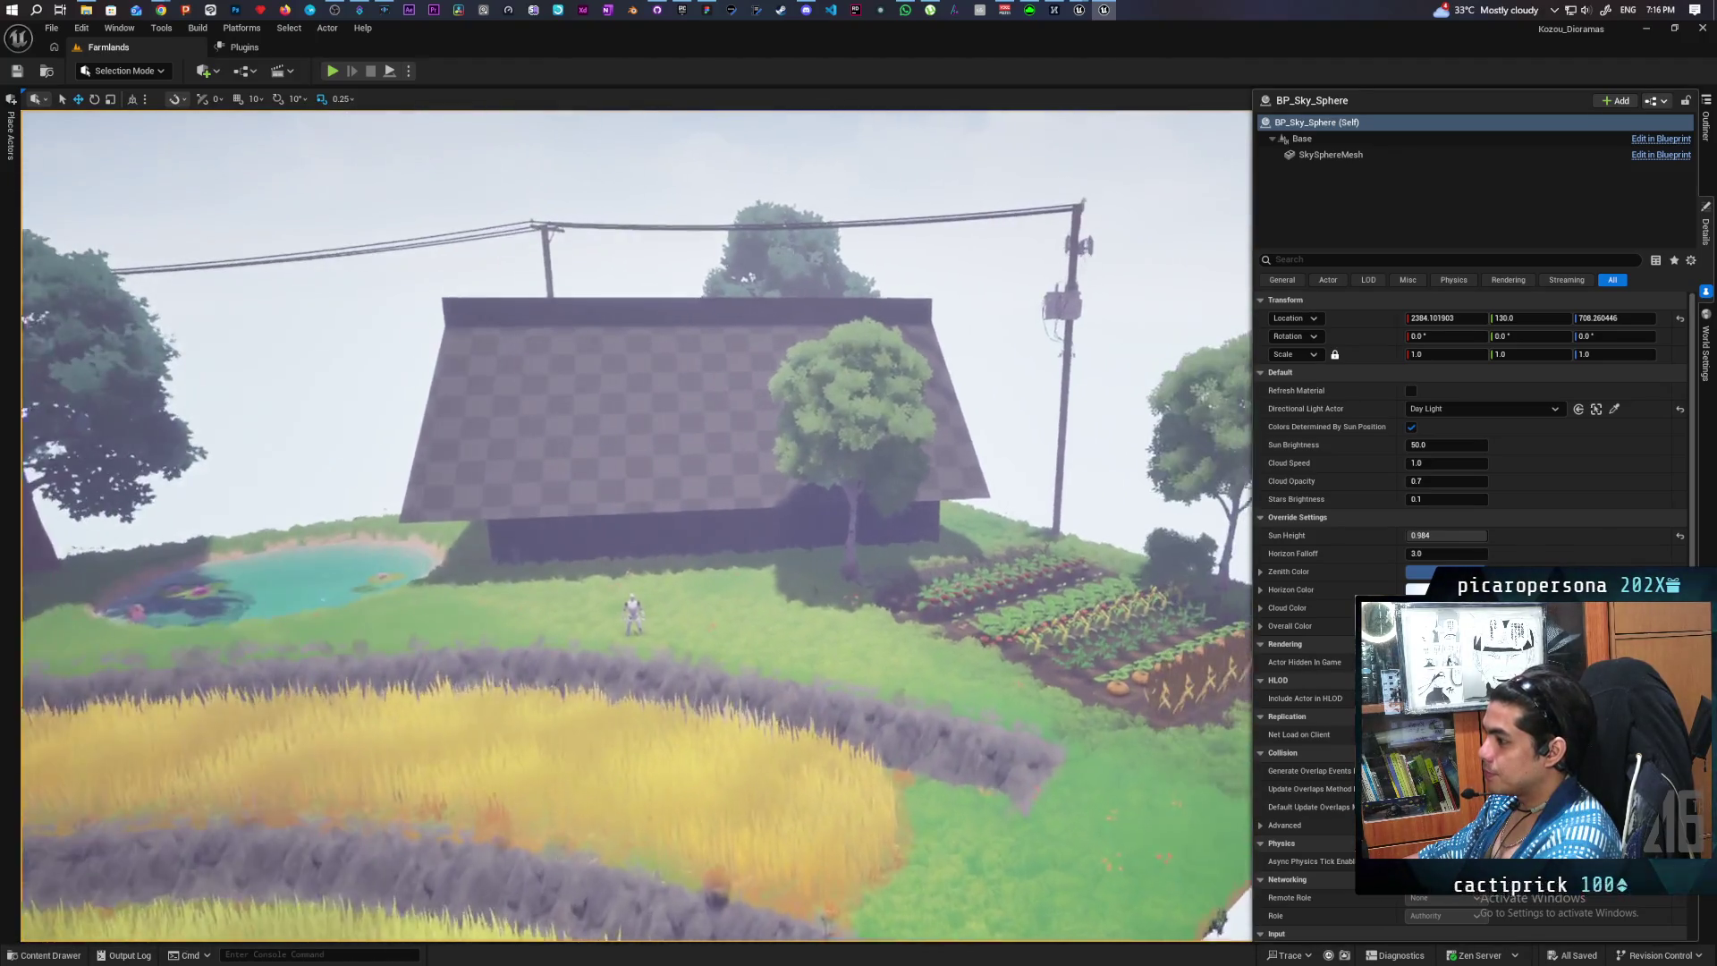
scroll(637, 527, "down", 1)
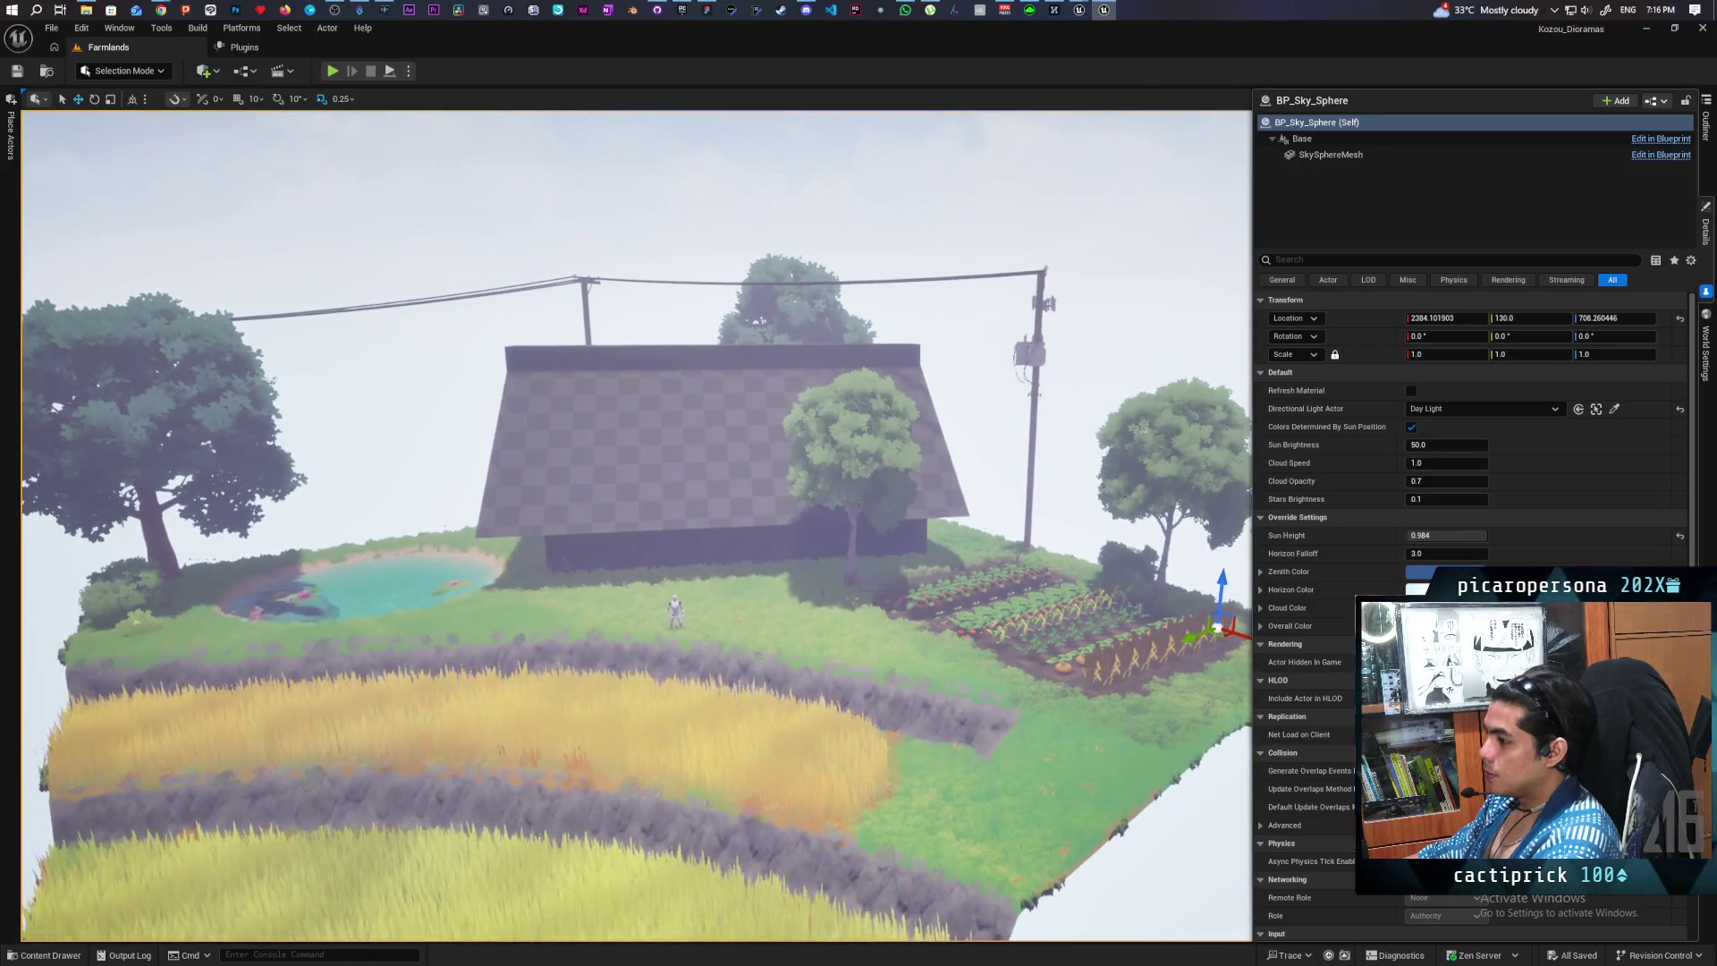
scroll(636, 528, "up", 5)
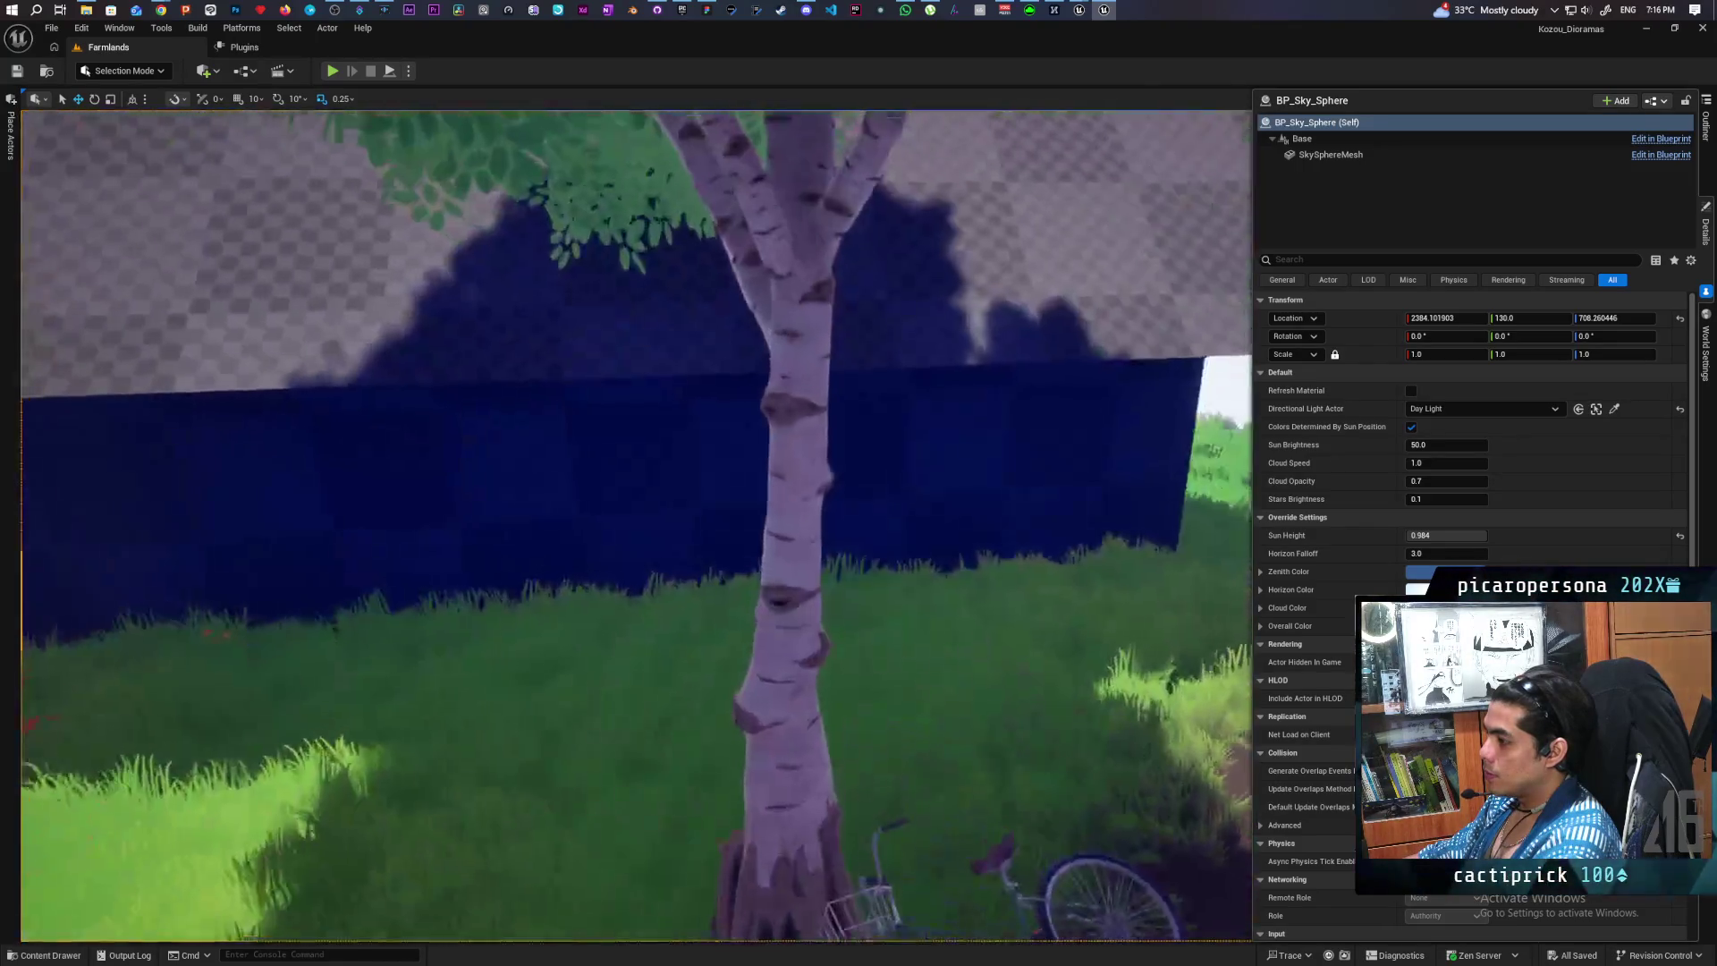
scroll(637, 528, "down", 3)
scroll(637, 527, "down", 5)
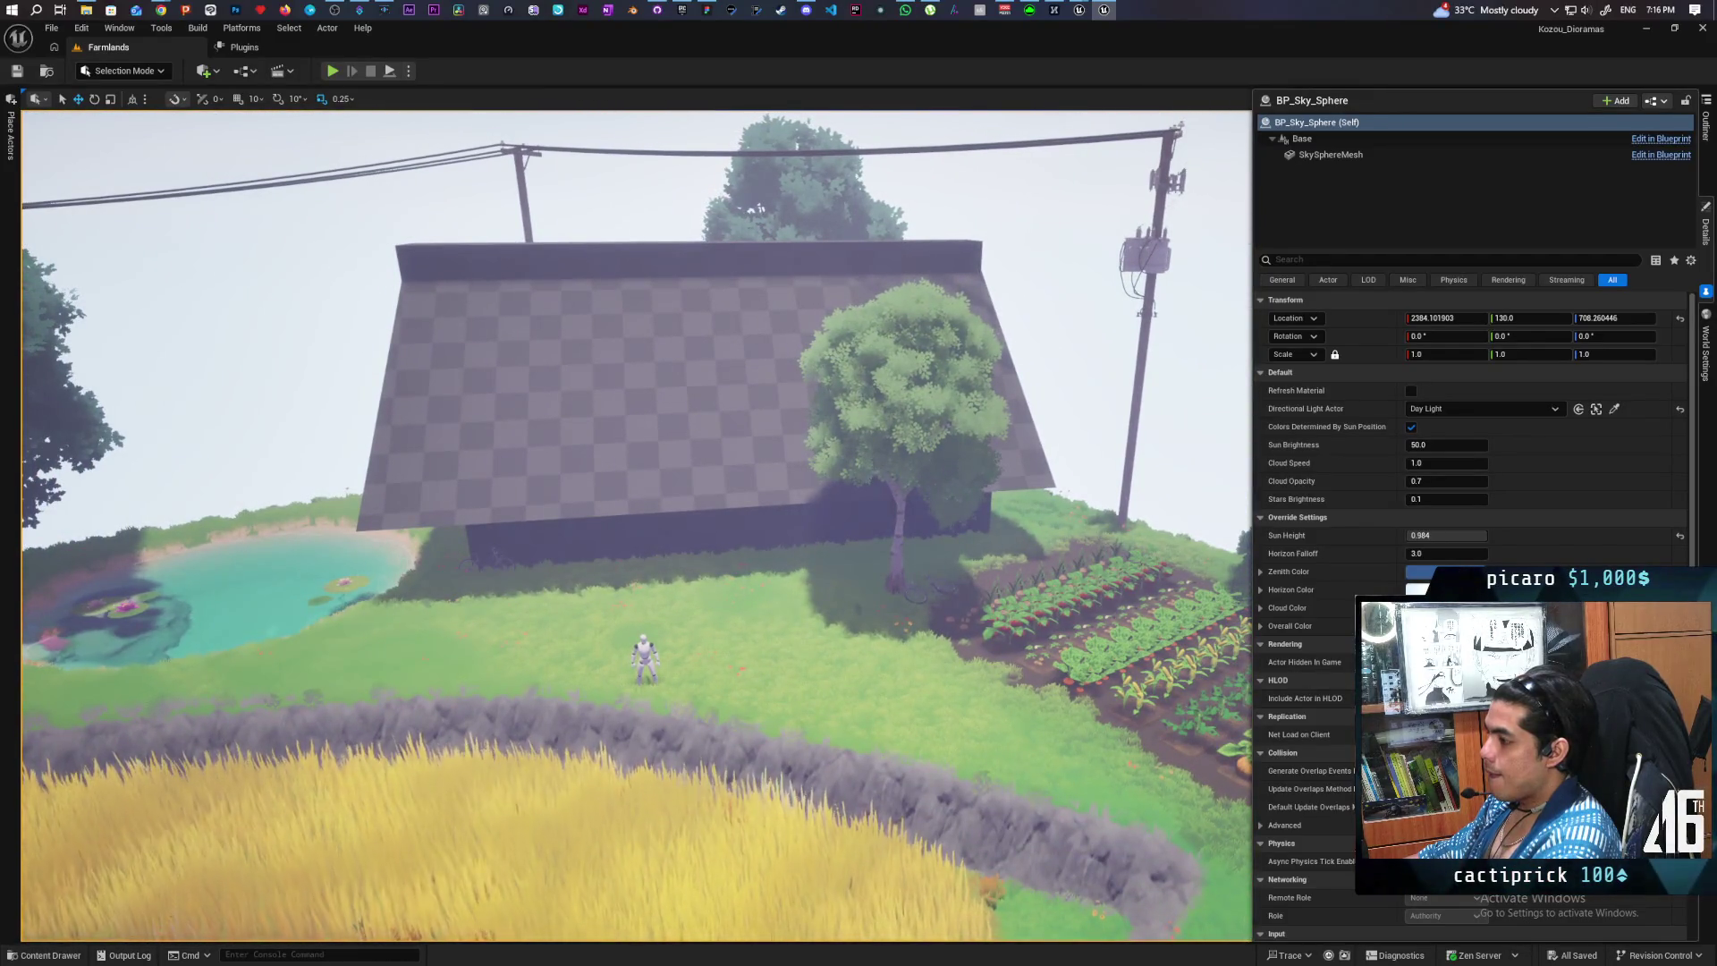
scroll(1147, 623, "down", 2)
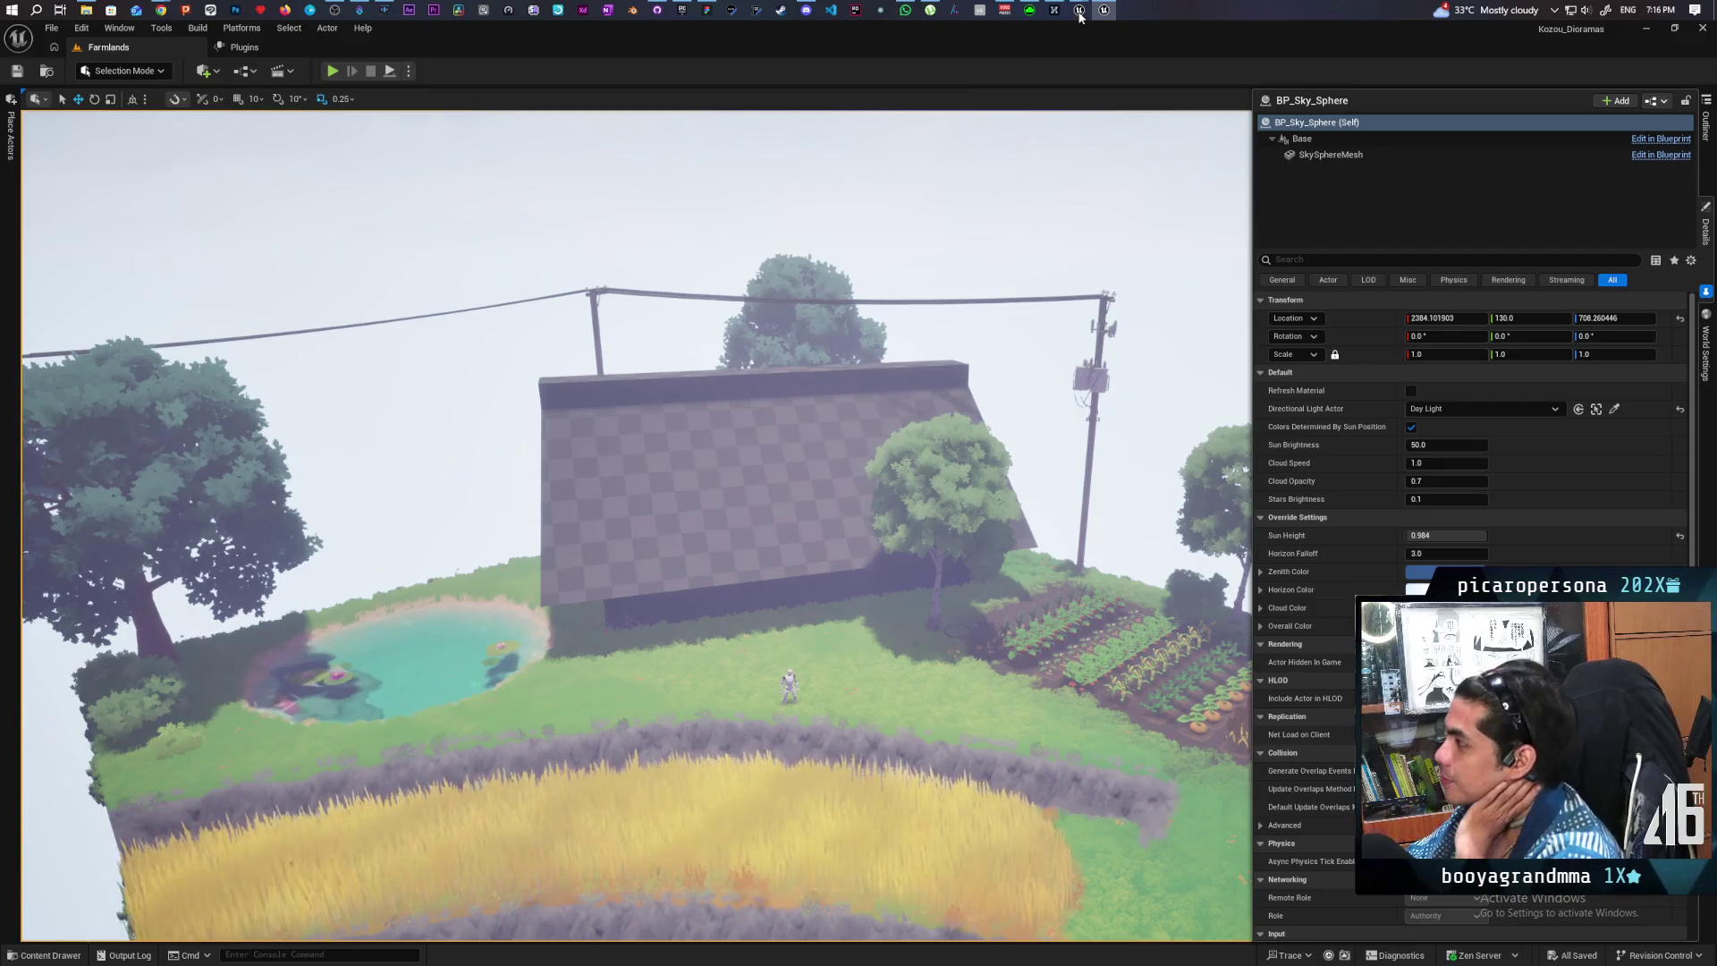
mouse_move(1080, 14)
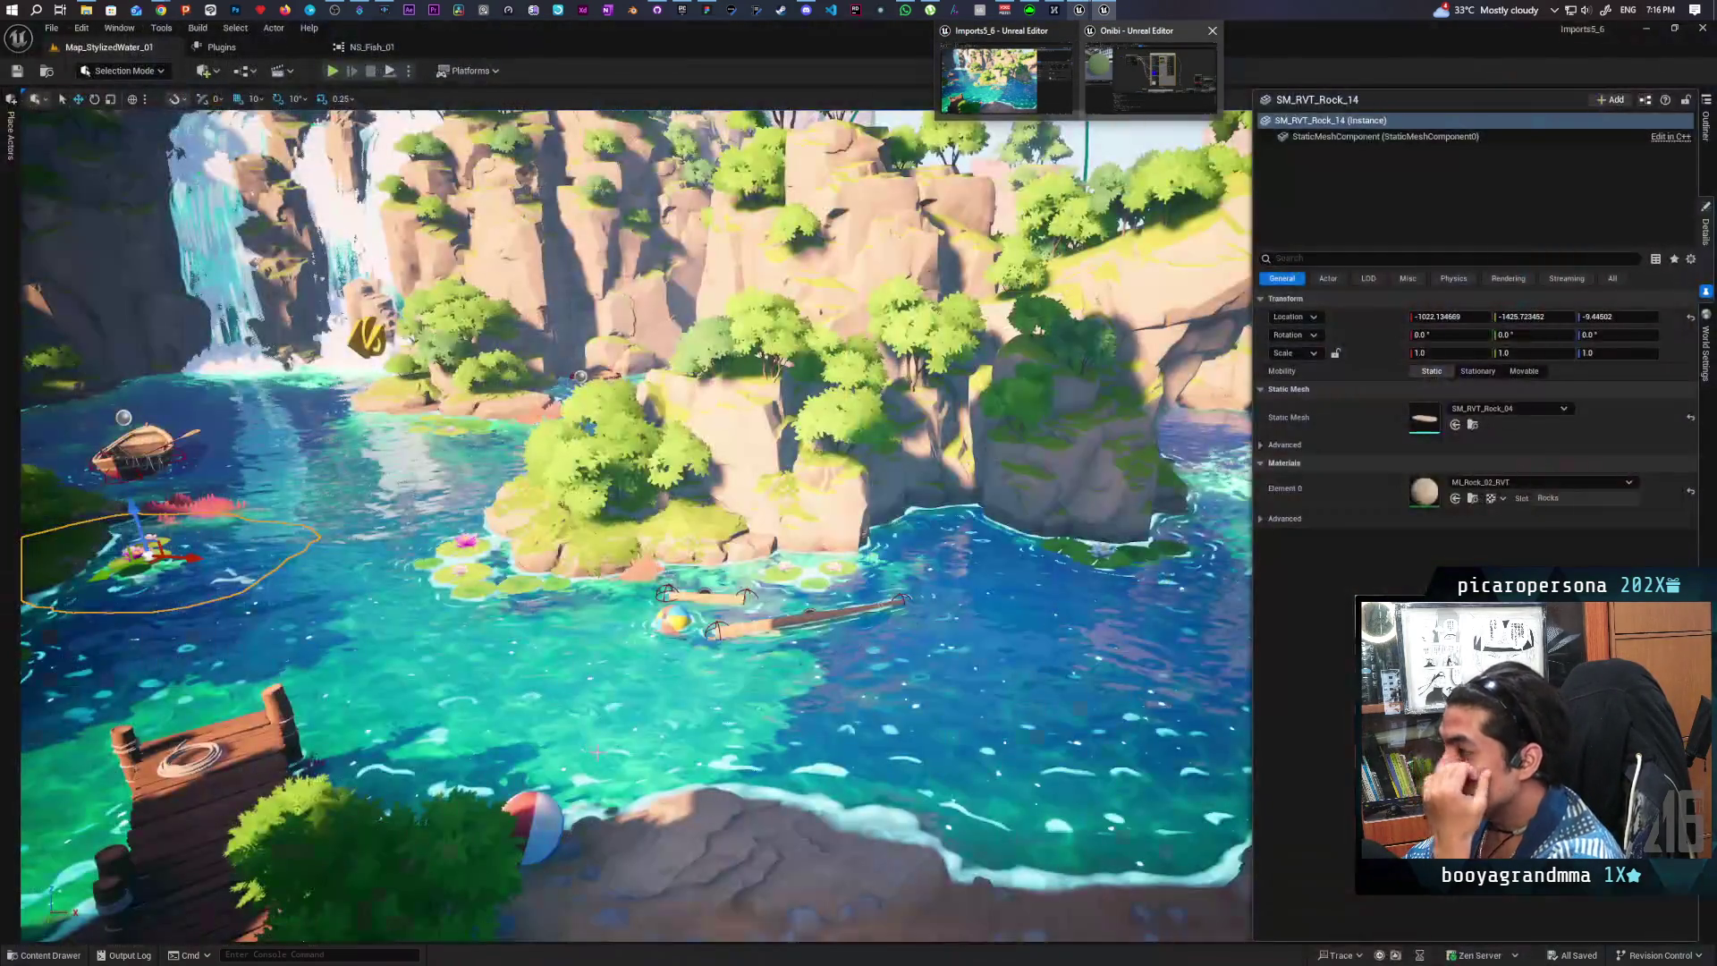
scroll(626, 527, "up", 10)
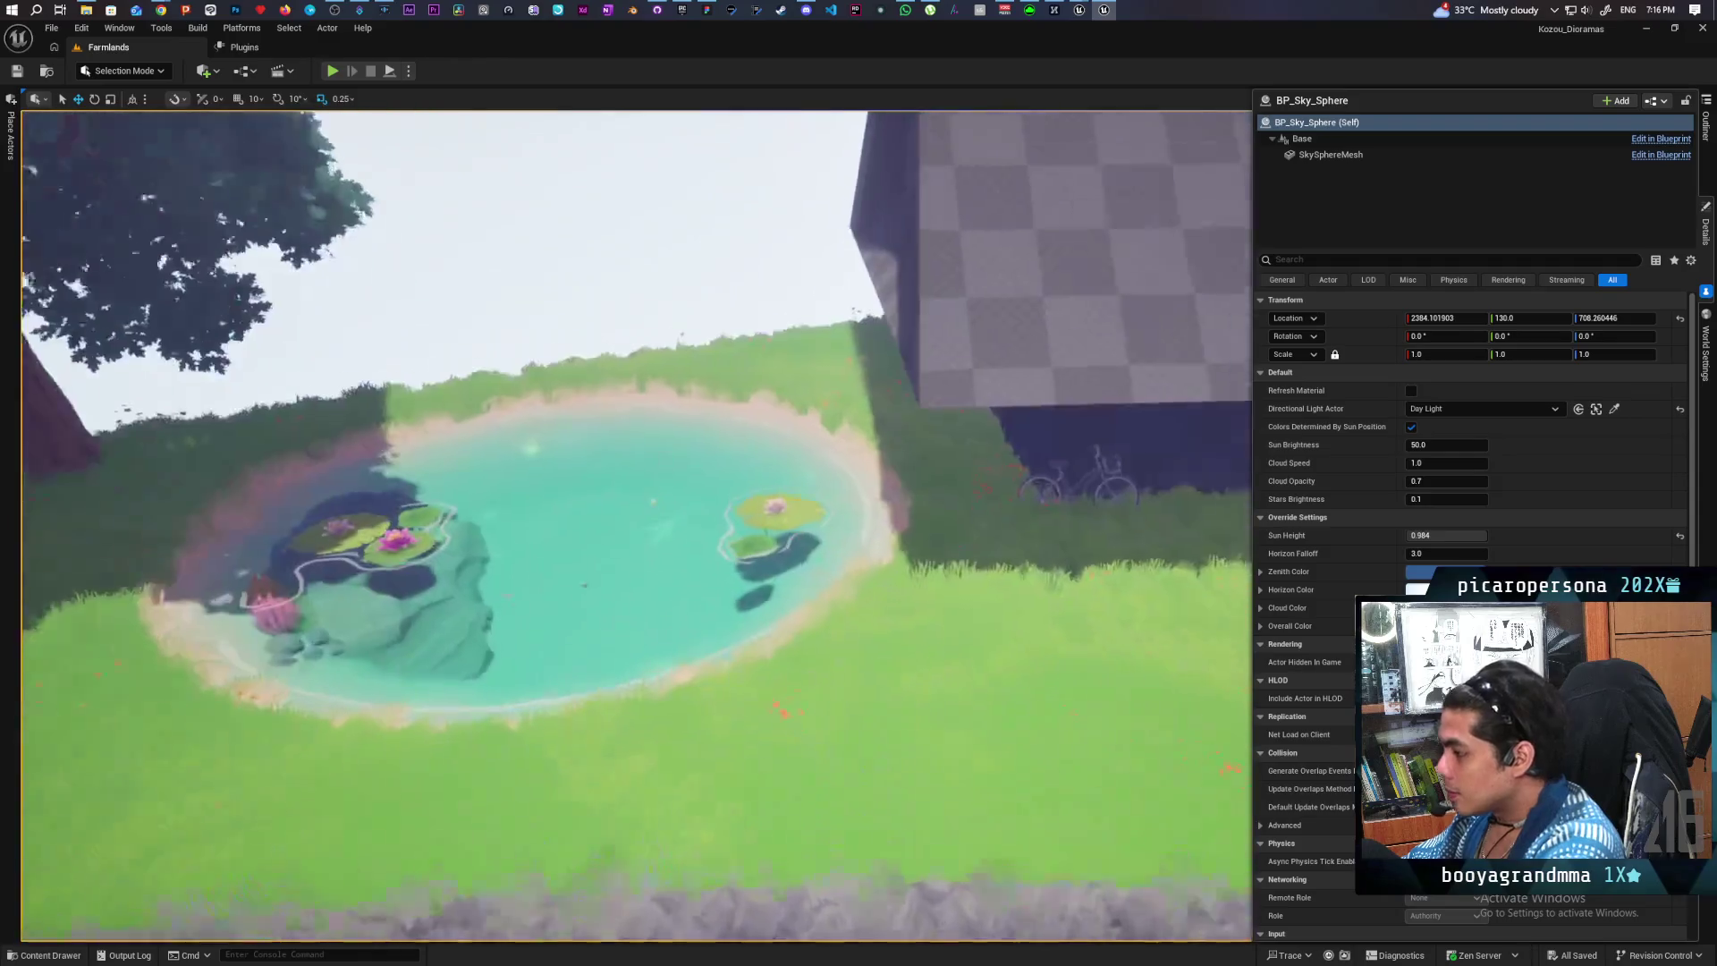
scroll(626, 528, "up", 8)
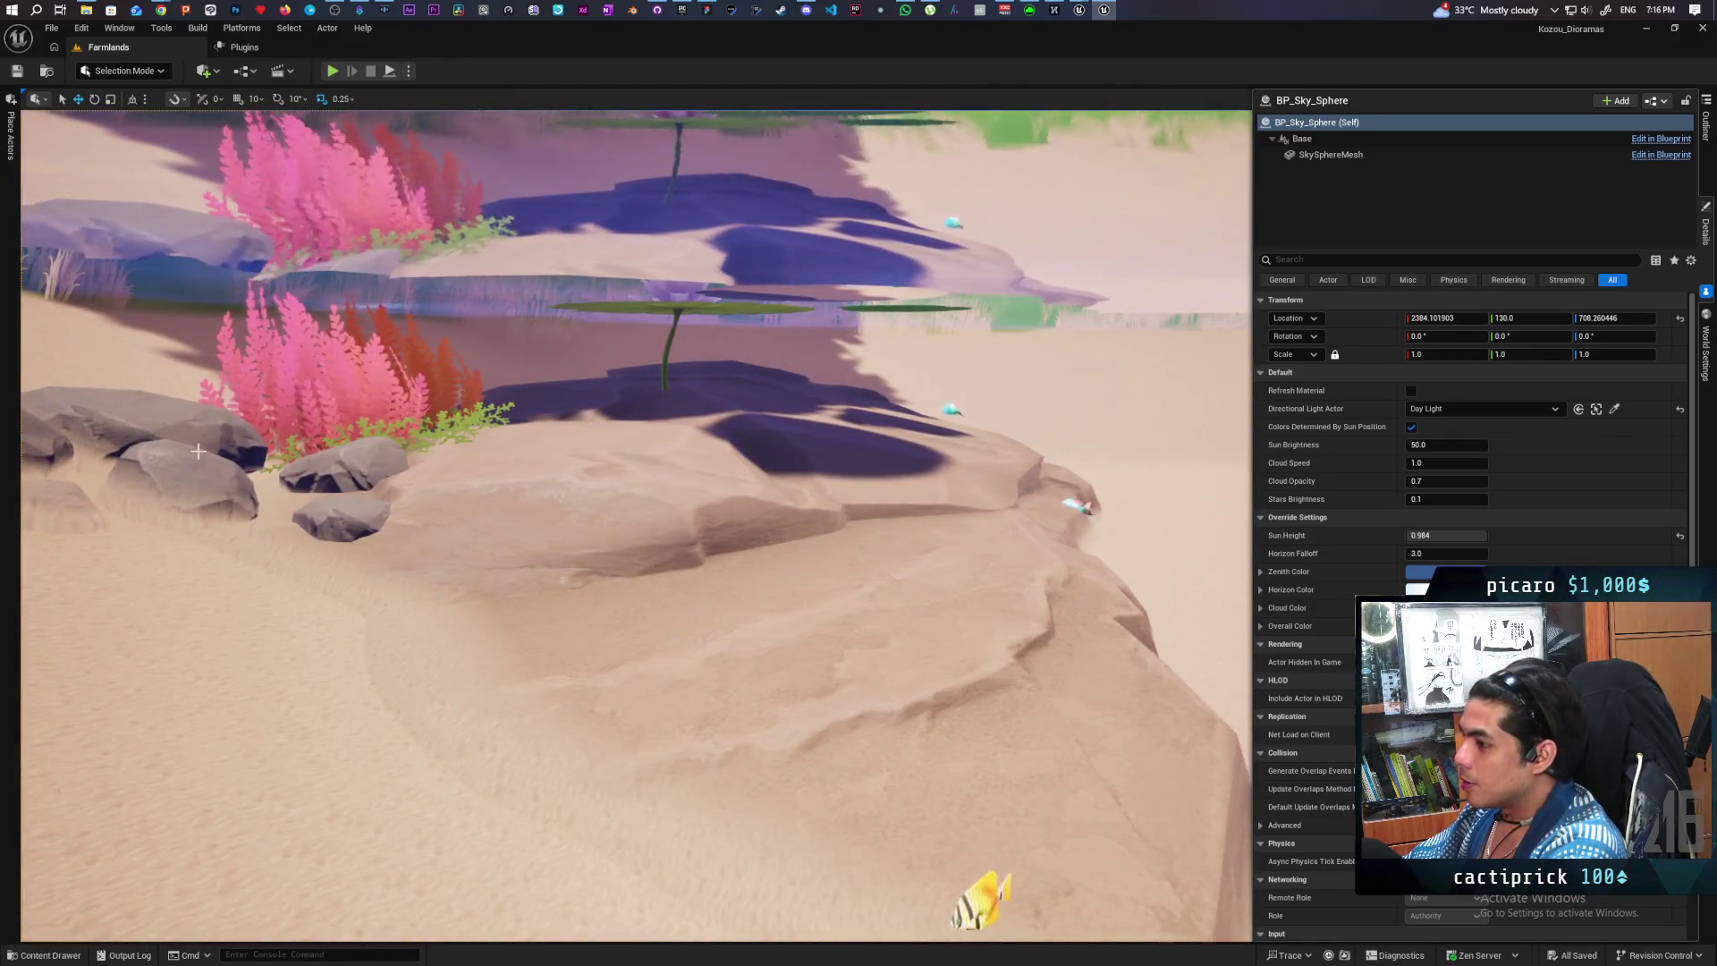
- Replace the rock cluster at the pond's edge with the second Rocks_RVT rock mesh
left_click(224, 461)
key("ctrl+b")
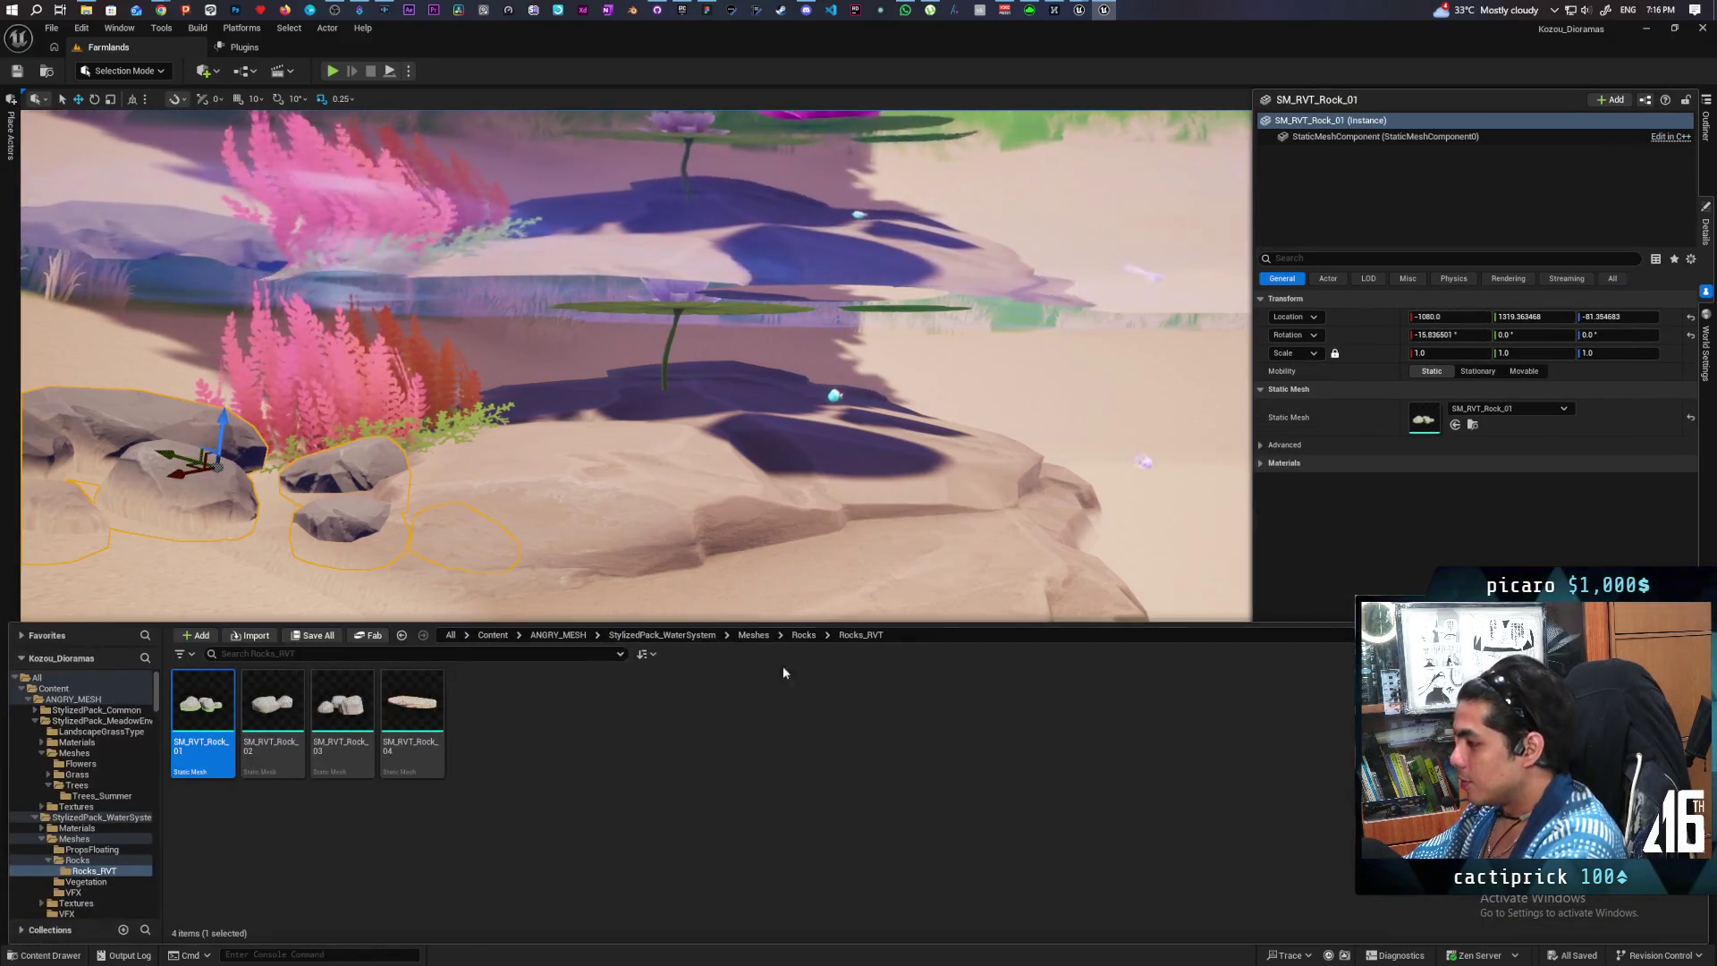
mouse_move(287, 723)
left_mouse_down()
mouse_move(322, 698)
mouse_move(1199, 570)
mouse_move(1263, 590)
left_mouse_up()
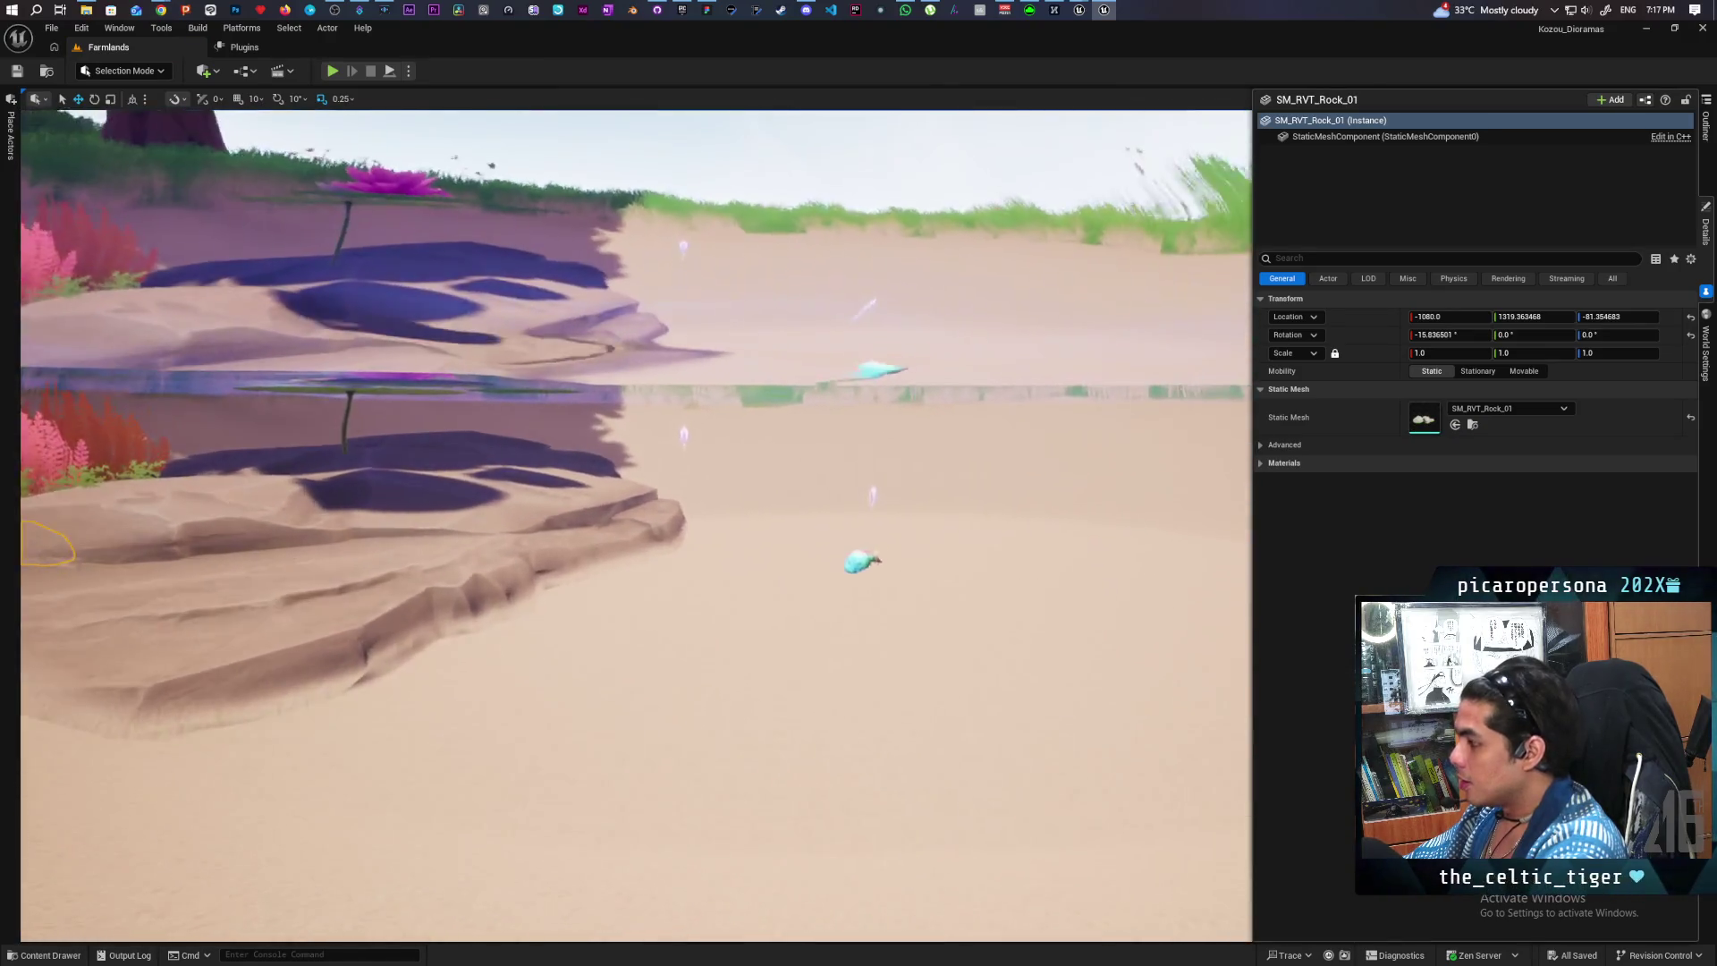
scroll(635, 528, "down", 3)
left_click(1053, 620)
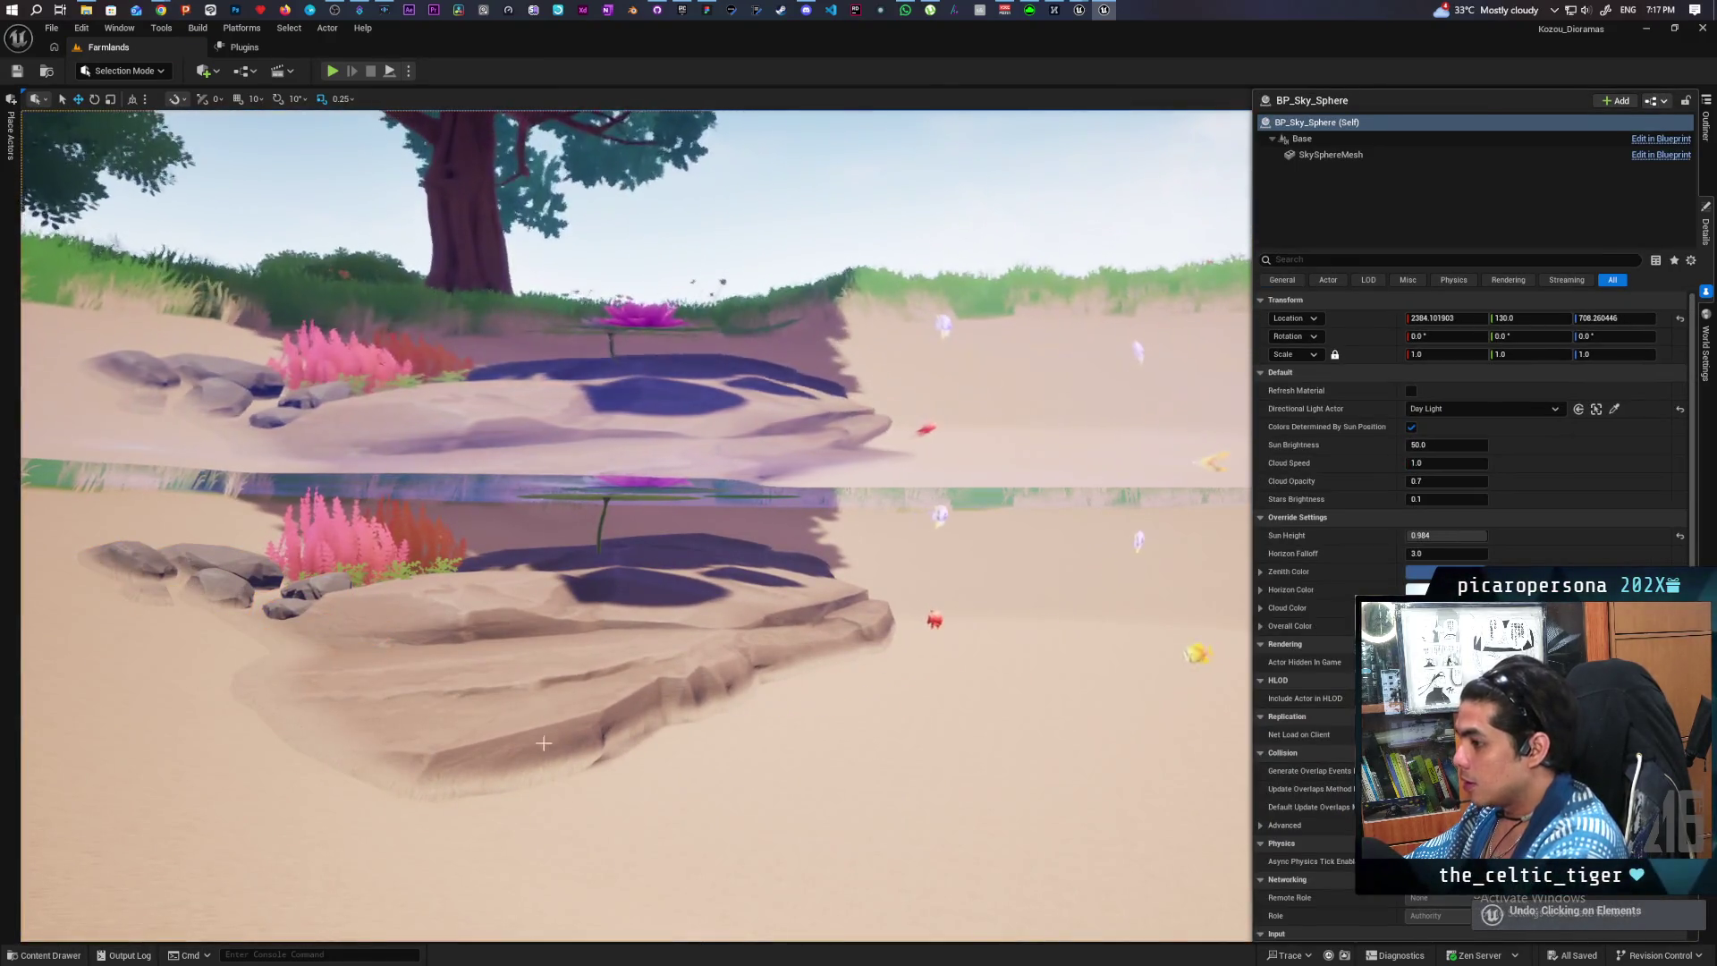
- Drag two more rock meshes from the Rocks_RVT library onto the sandy pond bed
left_click(39, 958)
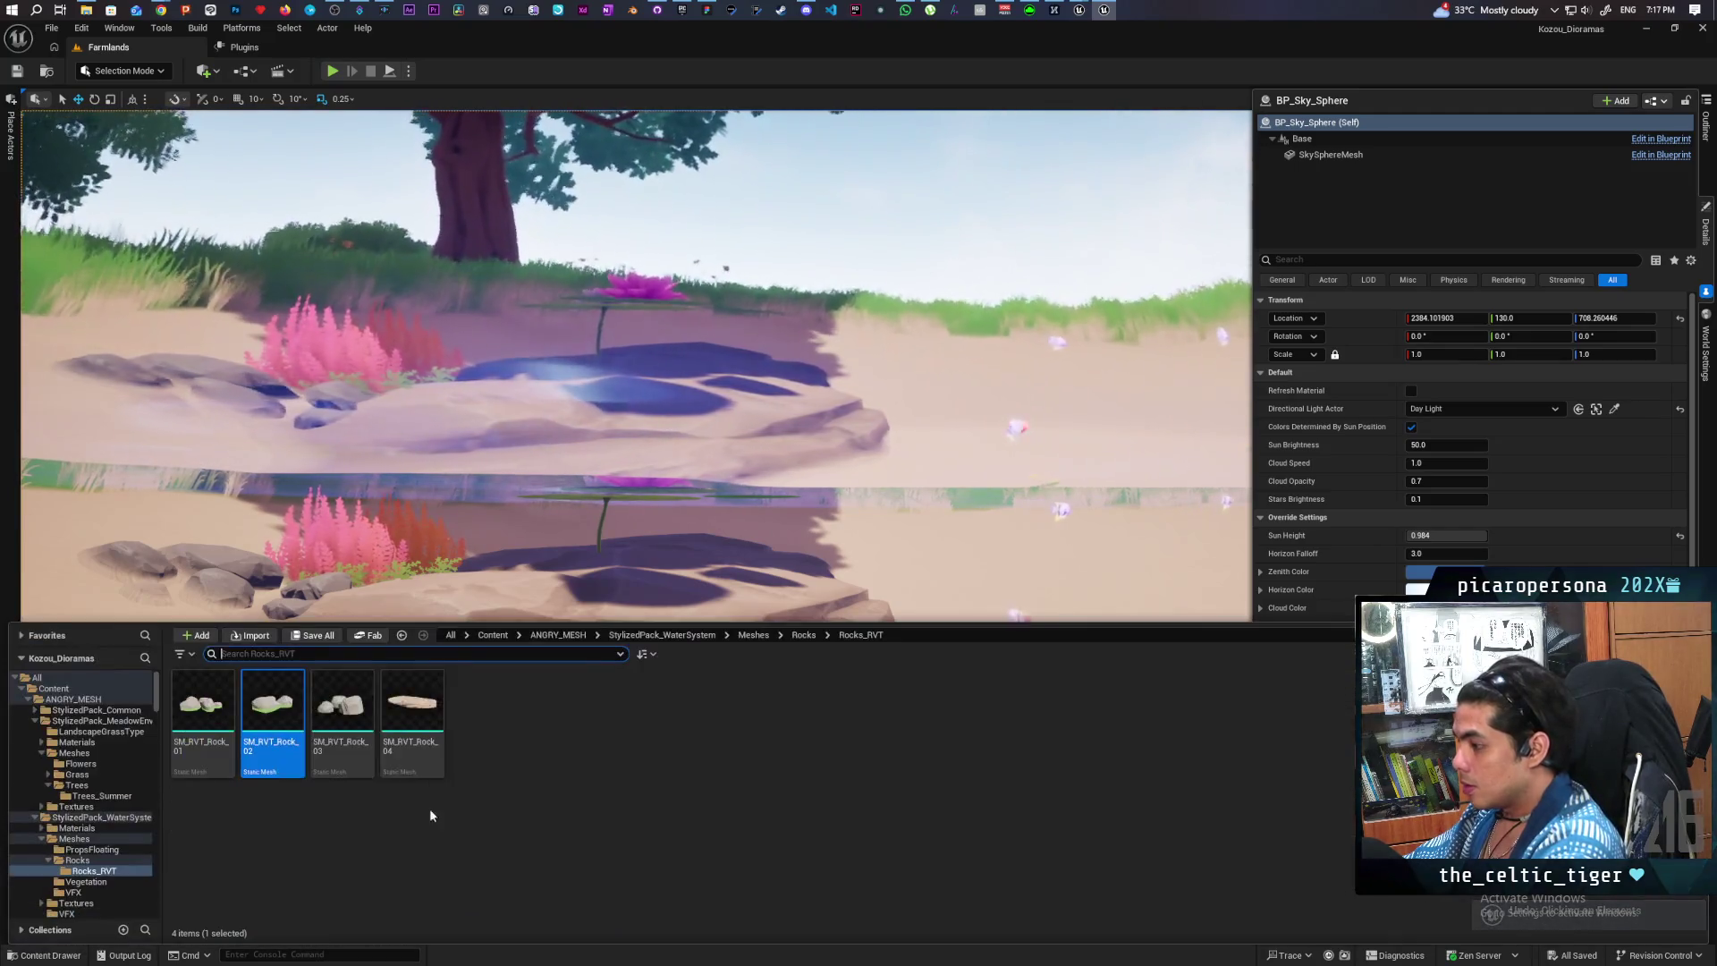
left_click_drag(258, 721, 1021, 685)
left_click(51, 955)
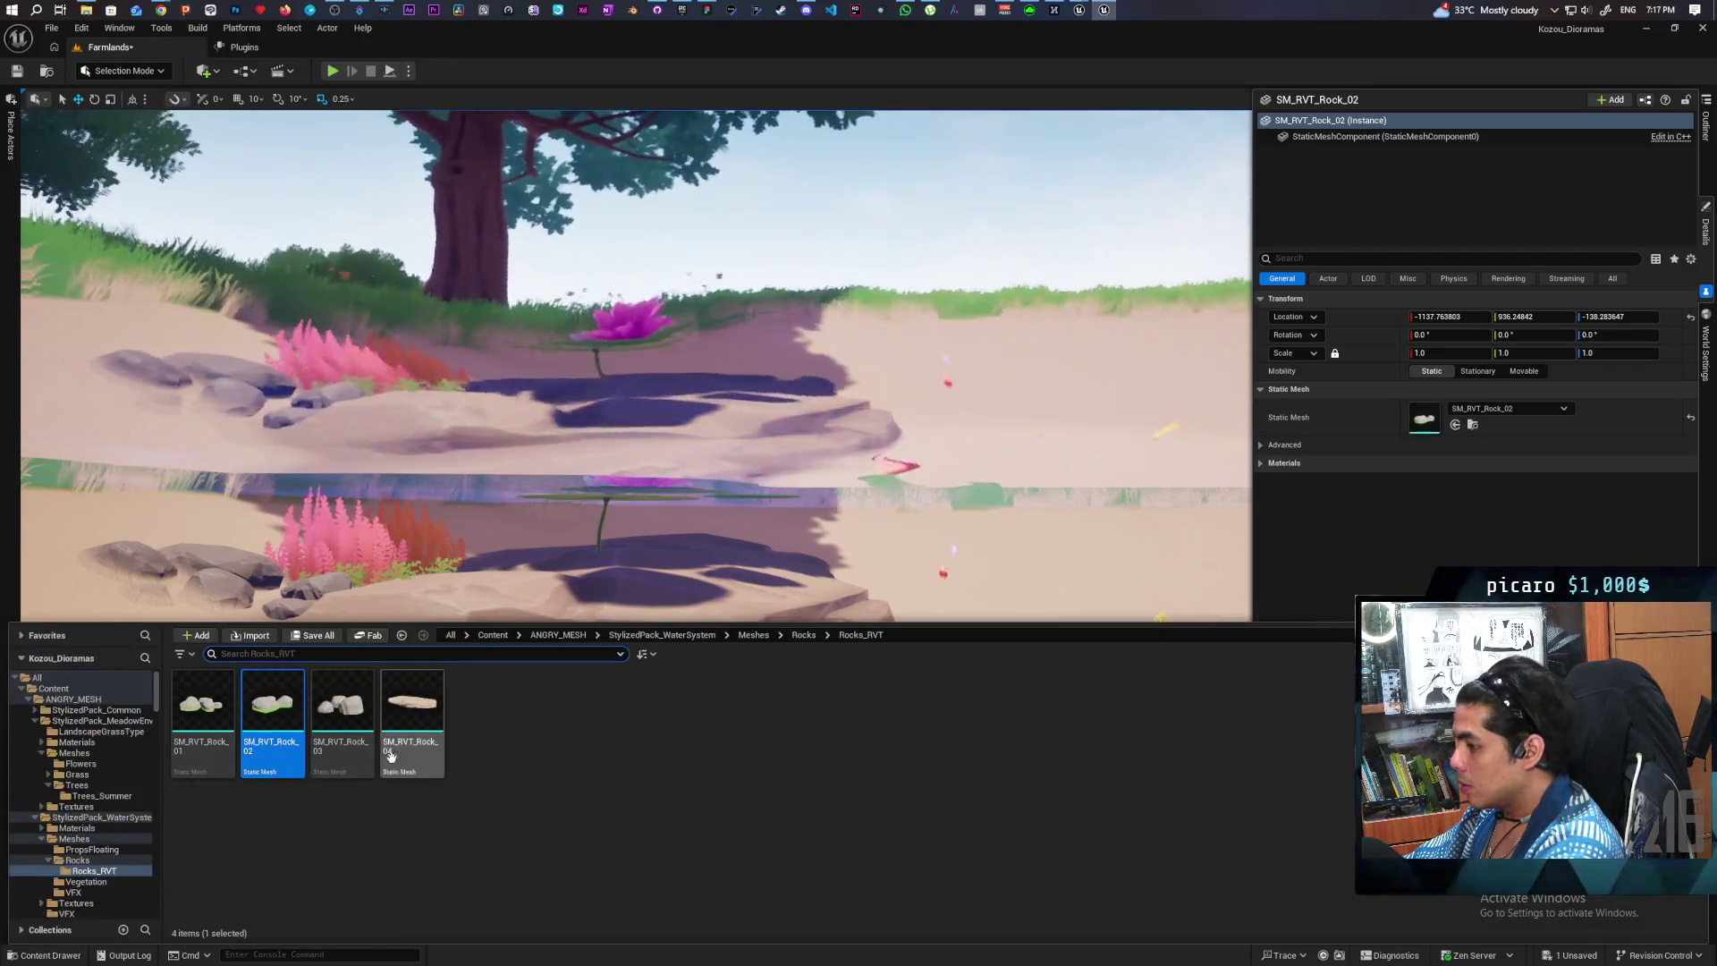
mouse_move(345, 716)
left_mouse_down()
mouse_move(885, 729)
mouse_move(850, 841)
left_mouse_up()
left_click(51, 956)
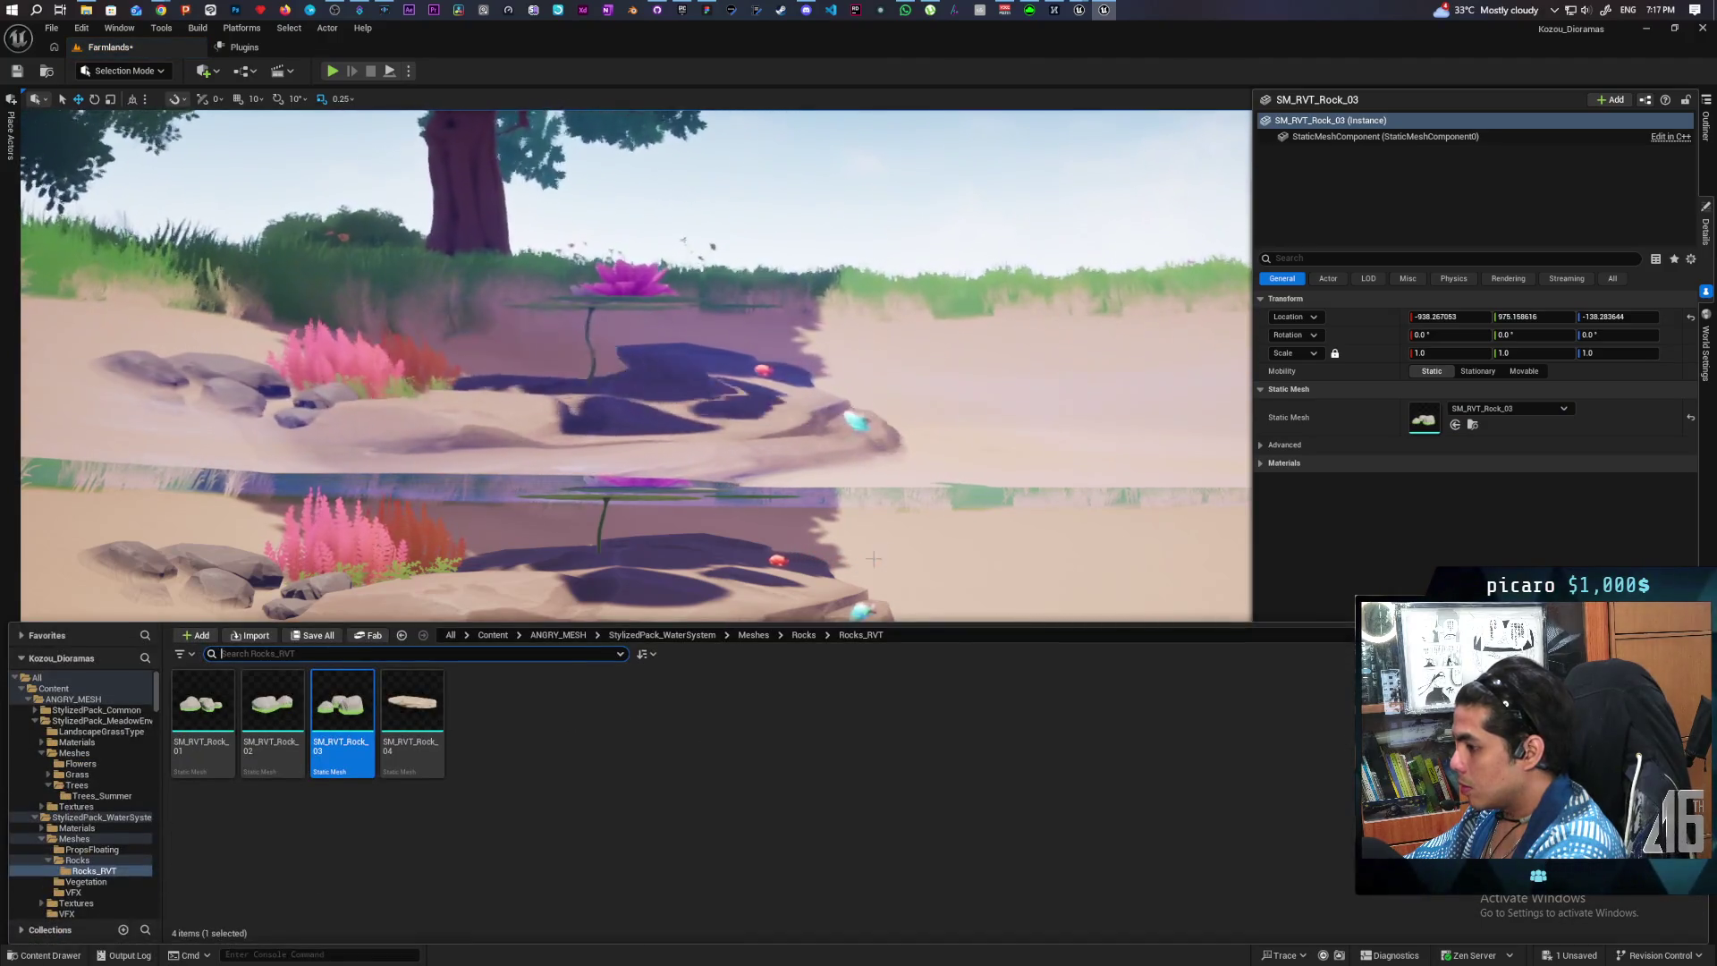
left_click(626, 715)
scroll(1166, 371, "up", 5)
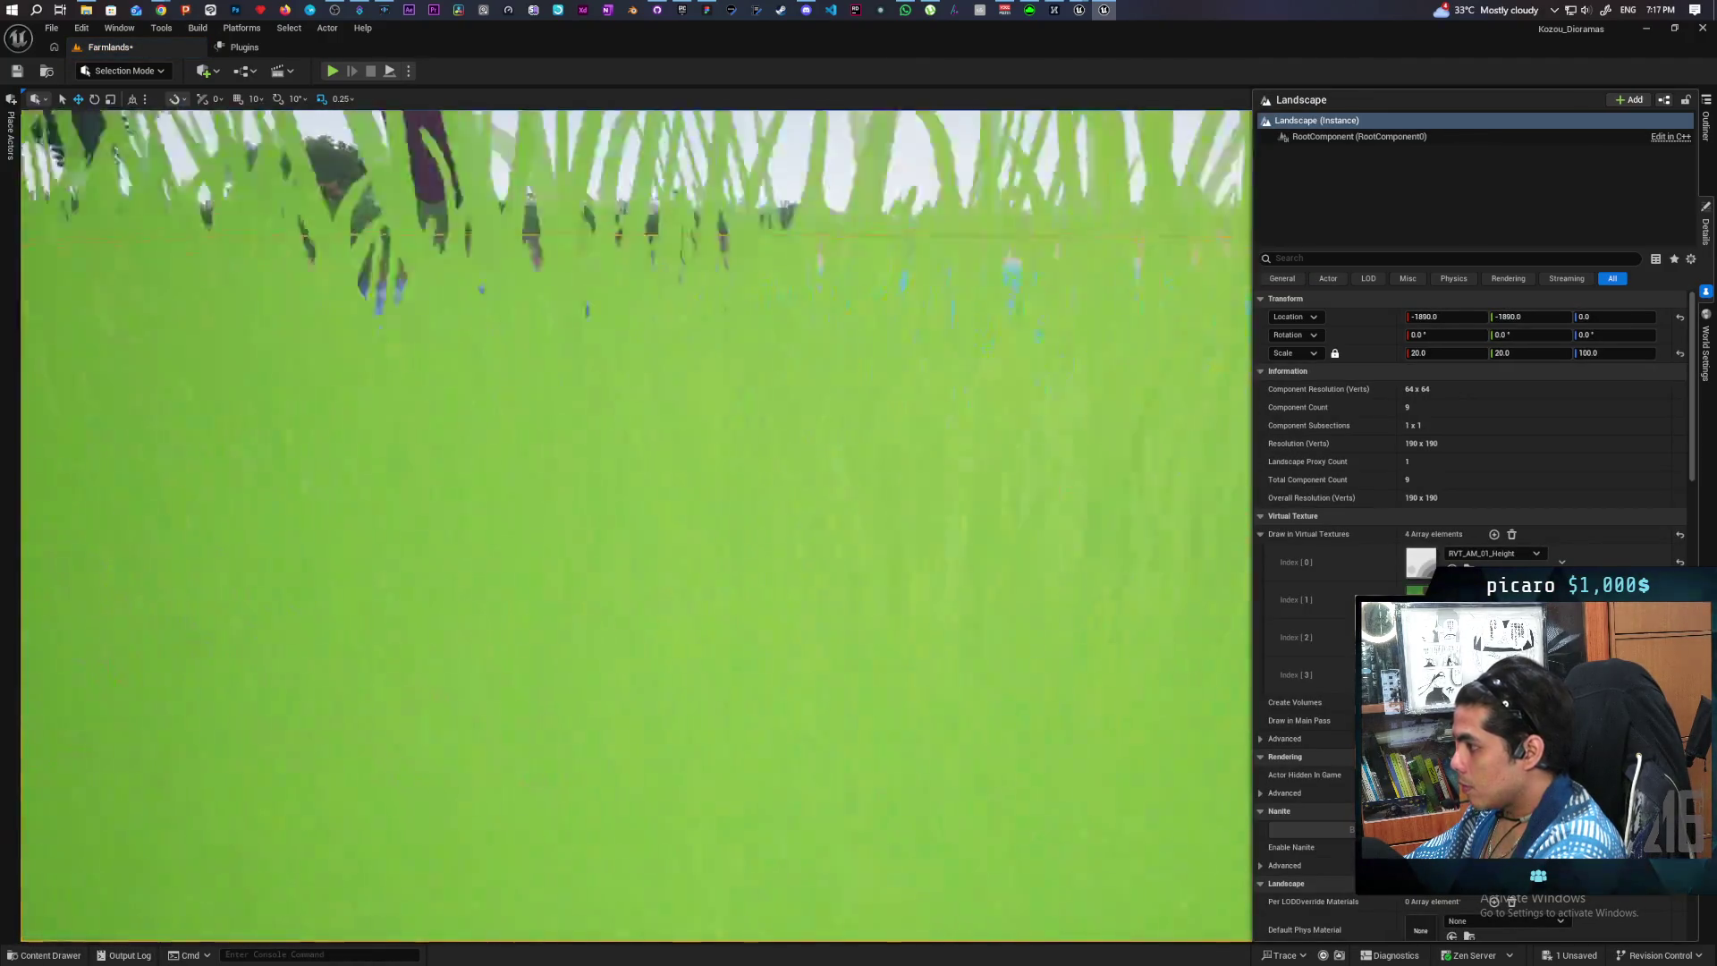
scroll(1166, 371, "down", 5)
scroll(1166, 371, "up", 5)
scroll(1165, 371, "down", 4)
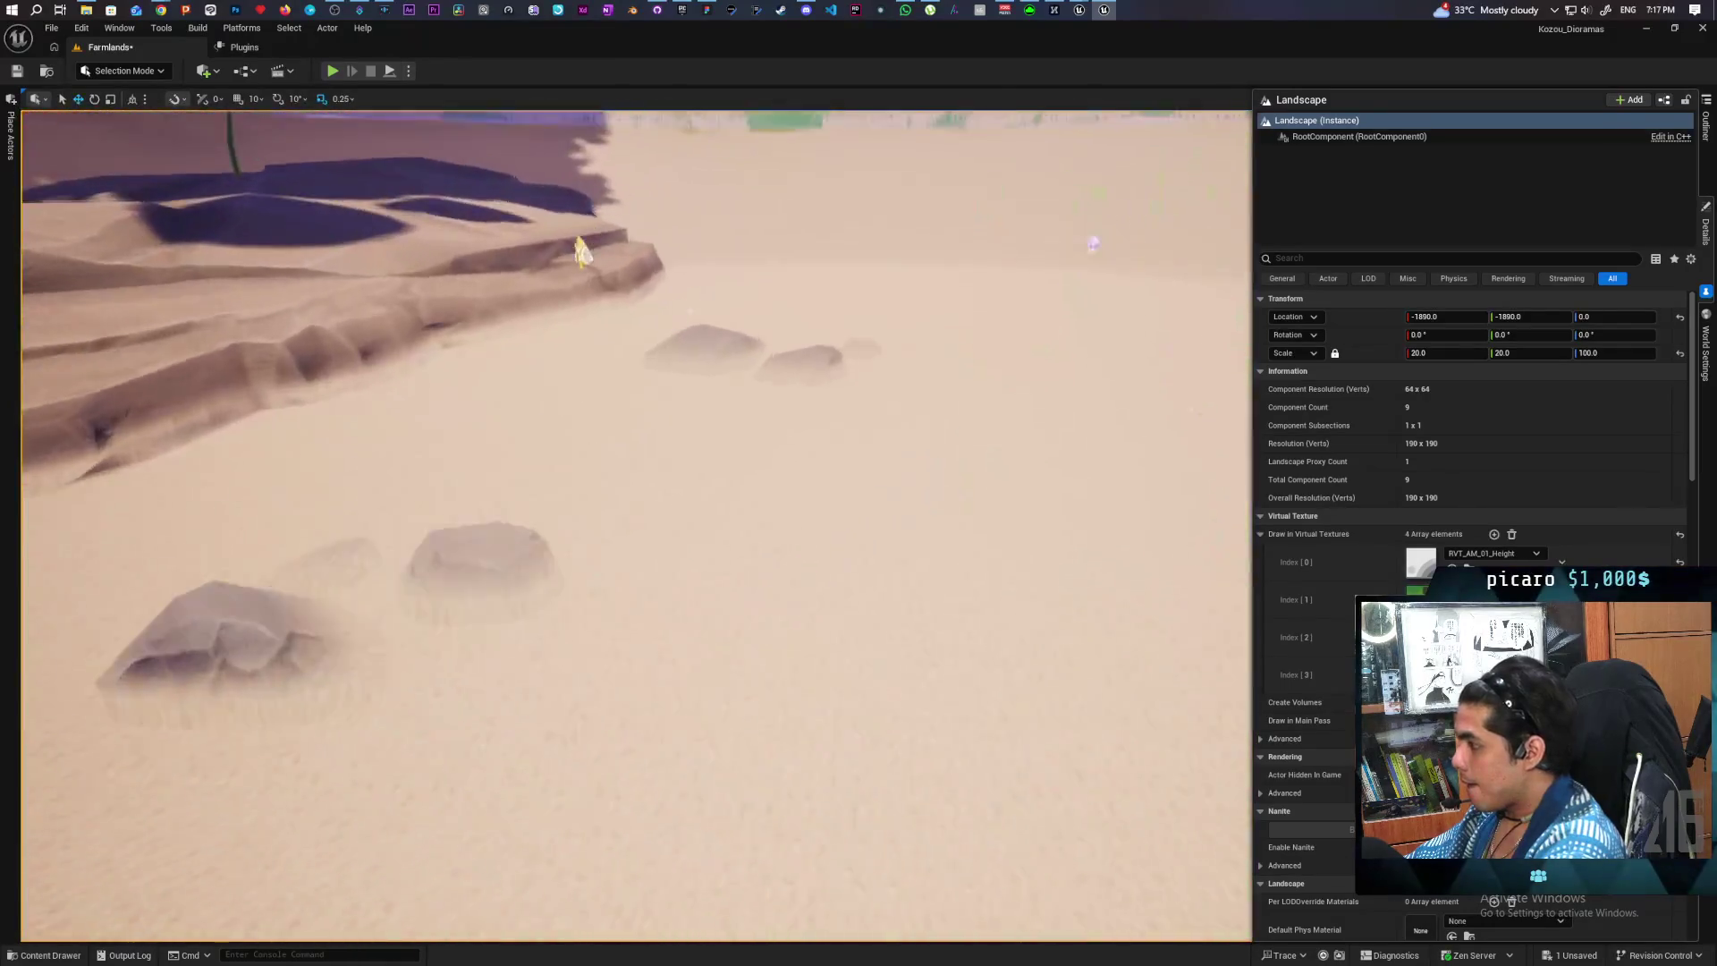
- Place another rock cluster onto the sand and select the lower-left cluster
key("ctrl+space")
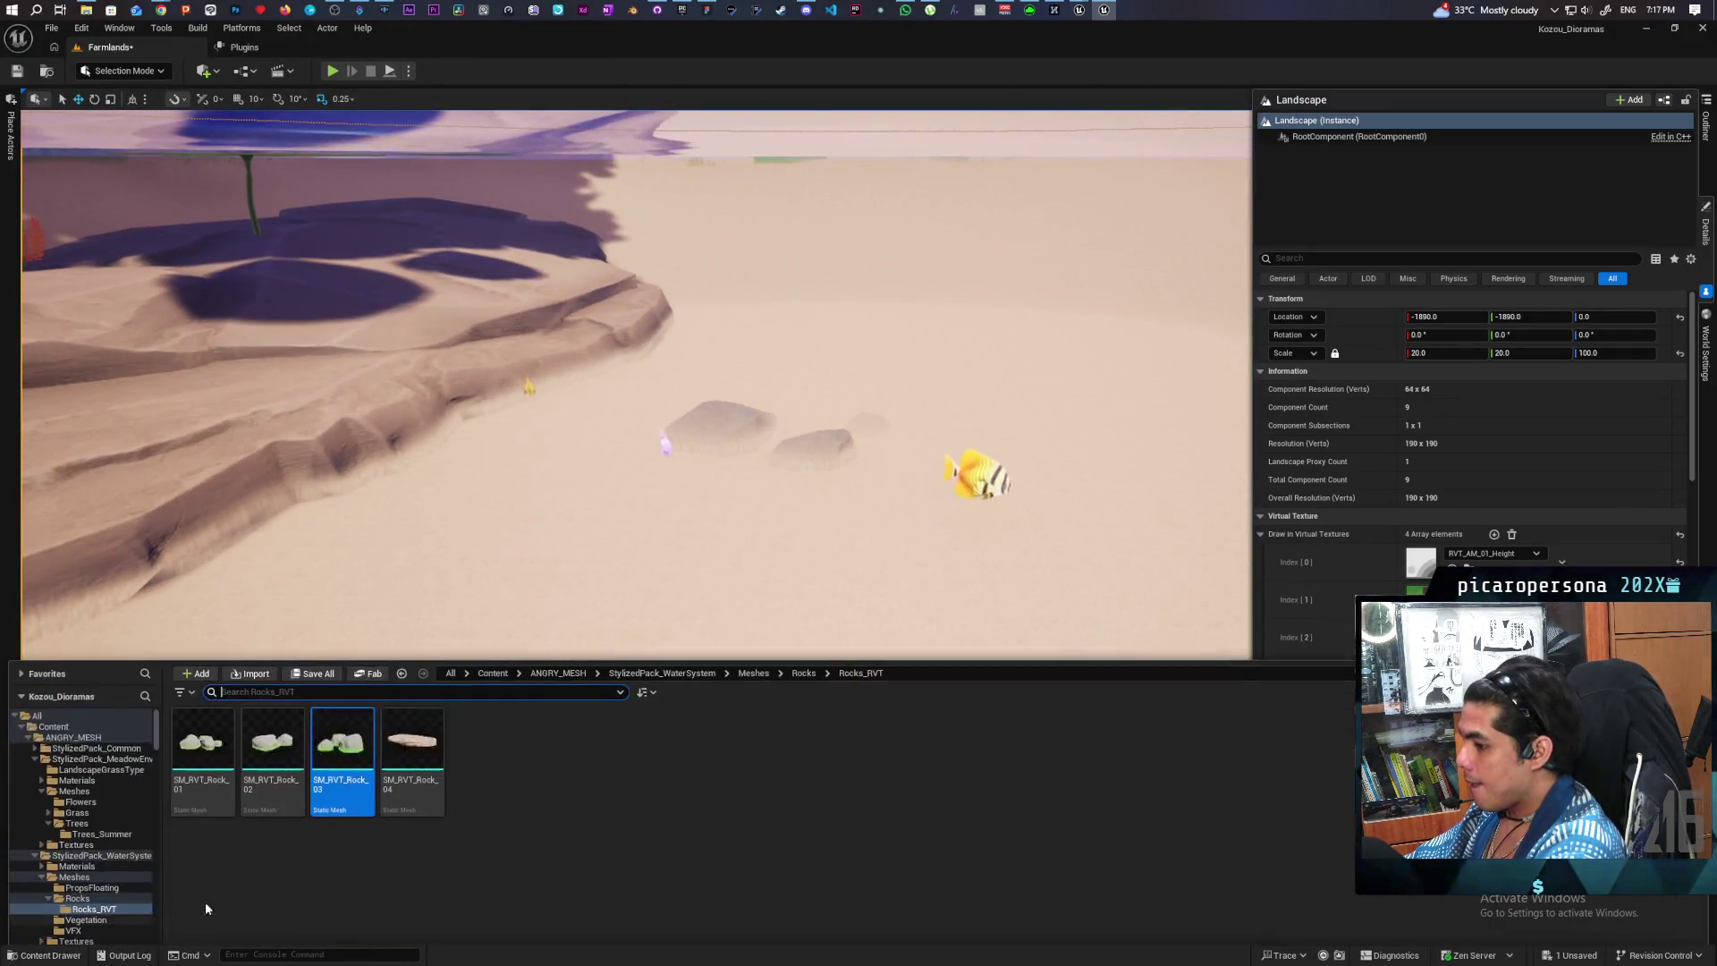
left_click_drag(342, 756, 1047, 484)
scroll(1046, 484, "down", 2)
left_click(312, 748)
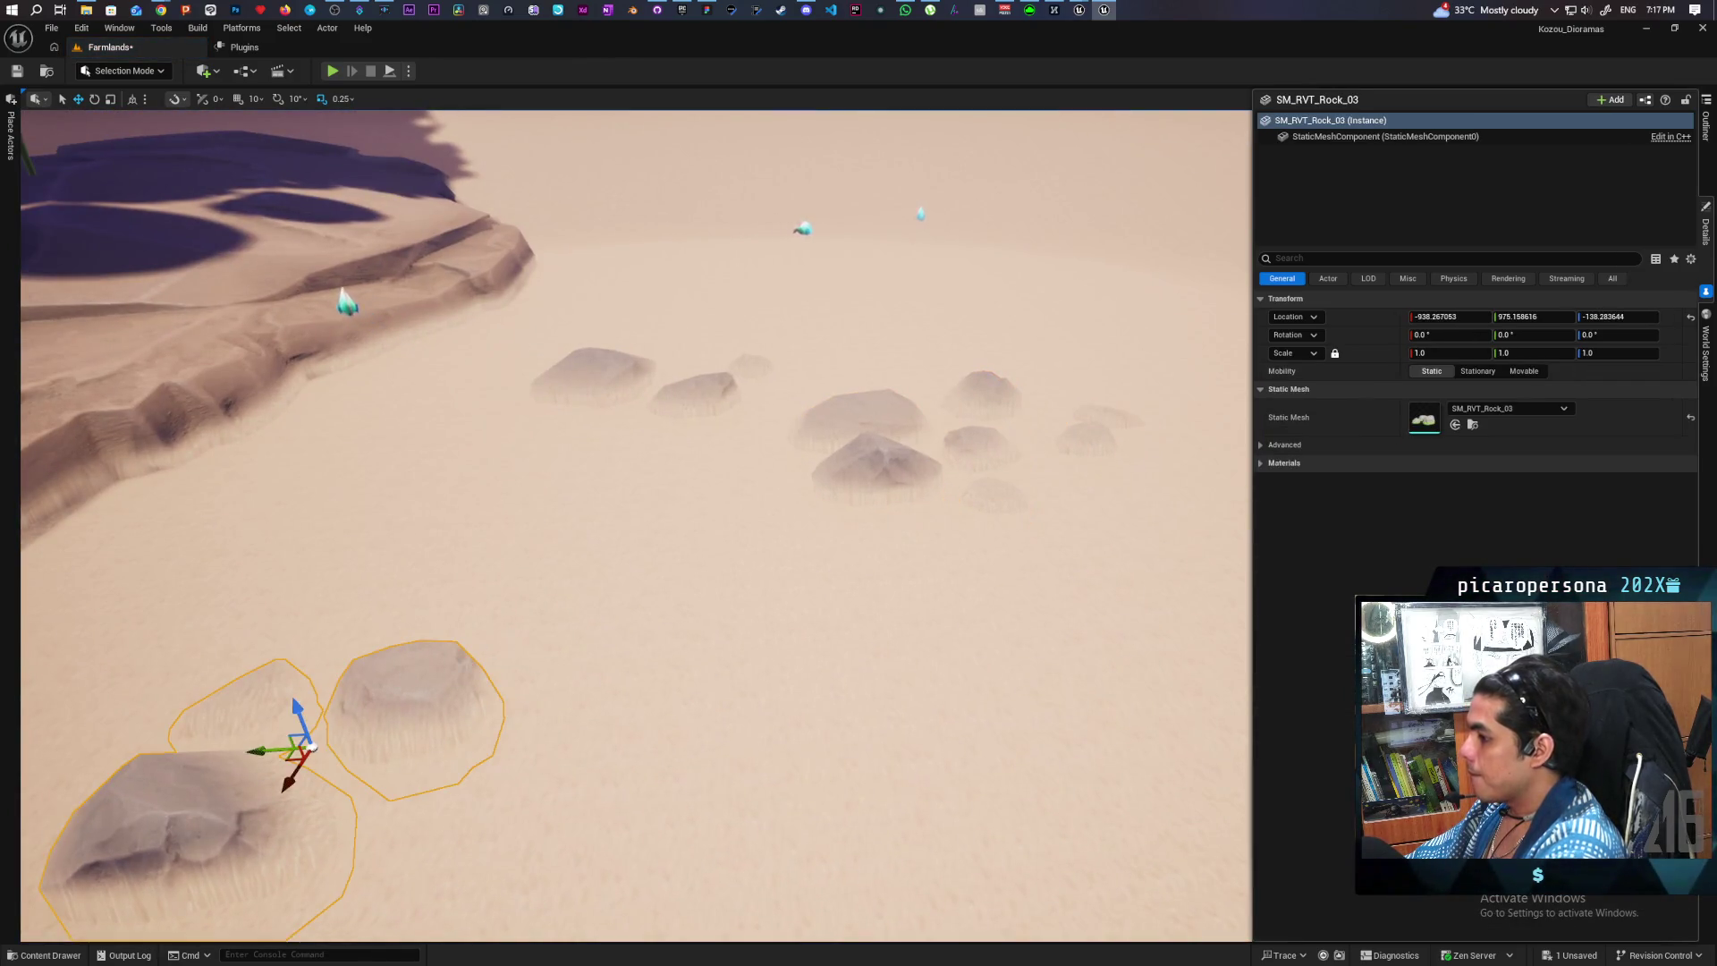
- Alt-drag two rock copies out onto the far sand and slide one sideways
left_click_drag(289, 756, 968, 255)
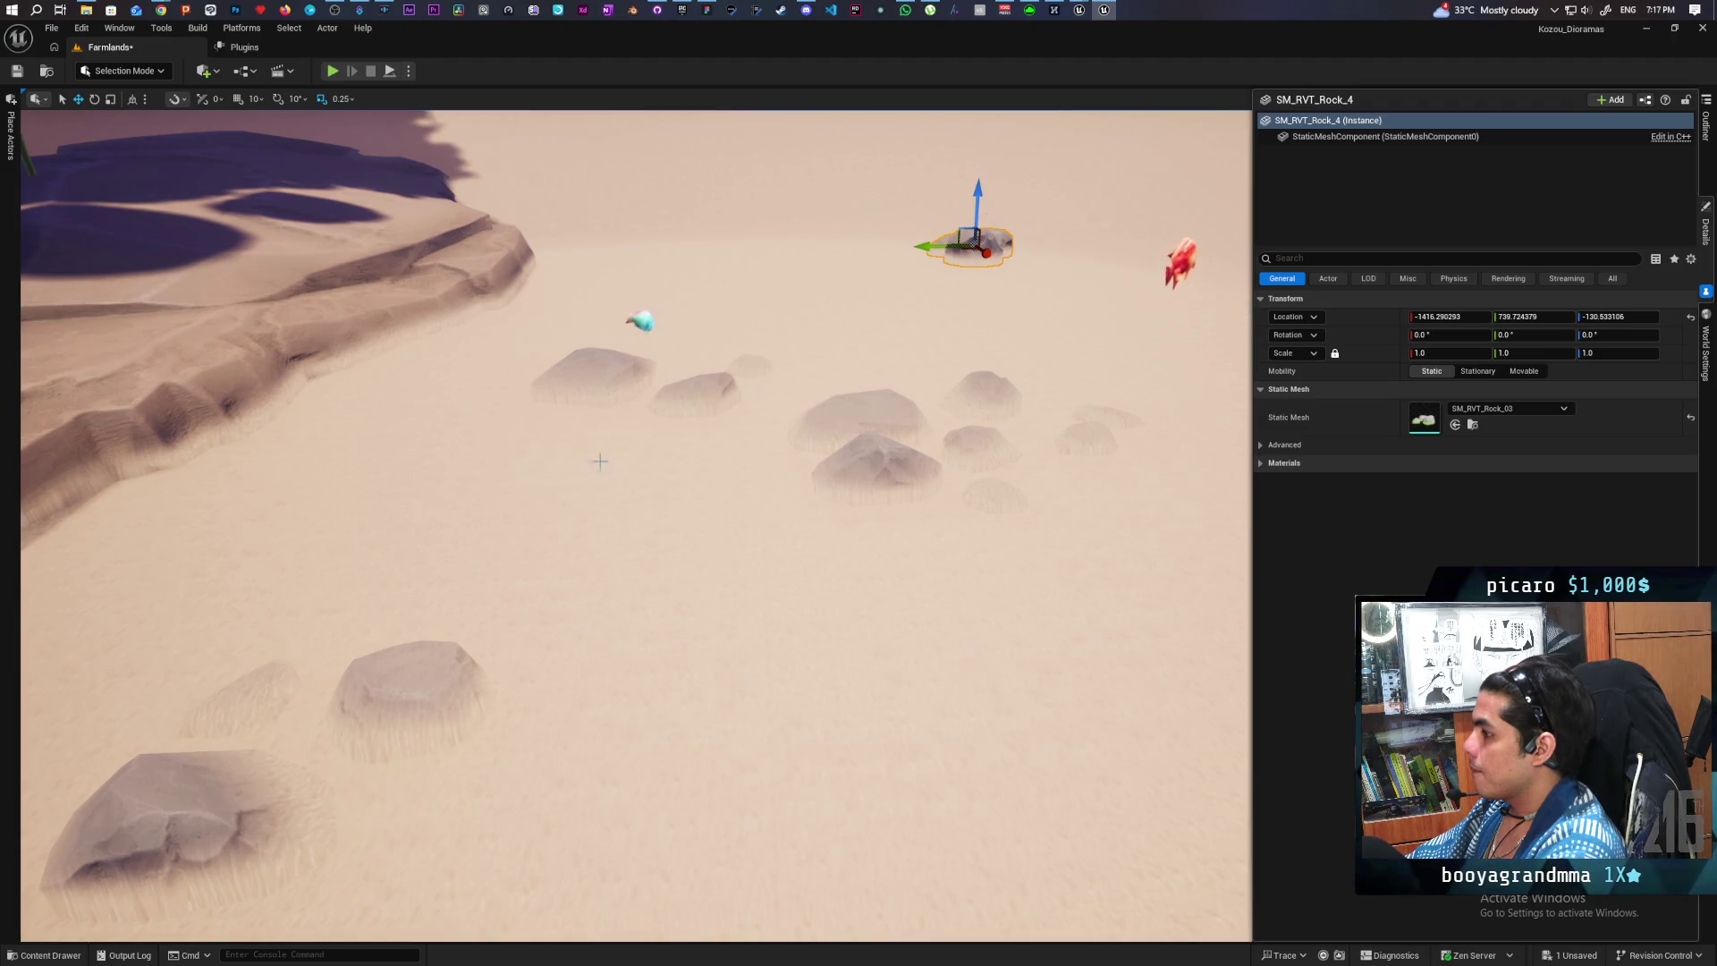
scroll(601, 462, "up", 1)
mouse_move(639, 398)
left_mouse_down()
mouse_move(702, 307)
mouse_move(786, 221)
mouse_move(796, 233)
left_mouse_up()
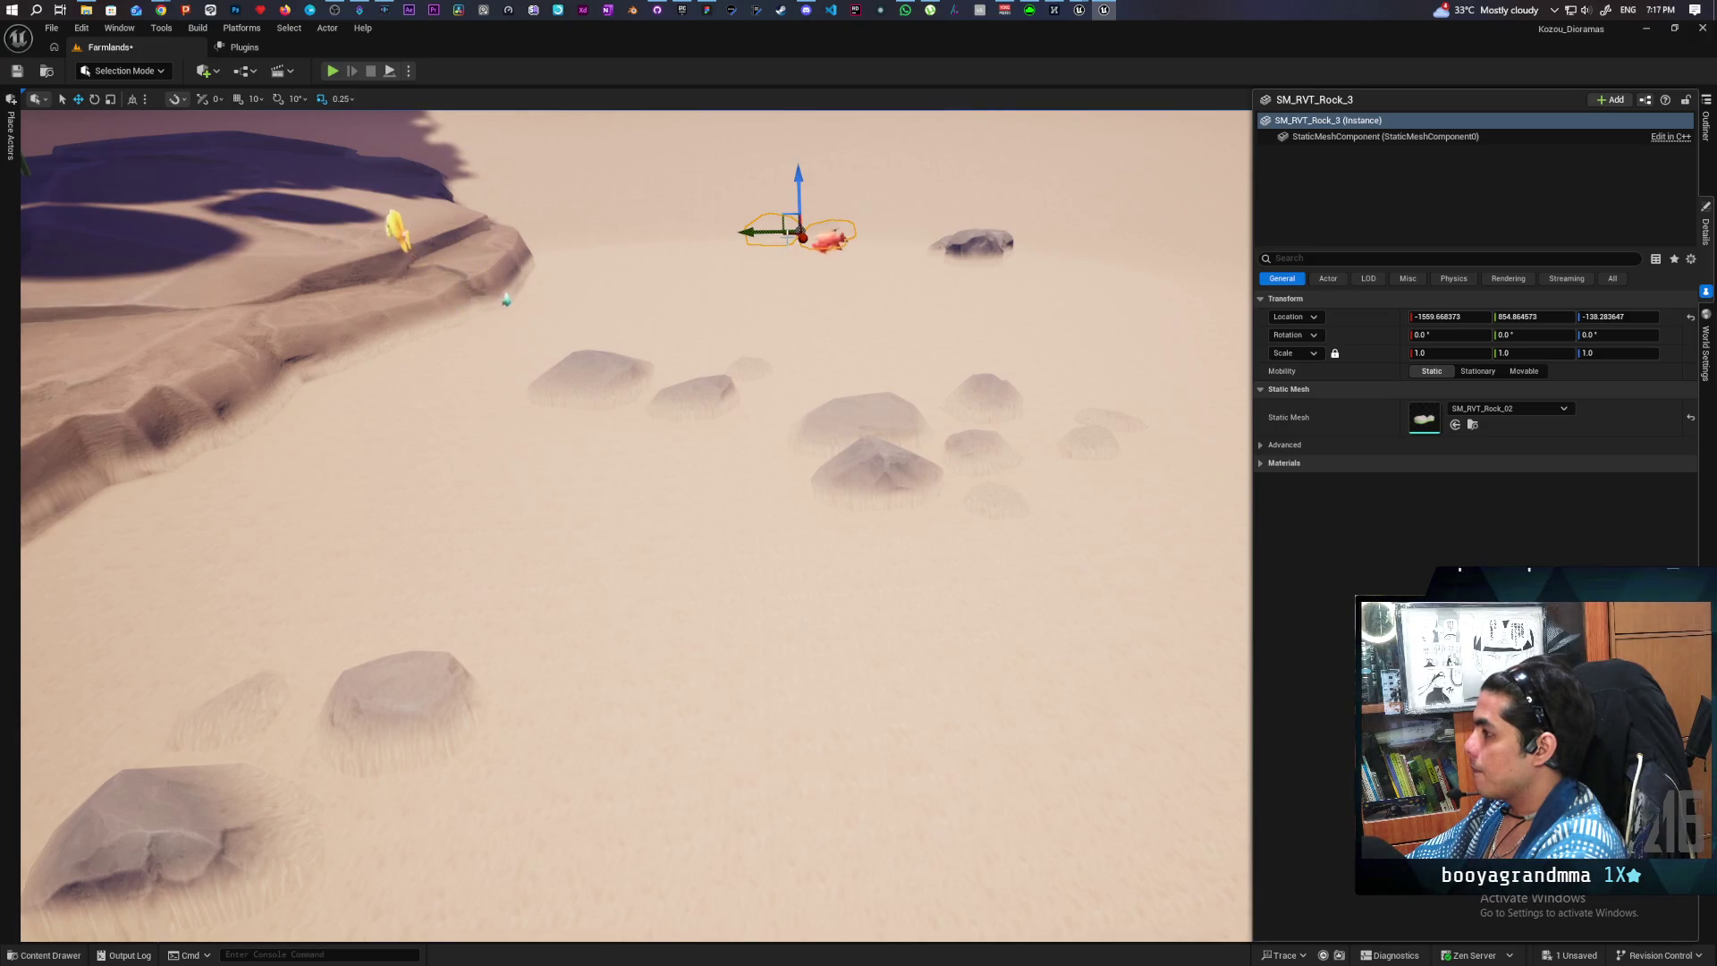
left_click_drag(911, 635, 1124, 650)
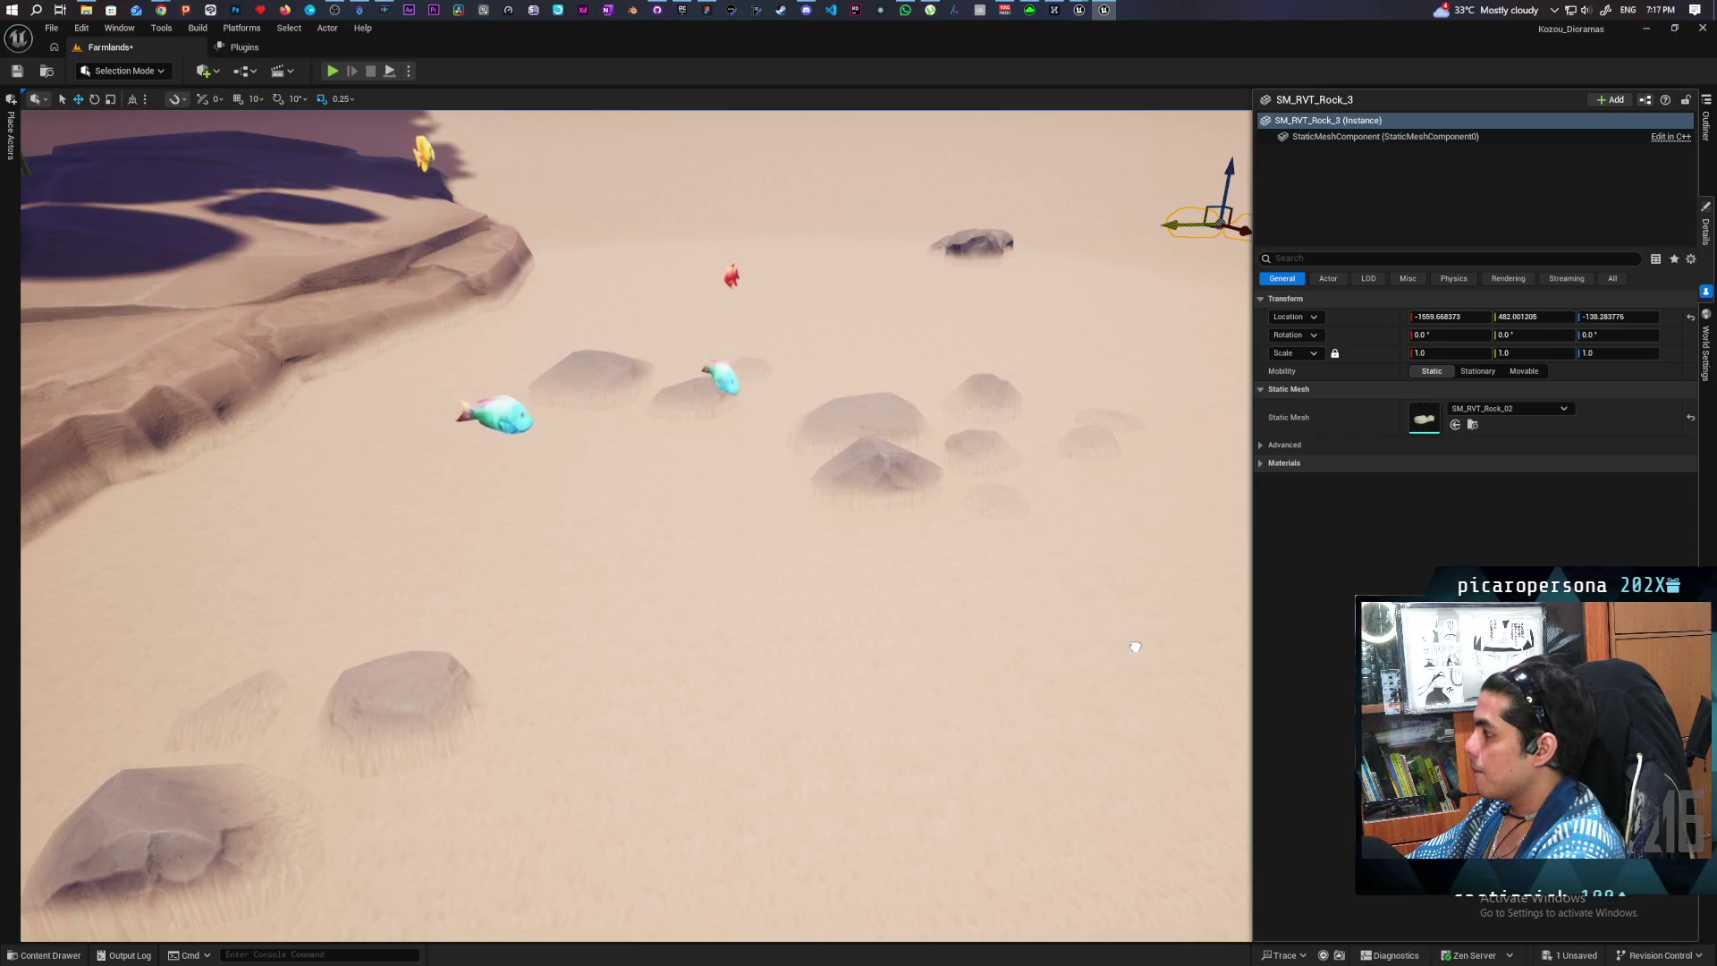
- Reposition one SM_RVT_Rock_02 rock, raise it slightly and tilt it about 16.5°
key("f")
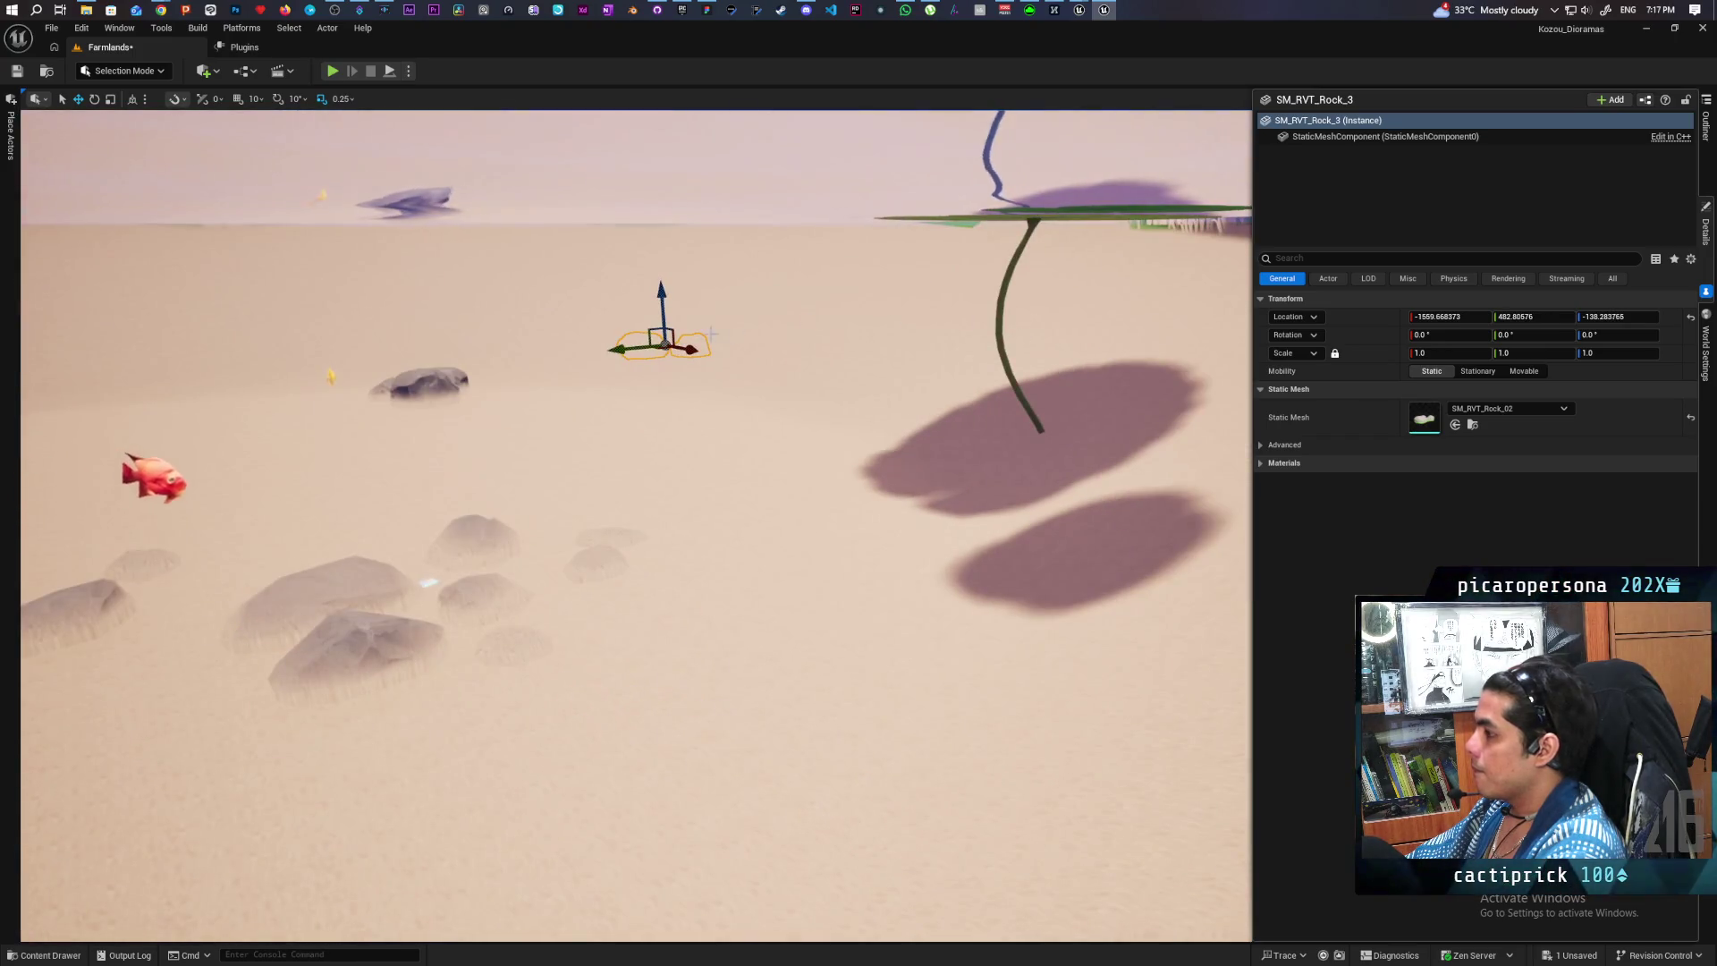
mouse_move(685, 347)
left_mouse_down()
mouse_move(888, 385)
mouse_move(801, 393)
mouse_move(779, 418)
mouse_move(935, 511)
left_mouse_up()
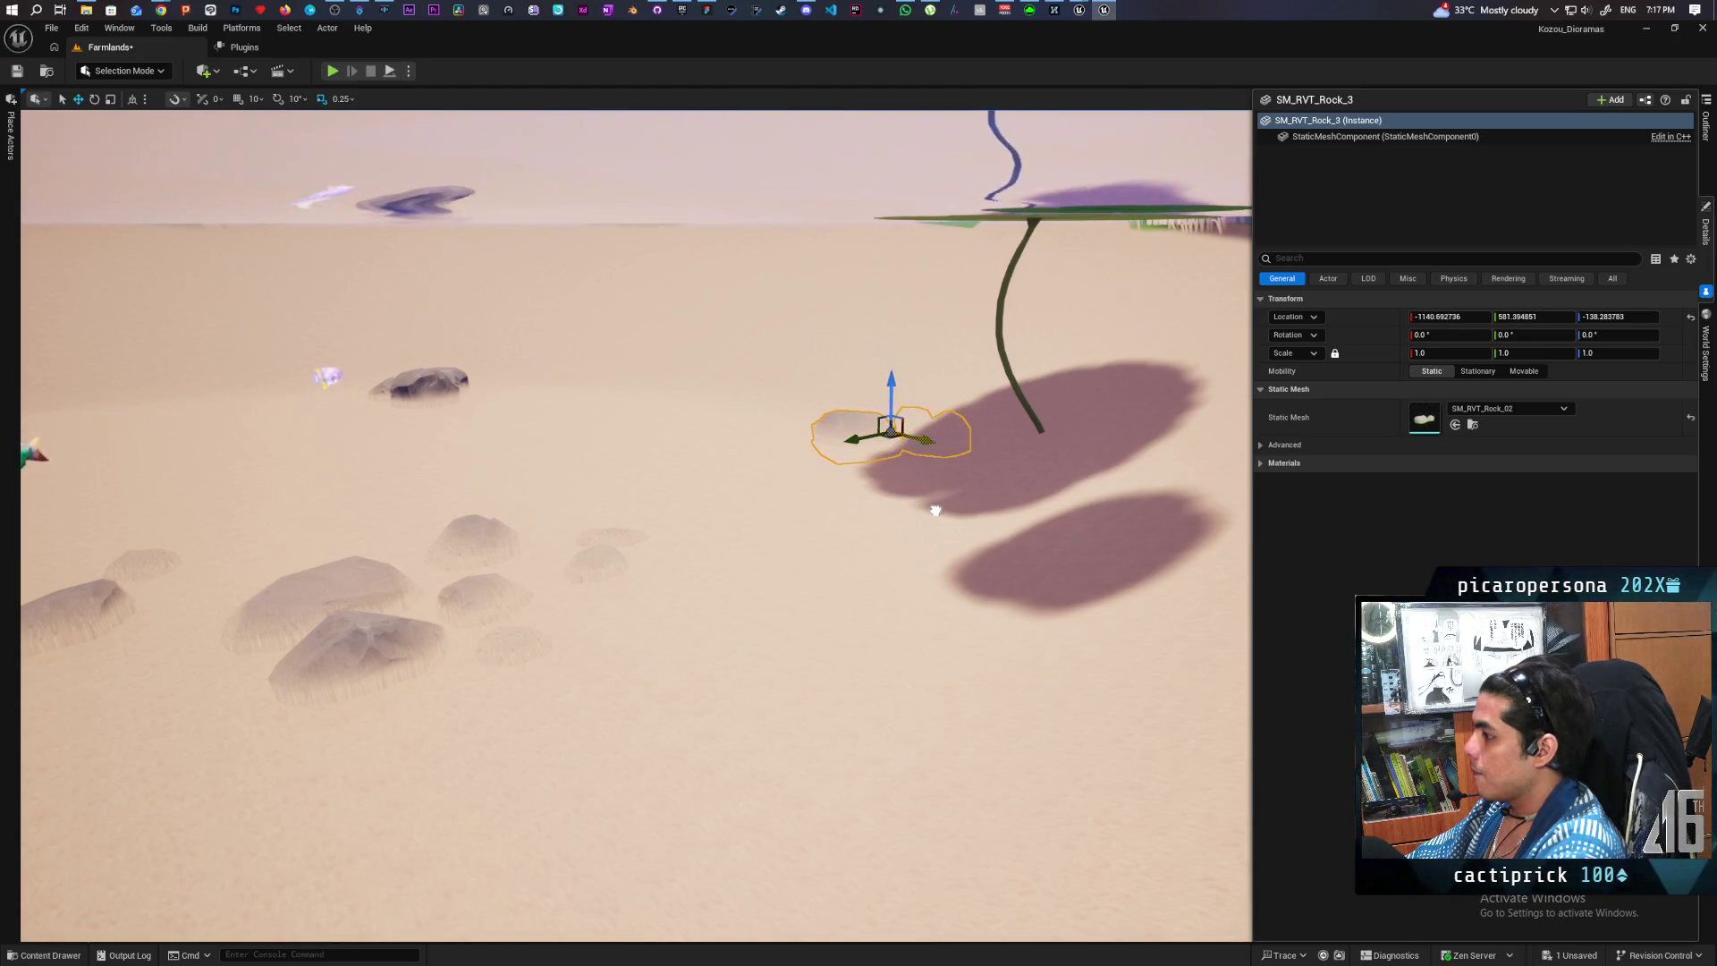
mouse_move(887, 379)
left_mouse_down()
mouse_move(881, 326)
mouse_move(902, 331)
mouse_move(884, 353)
left_mouse_up()
key("e")
key("w")
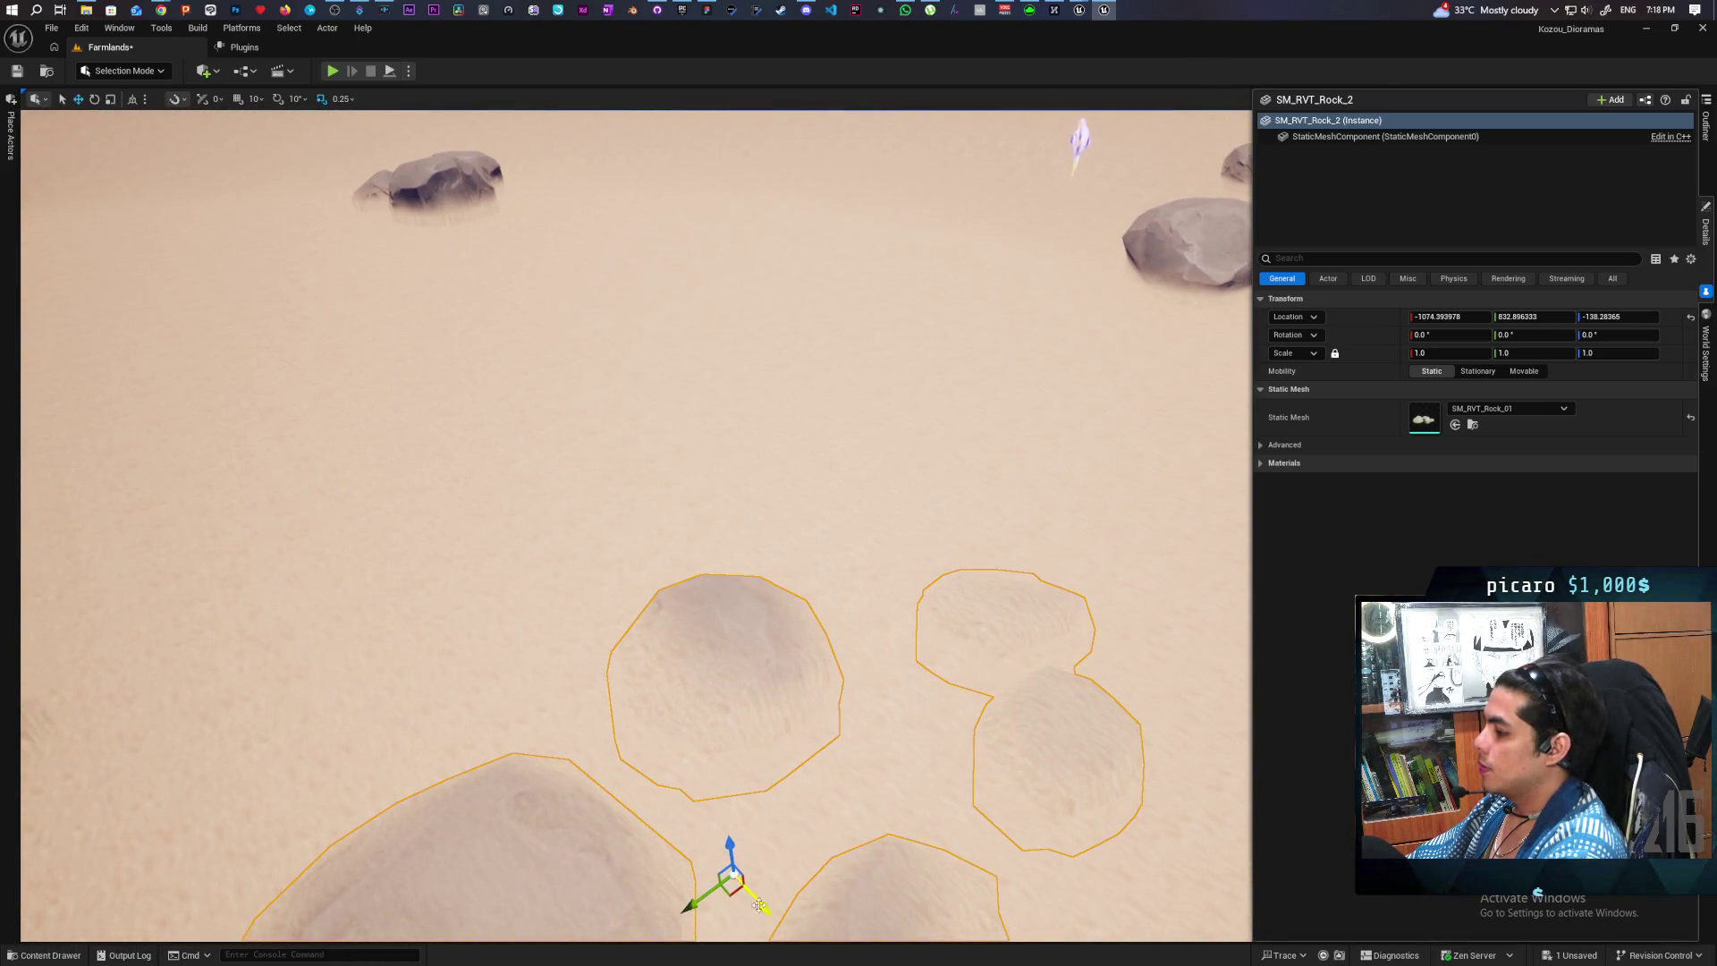
- Duplicate a rock cluster, tilt the copy about -10° and raise it slightly
mouse_move(758, 906)
left_mouse_down()
mouse_move(537, 575)
mouse_move(161, 222)
left_mouse_up()
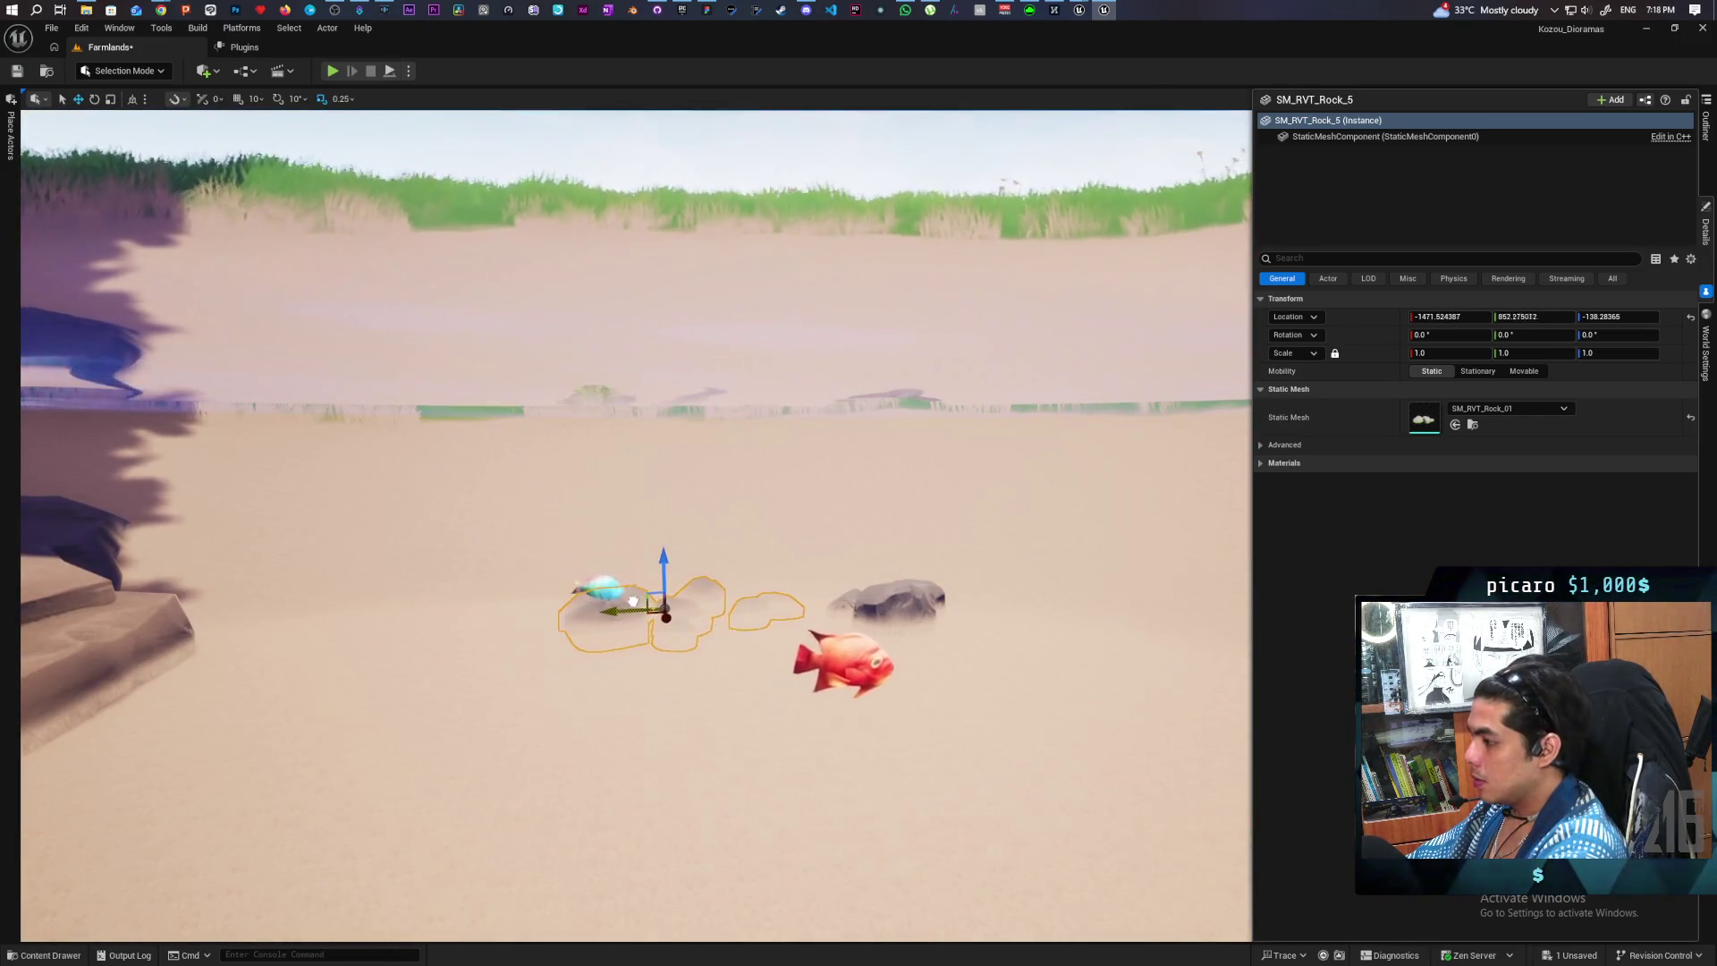
key("e")
left_click_drag(677, 552, 677, 552)
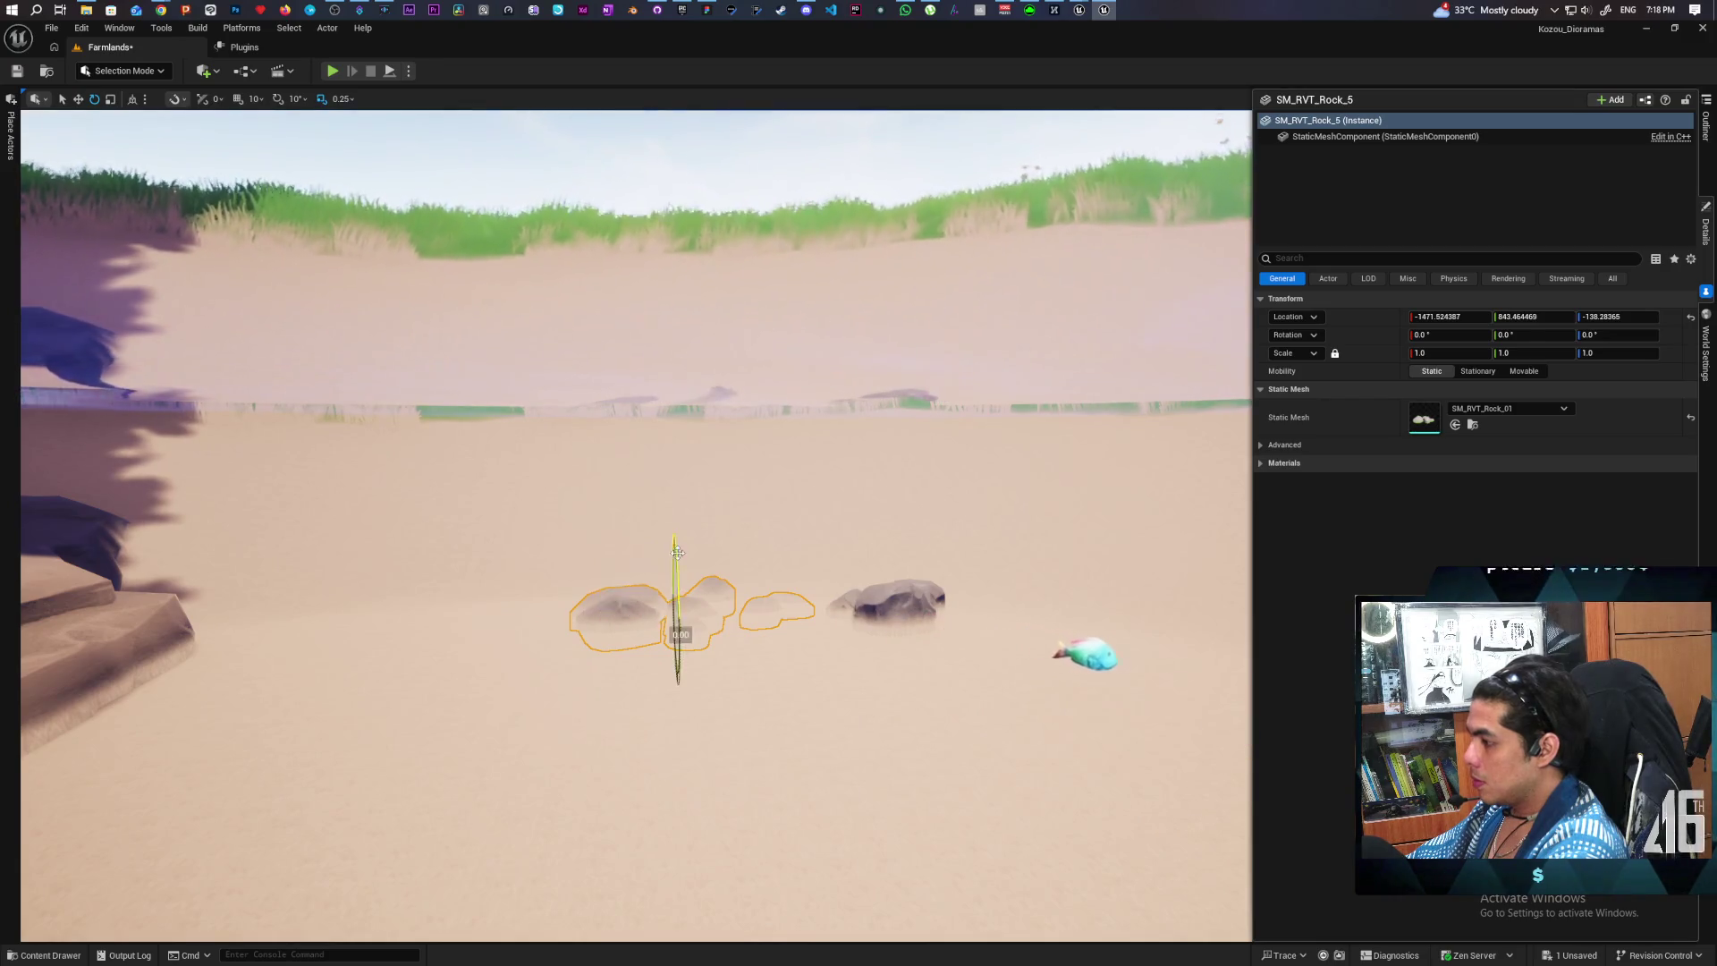
key("w")
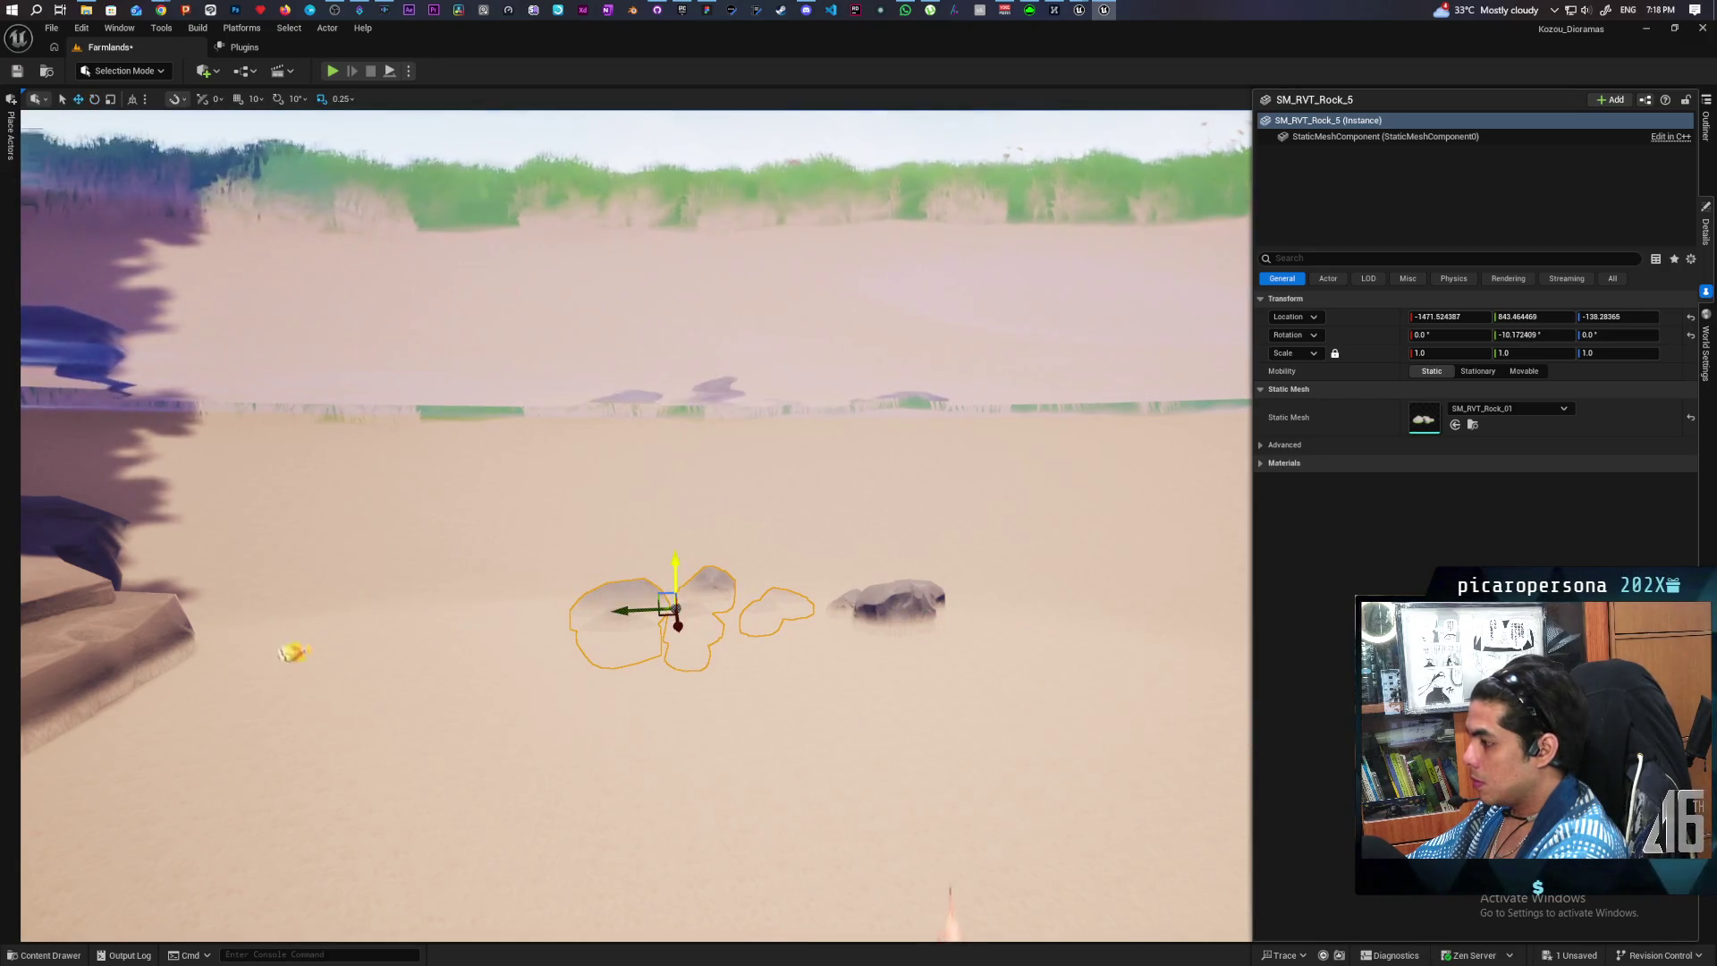
left_click_drag(679, 618, 678, 602)
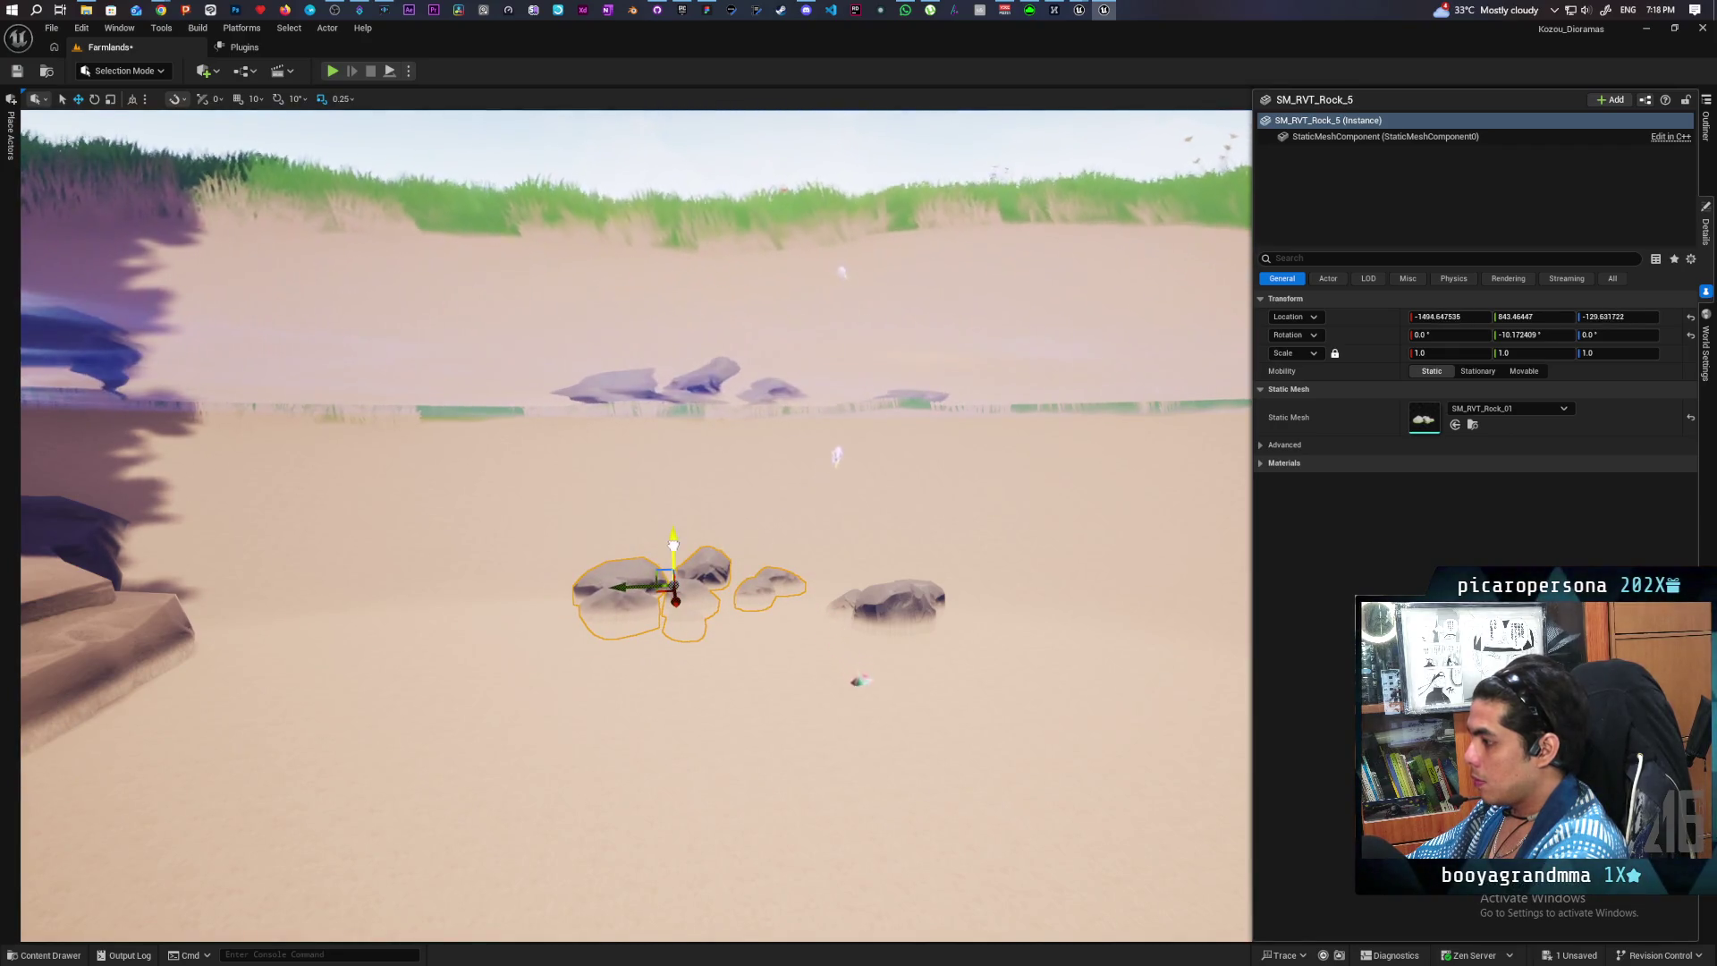
- Clear the selection and turn the view to take in the whole pond
scroll(673, 543, "down", 5)
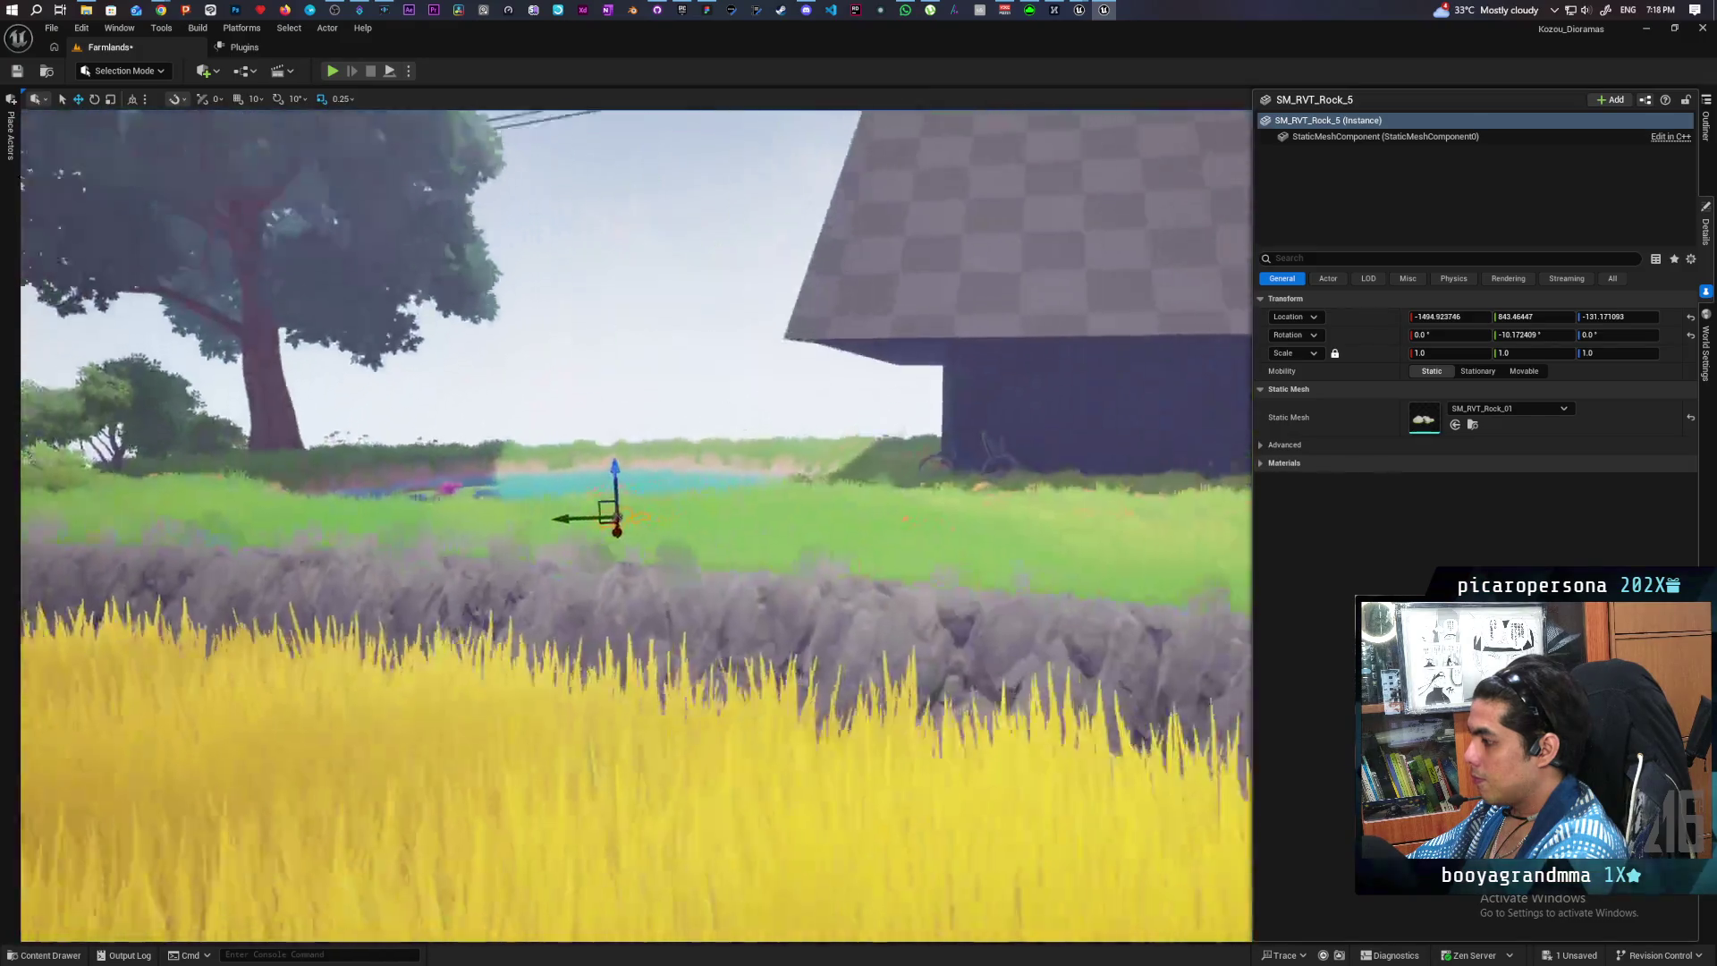
left_click(948, 467)
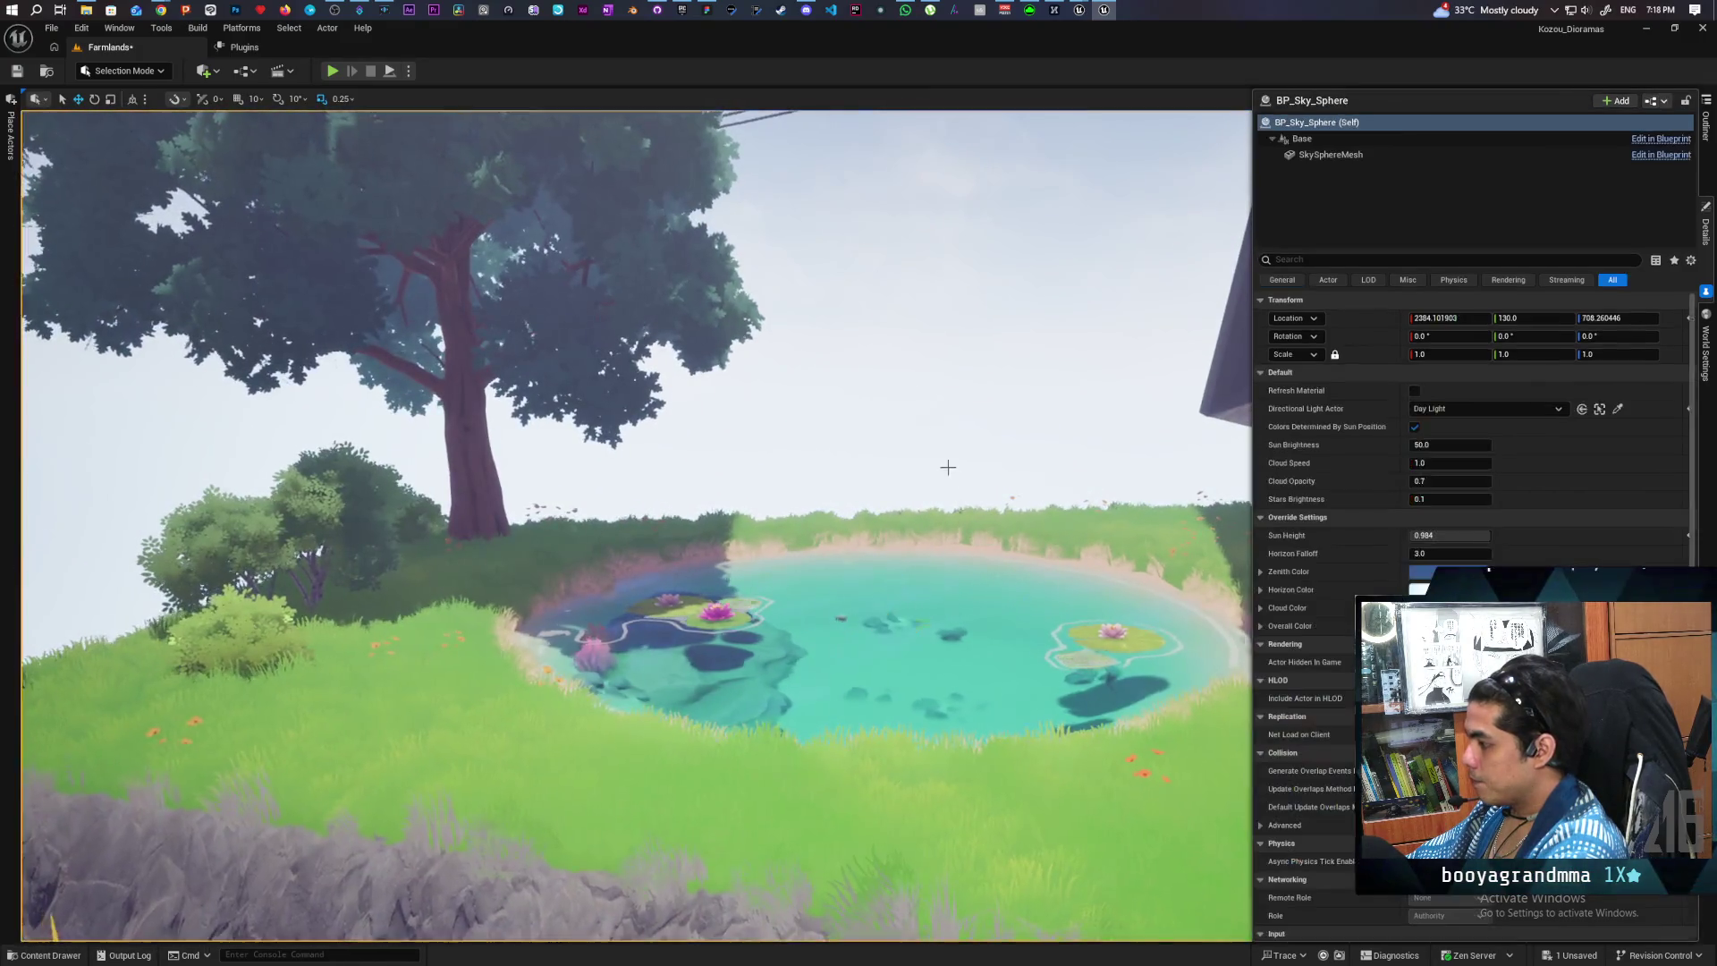
scroll(948, 467, "up", 3)
scroll(948, 467, "down", 3)
scroll(948, 467, "up", 3)
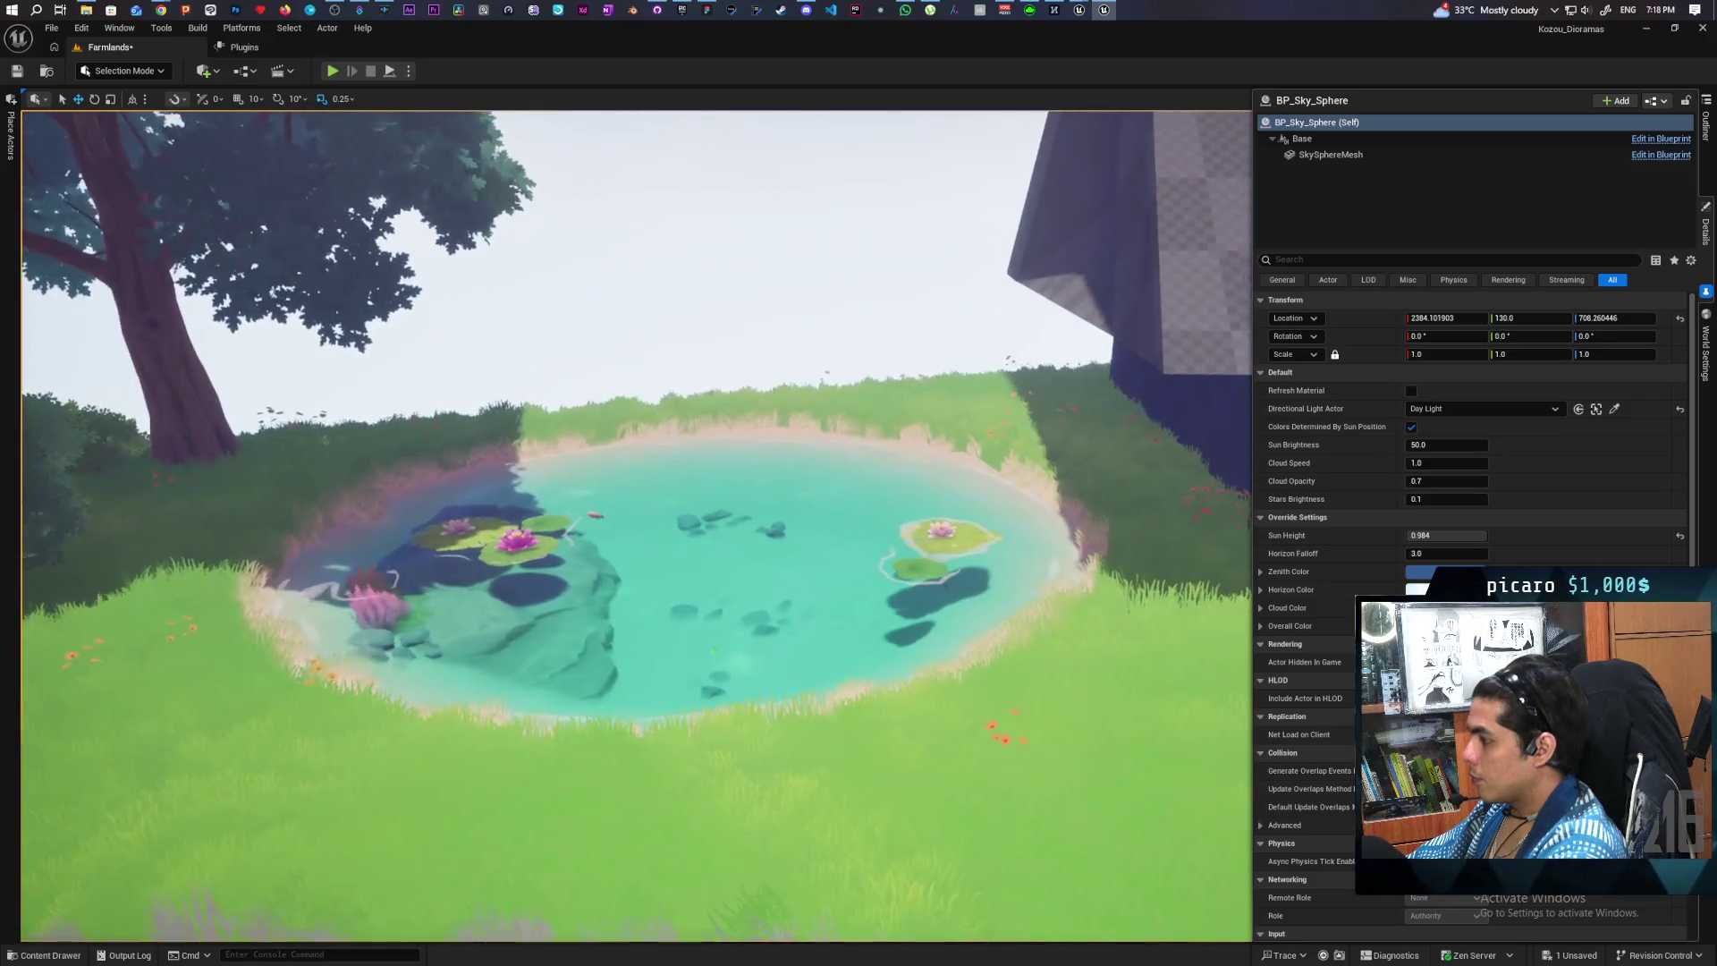
scroll(637, 526, "down", 4)
scroll(637, 526, "up", 4)
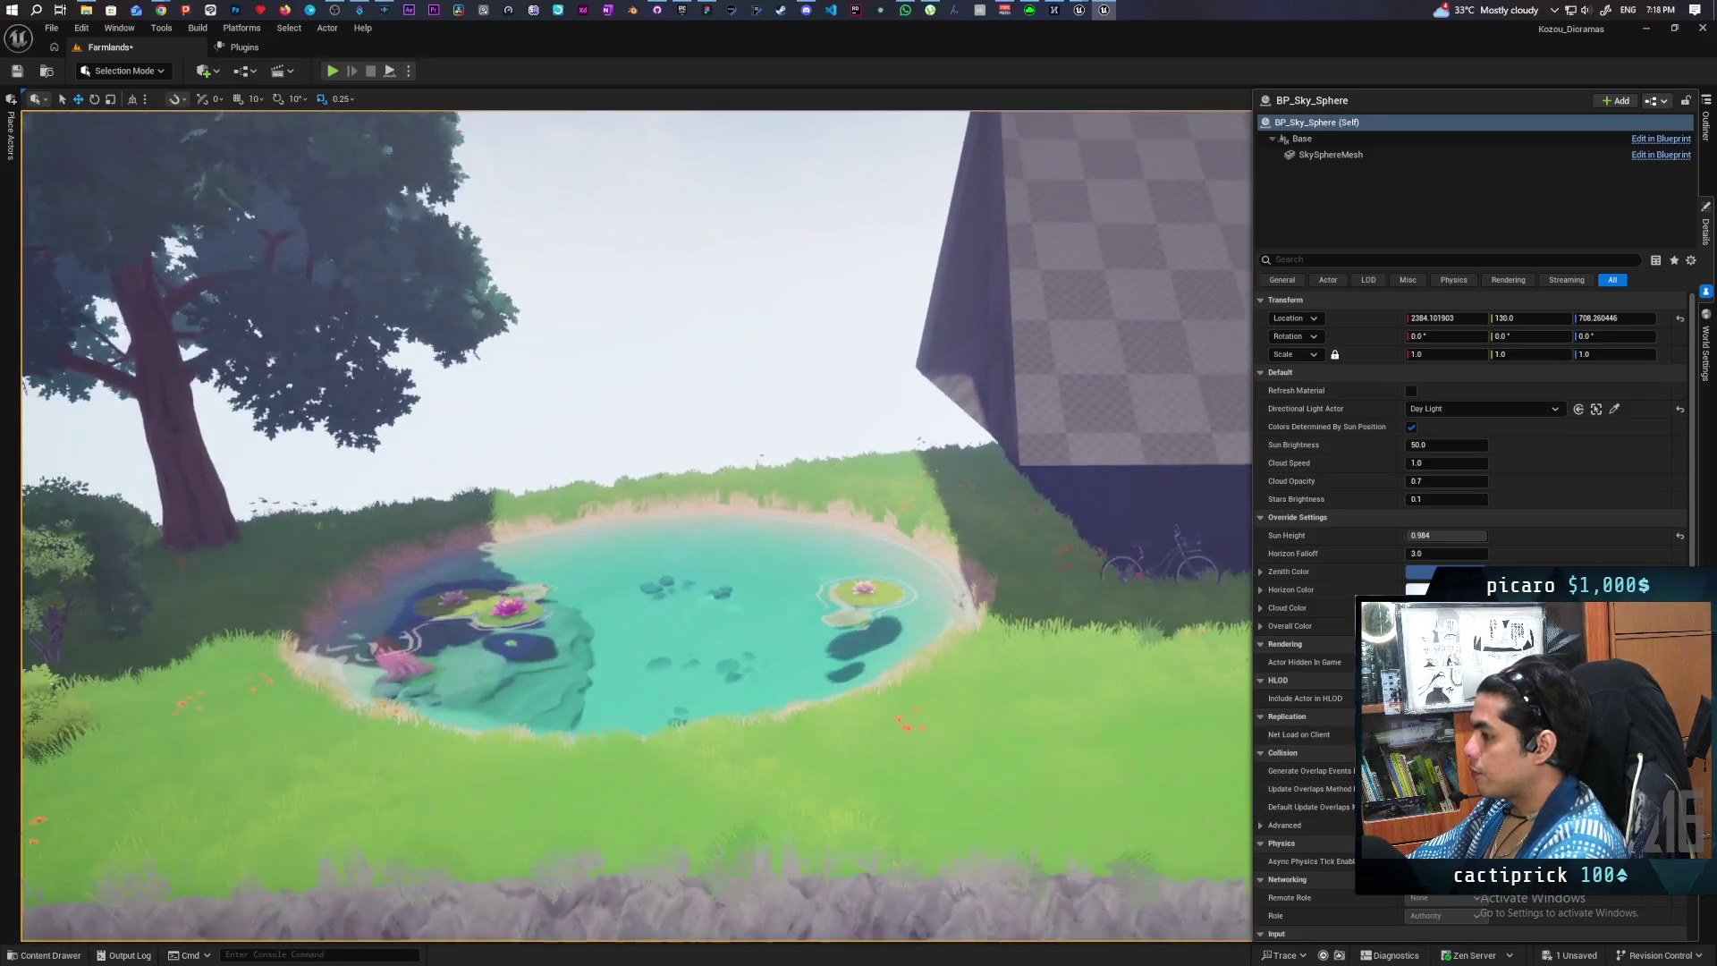
scroll(637, 526, "down", 1)
left_click_drag(798, 360, 779, 361)
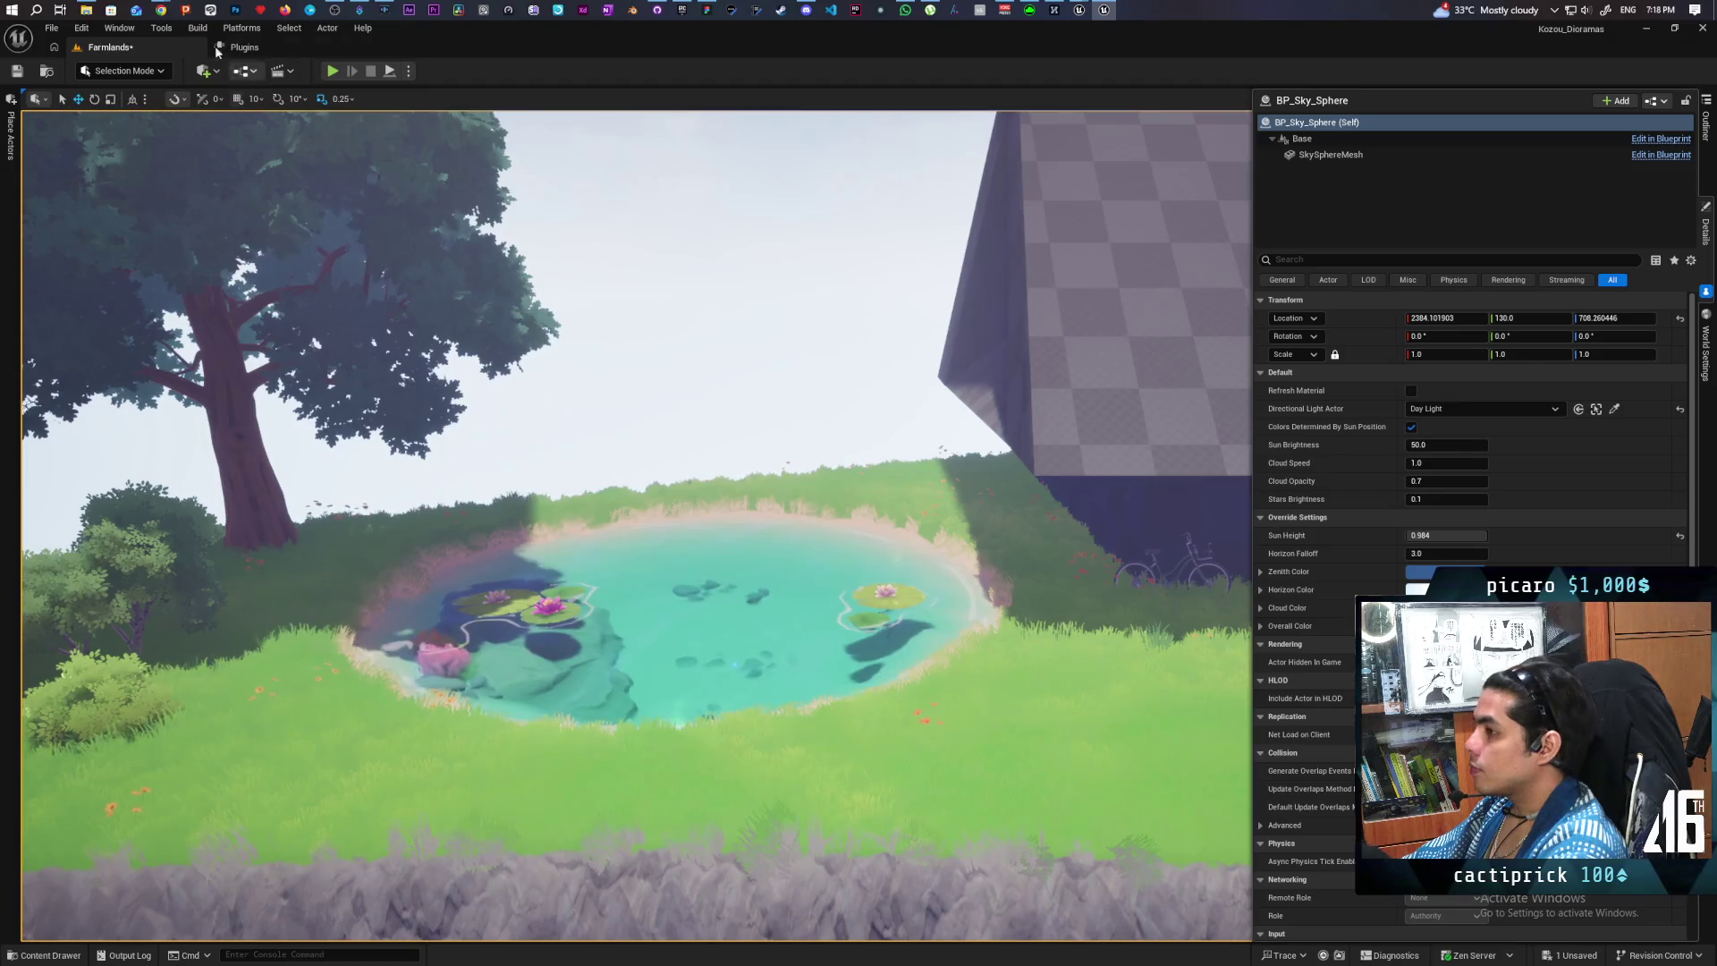
mouse_move(161, 9)
left_click(1120, 73)
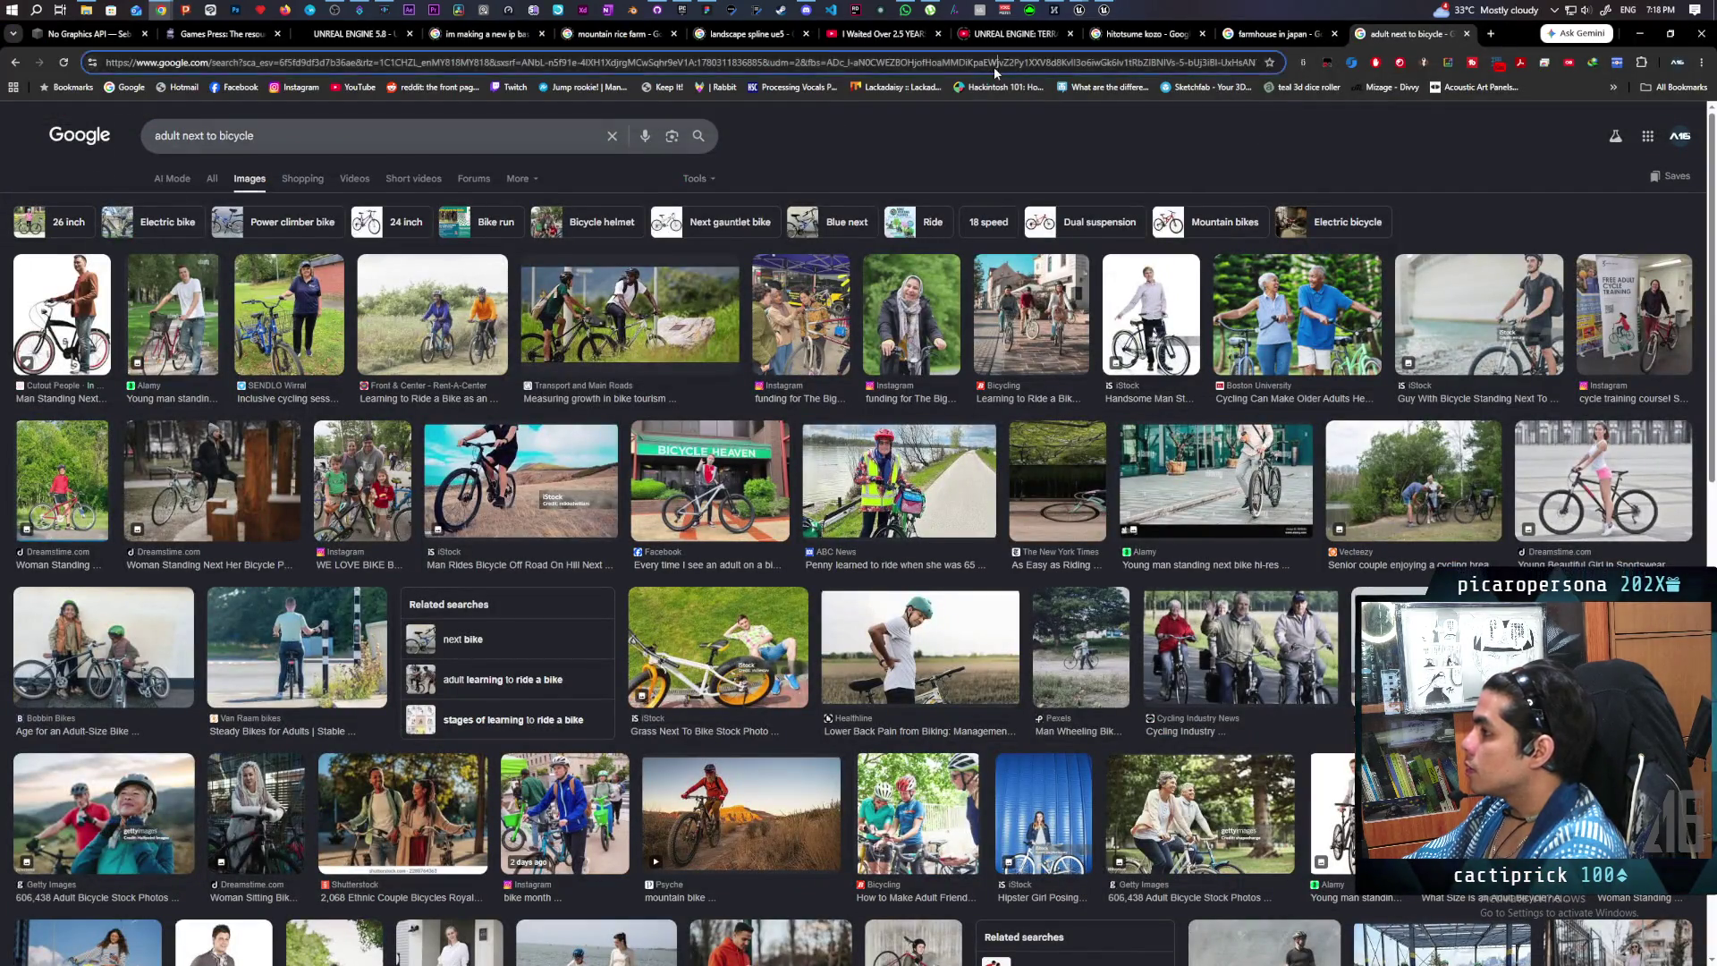
- Search Google Images for 'japanese farm house pond', then go back to the Unreal editor
left_click(994, 67)
type("japanese farm house ")
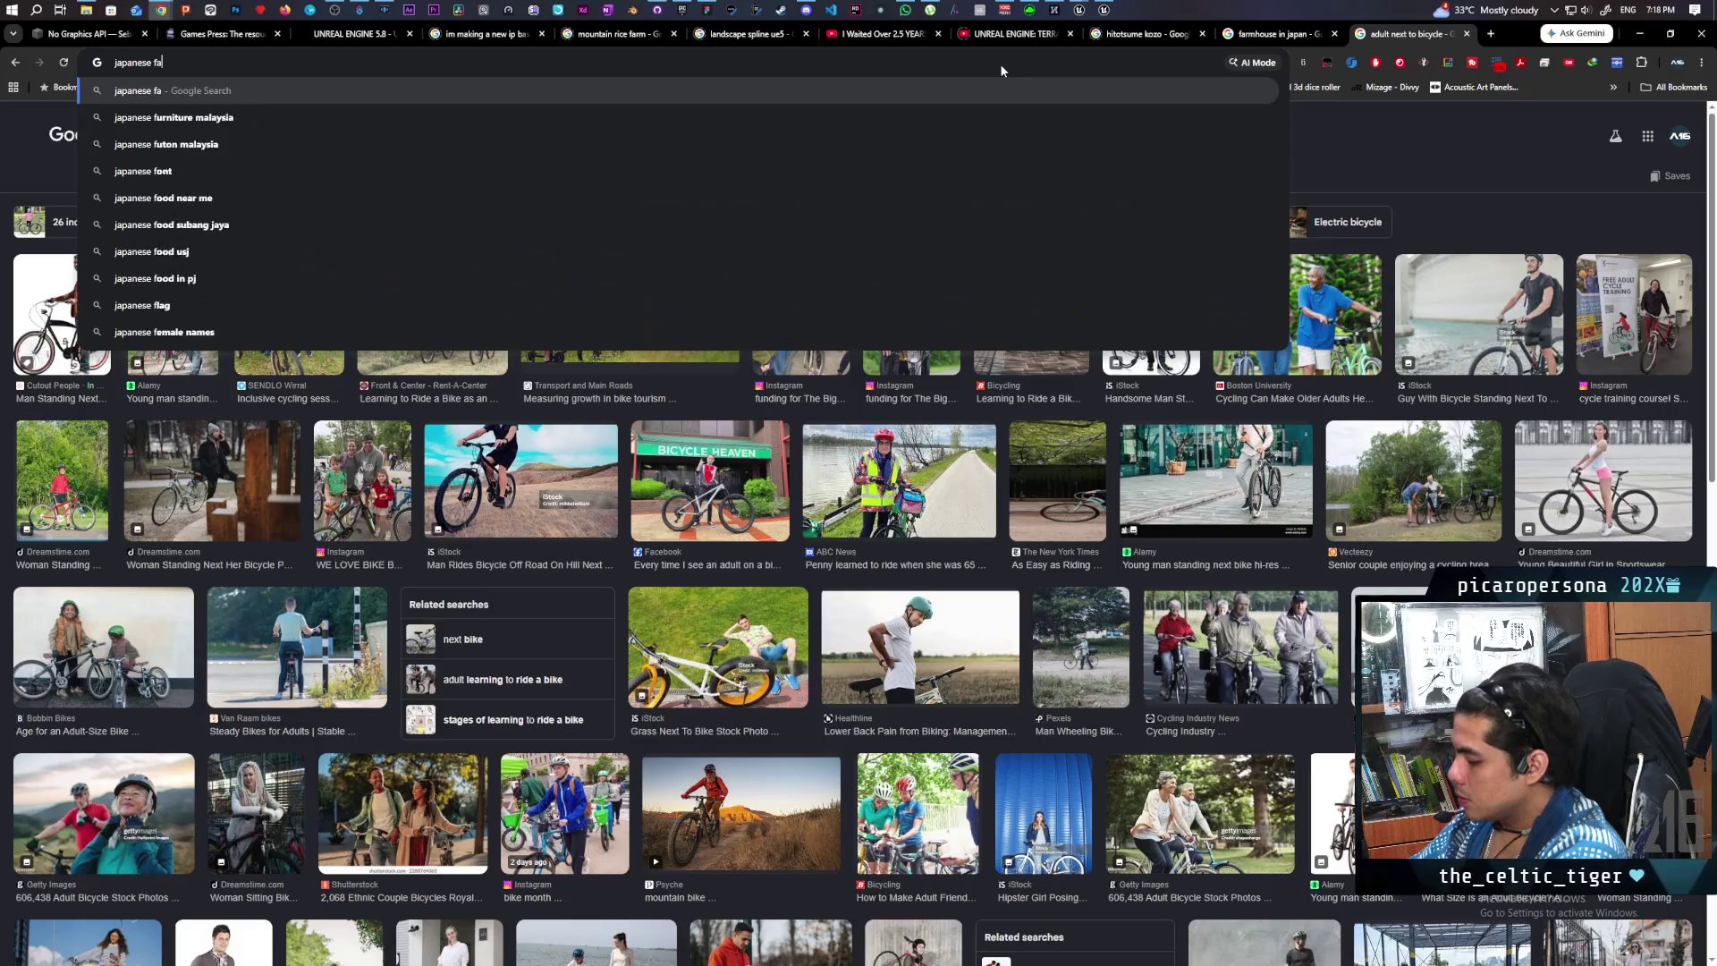
type("pond")
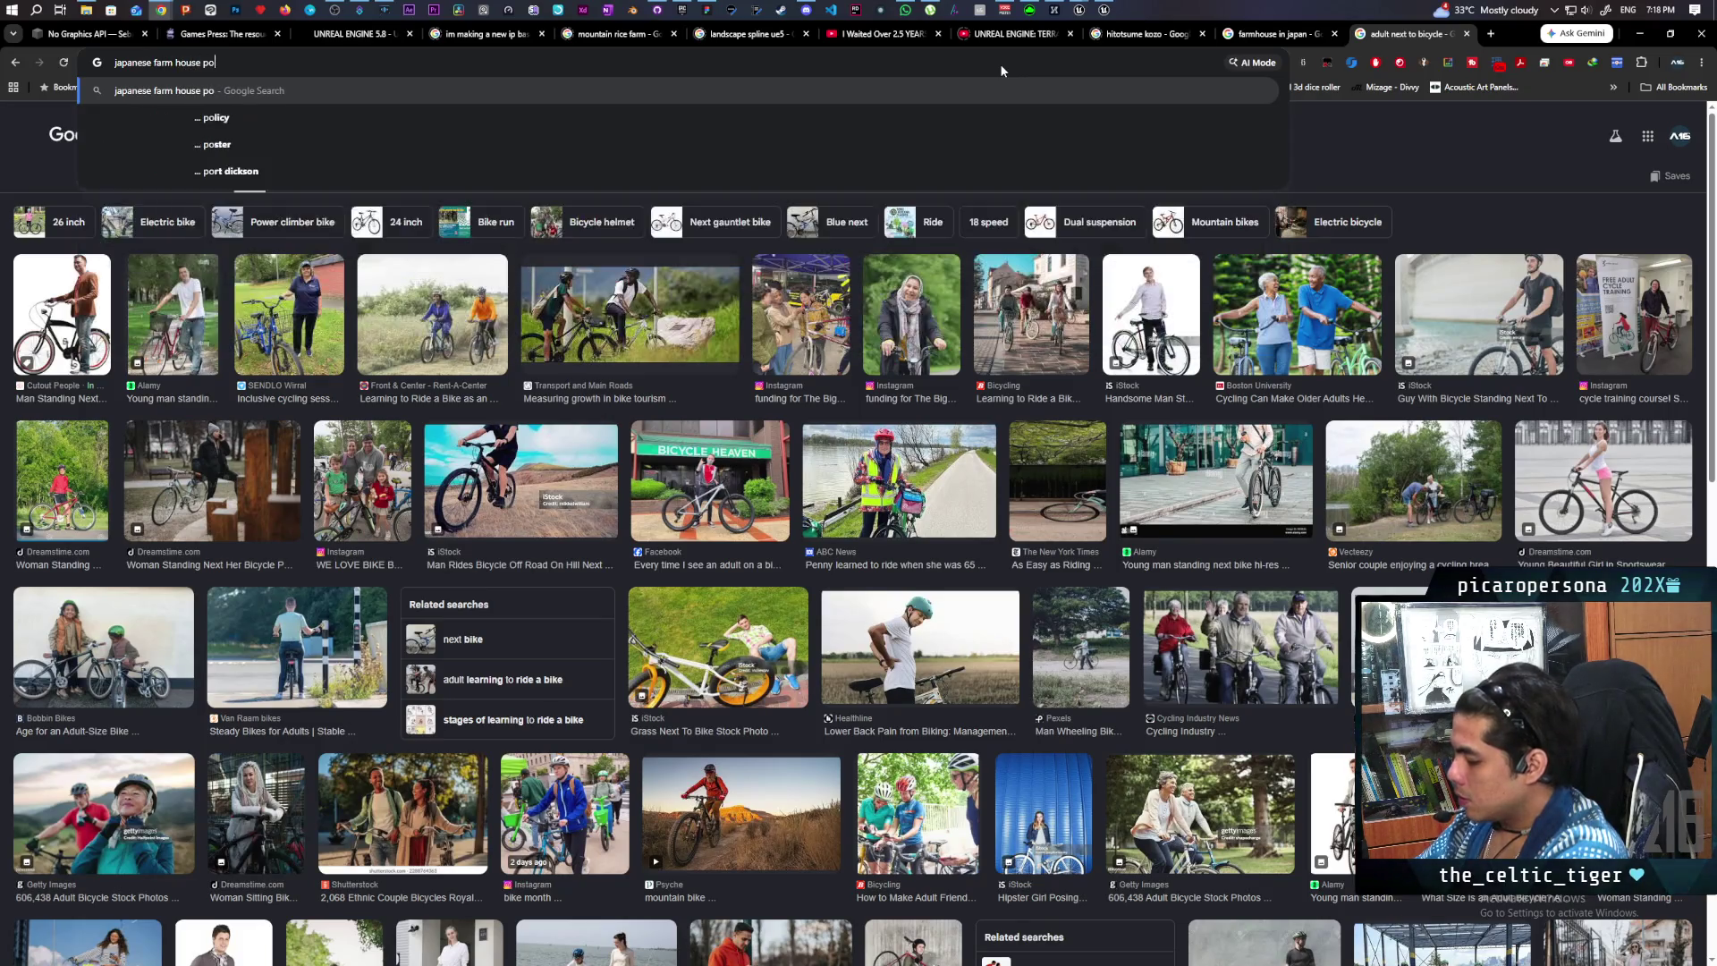
key("Return")
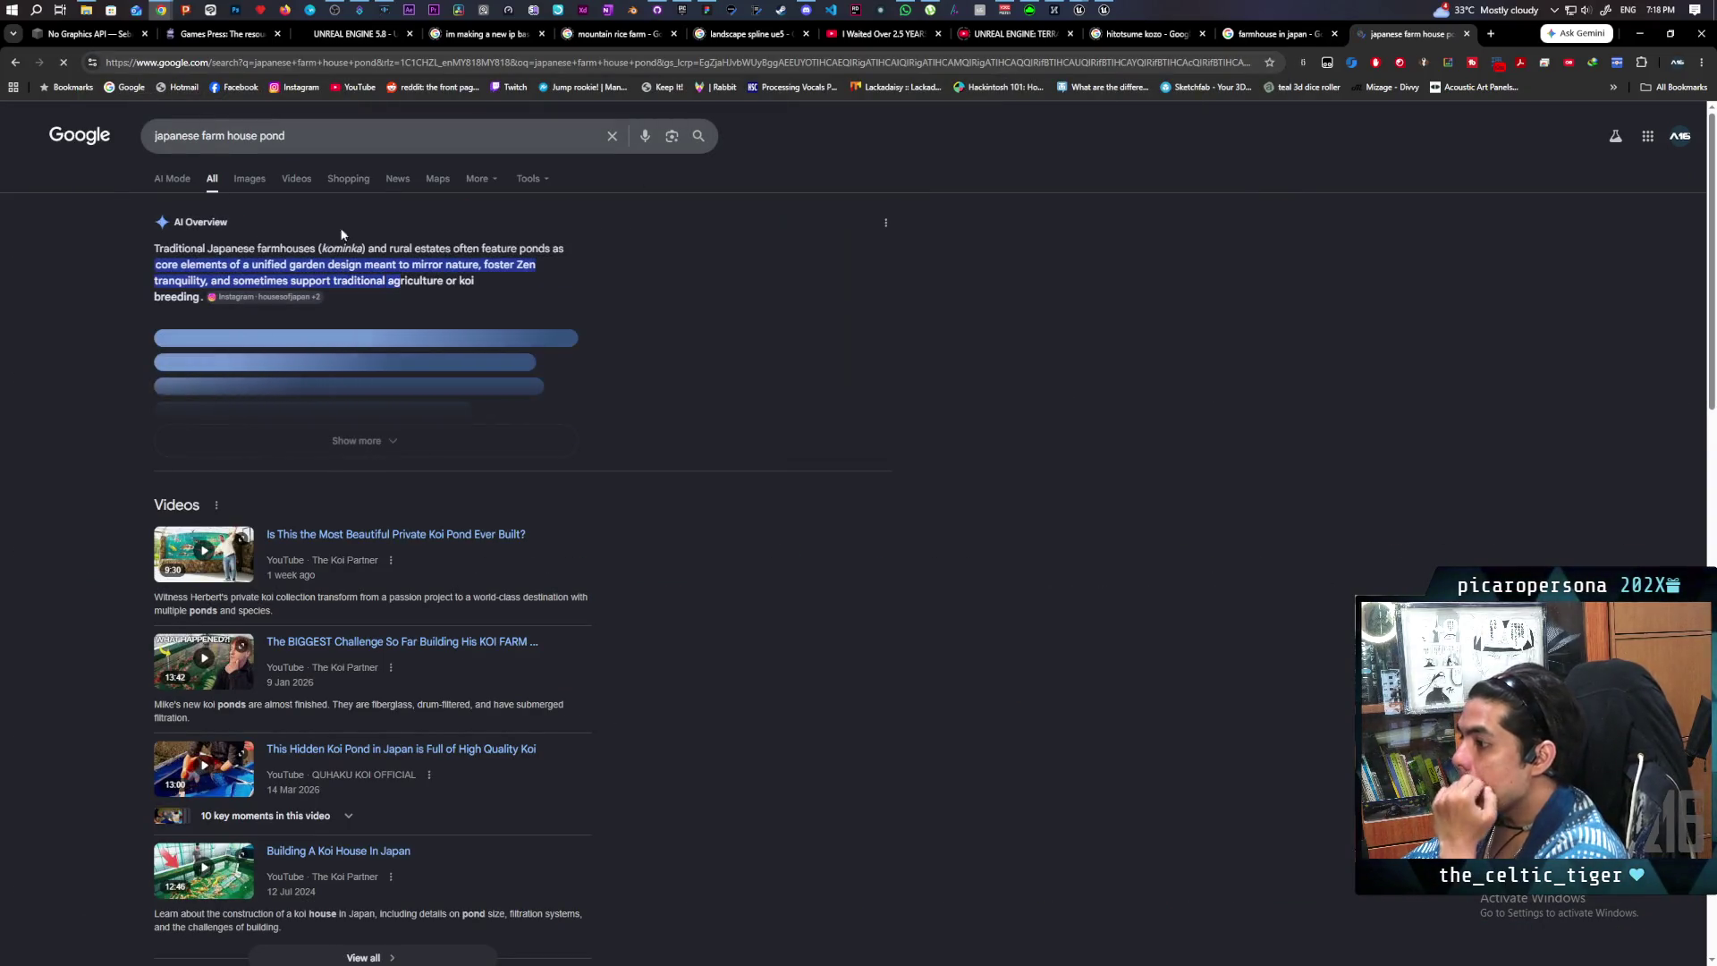
left_click(251, 179)
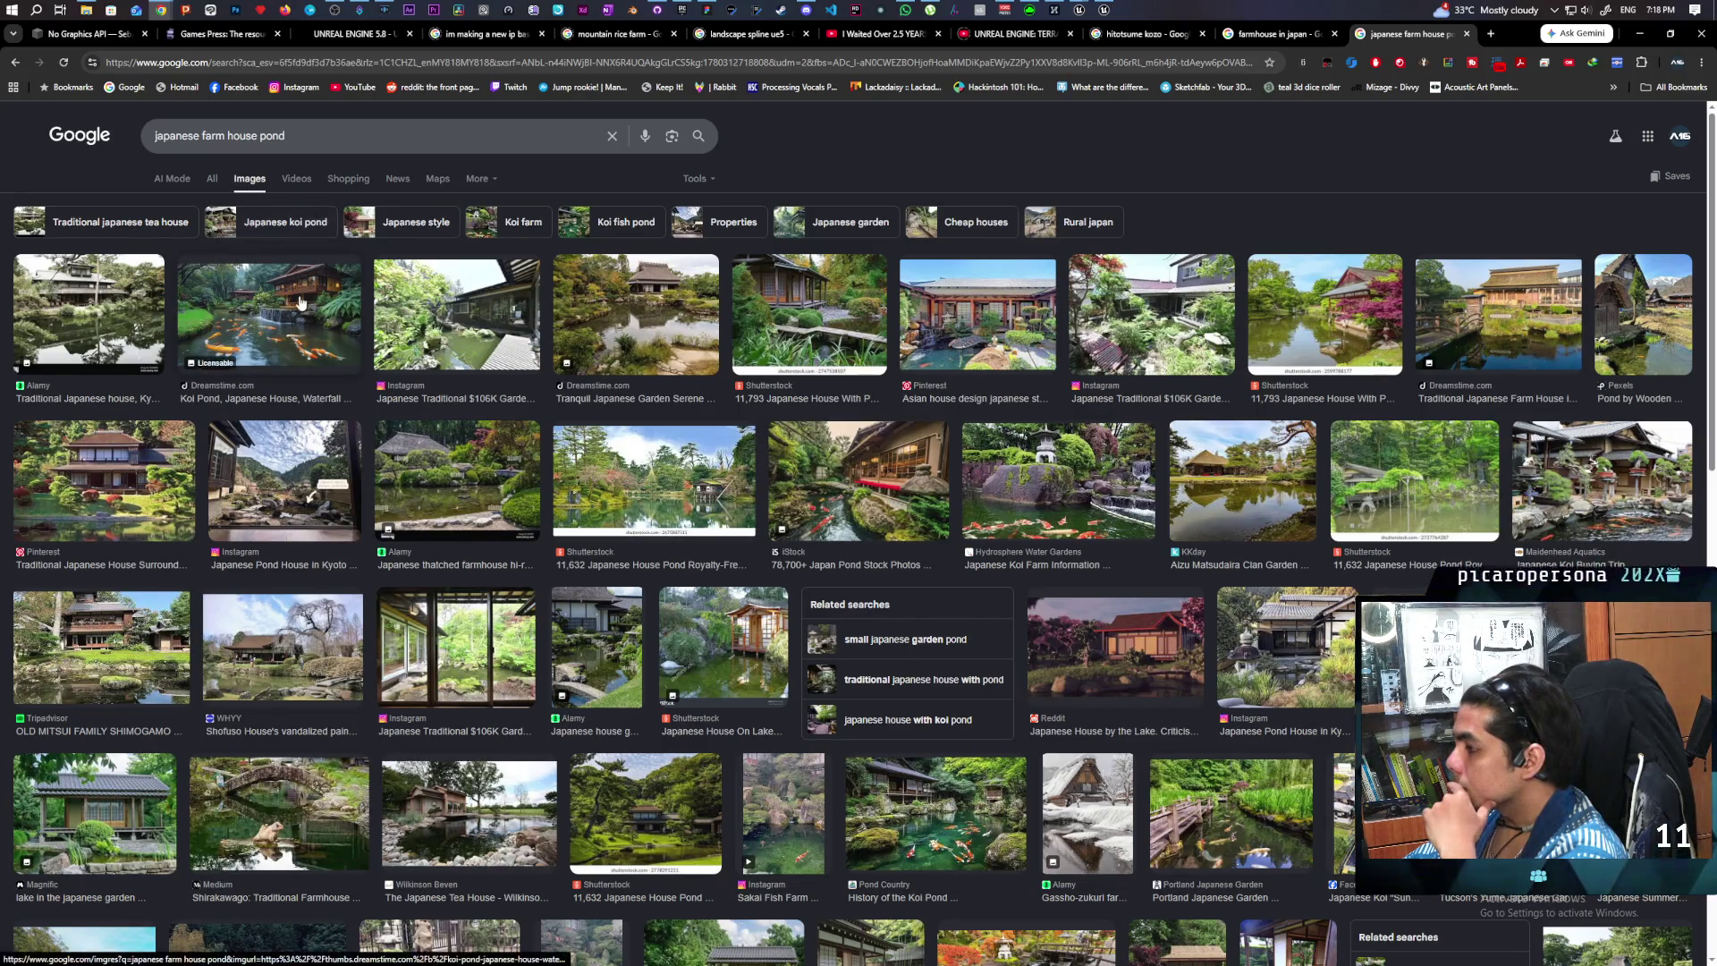
mouse_move(1107, 11)
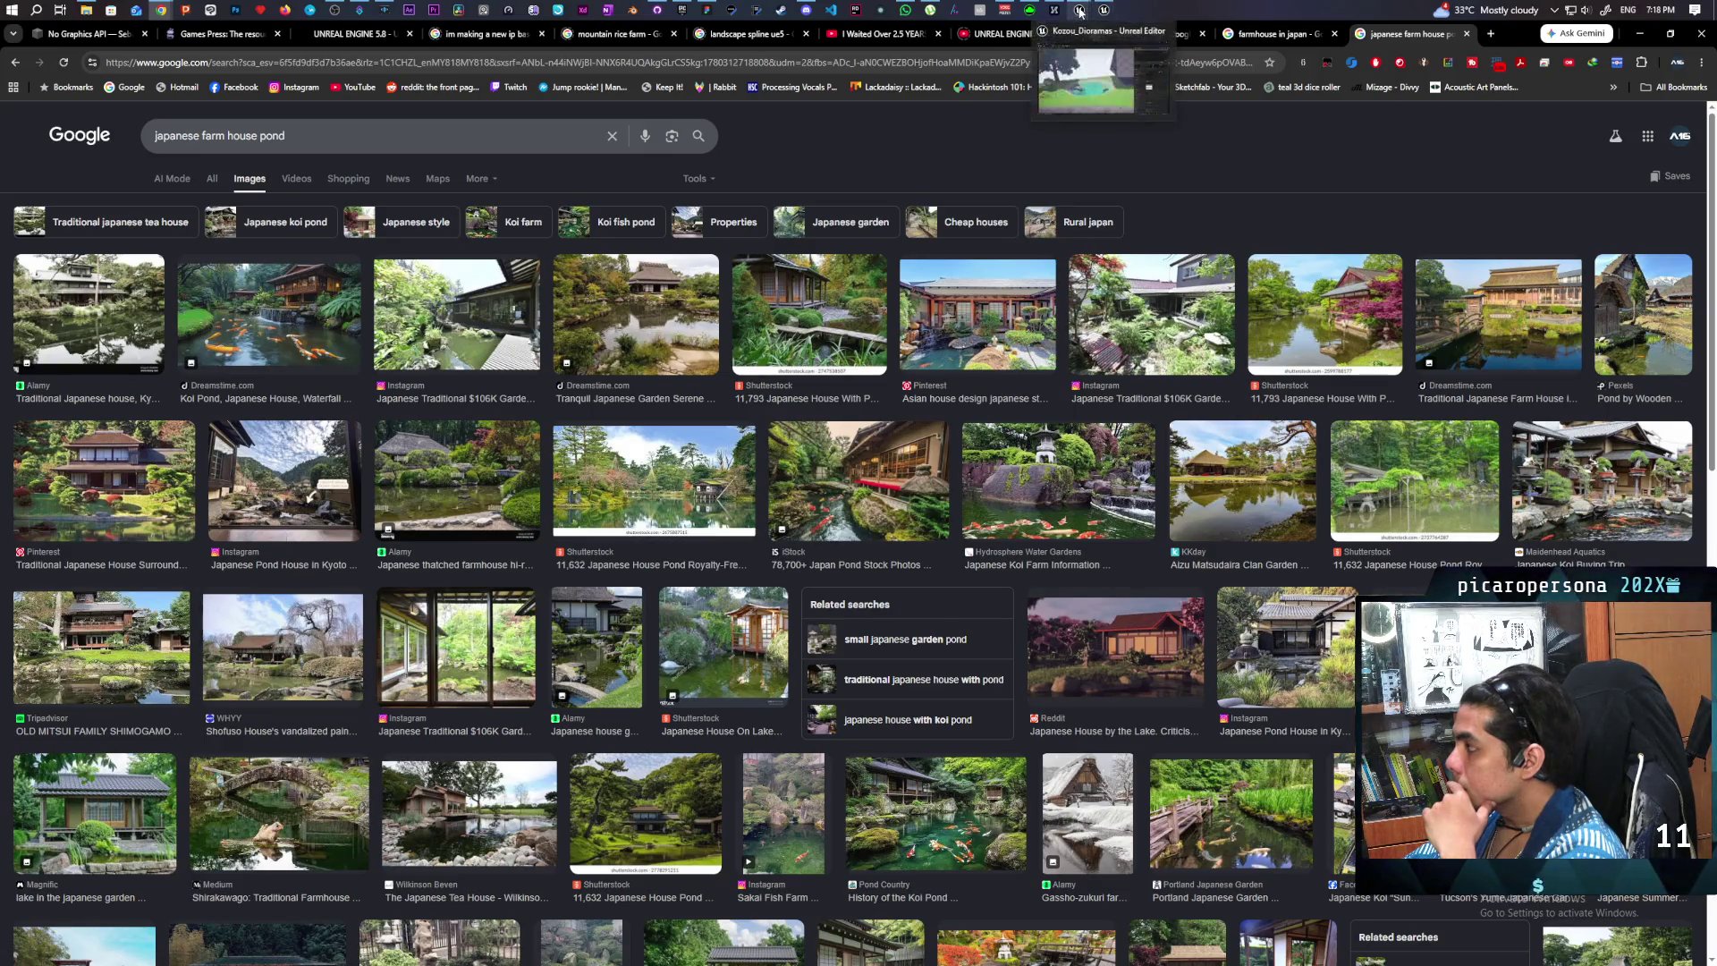
left_click(1108, 11)
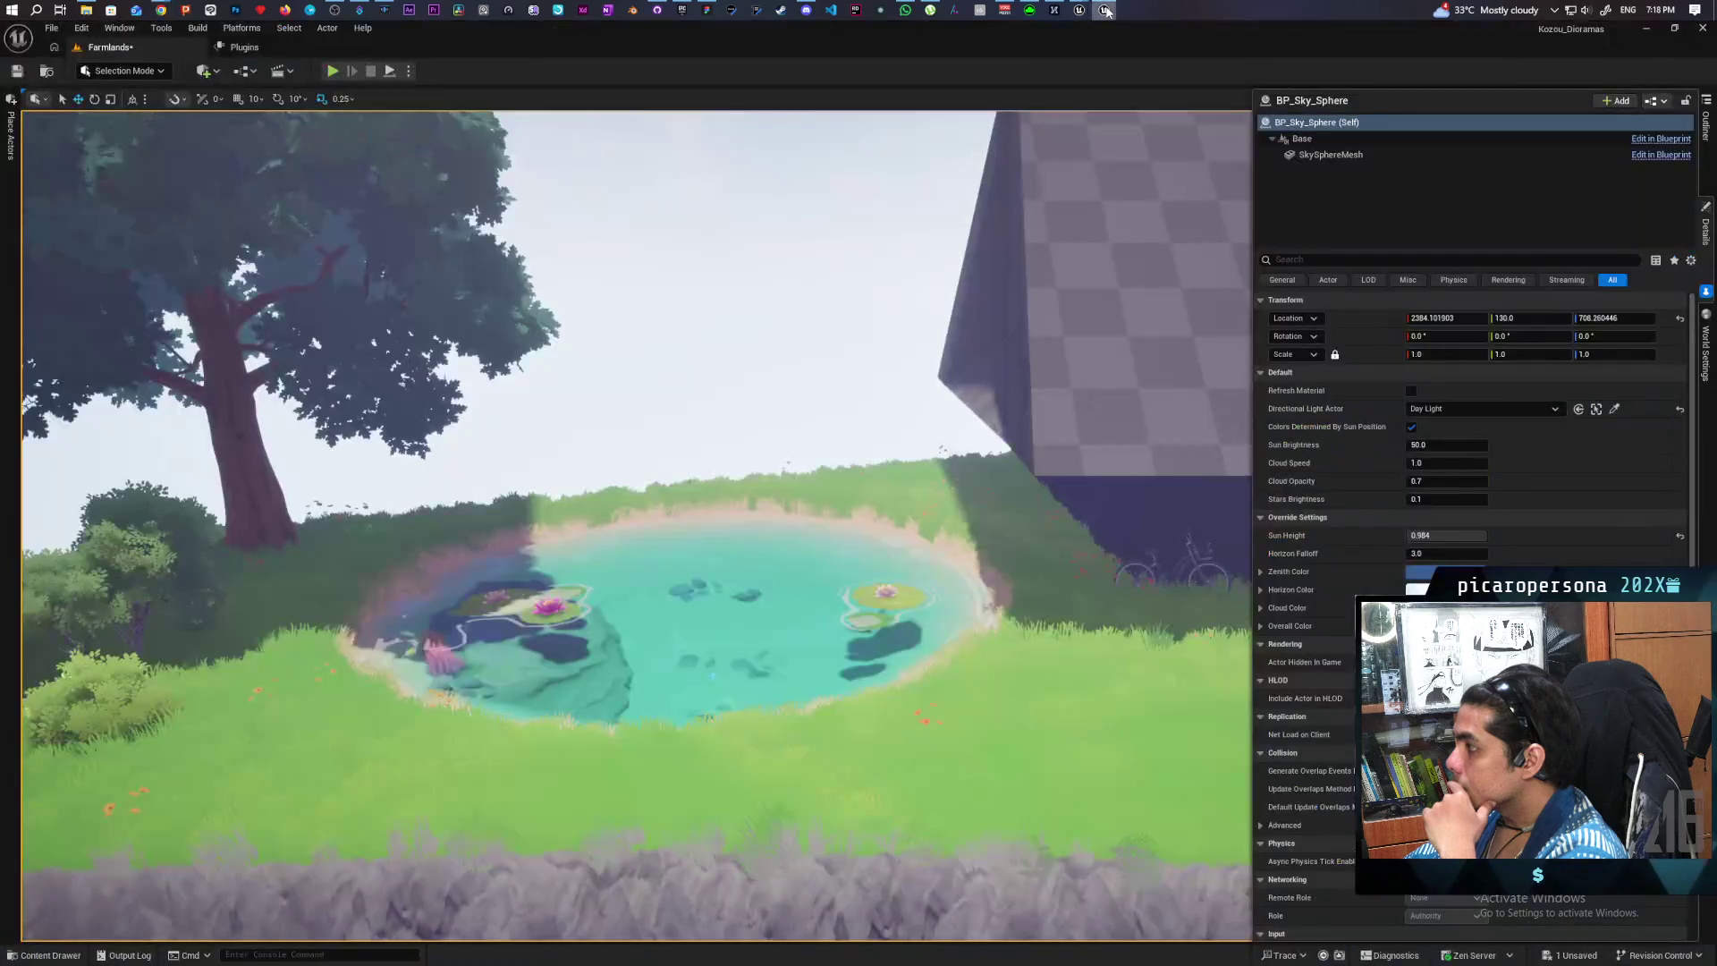
- Glance at the stylized water sample map, then return to Farmlands and select the pond's water plane
mouse_move(1080, 11)
left_click(1033, 65)
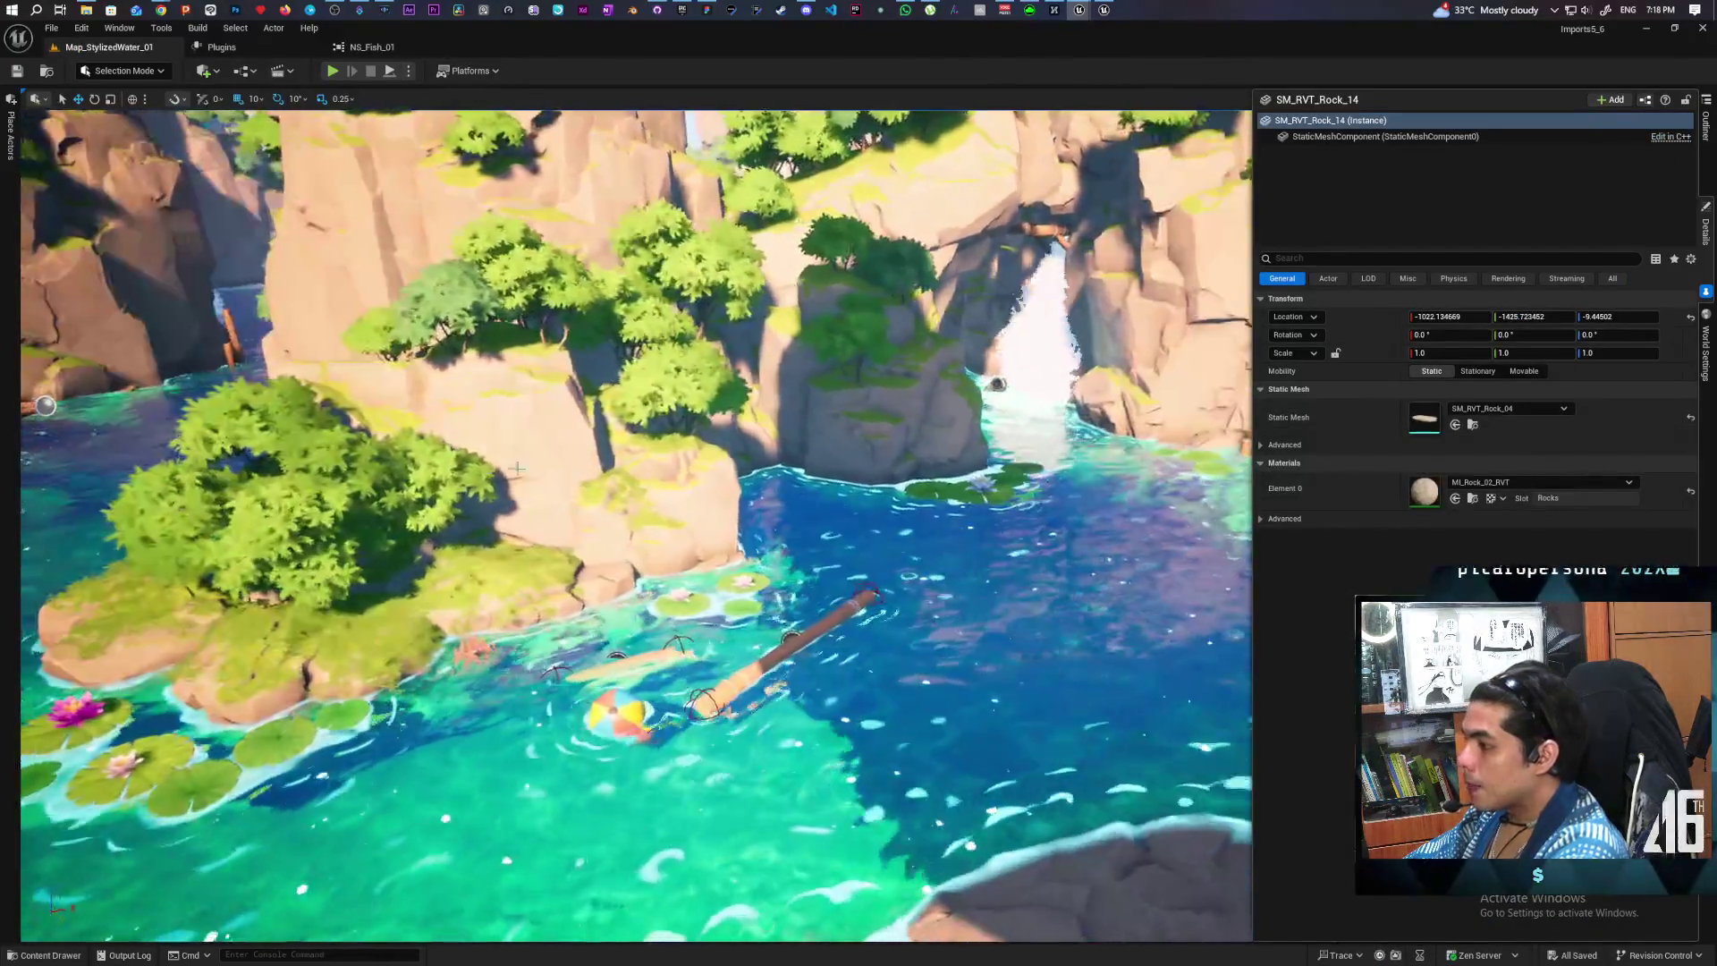
left_click(387, 488)
mouse_move(388, 488)
left_mouse_down()
mouse_move(601, 328)
mouse_move(1054, 487)
mouse_move(1088, 479)
mouse_move(784, 536)
mouse_move(152, 442)
mouse_move(510, 513)
left_mouse_up()
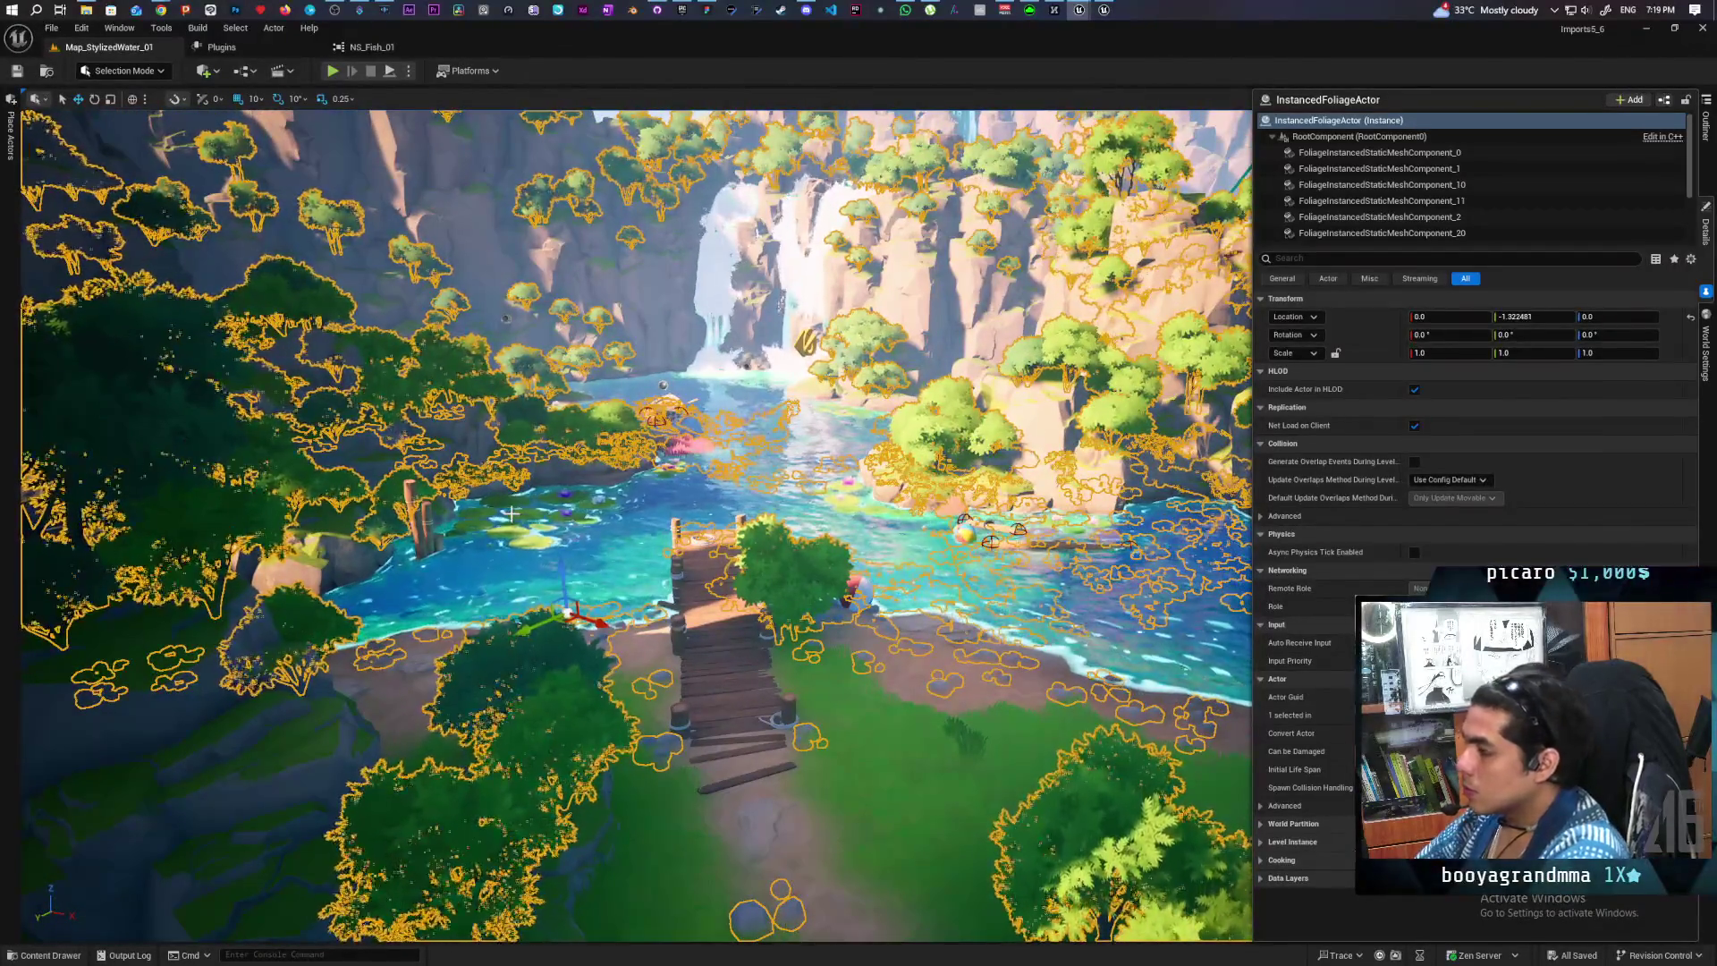
left_click(1107, 11)
left_click(626, 595)
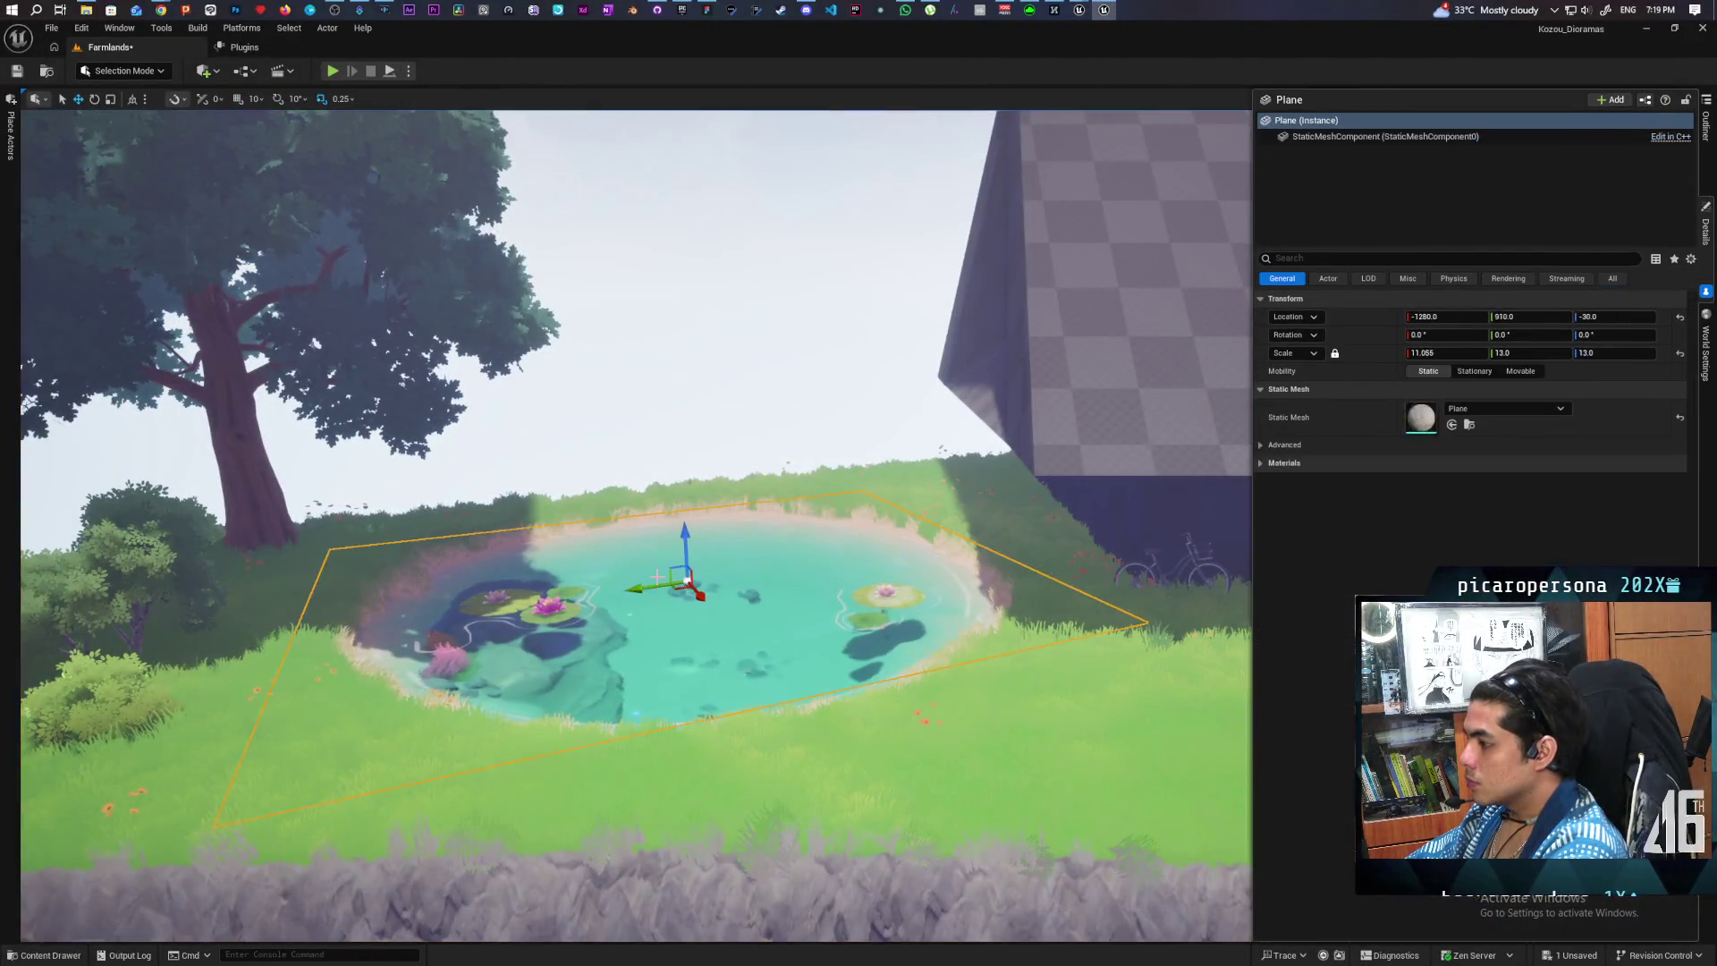
- Place SM_Bush_01 on the pond's bank and SM_Bush_02 behind the pond from the Vegetation folder
left_click(492, 596)
key("ctrl+b")
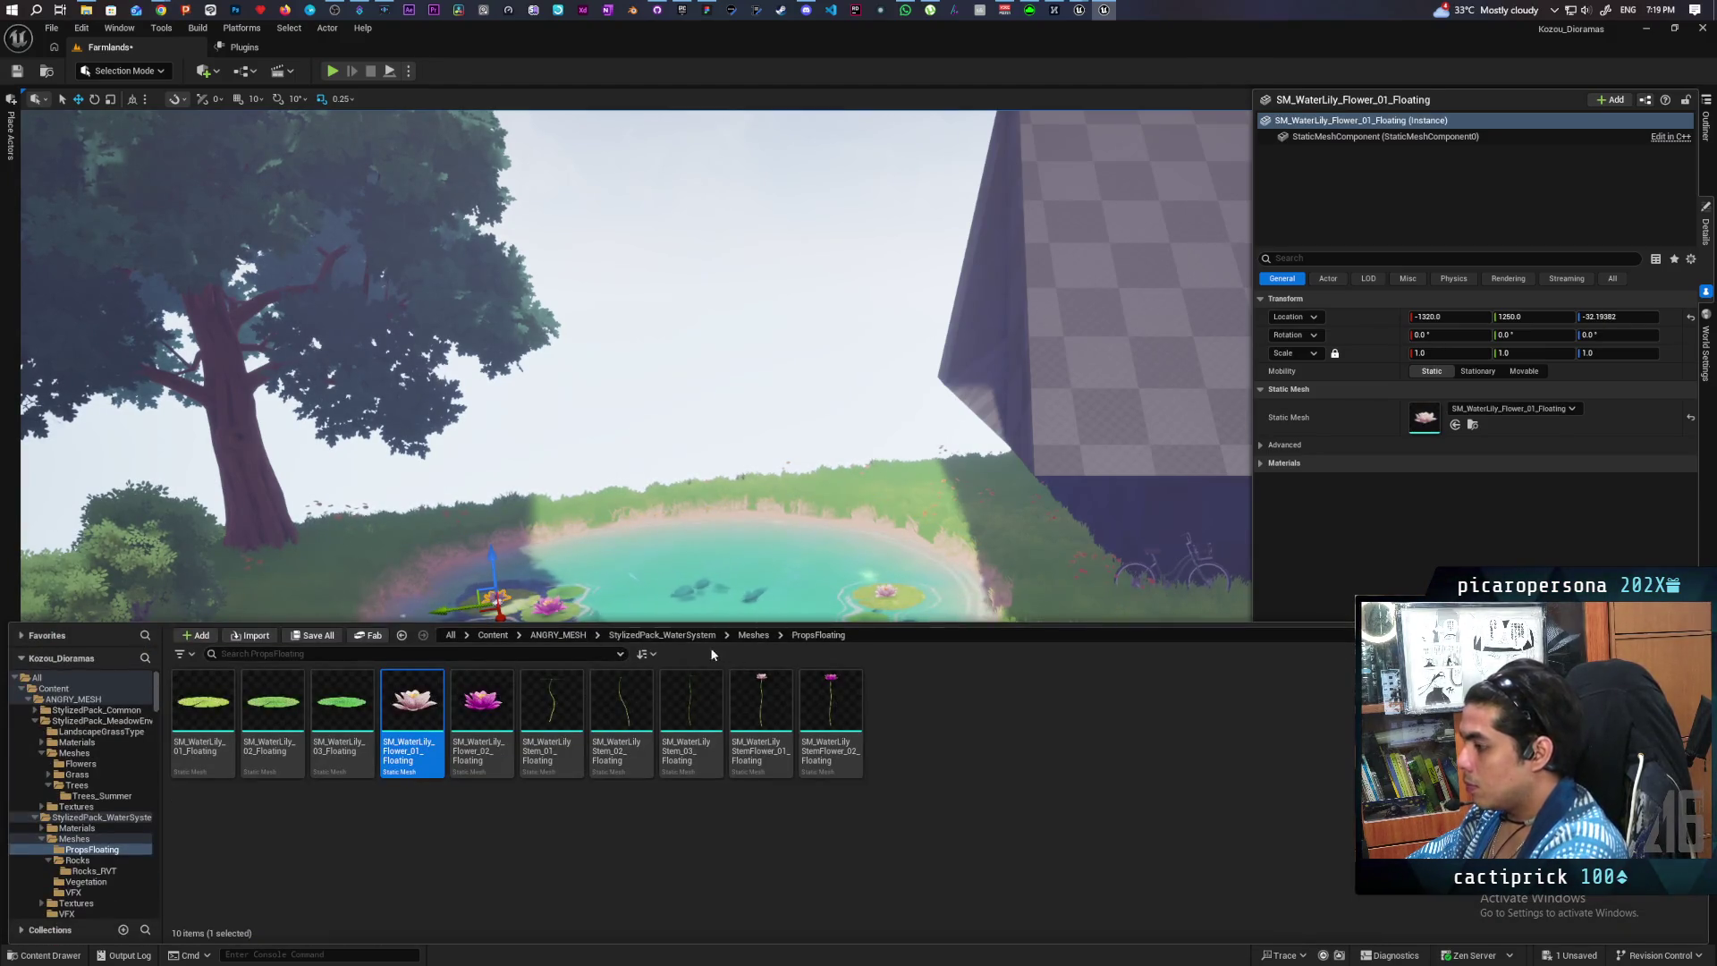
left_click(682, 636)
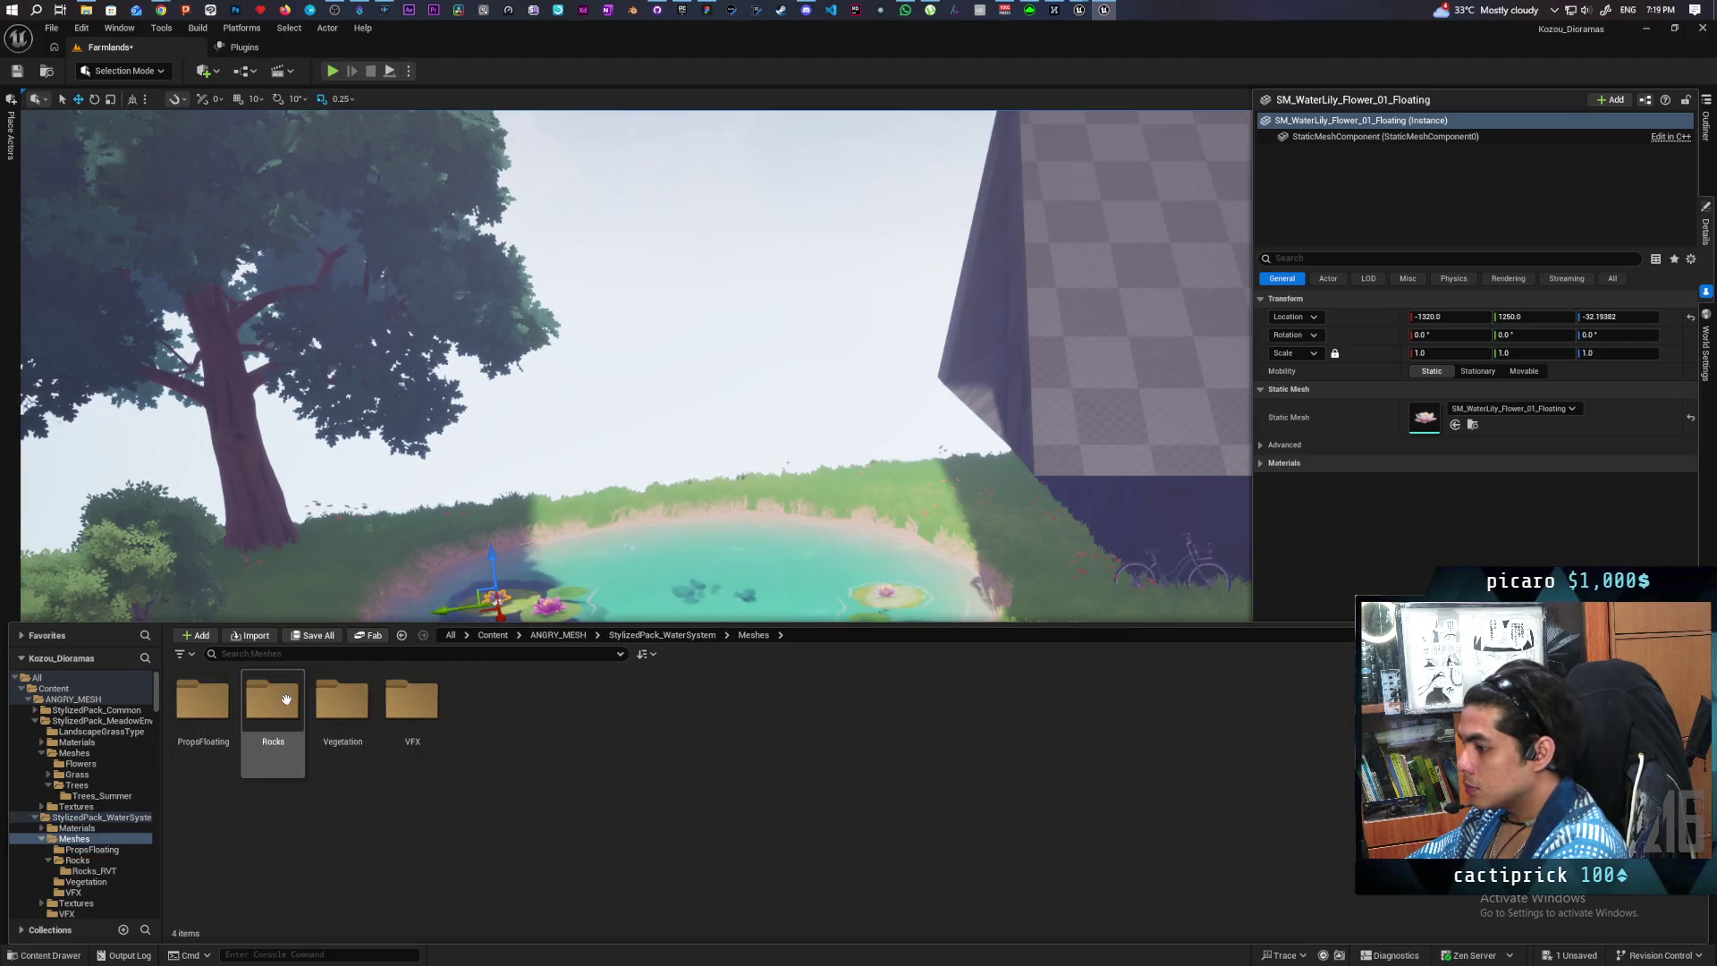
double_click(351, 770)
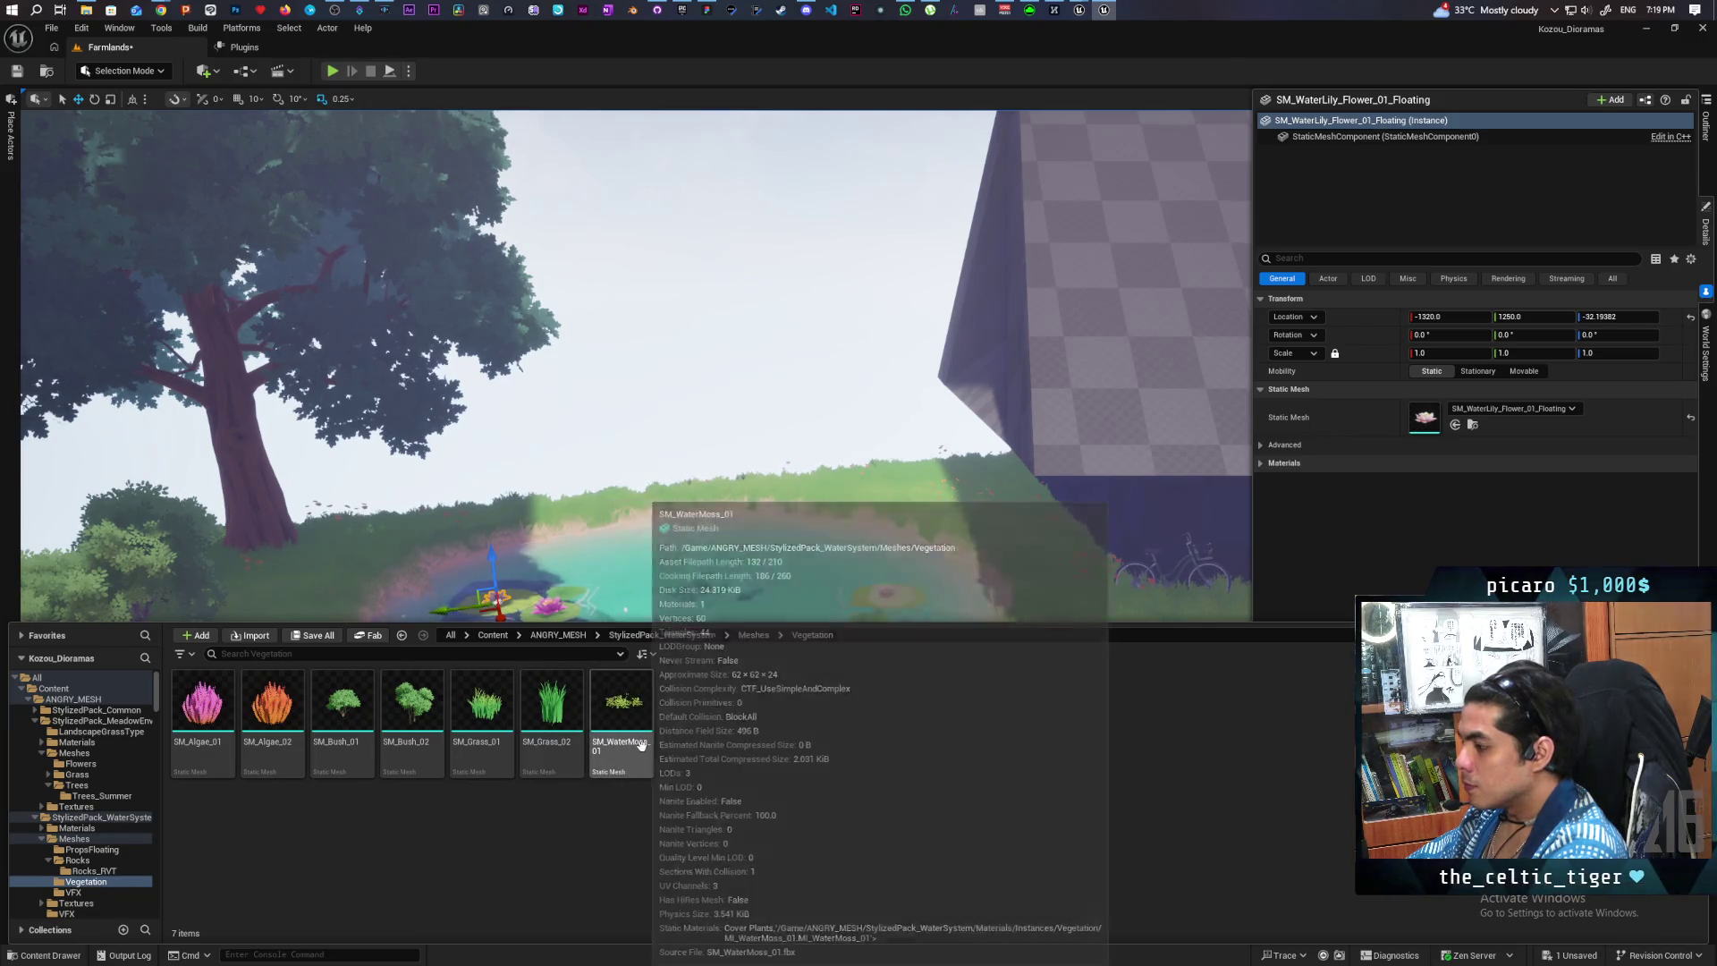
mouse_move(359, 723)
left_click_drag(358, 723, 394, 564)
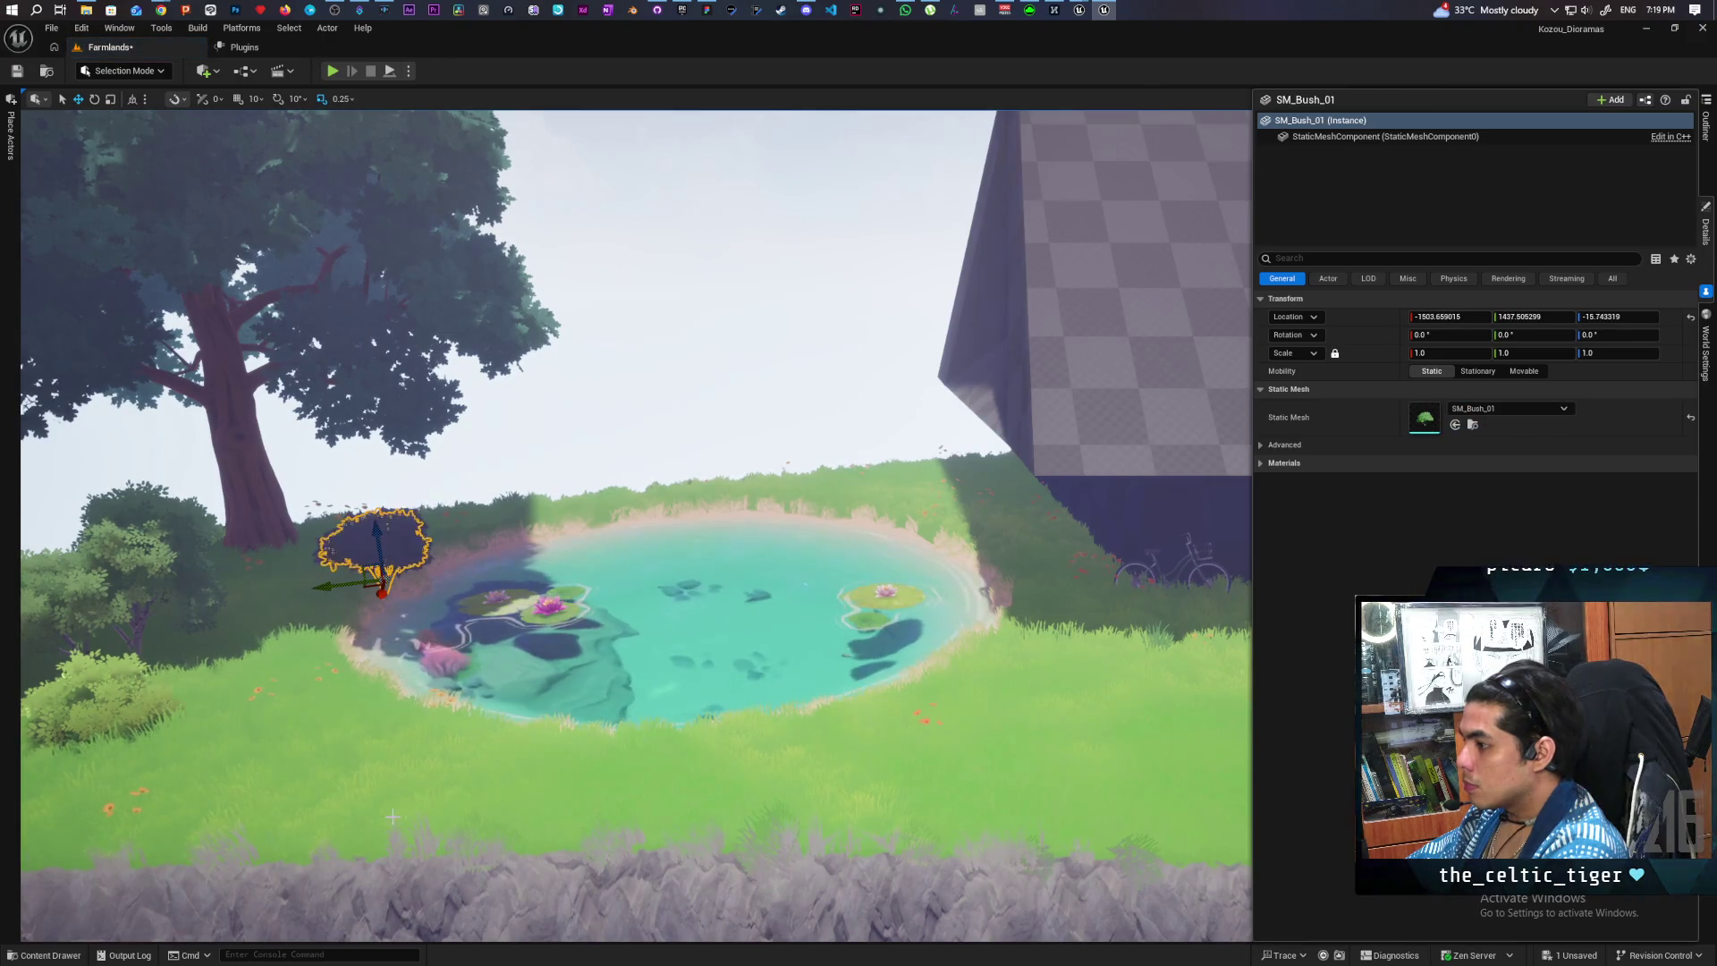
left_click(61, 959)
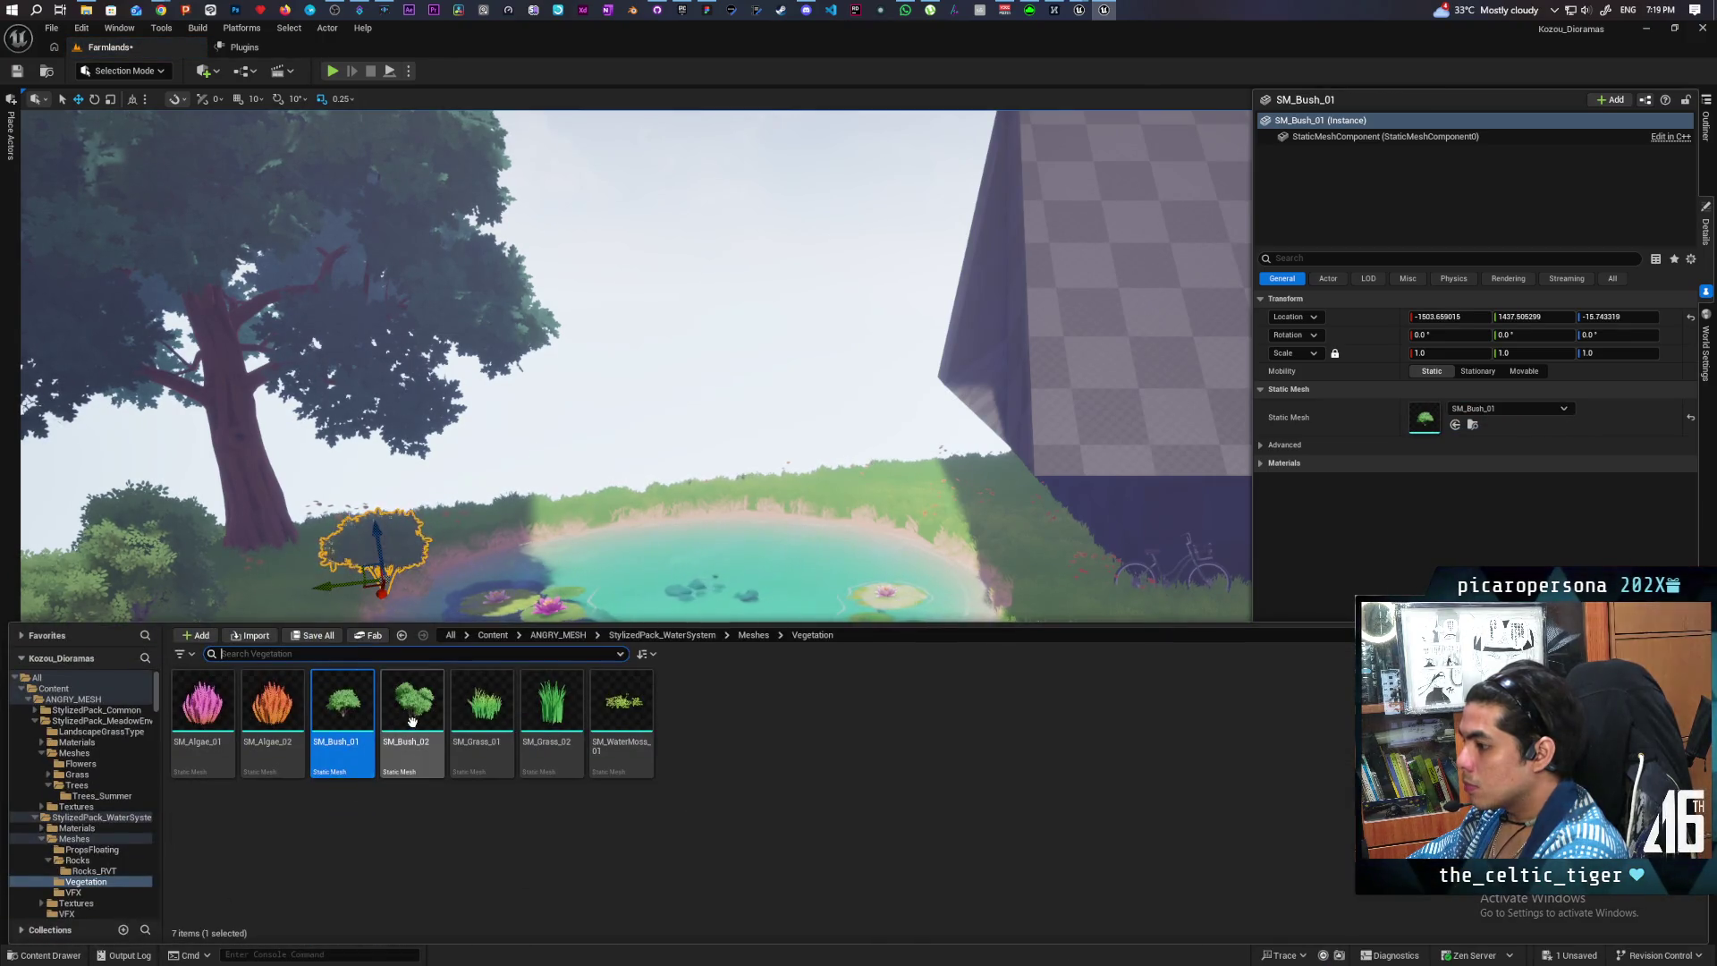
mouse_move(412, 720)
left_mouse_down()
mouse_move(788, 474)
mouse_move(832, 474)
mouse_move(876, 513)
mouse_move(787, 591)
left_mouse_up()
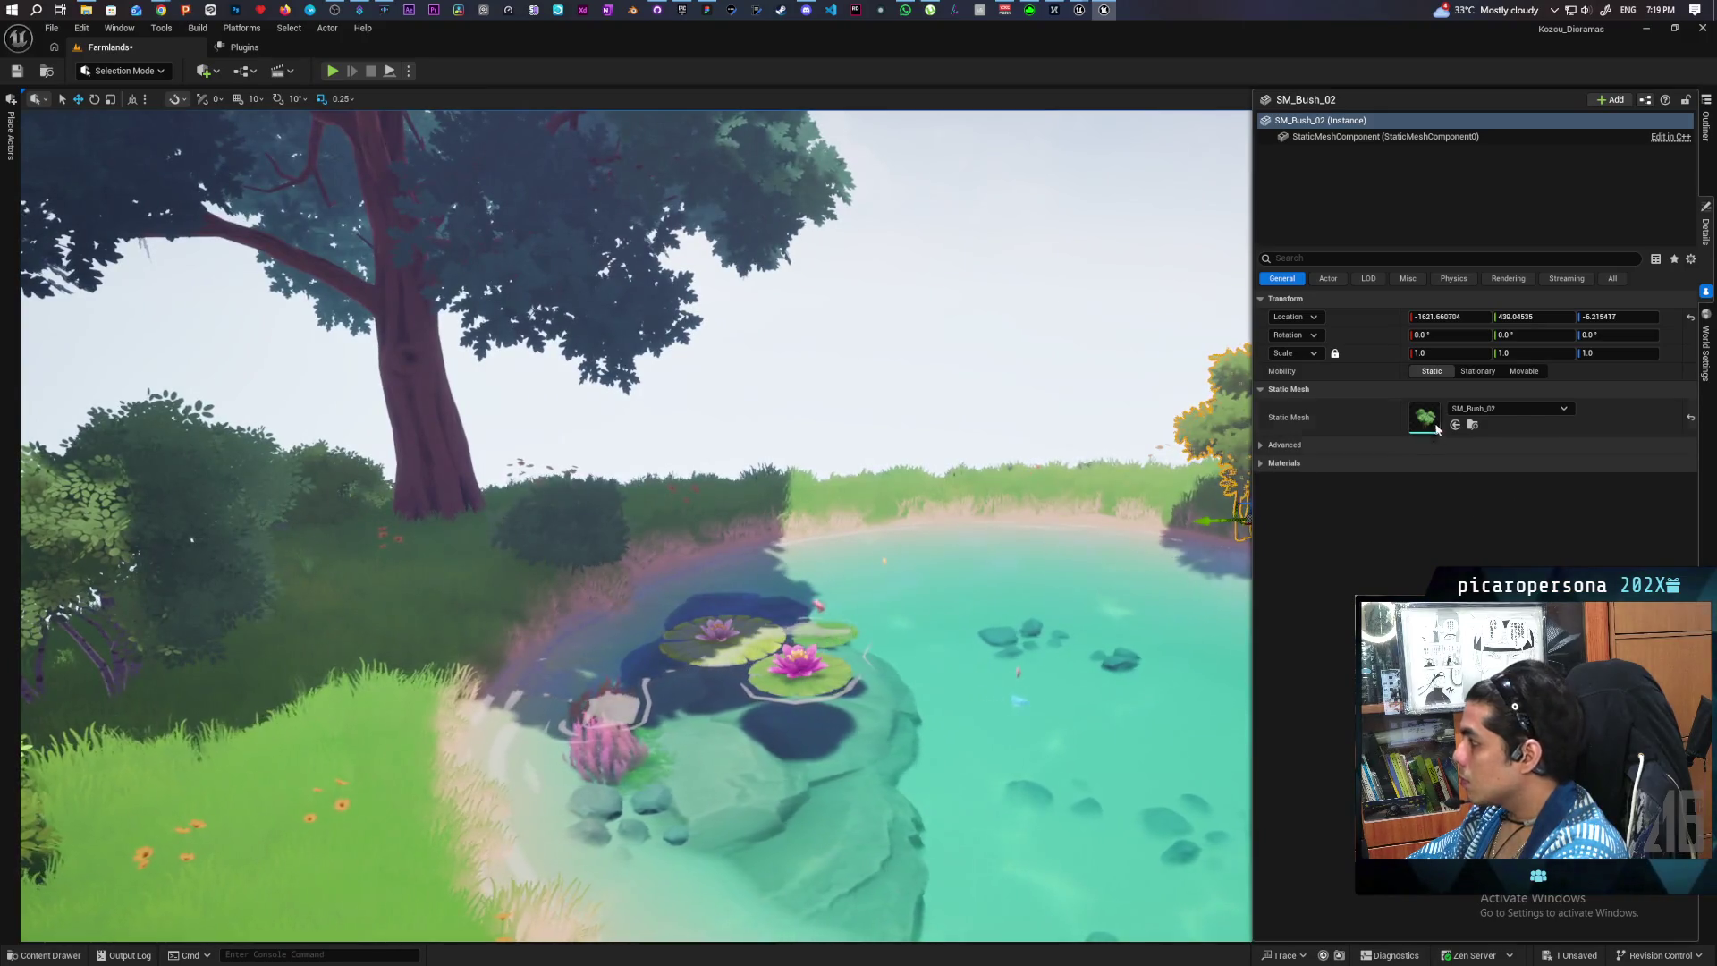
- Check the bush materials, copy a bush onto the pond edge, and shift it along the back shore
left_click(1263, 463)
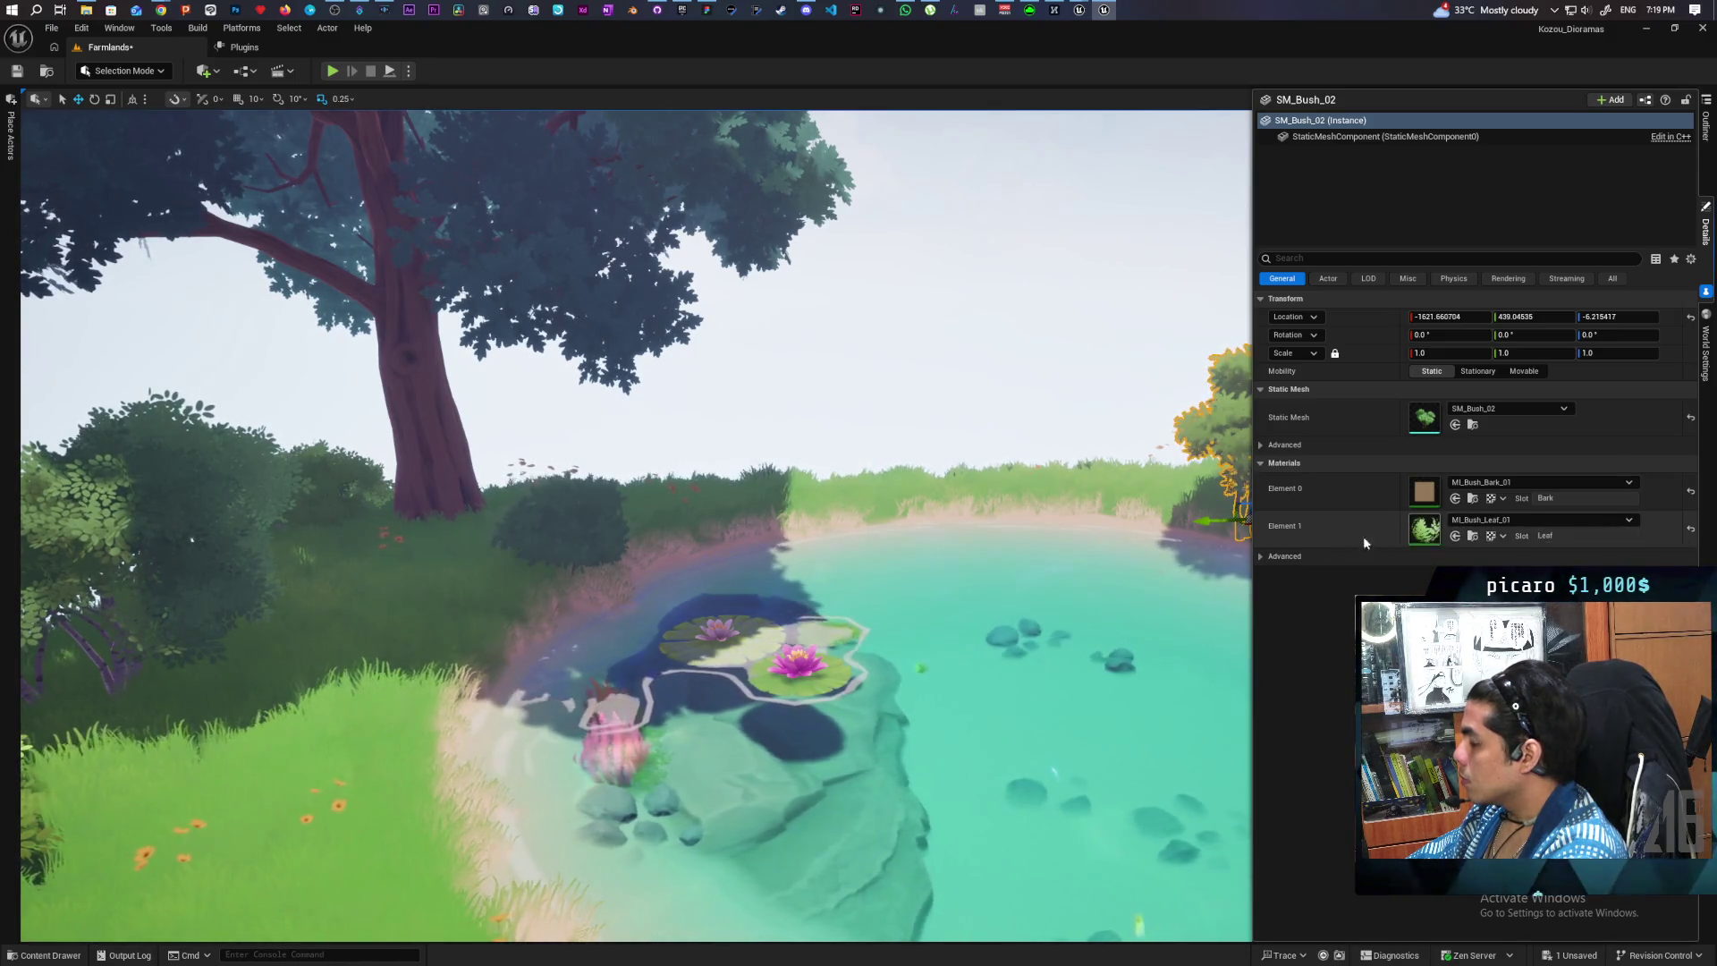
mouse_move(805, 537)
left_mouse_down()
mouse_move(734, 501)
mouse_move(734, 581)
mouse_move(707, 537)
left_mouse_up()
left_click(539, 543)
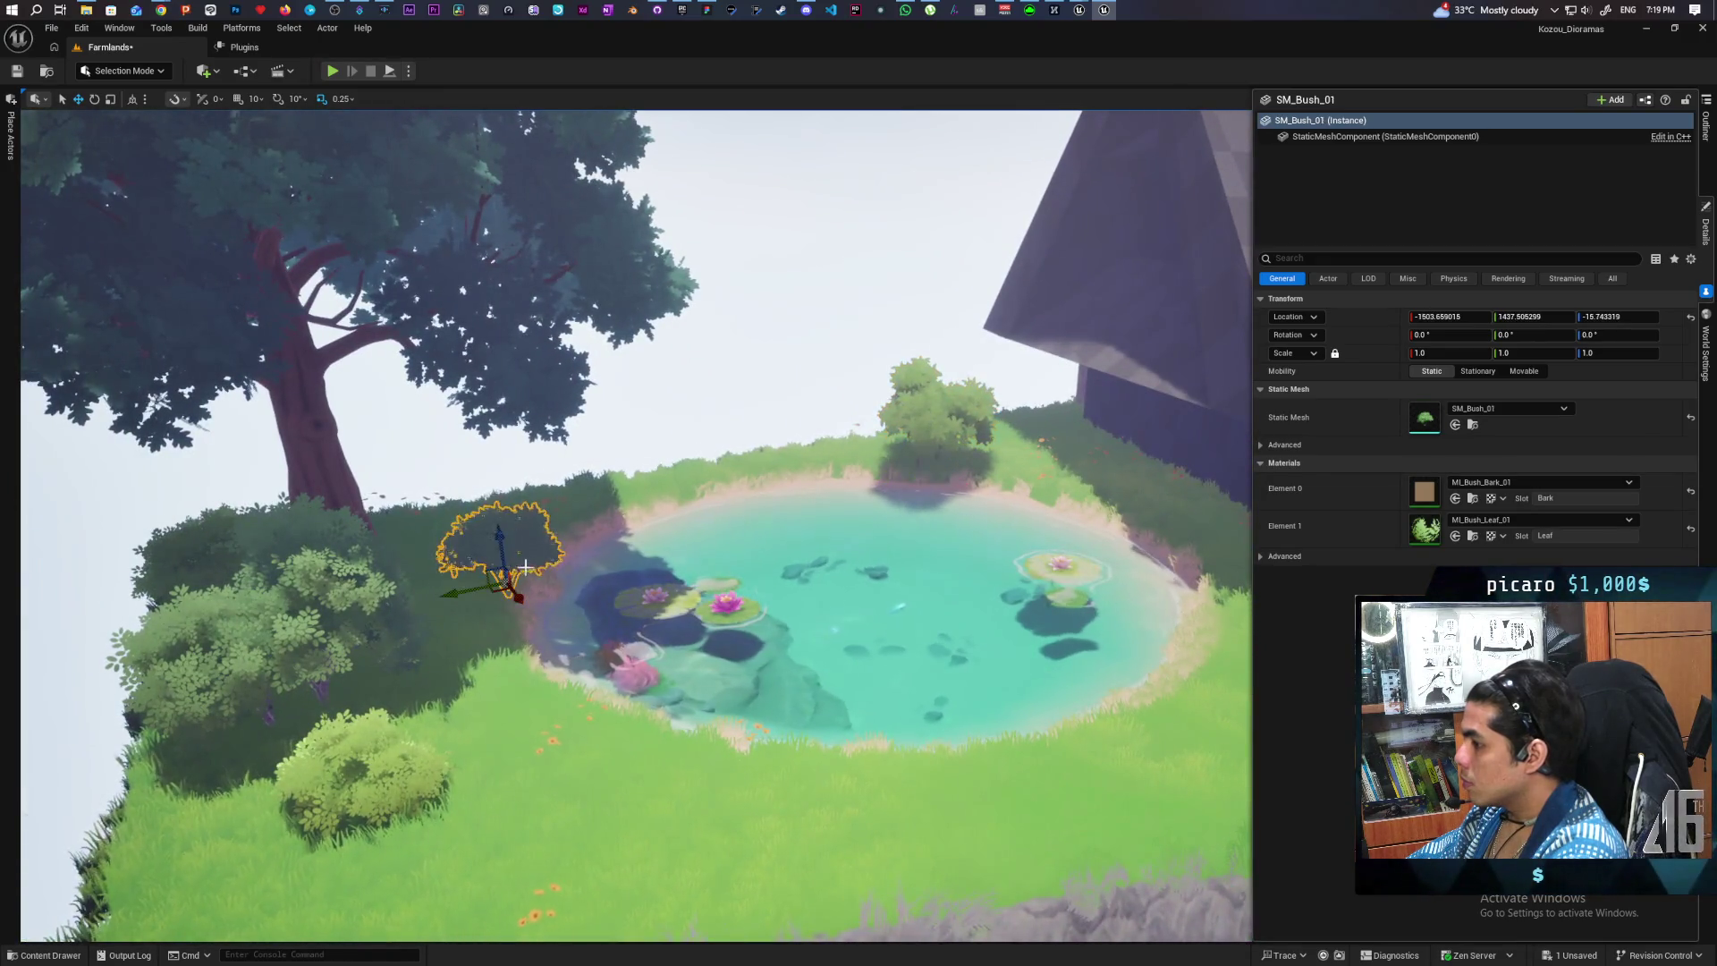
left_click_drag(539, 543, 597, 539)
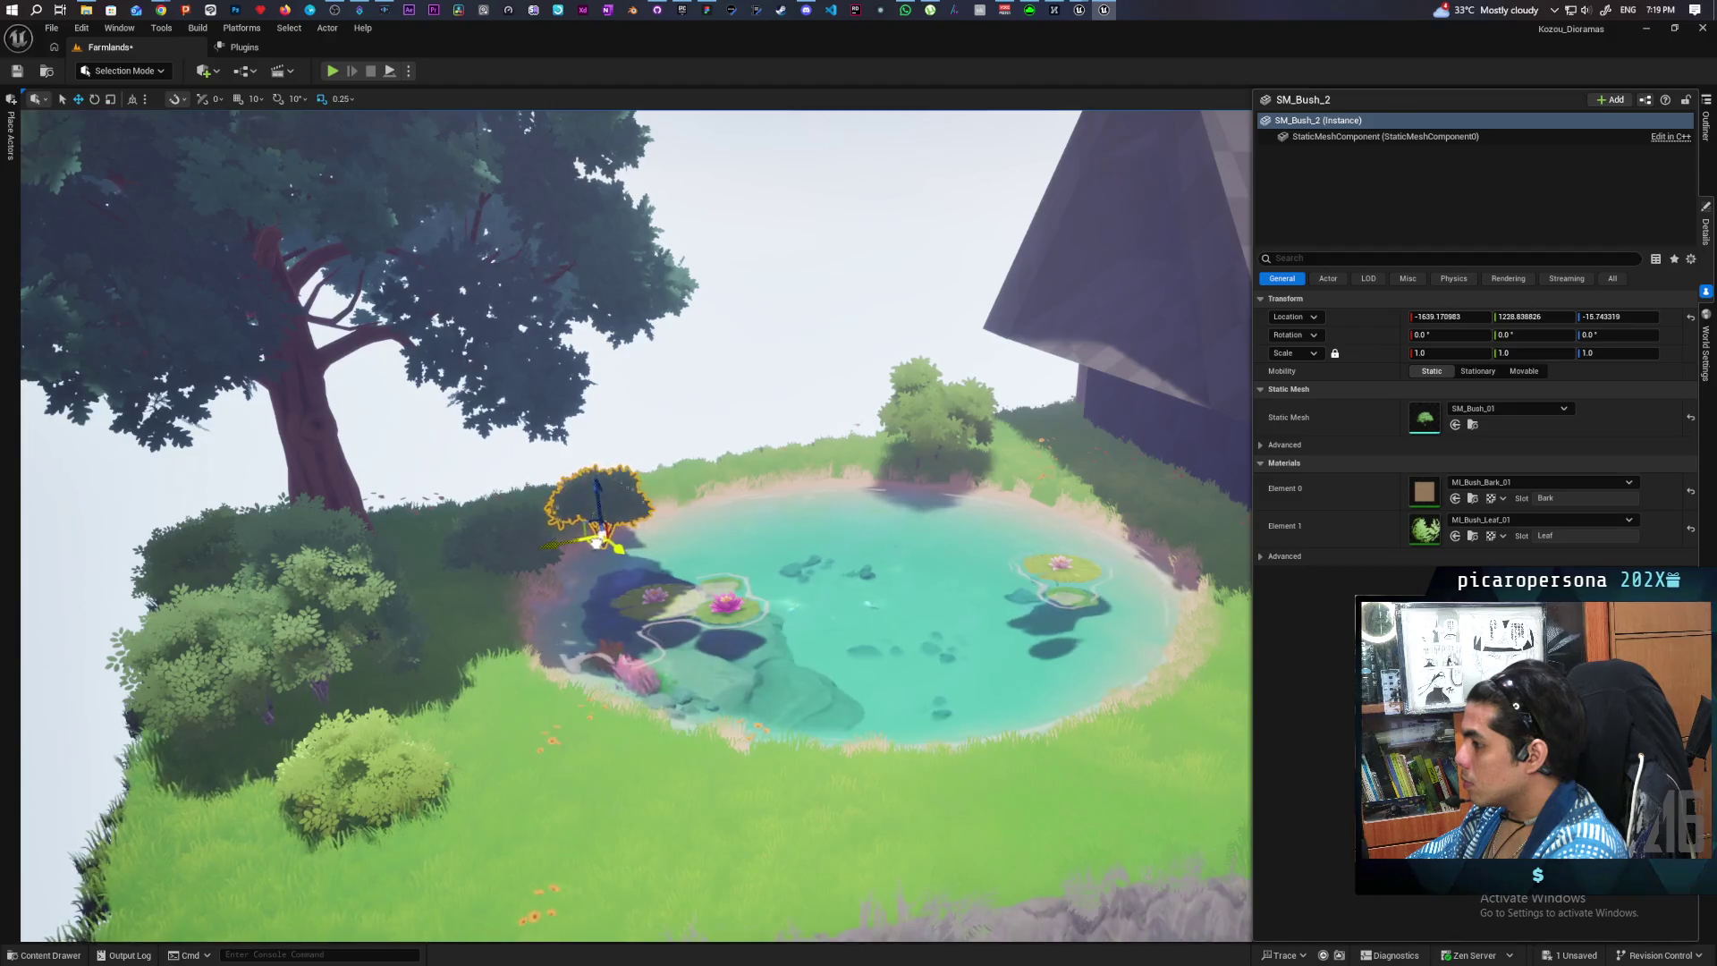
mouse_move(709, 537)
left_mouse_down()
mouse_move(703, 483)
mouse_move(710, 519)
left_mouse_up()
left_click_drag(770, 403, 678, 405)
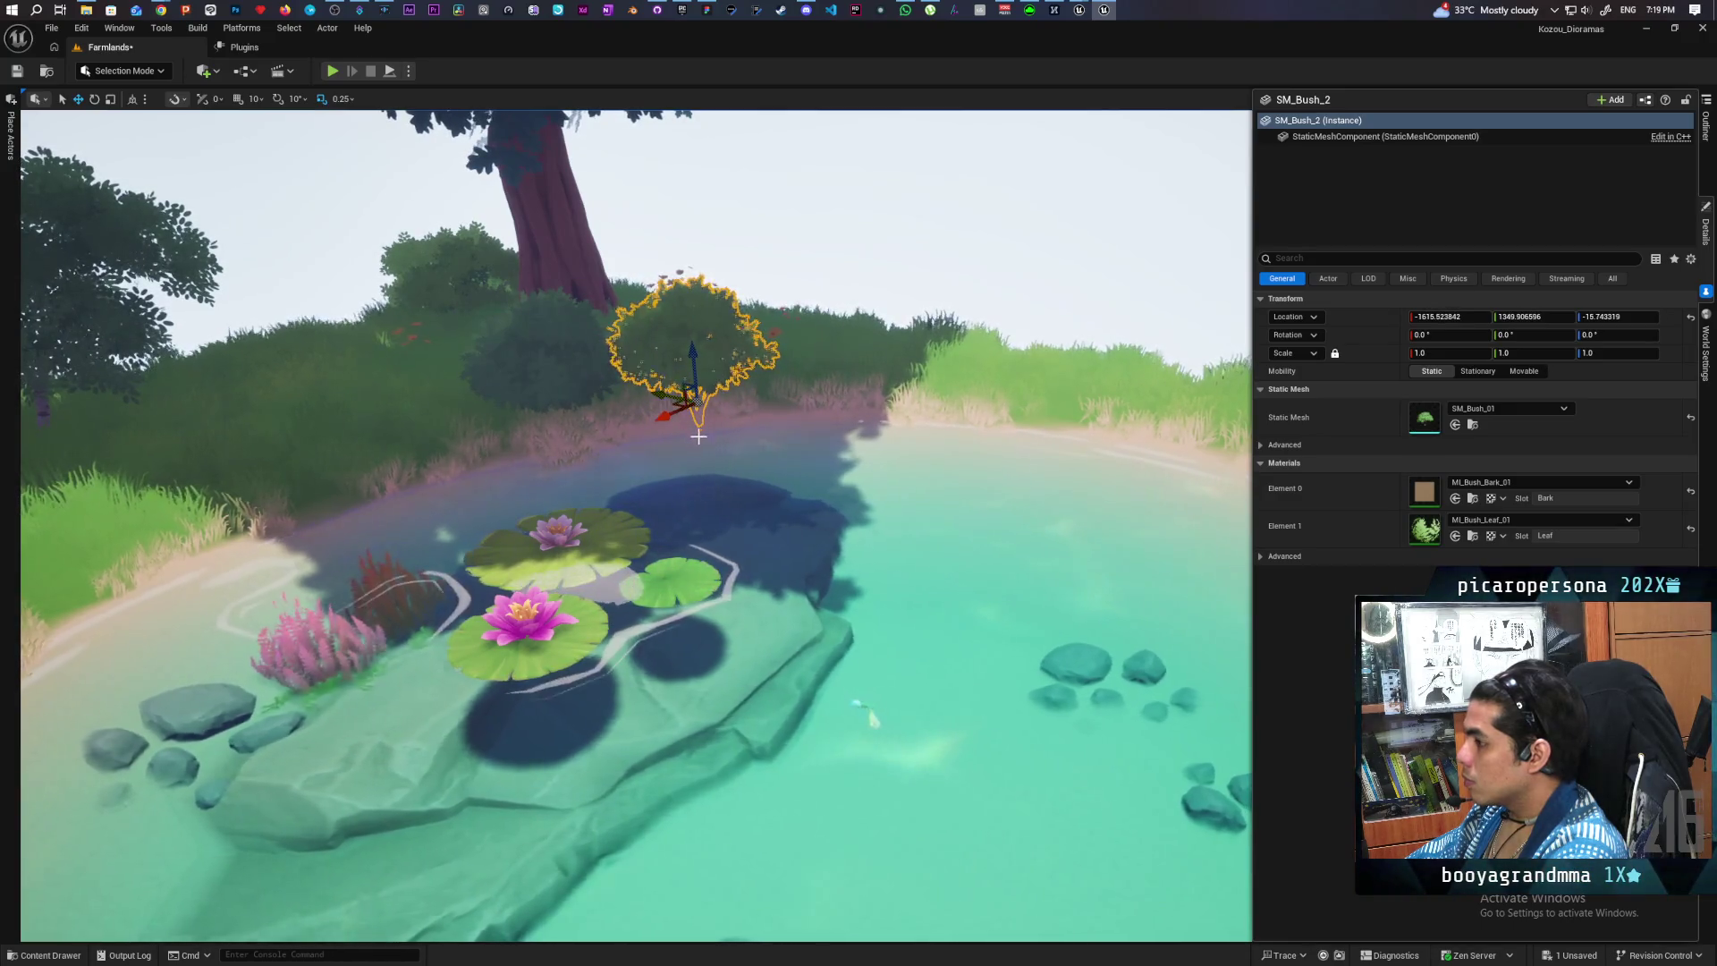
left_click(868, 323)
scroll(867, 323, "down", 10)
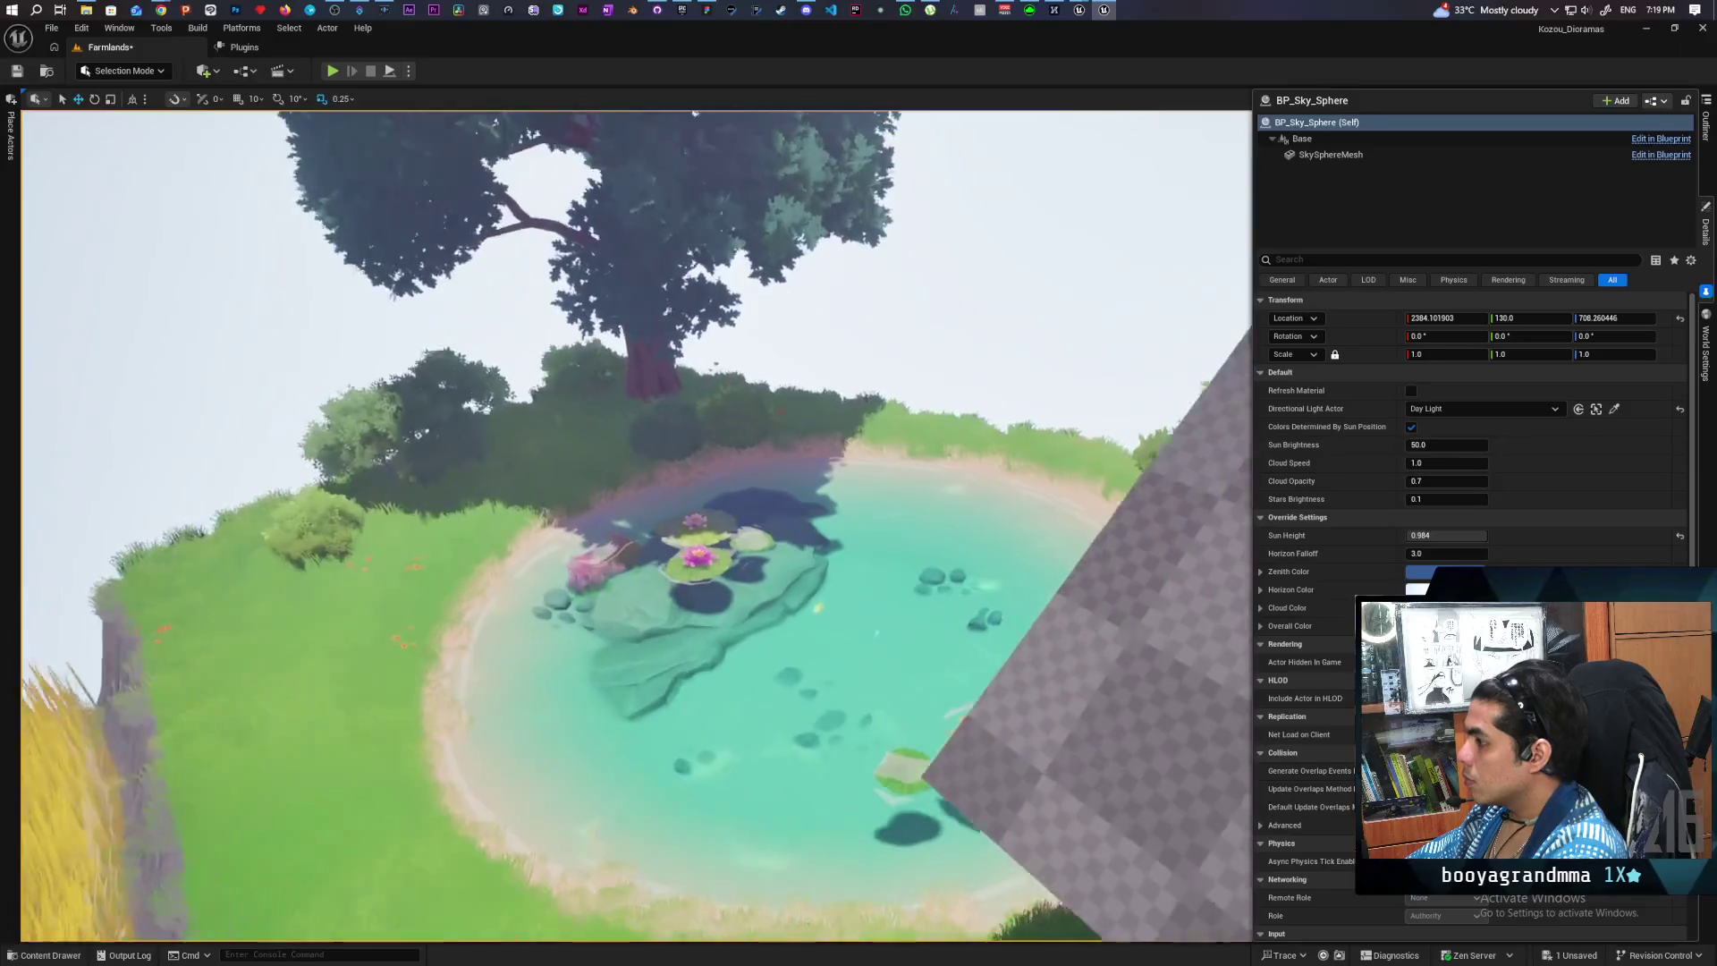
scroll(867, 323, "up", 8)
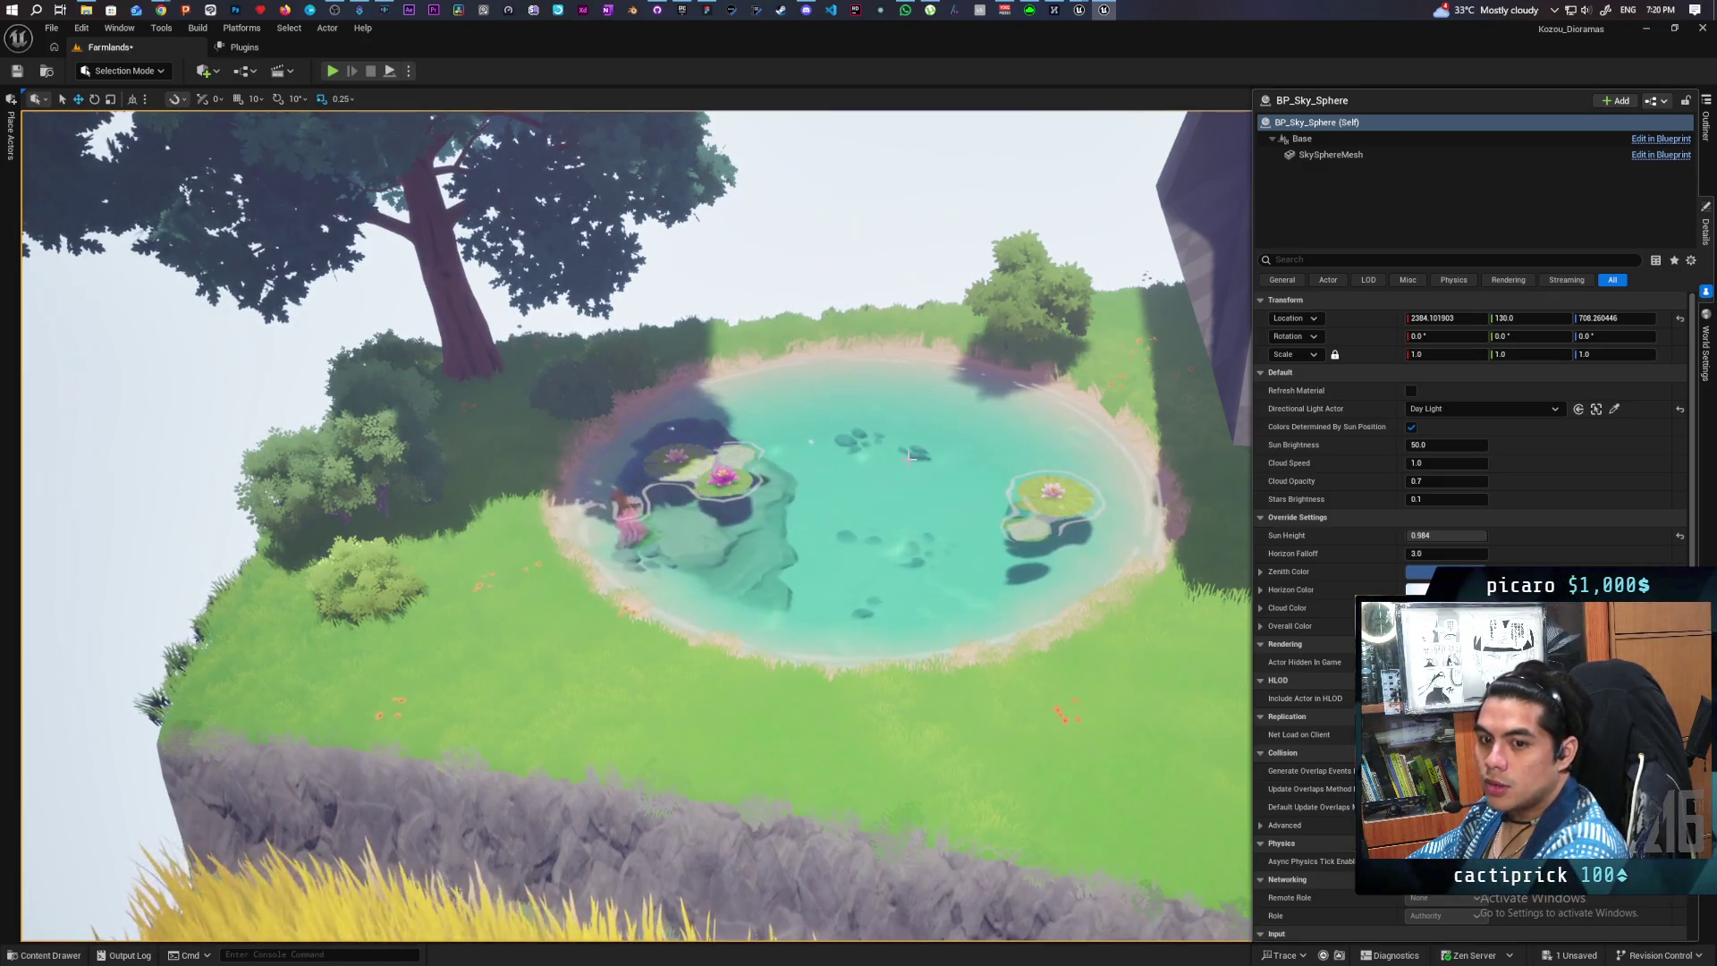
key("f")
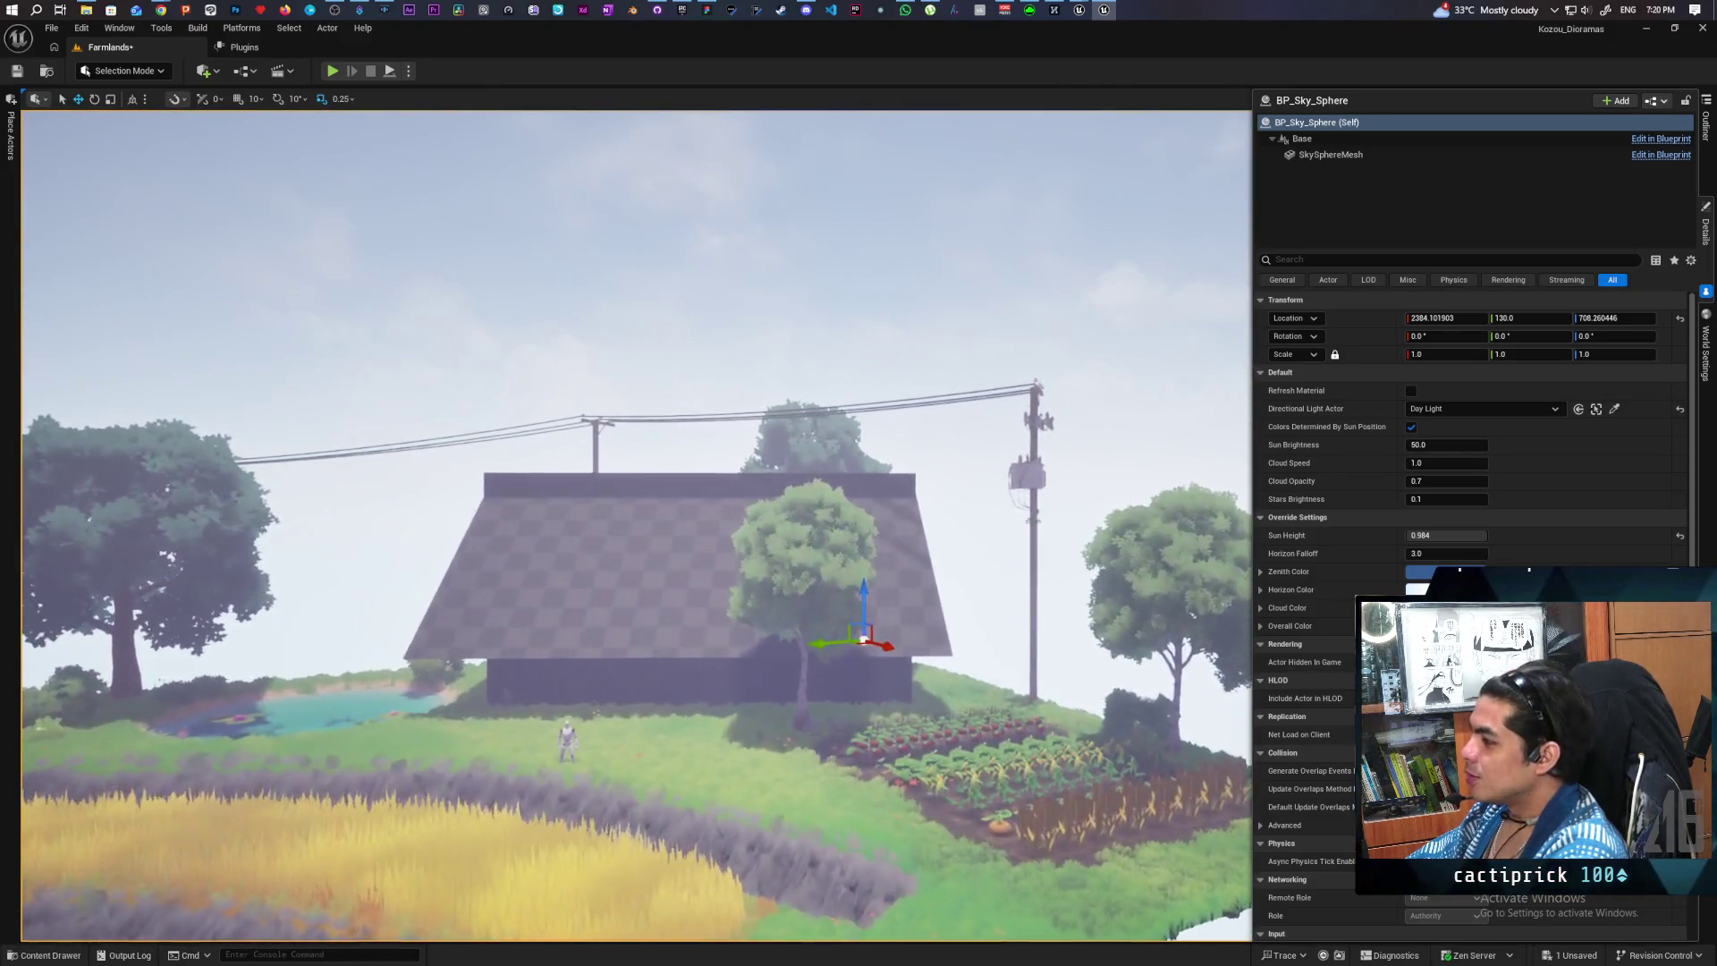
key("w")
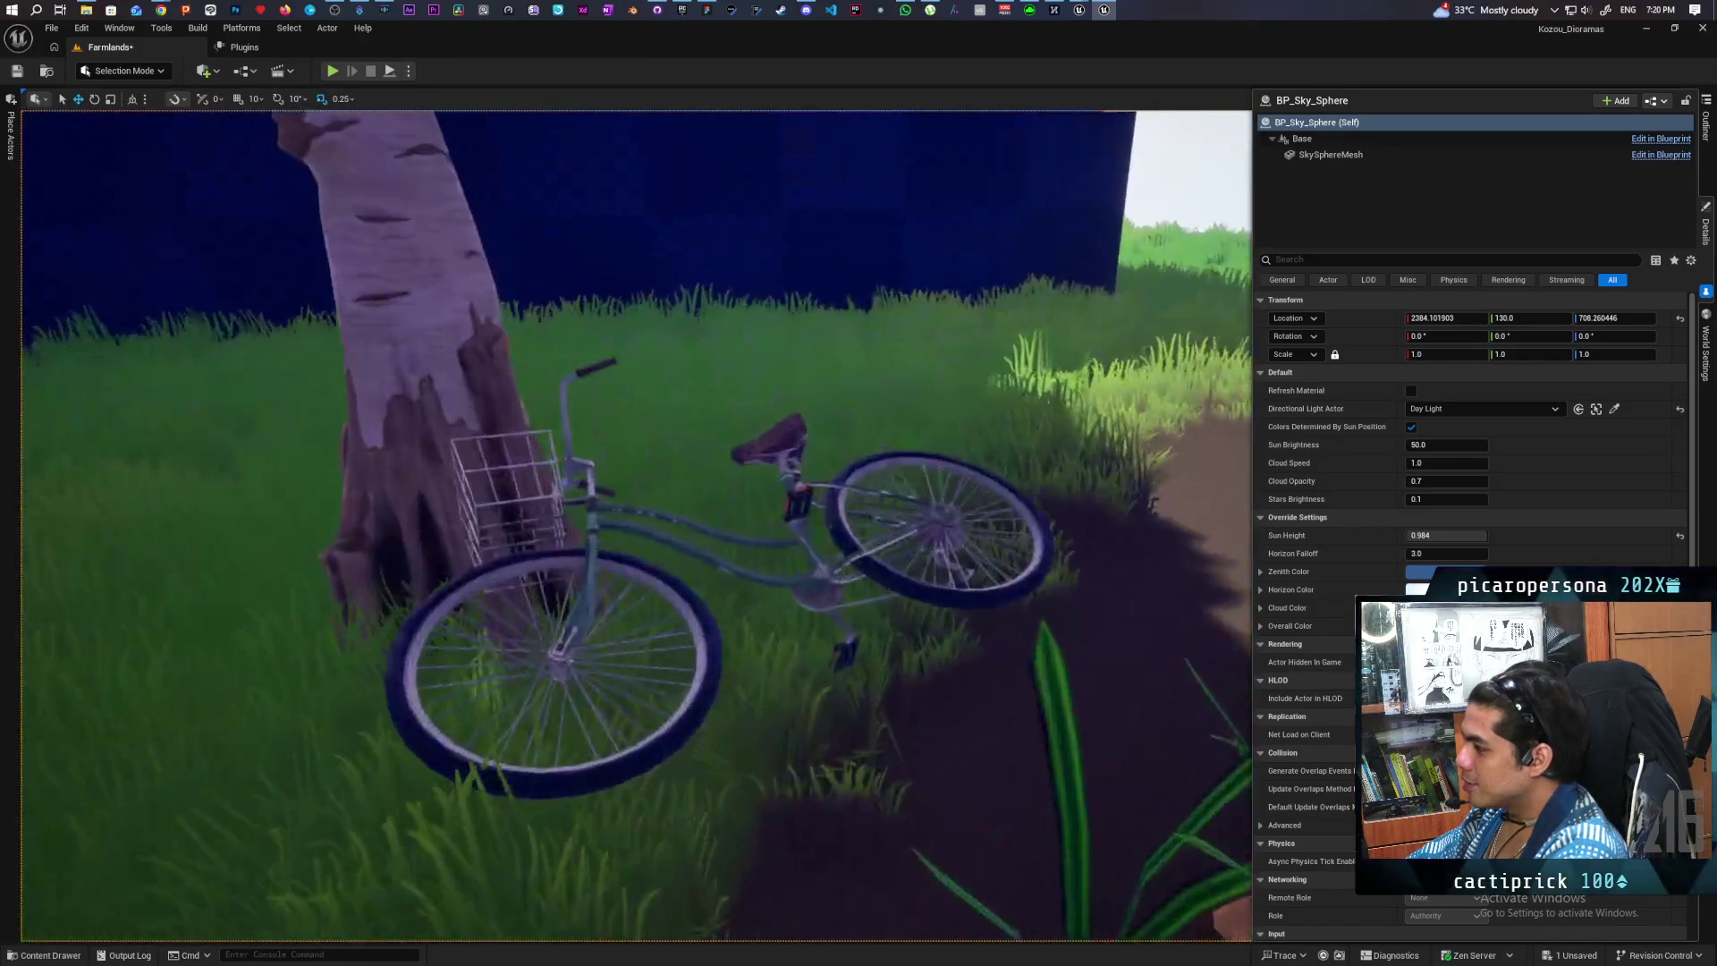
key("s")
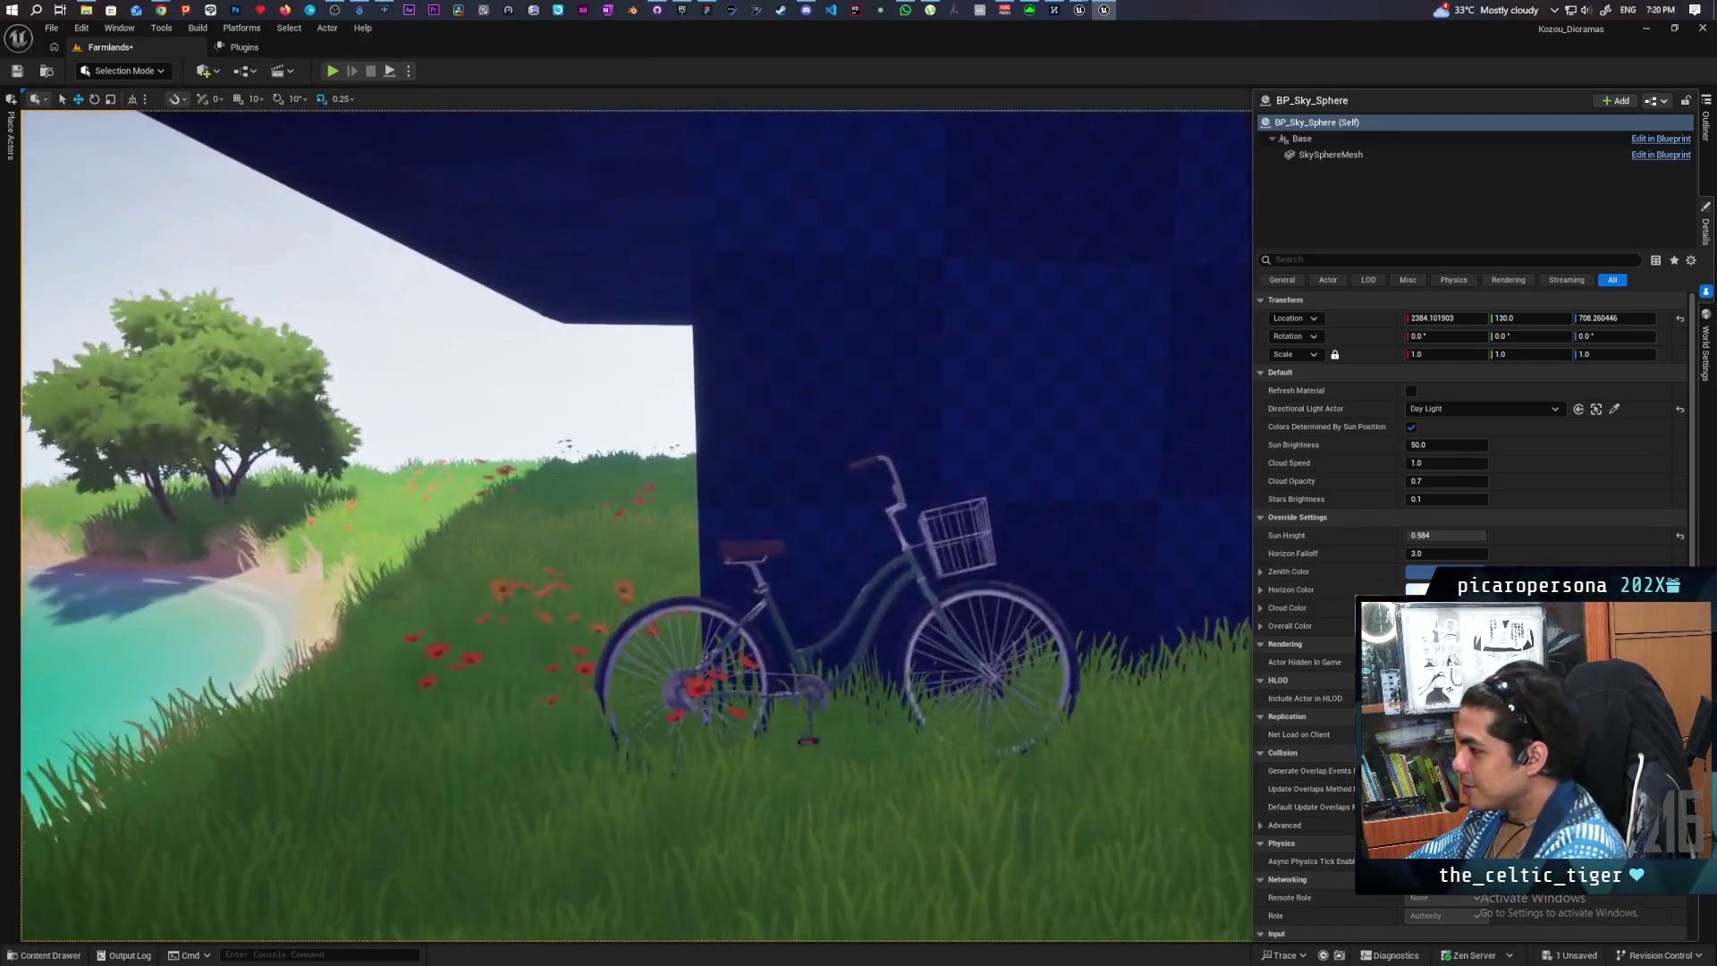
key("s")
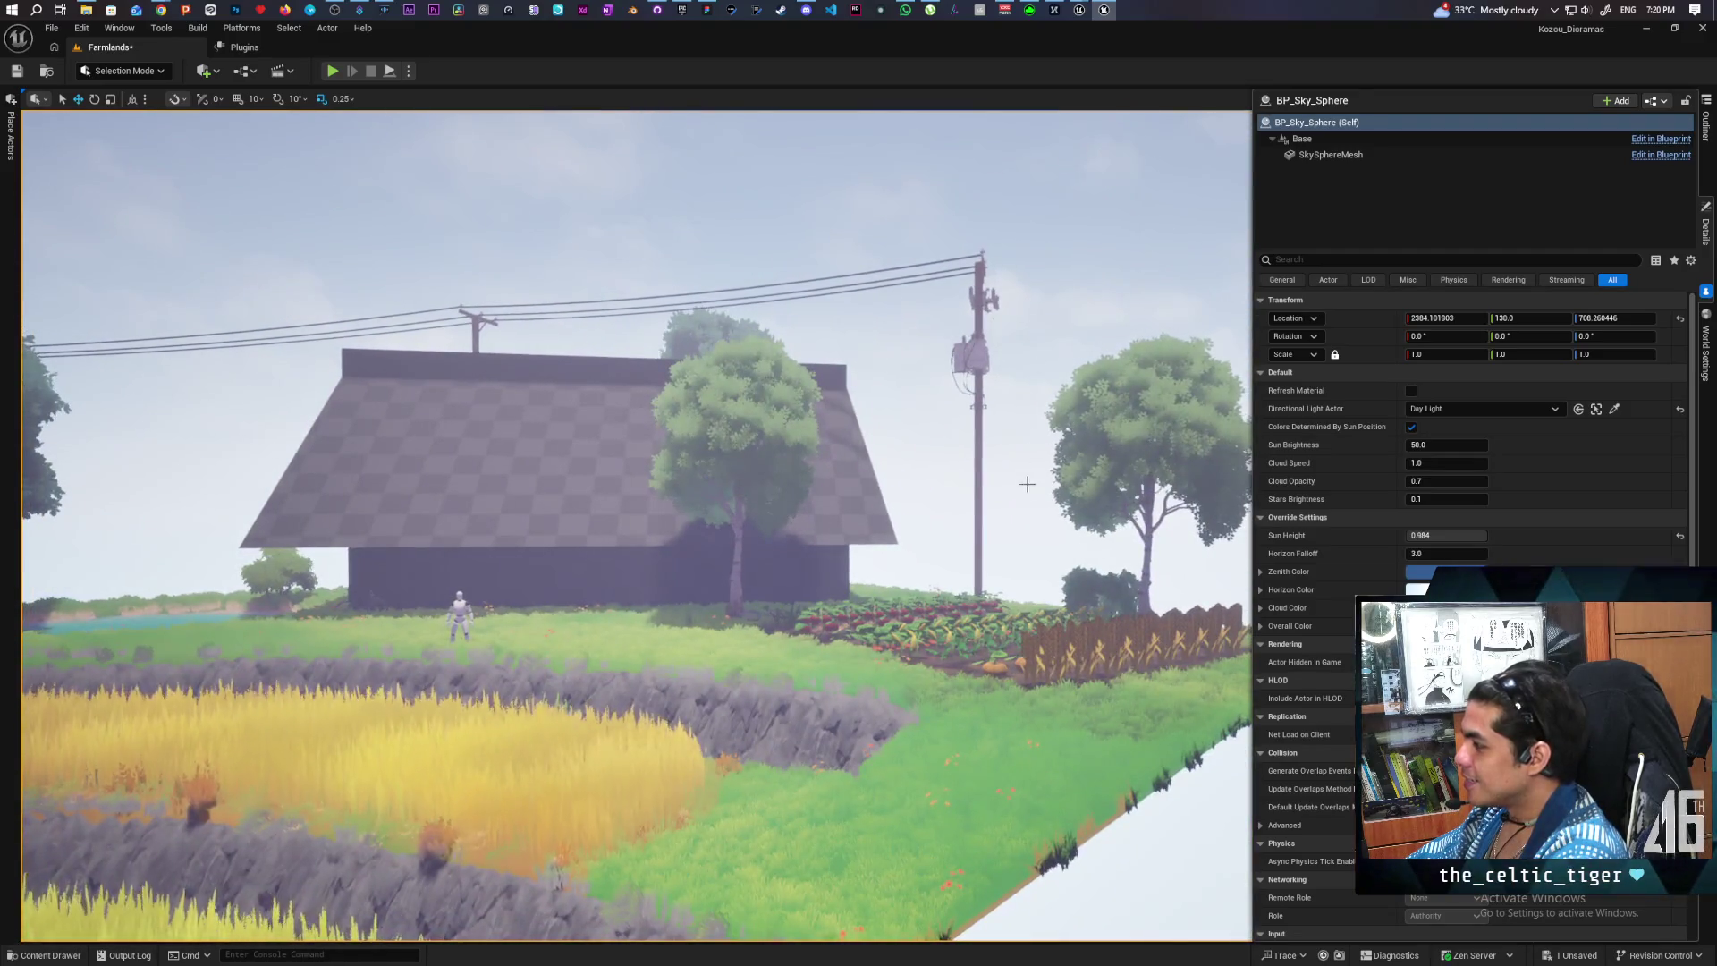
key("s")
key("w")
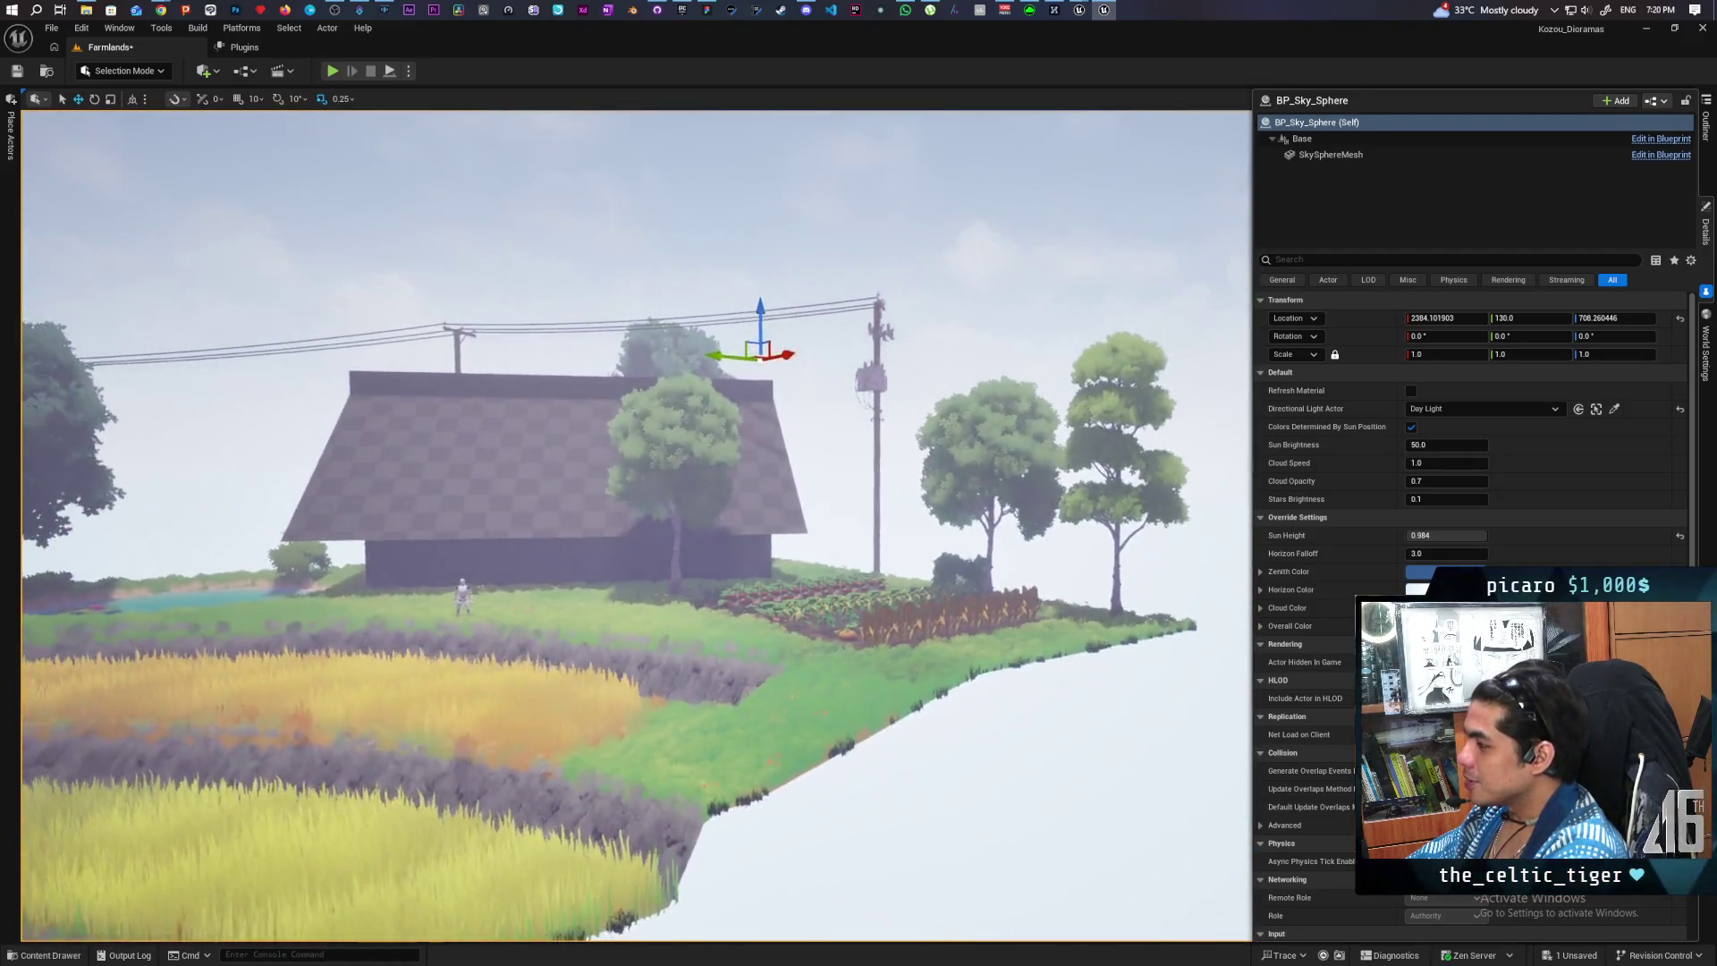
key("a")
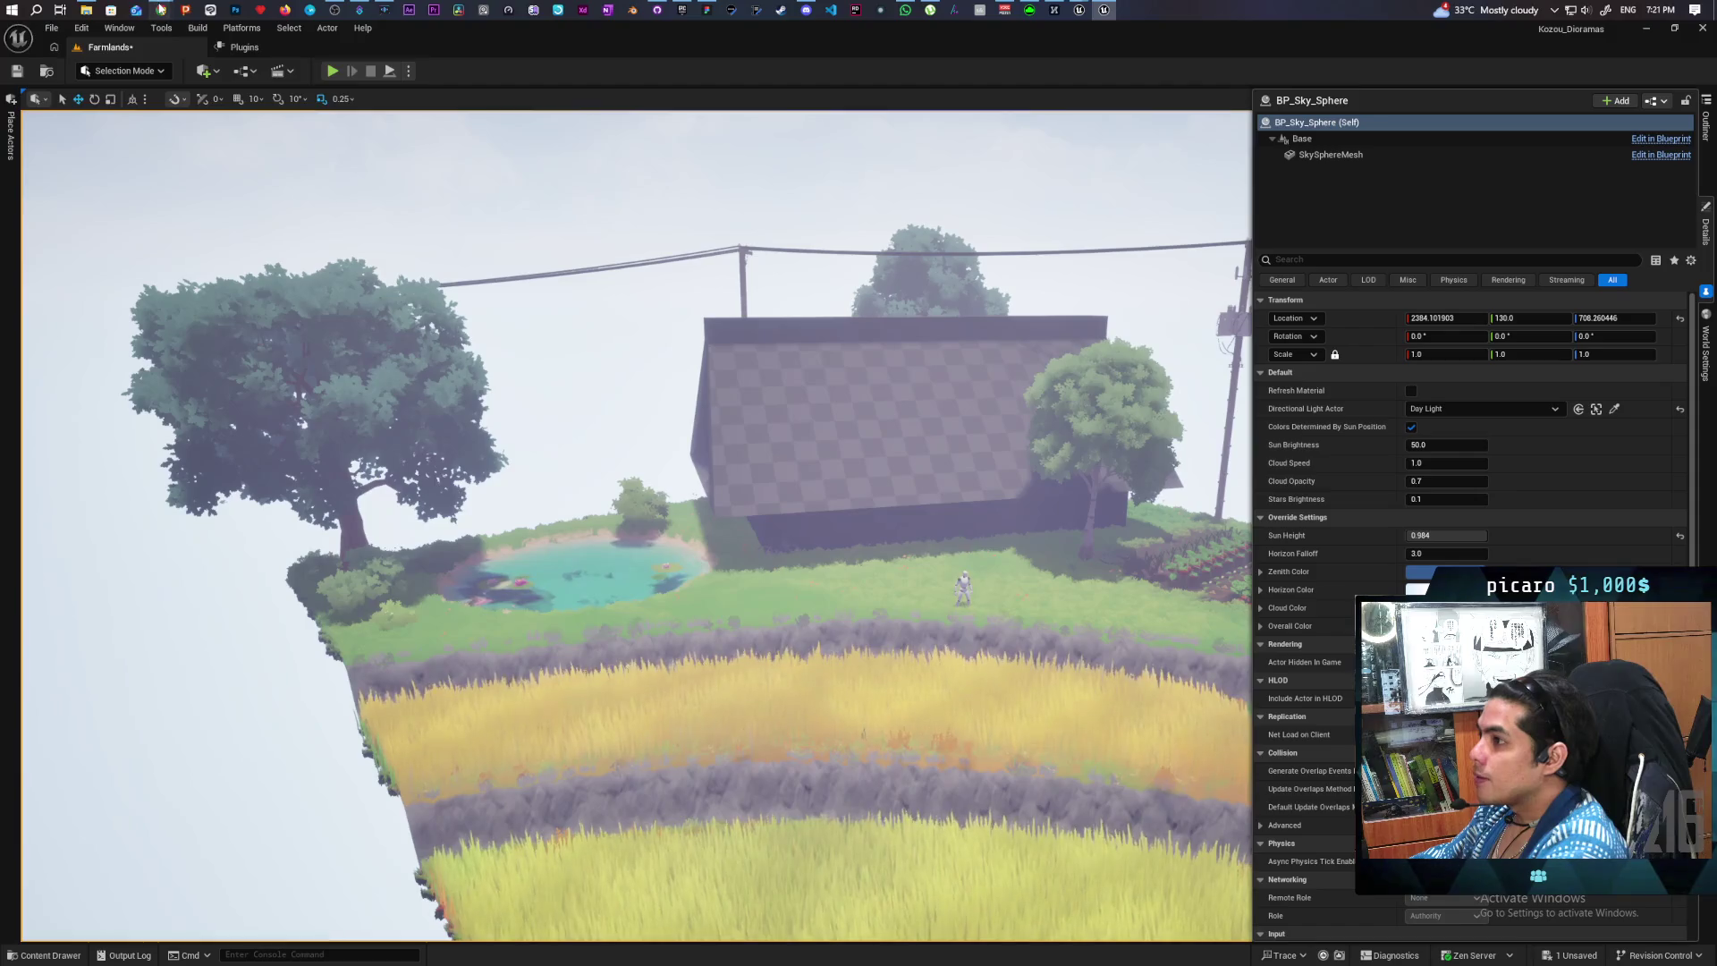
- Bring up Chrome's image results for 'japanese farm house pond'
mouse_move(161, 10)
left_click(1175, 106)
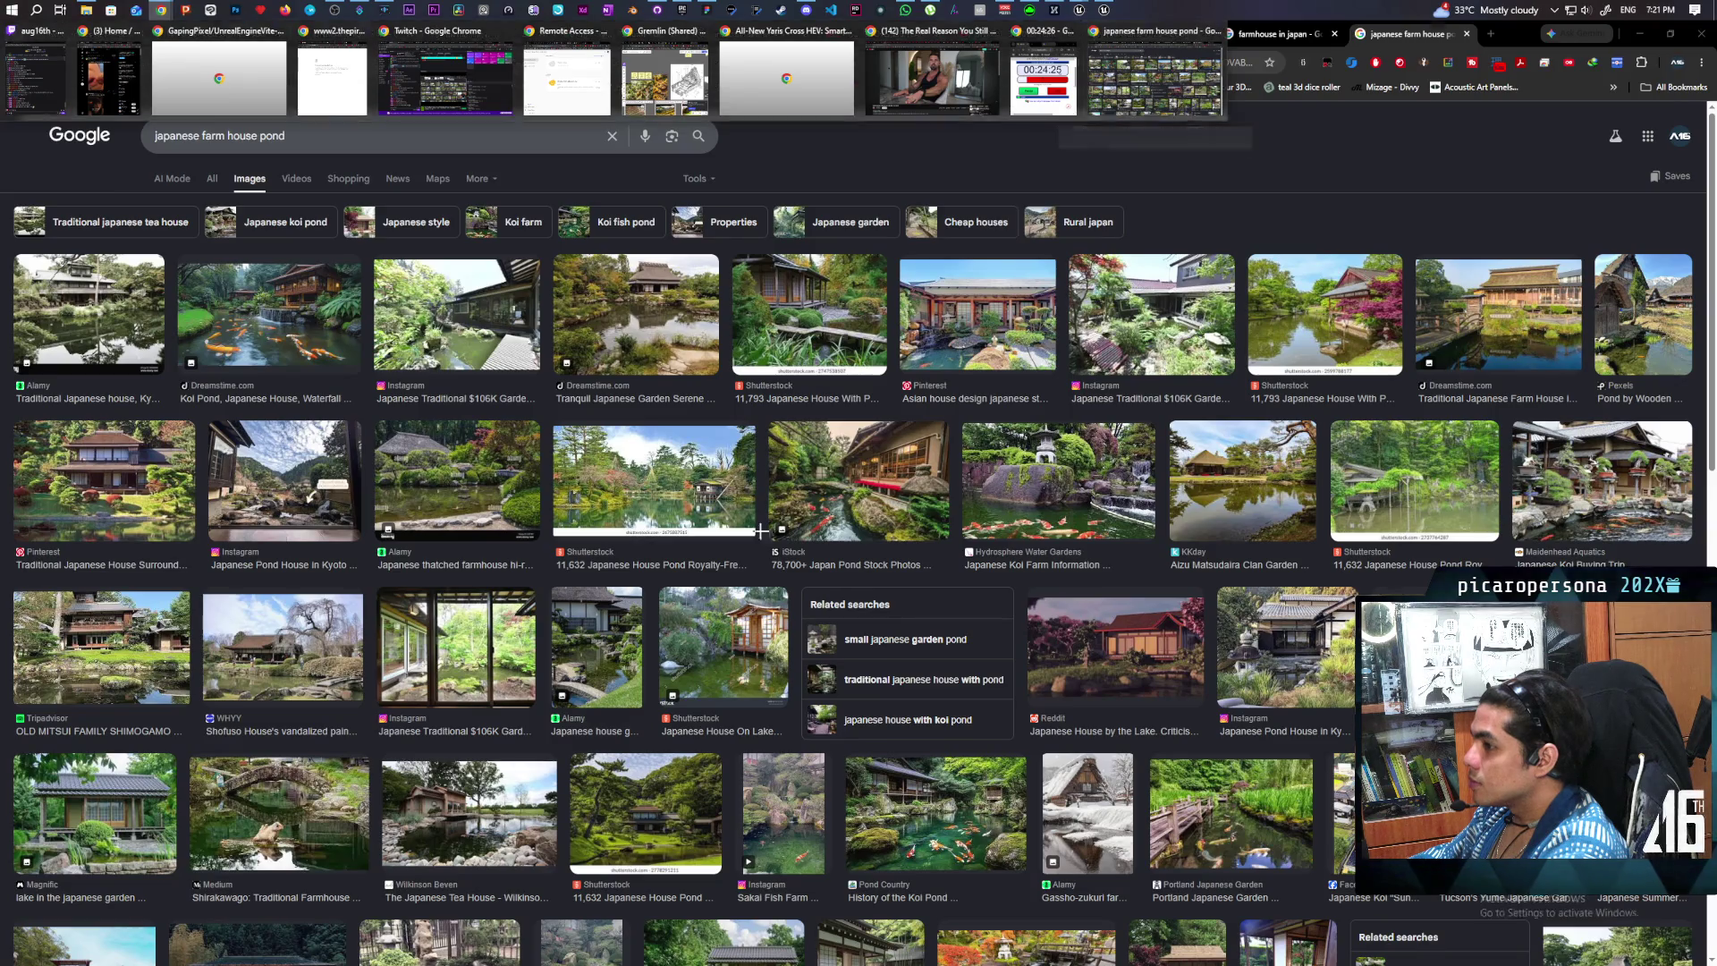
- Return briefly to the Farmlands editor, then switch to the stylized water sample project
left_click(1104, 9)
key("w")
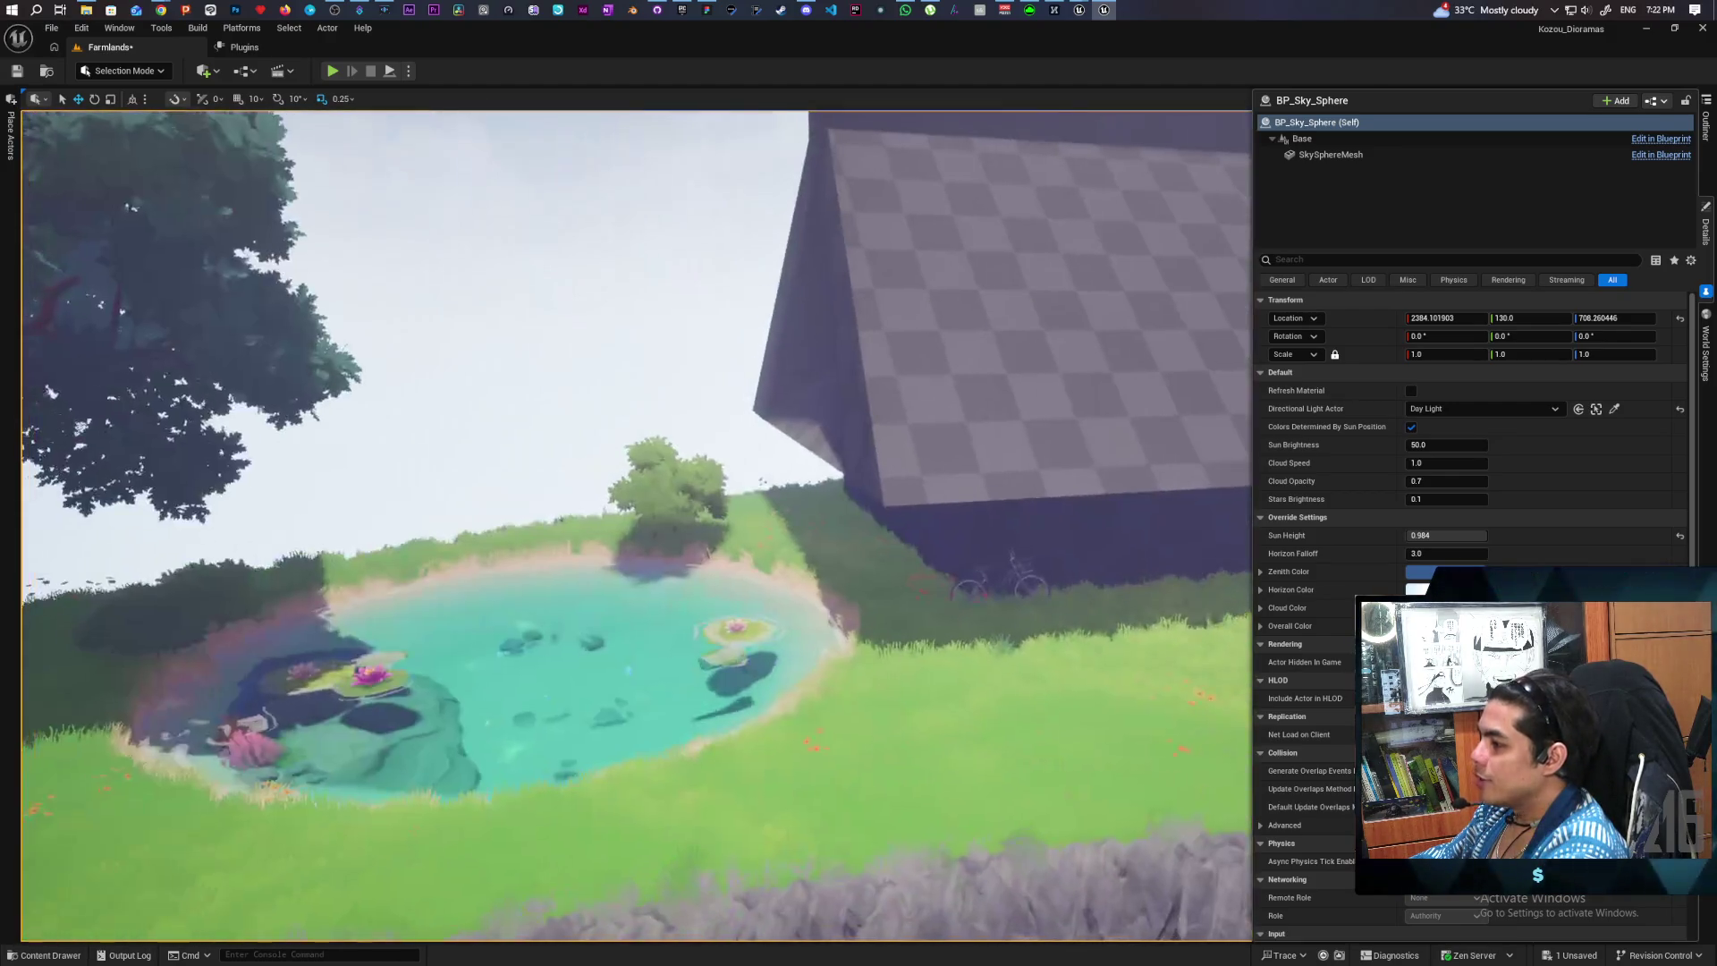
mouse_move(1080, 10)
left_click(1028, 85)
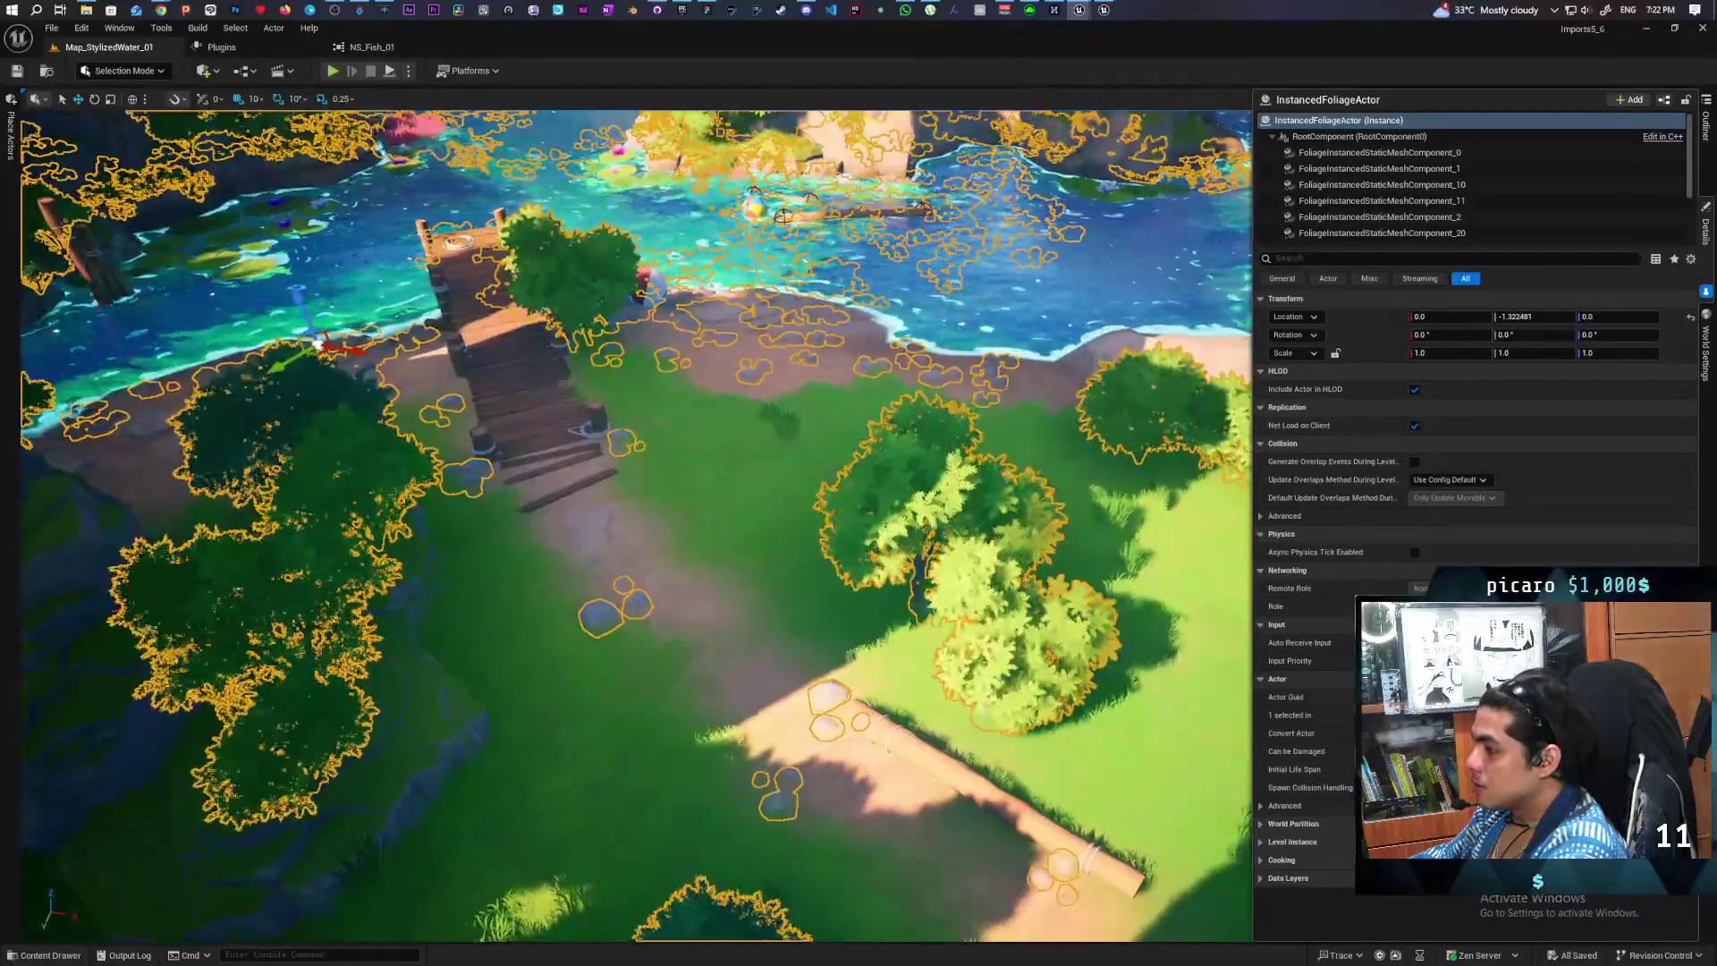
- Locate the hillside mossy rock's asset and select all nine SM_Rock_Moss meshes in the library
key("w")
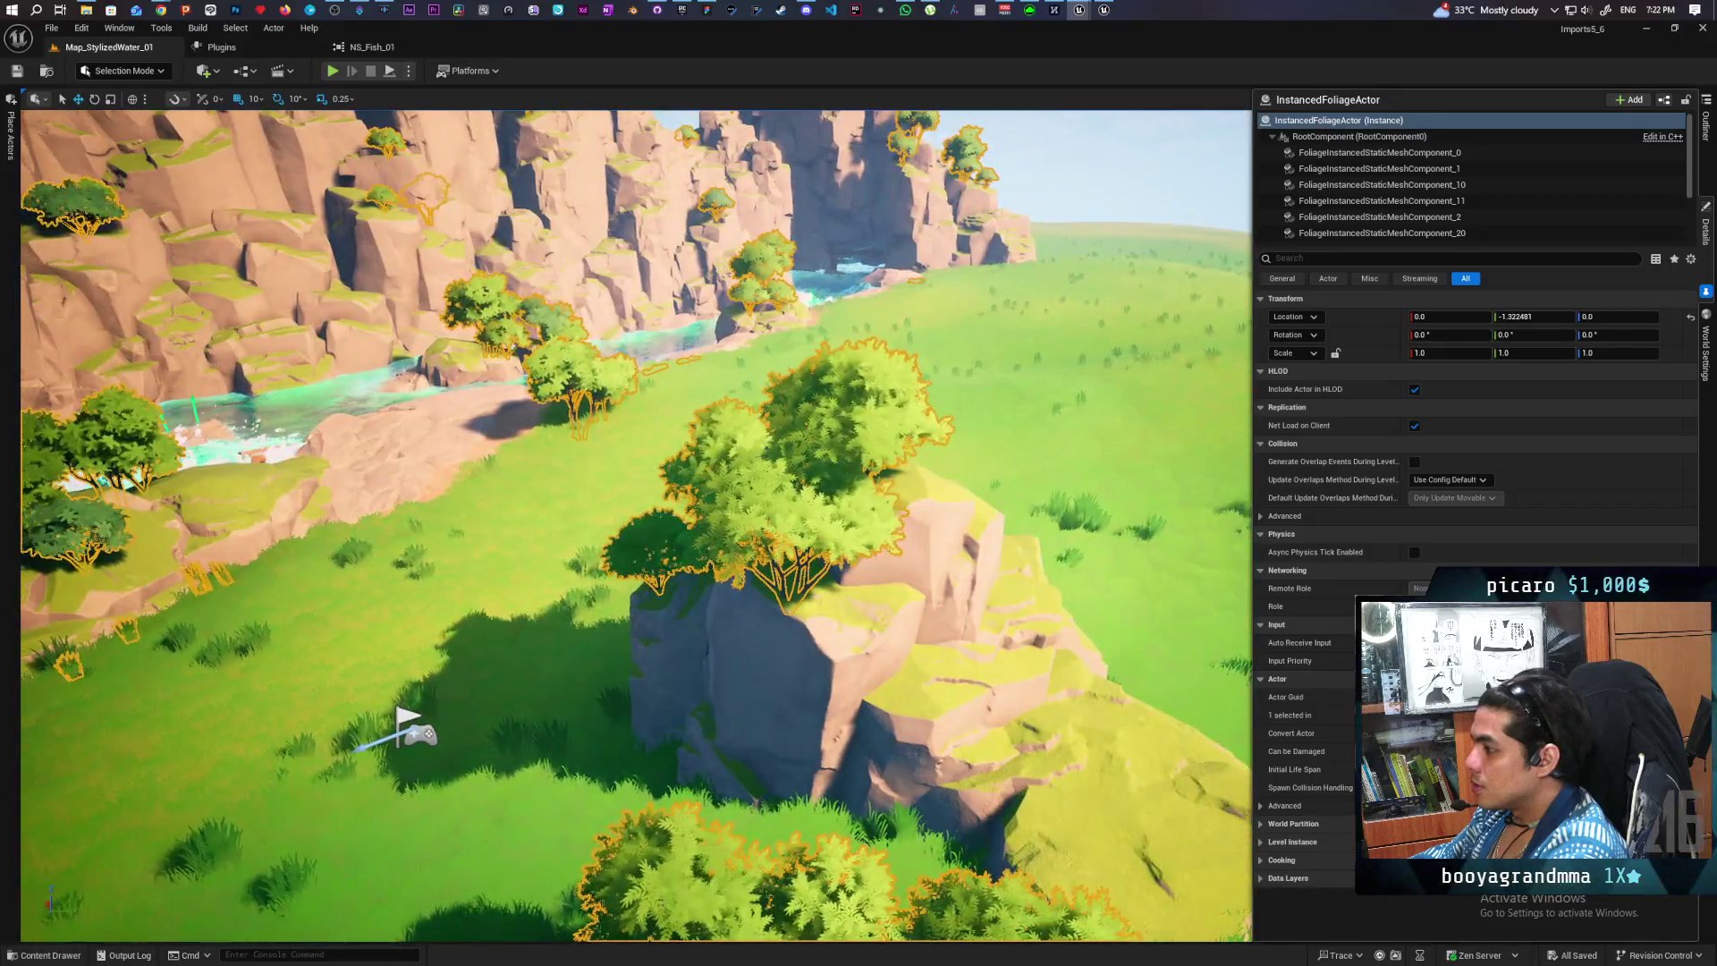
left_click(871, 603)
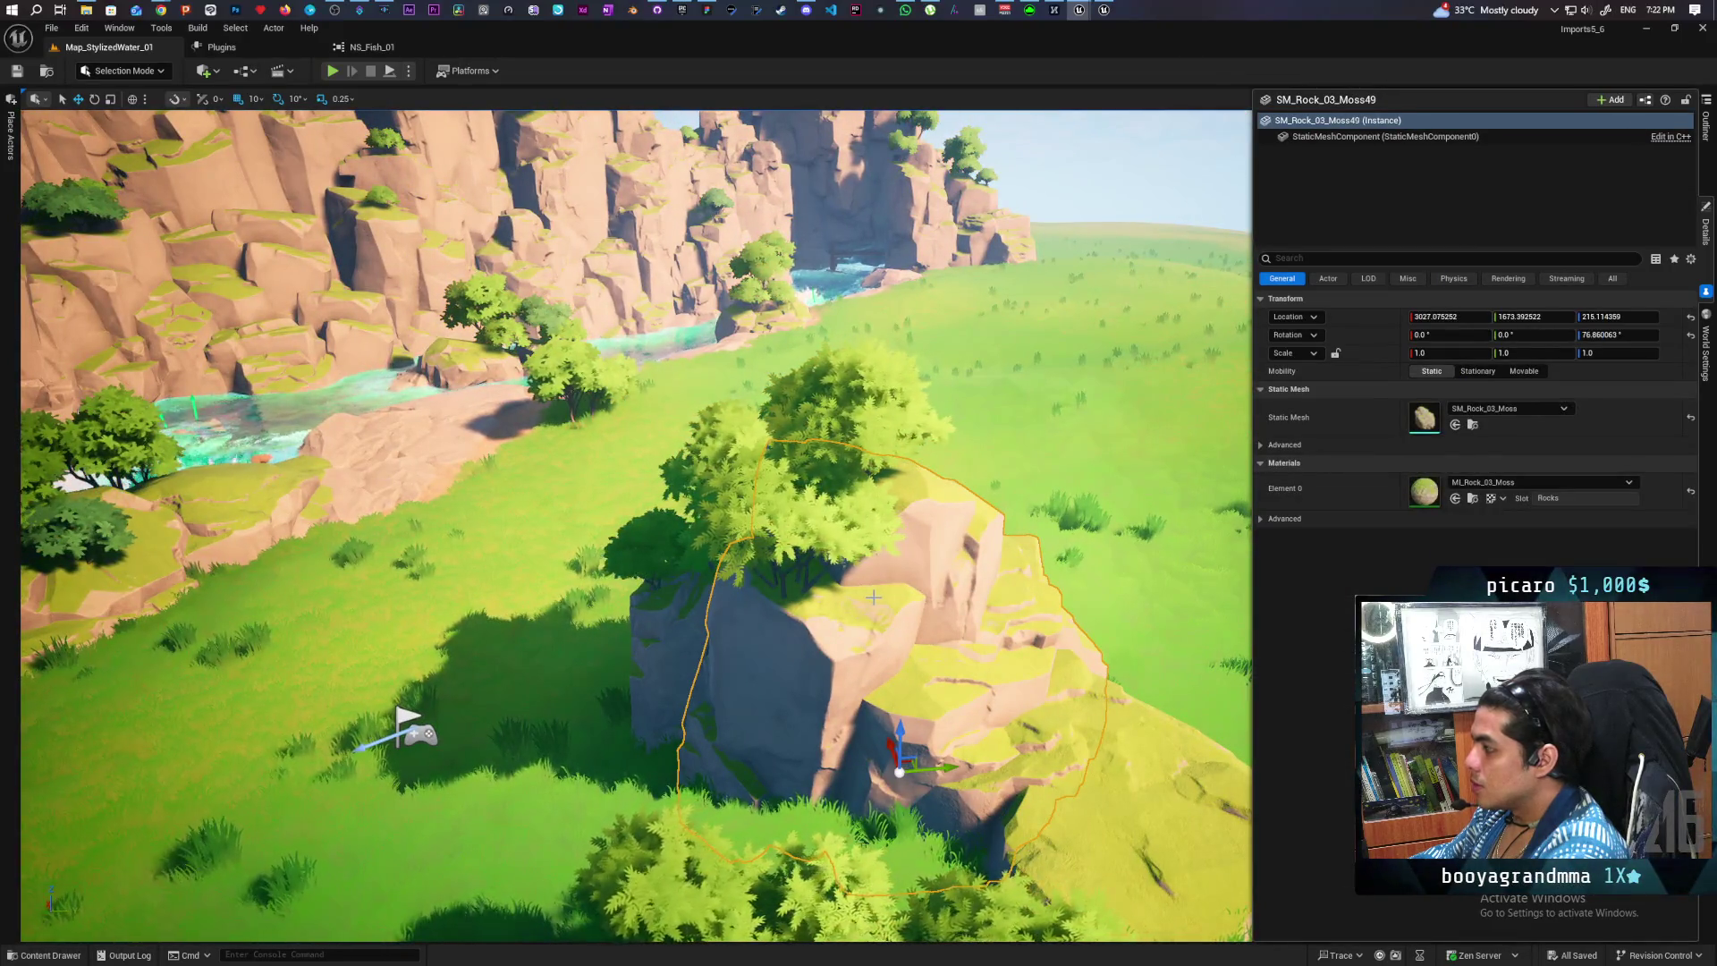
left_click(1473, 425)
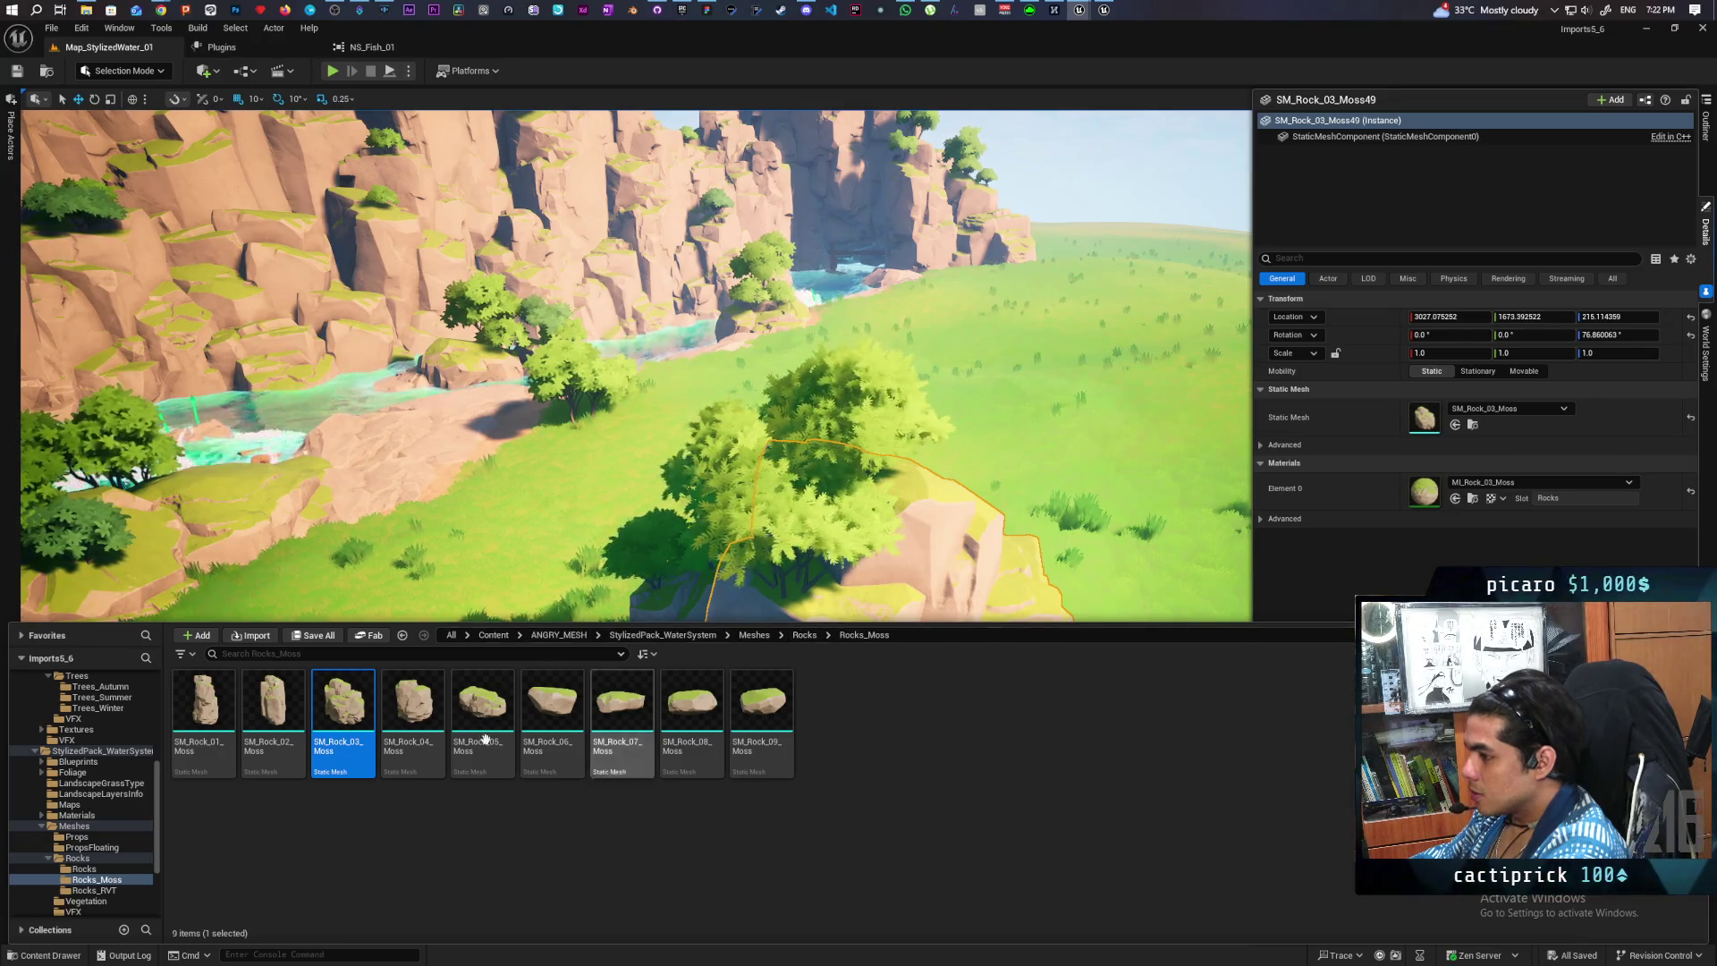
left_click(204, 707)
left_click(762, 716, "shift")
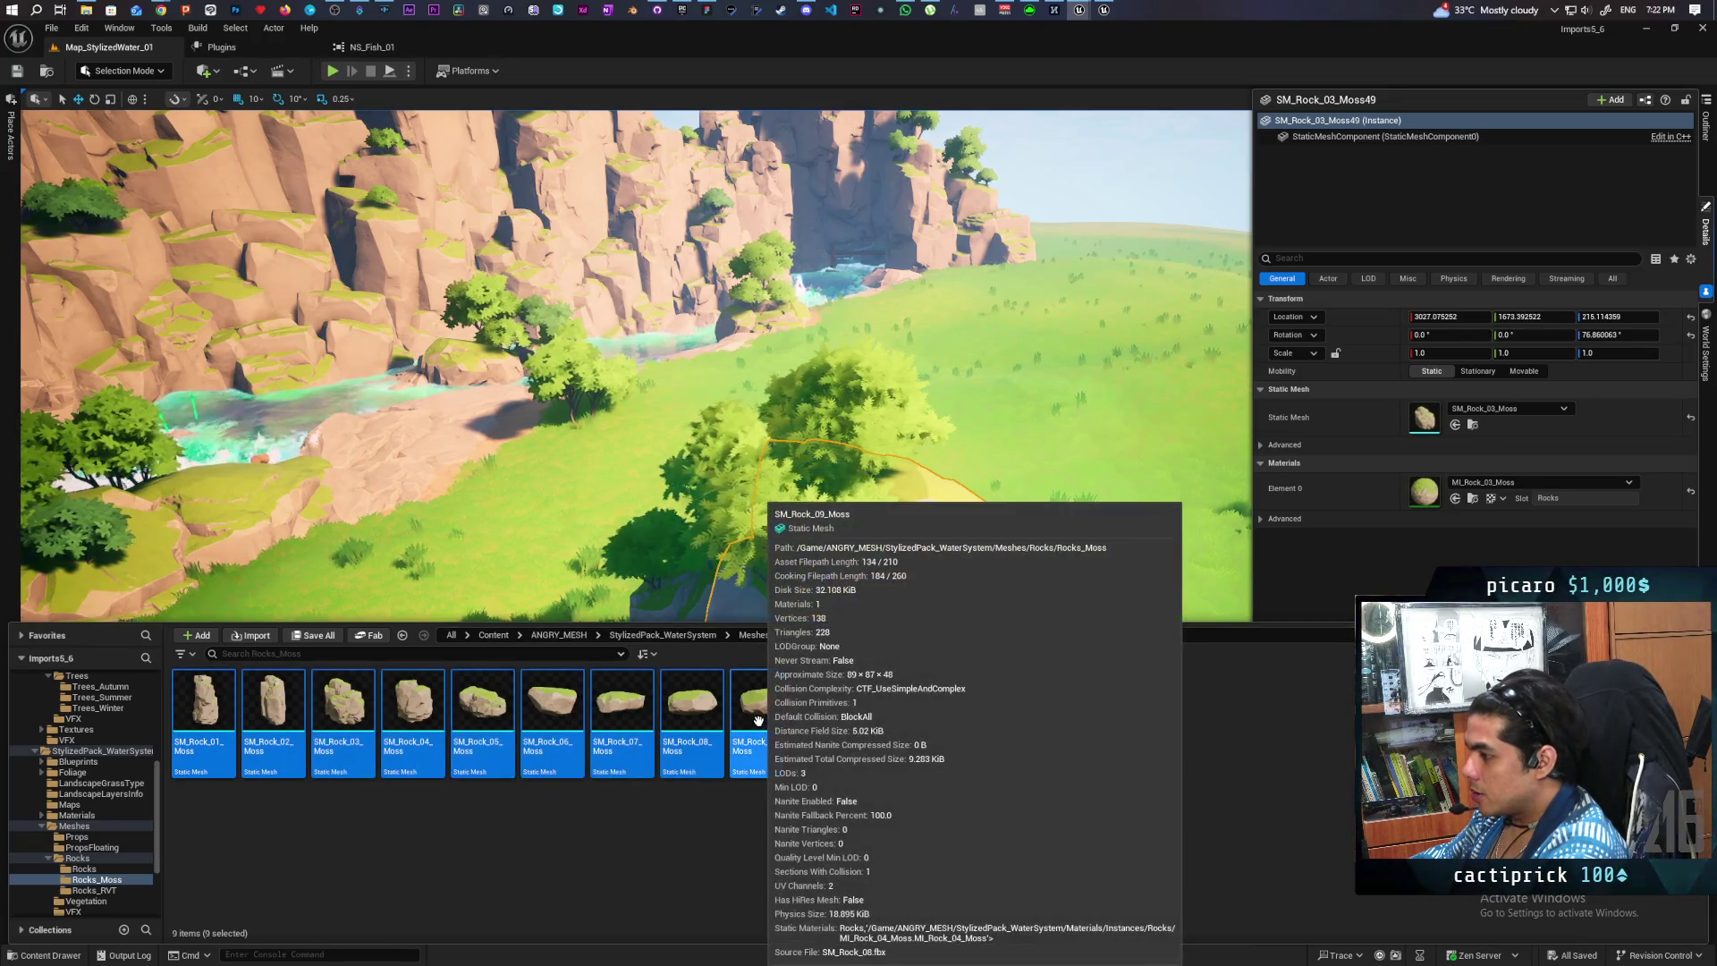
right_click(761, 716)
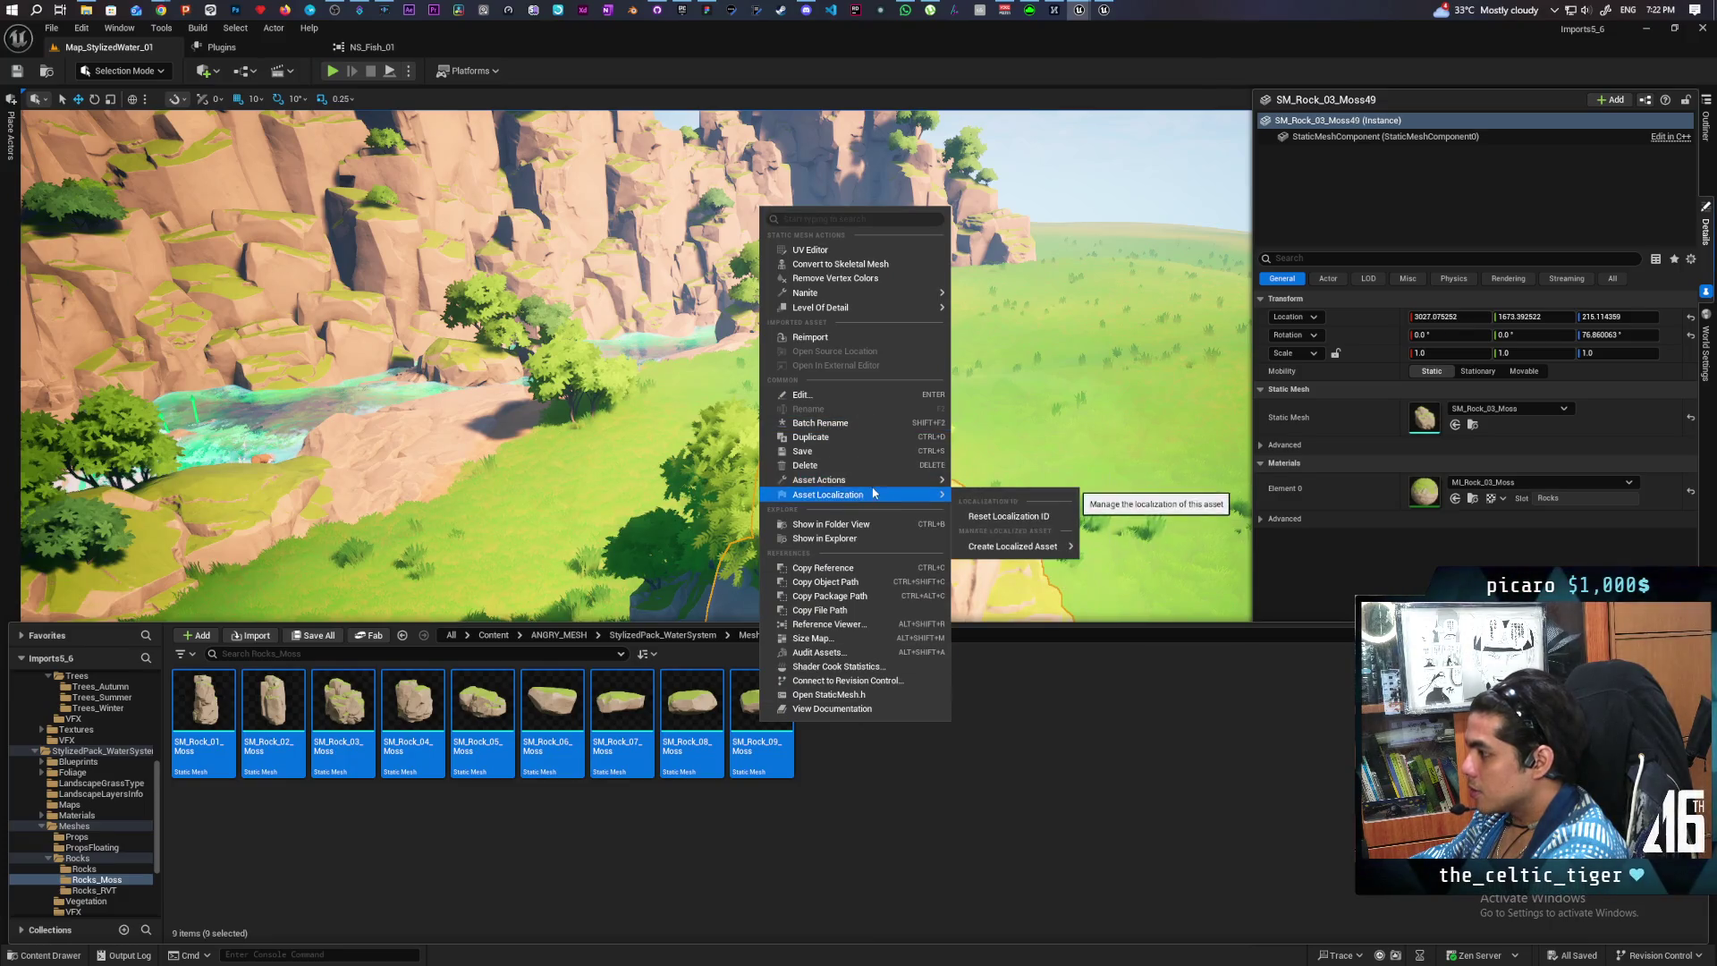
- Migrate the rocks to Kozou_Dioramas' Content folder without overwriting, then switch to that editor
mouse_move(931, 481)
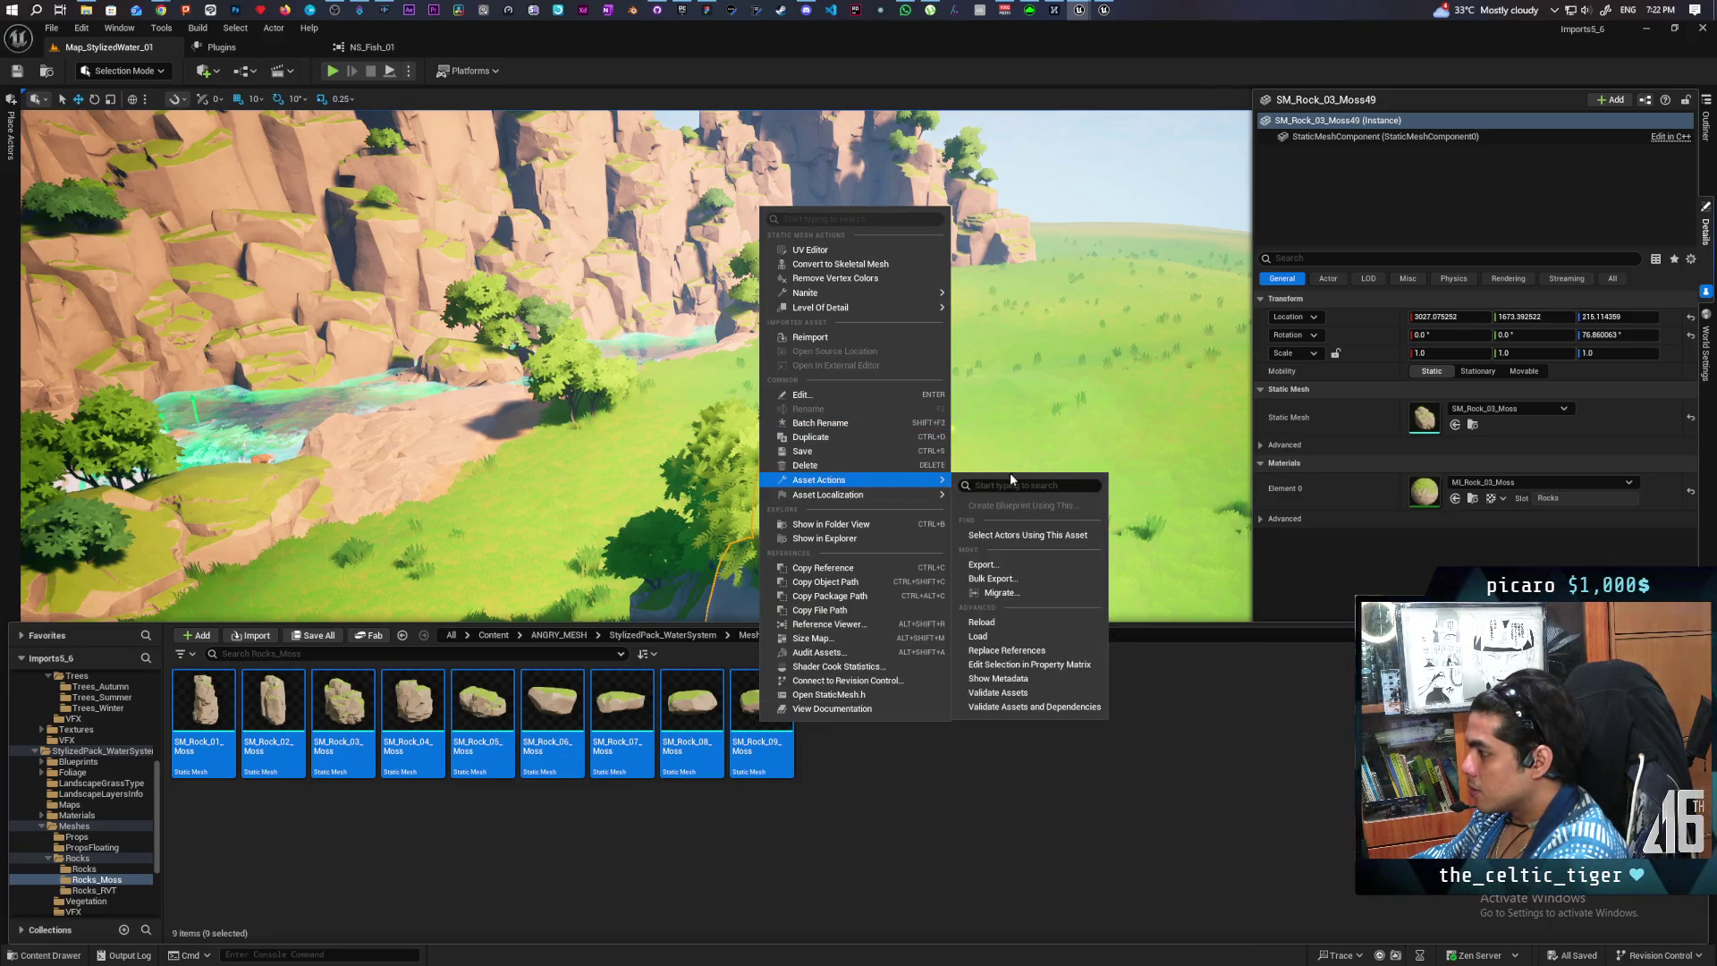
left_click(1001, 593)
scroll(936, 612, "down", 8)
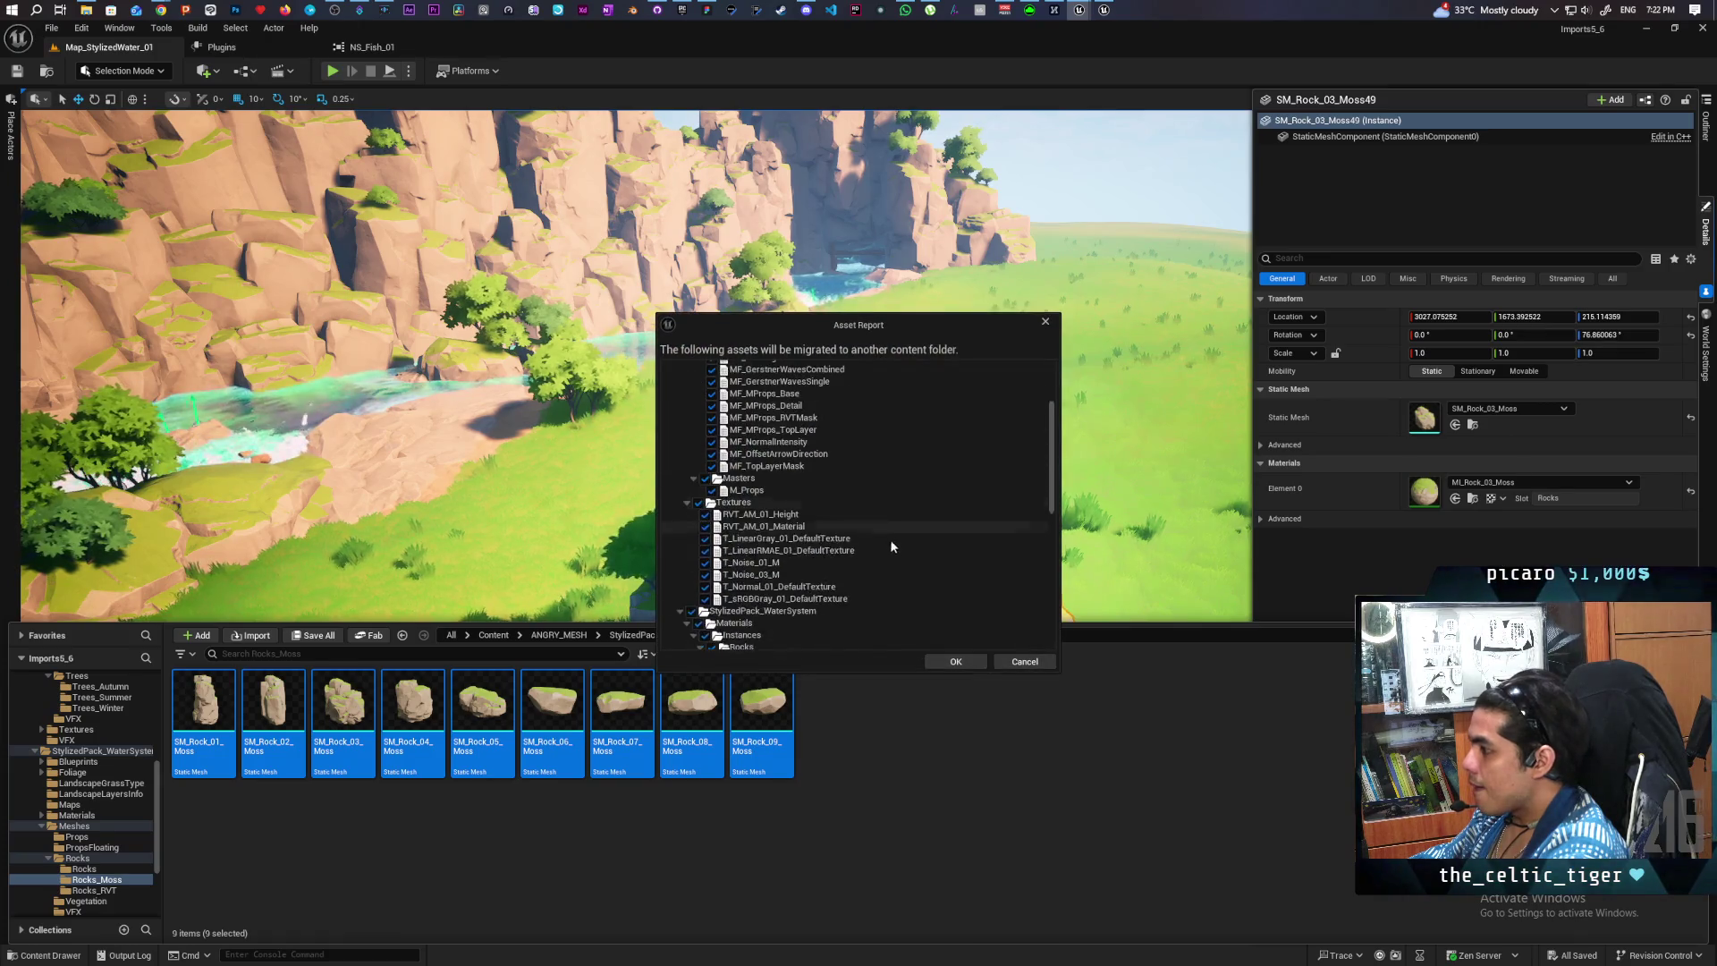
scroll(921, 607, "down", 5)
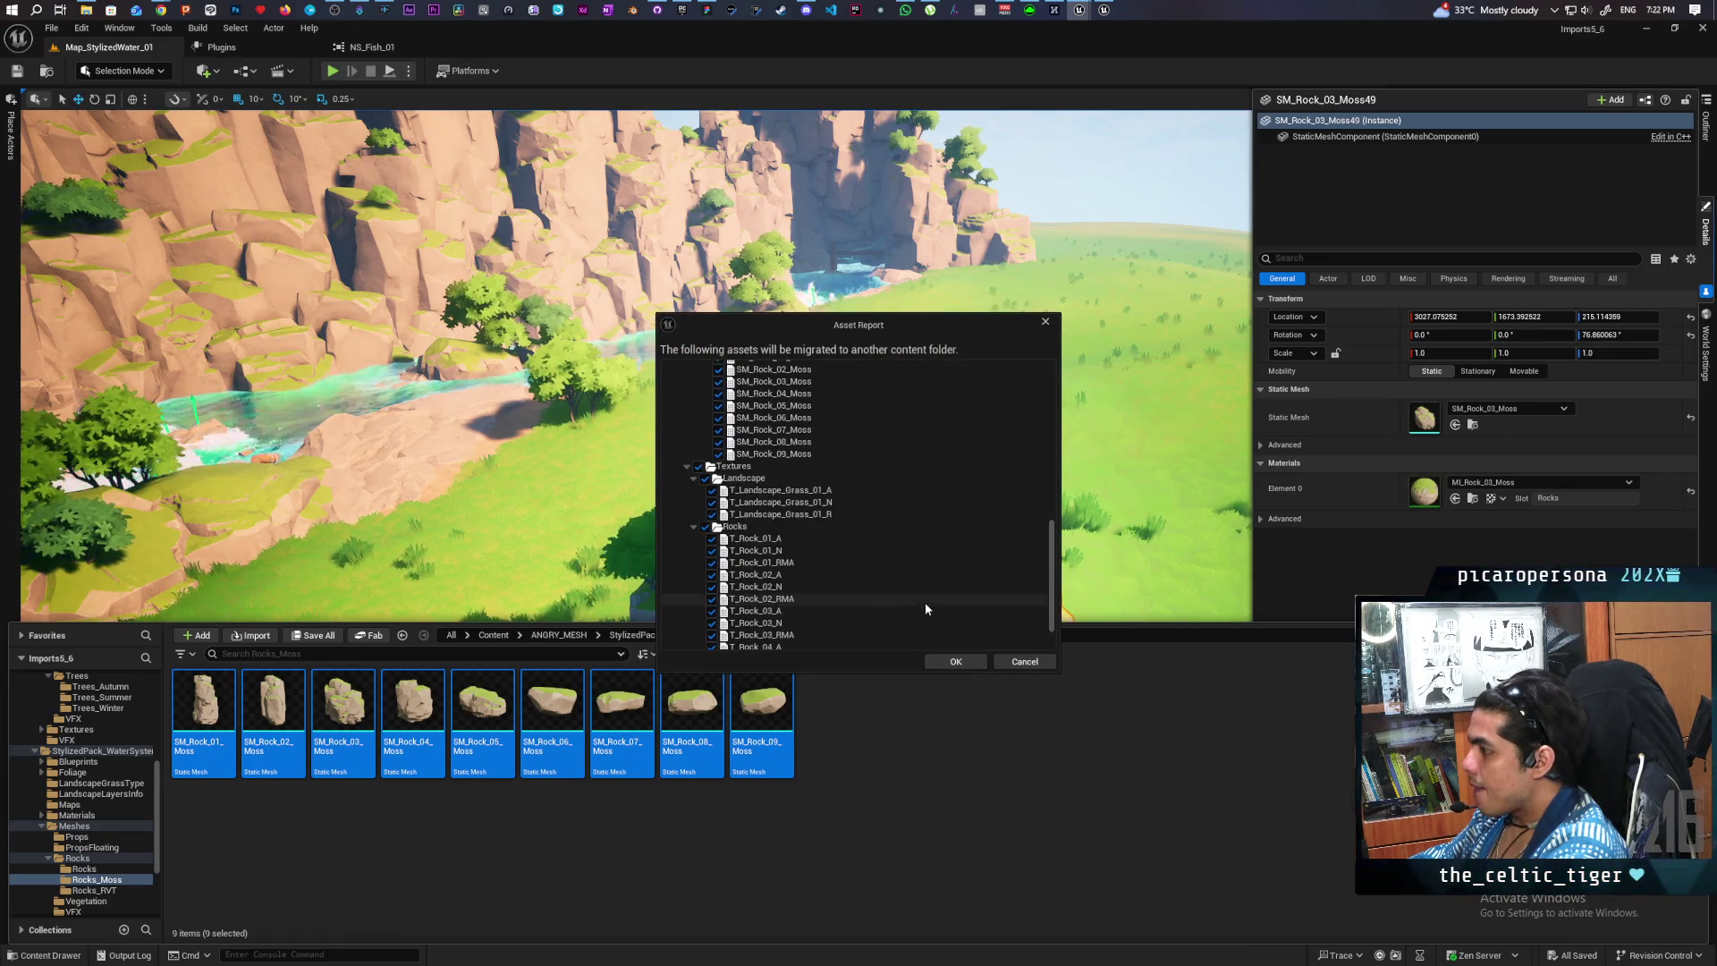
left_click(954, 661)
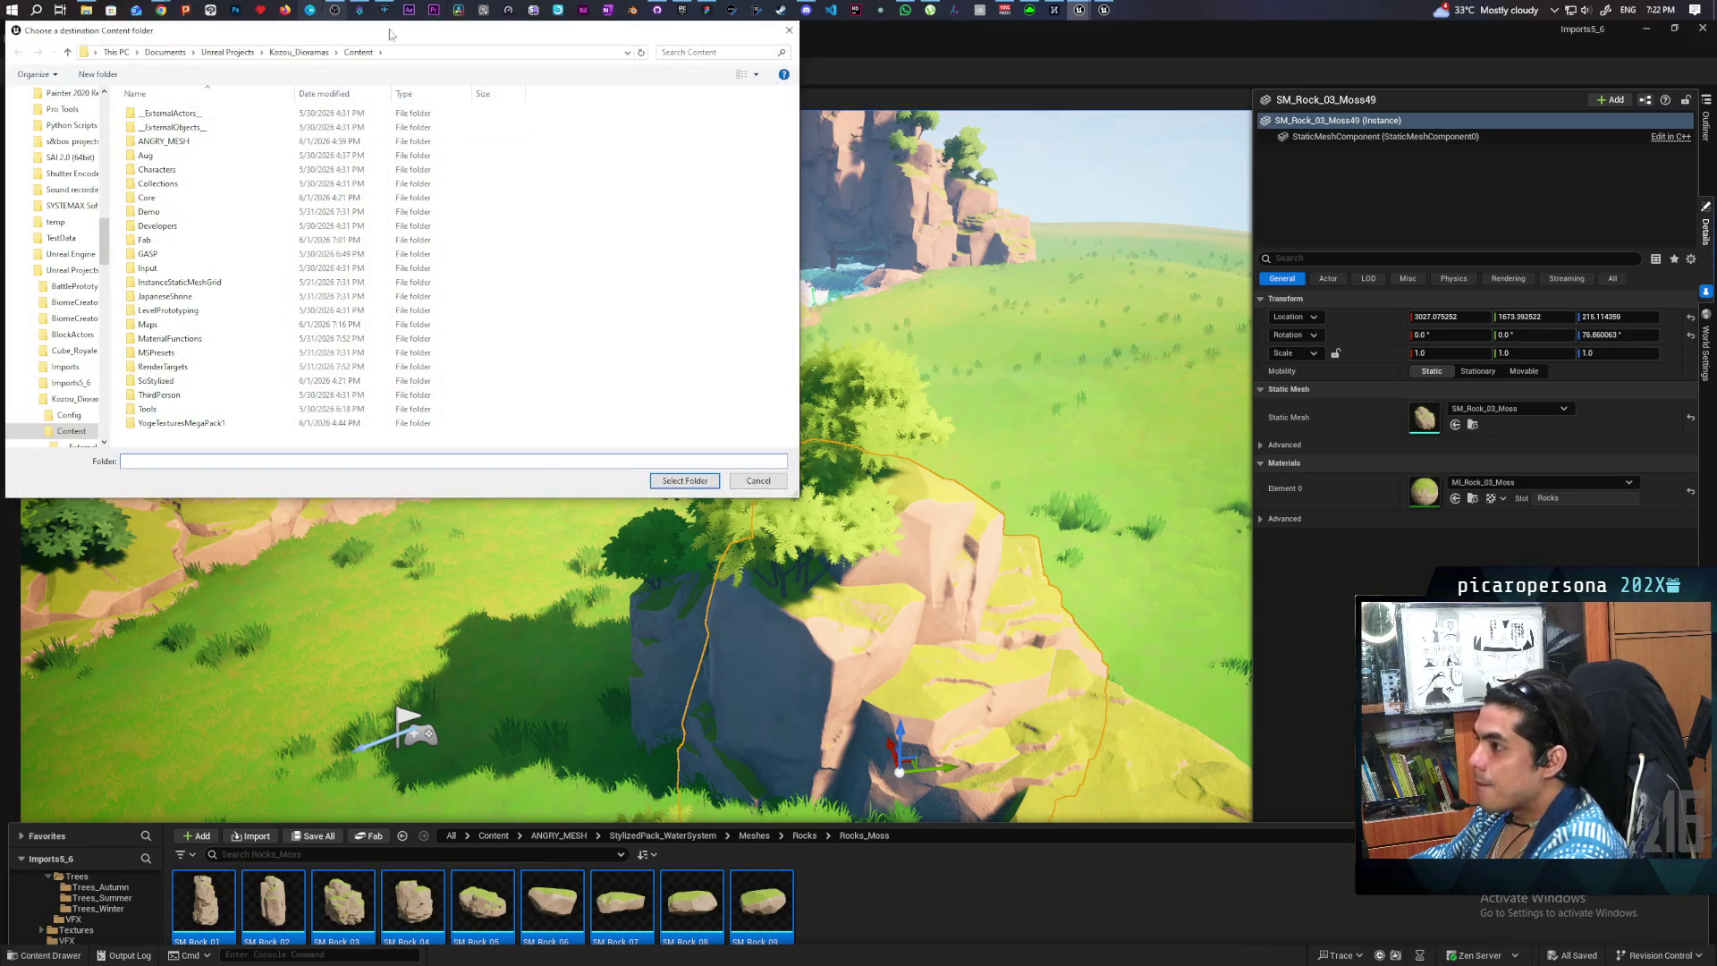
left_click(703, 481)
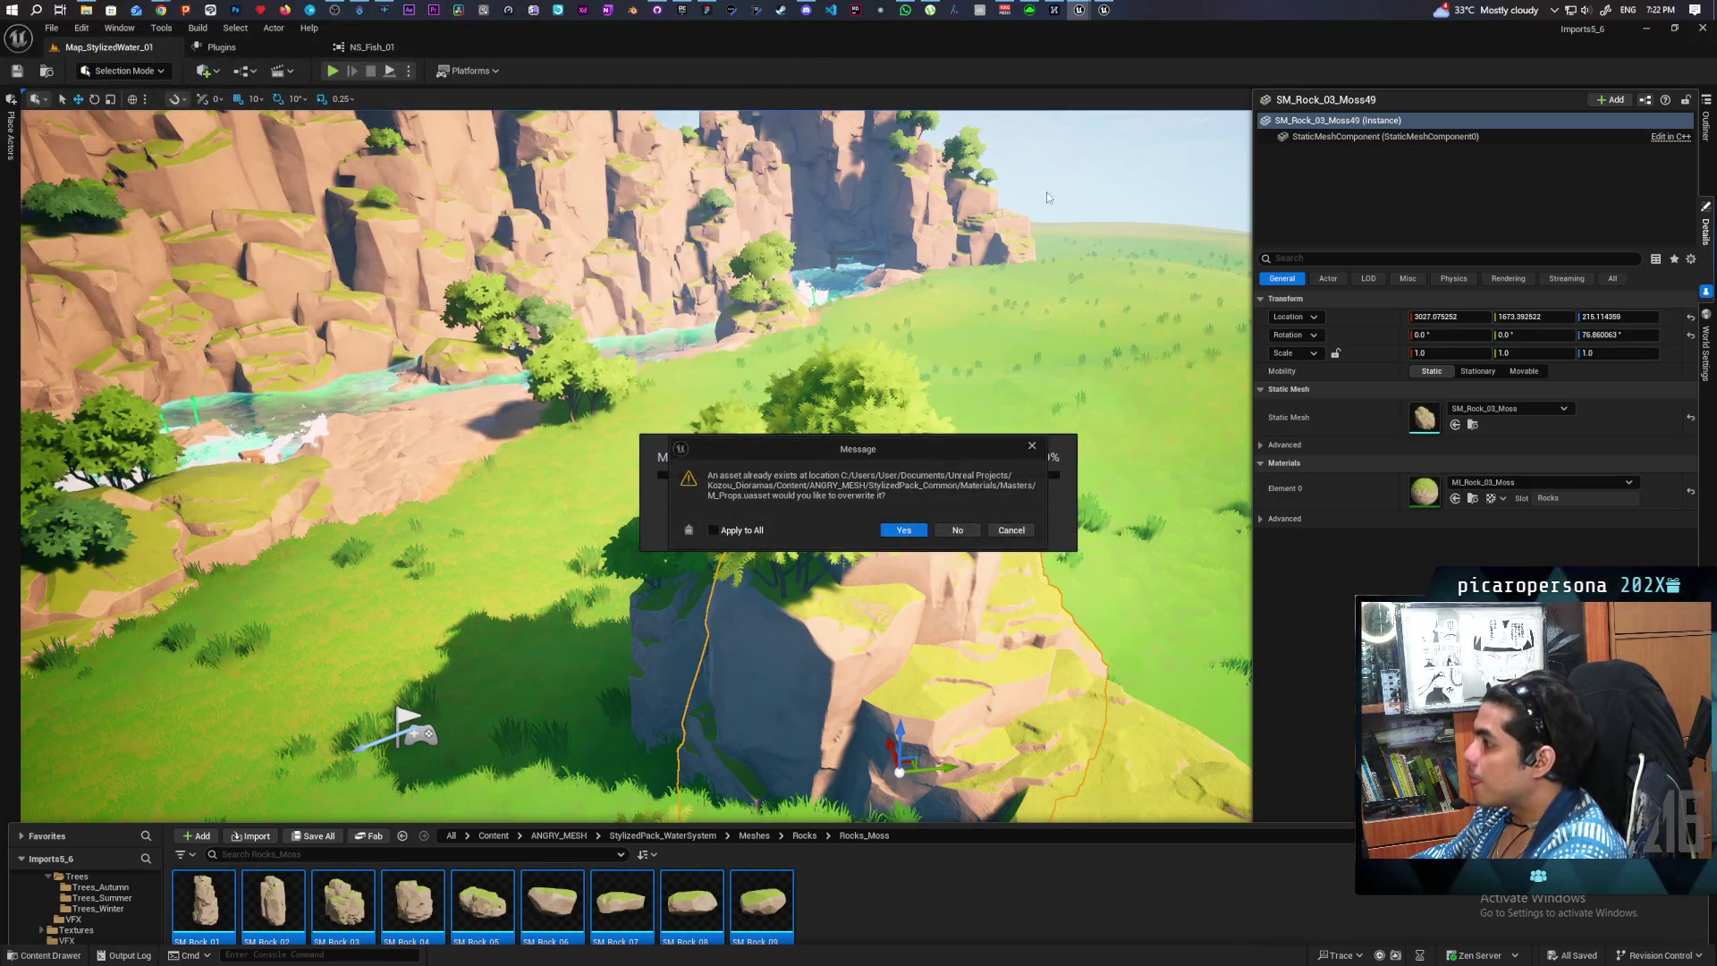
left_click(959, 530)
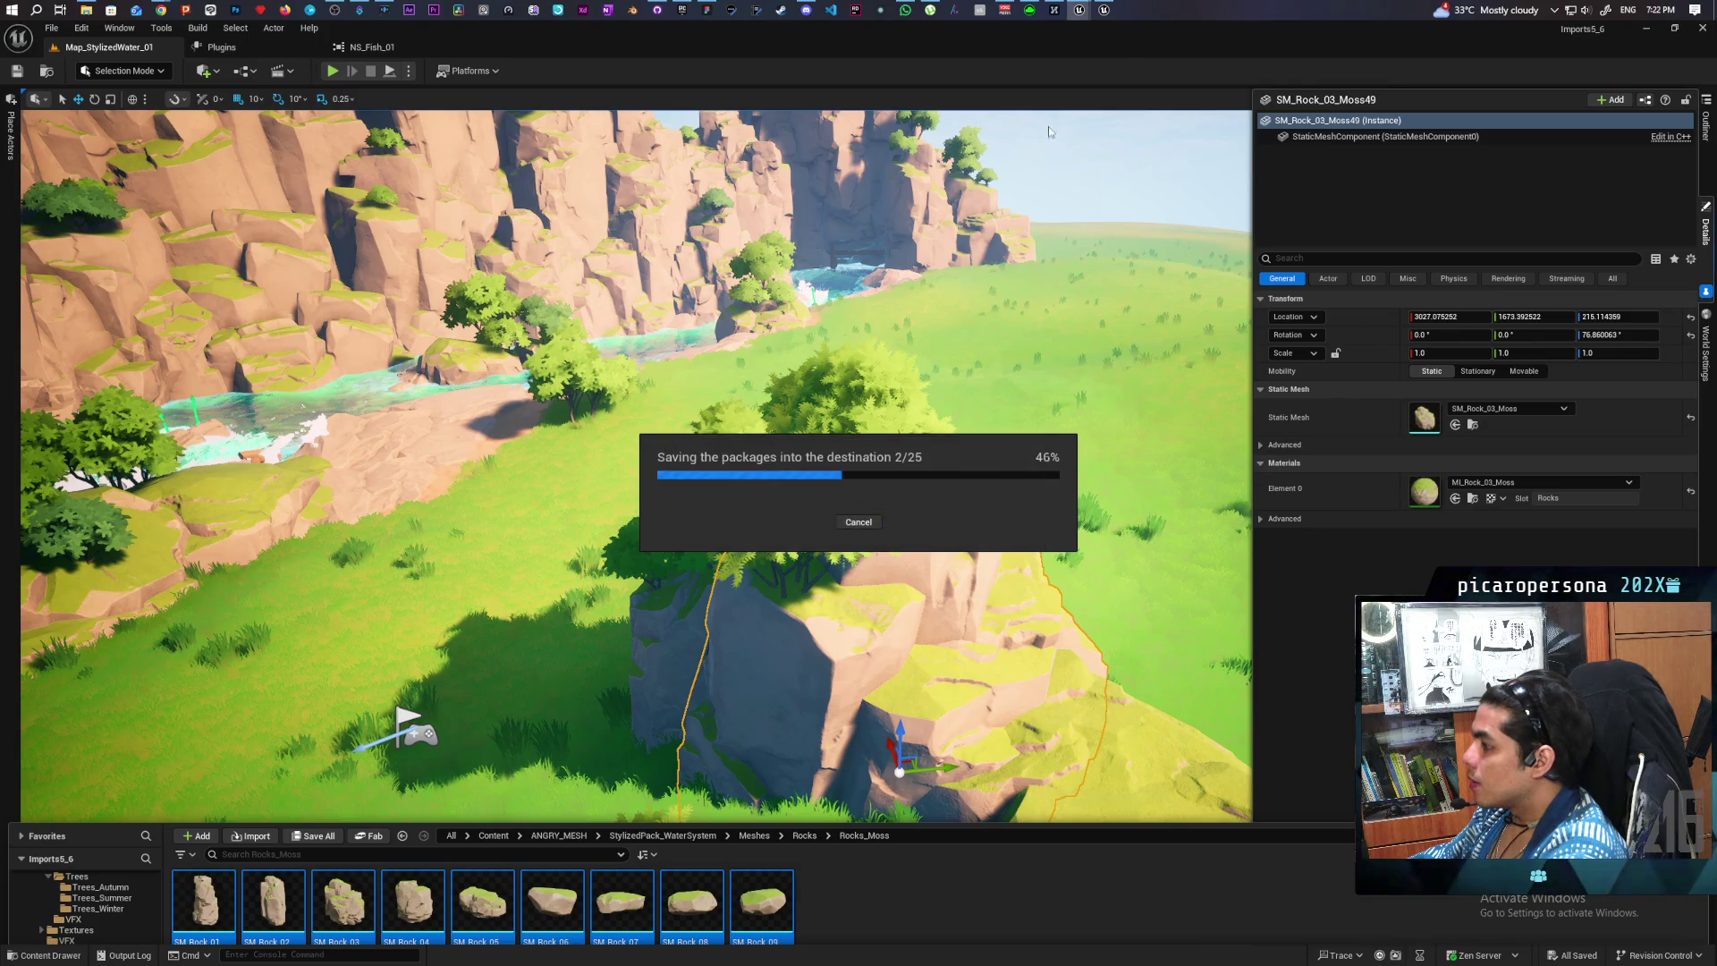
mouse_move(1100, 15)
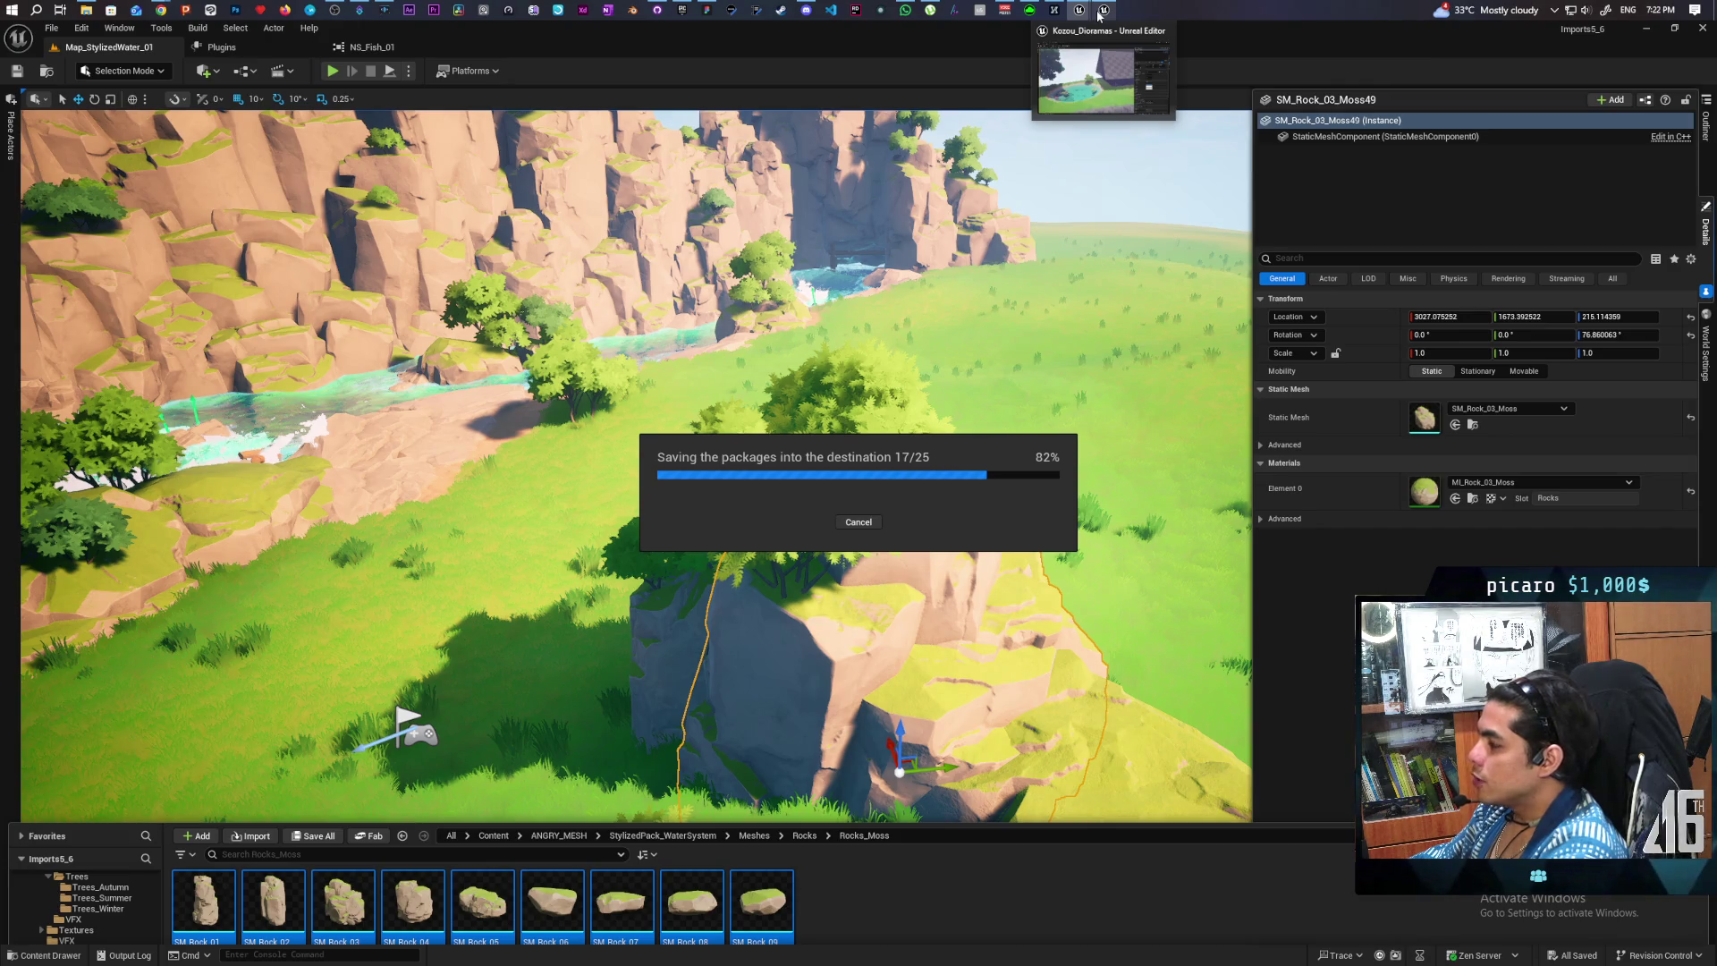
left_click(1100, 16)
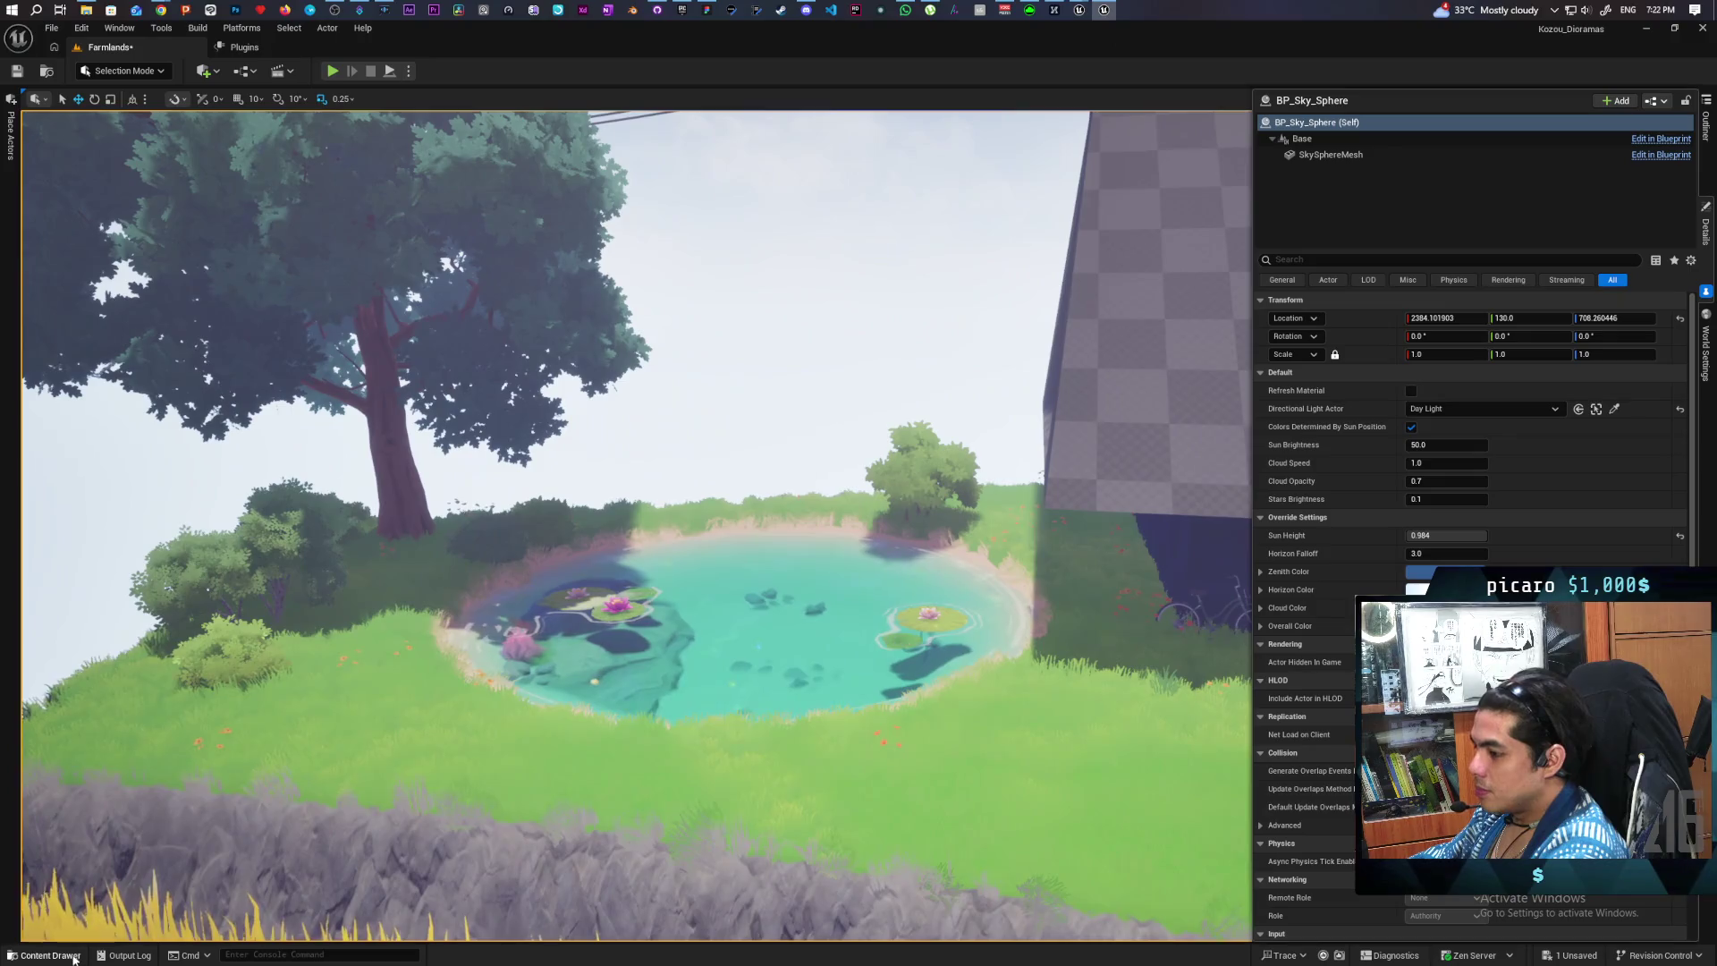
- Place SM_Rock_09_Moss from Meshes/Rocks/Rocks_Moss on the pond's left bank
left_click(44, 955)
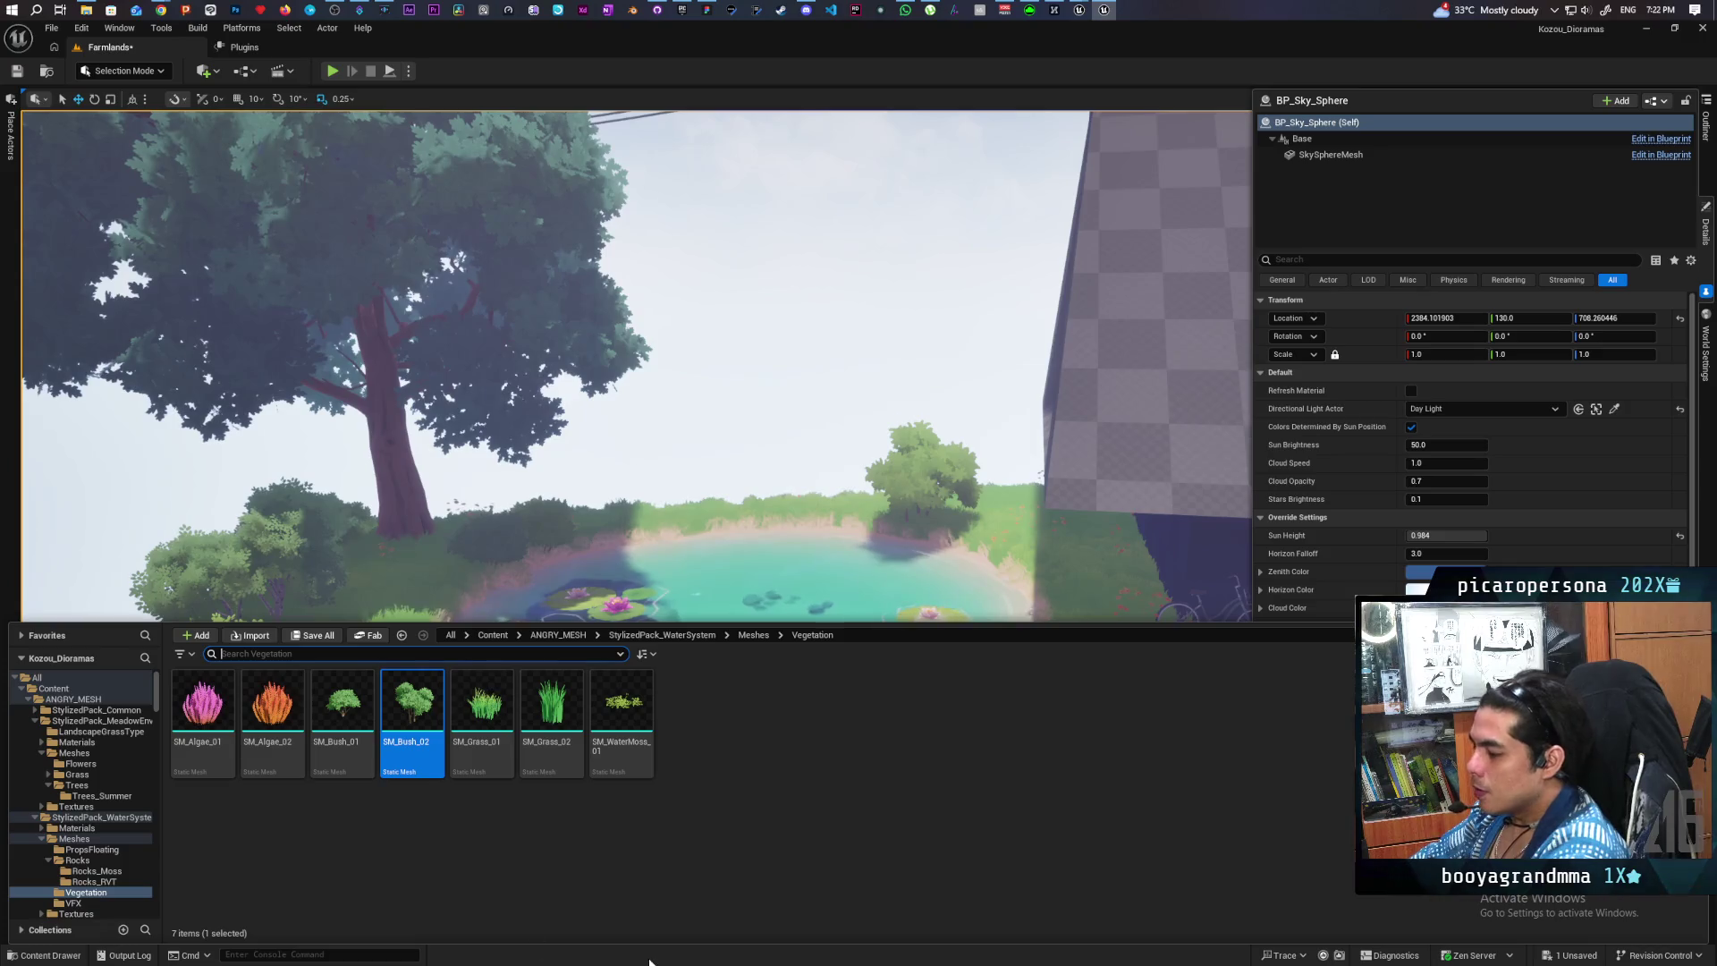
left_click(752, 636)
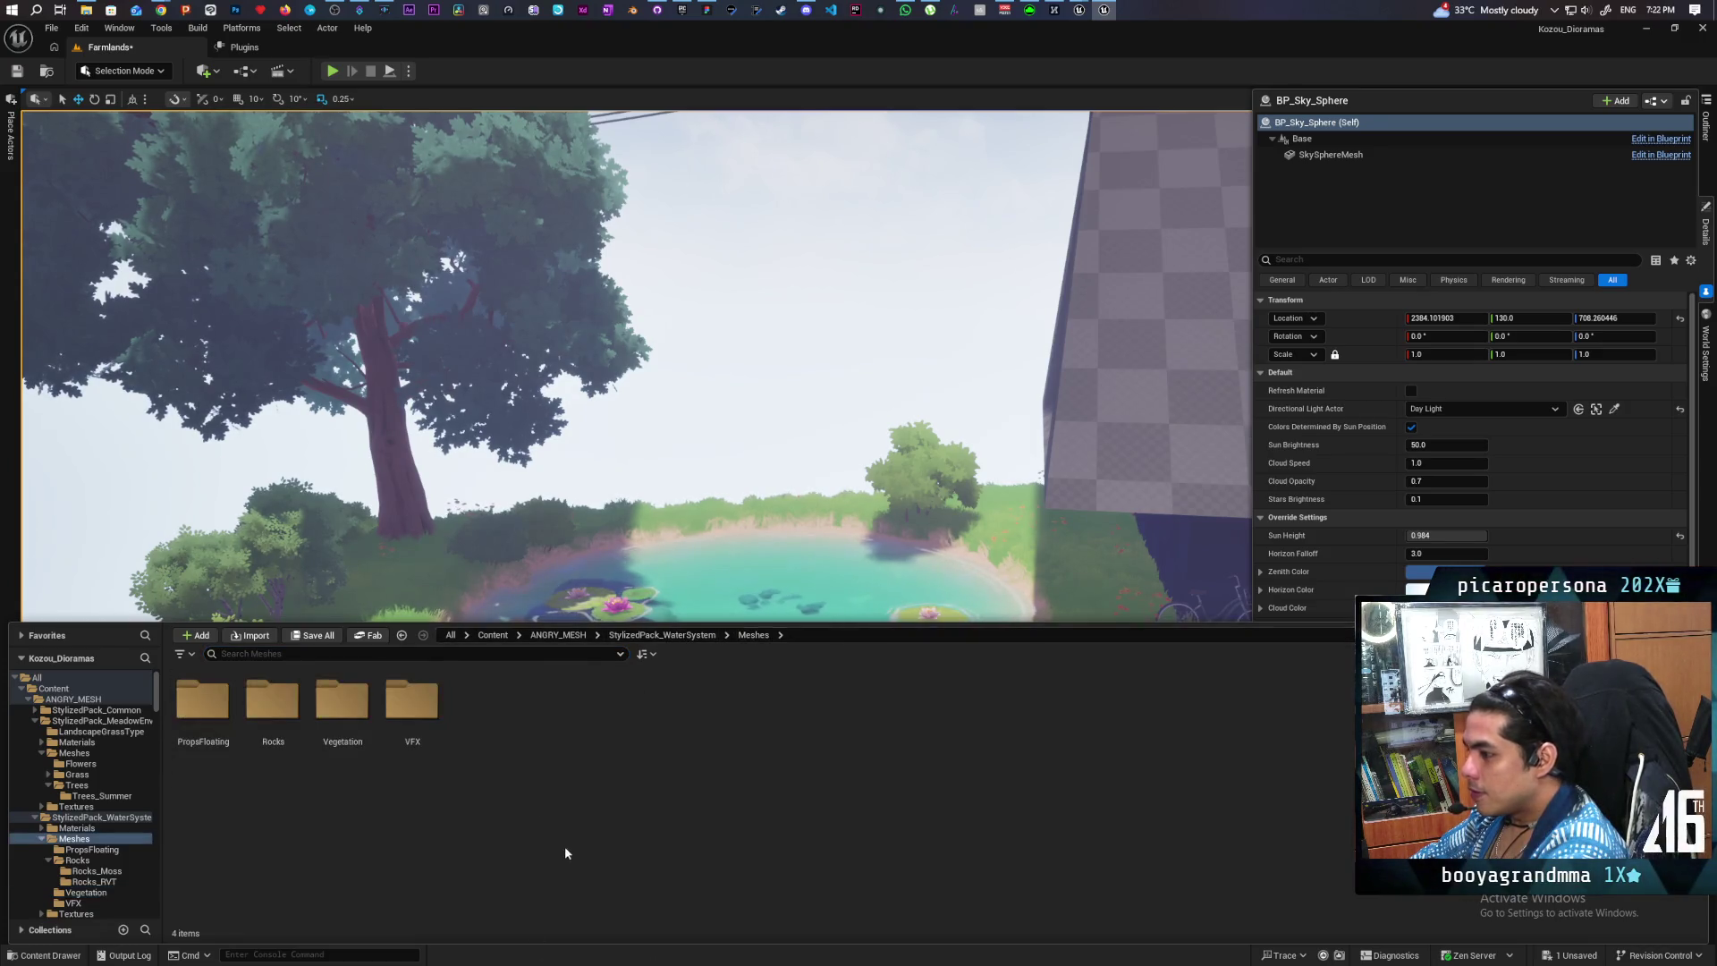
double_click(273, 706)
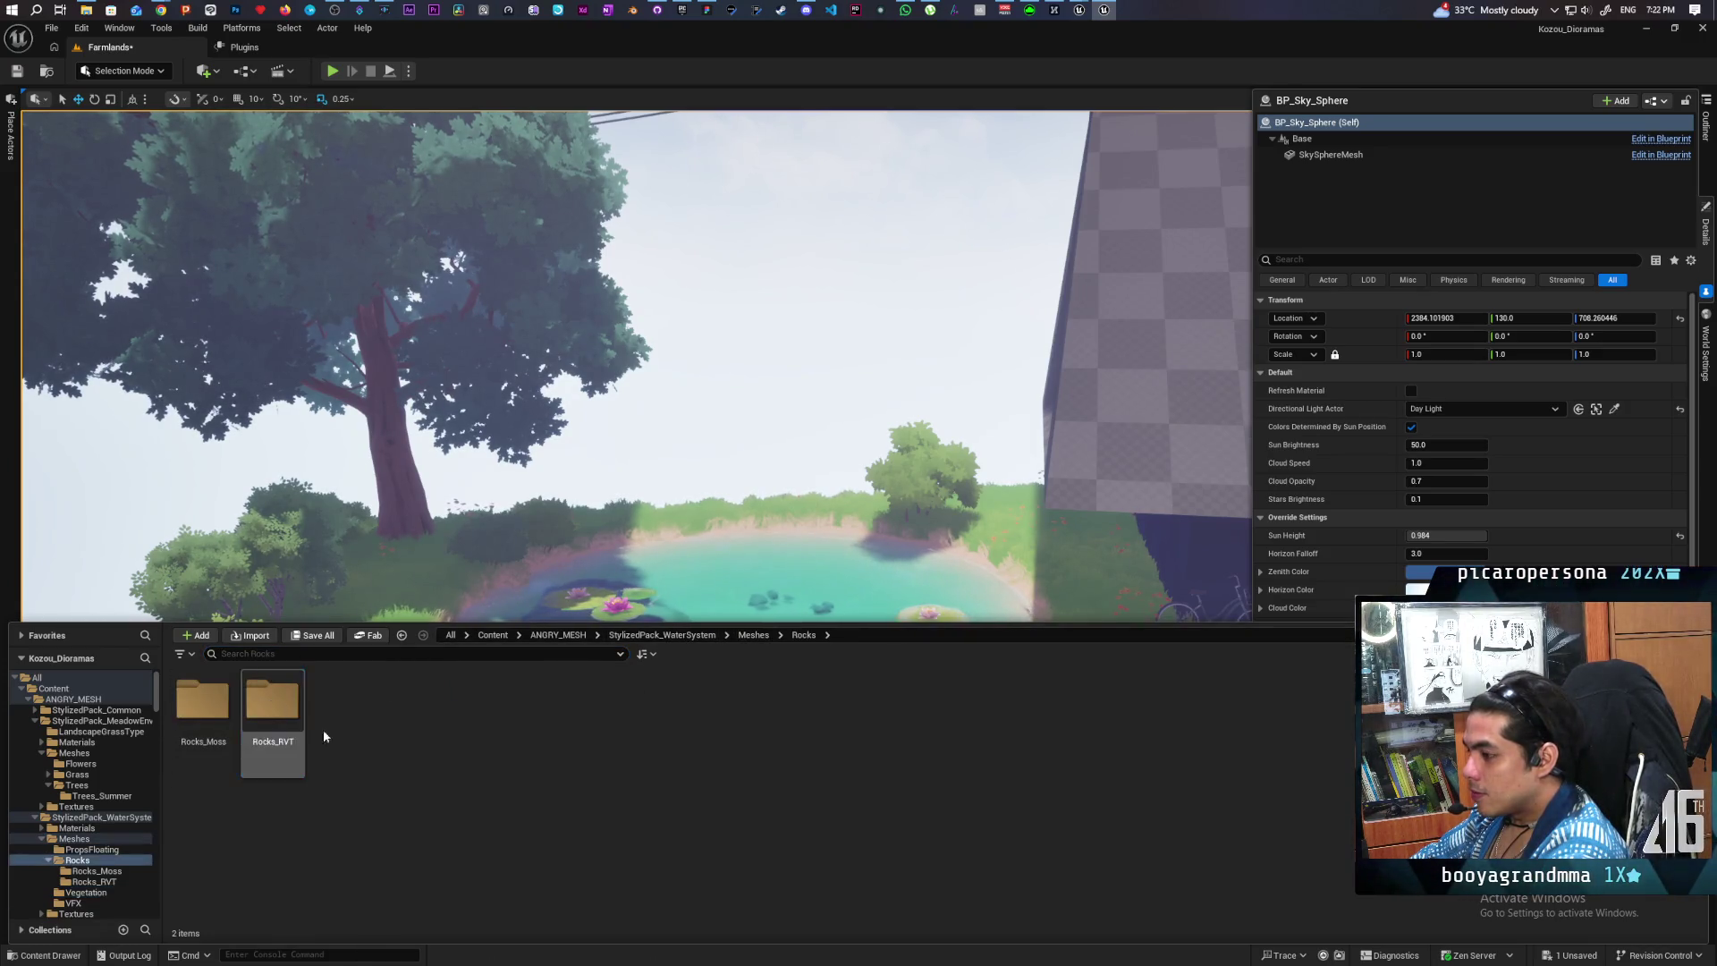
double_click(202, 703)
mouse_move(753, 710)
left_mouse_down()
mouse_move(557, 568)
mouse_move(449, 575)
mouse_move(423, 614)
mouse_move(430, 638)
mouse_move(453, 567)
mouse_move(467, 577)
left_mouse_up()
key("f")
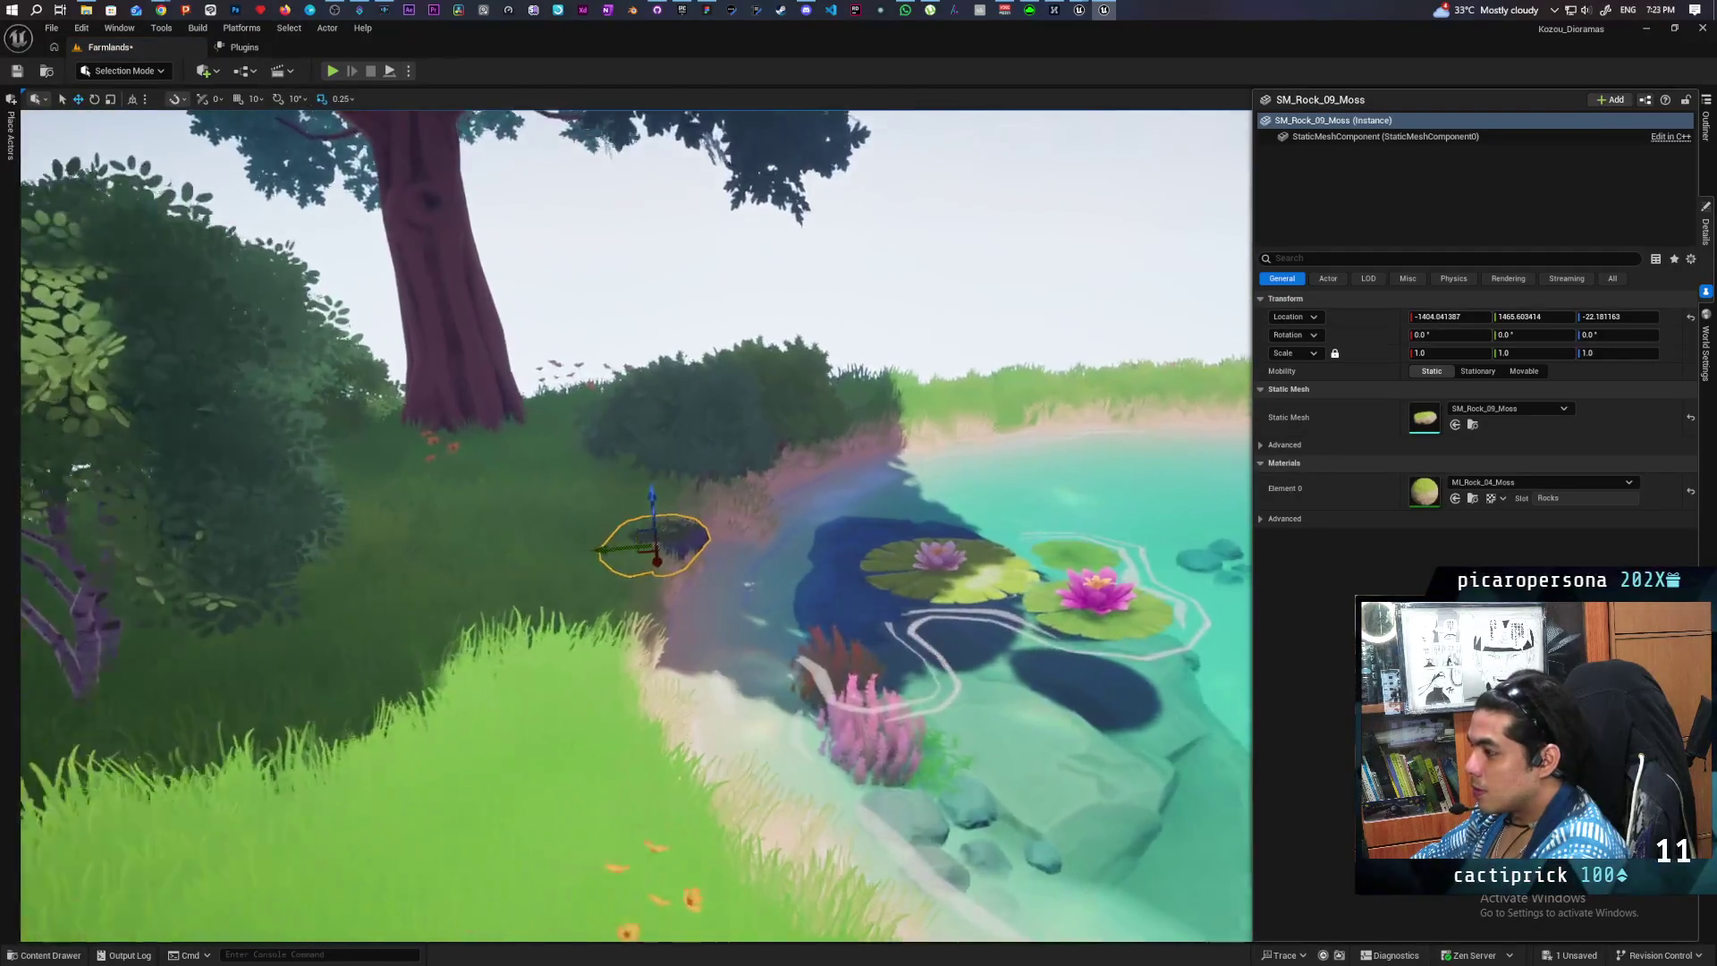
scroll(636, 526, "up", 5)
scroll(636, 526, "down", 5)
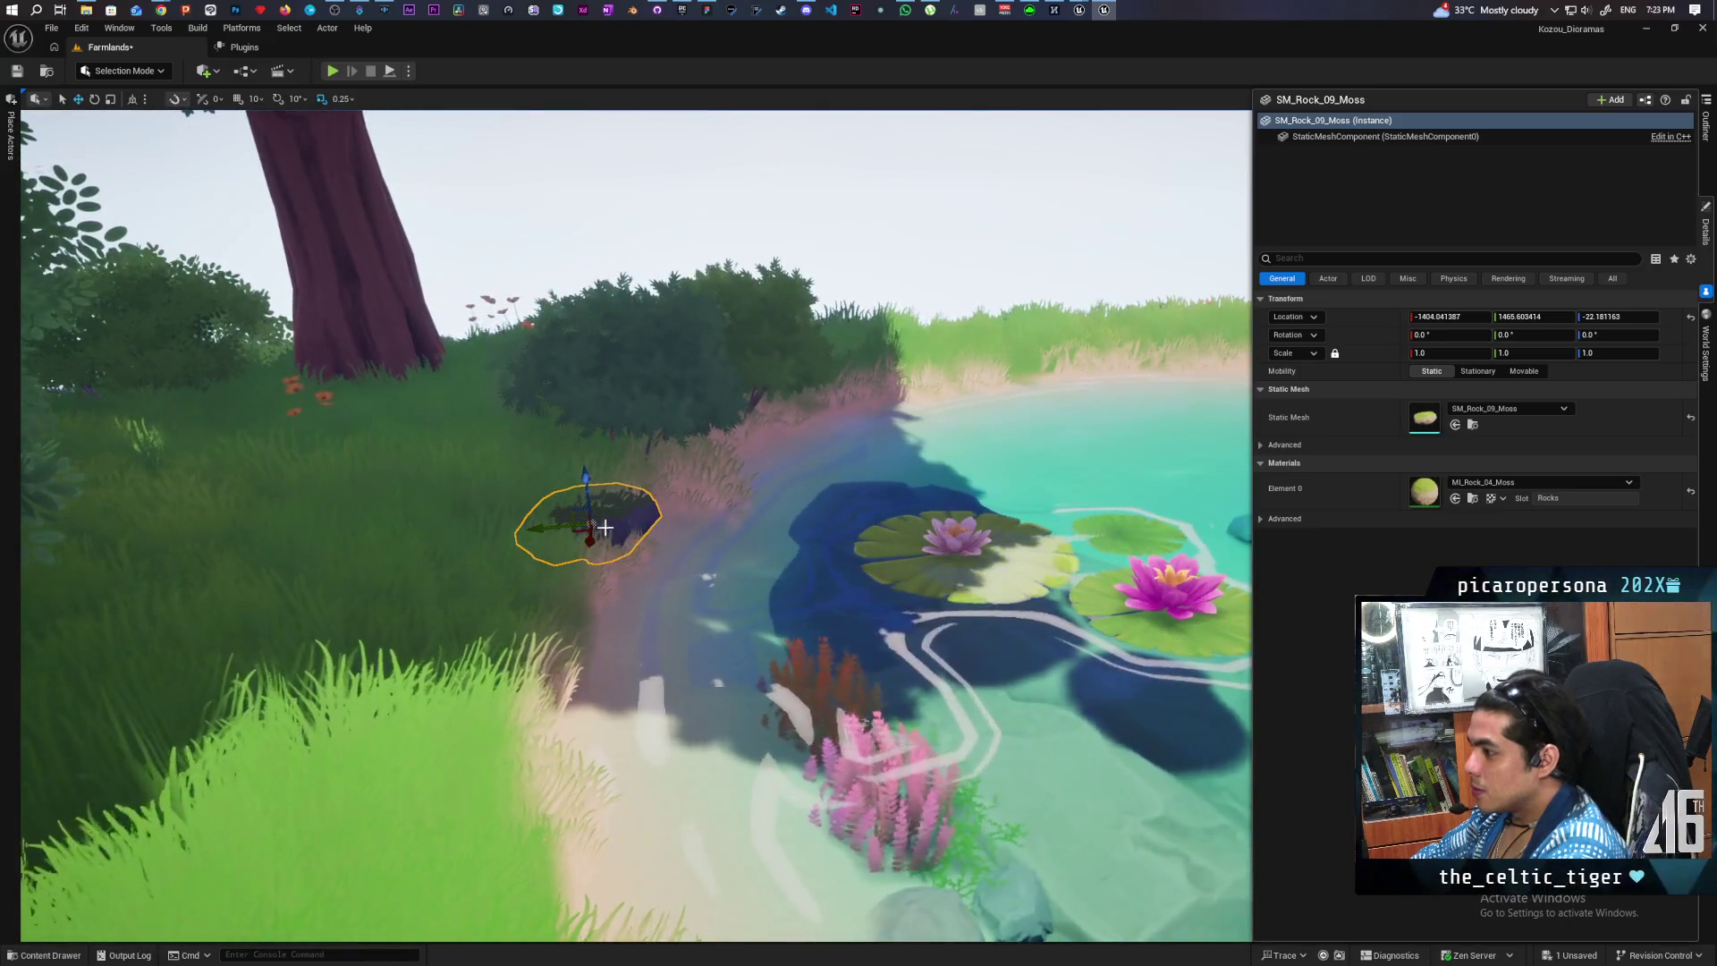
left_click_drag(648, 531, 637, 532)
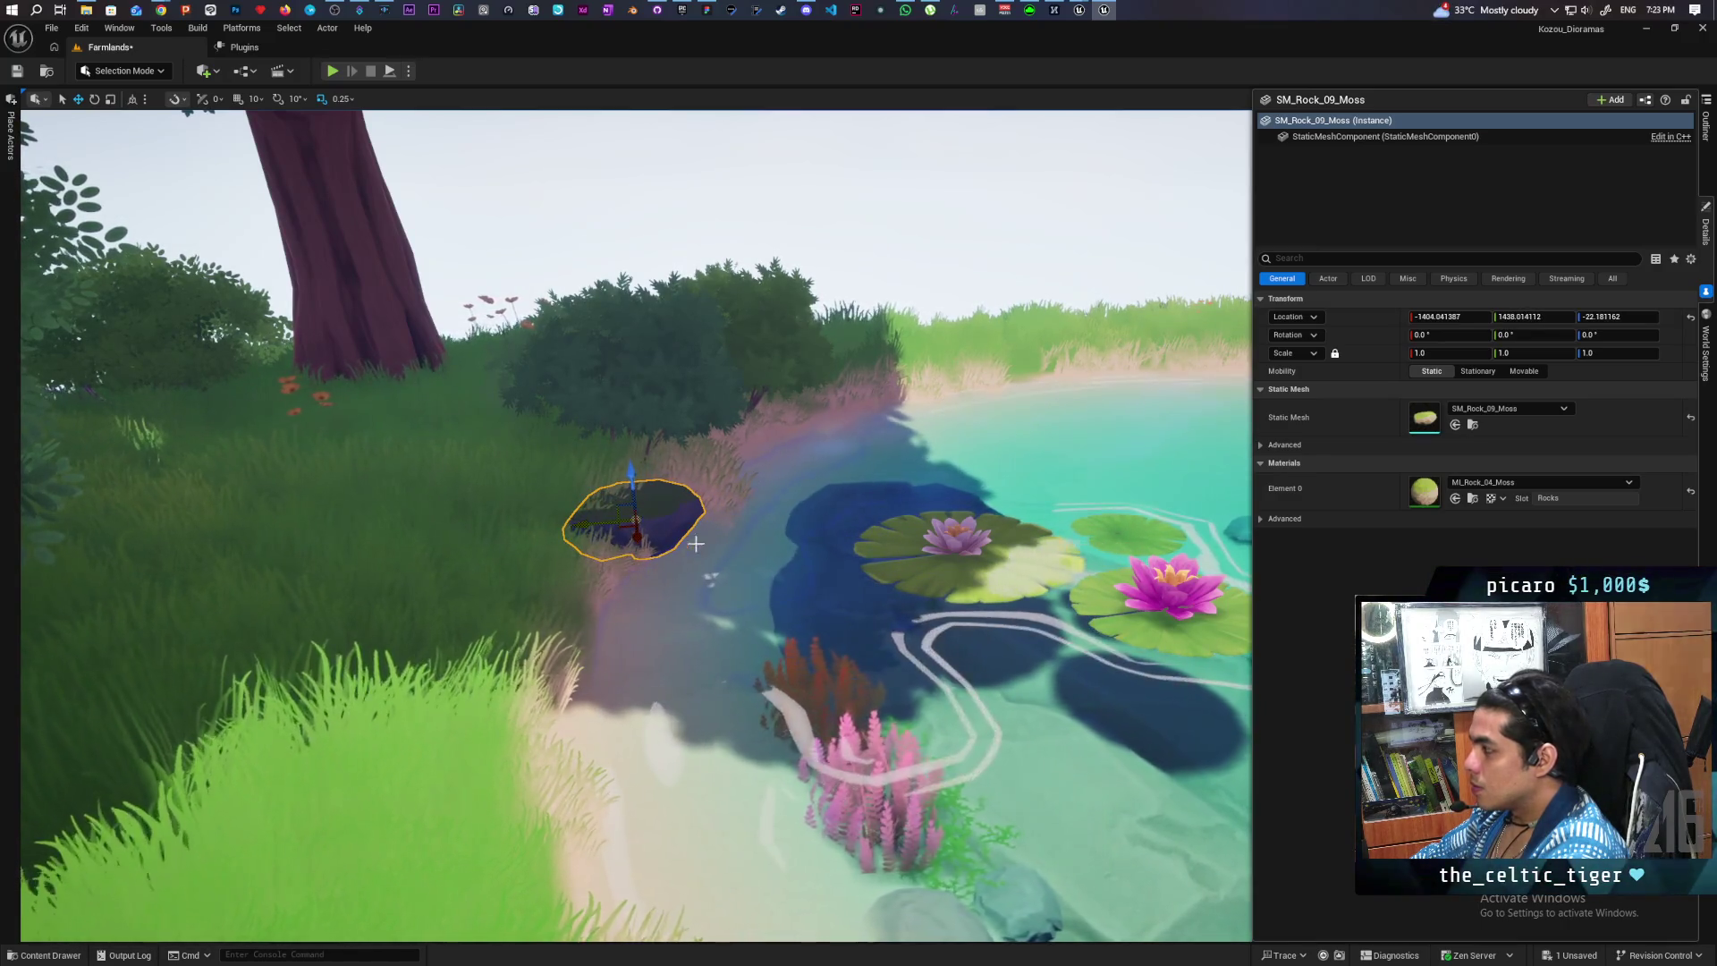
- Add the large SM_Rock_05_Moss boulder at the pond's far edge, raised out of the water
key("ctrl+space")
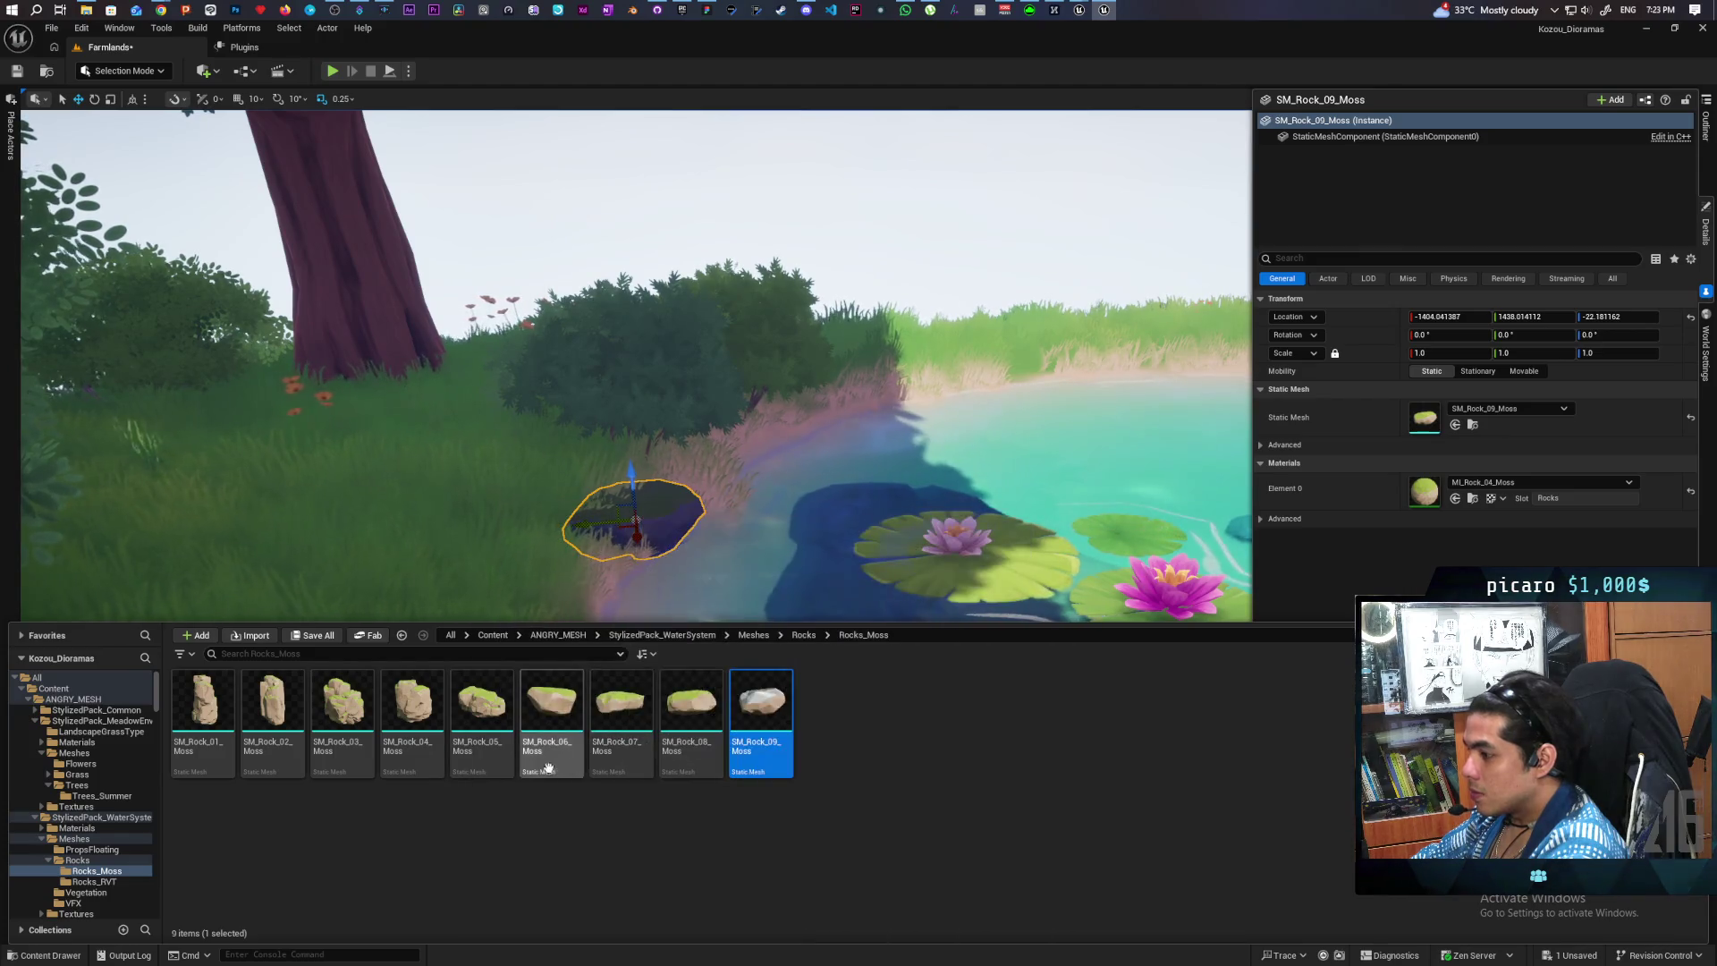
mouse_move(643, 771)
left_mouse_down()
mouse_move(556, 536)
mouse_move(438, 620)
mouse_move(639, 458)
mouse_move(889, 334)
mouse_move(325, 702)
mouse_move(169, 694)
mouse_move(287, 737)
left_mouse_up()
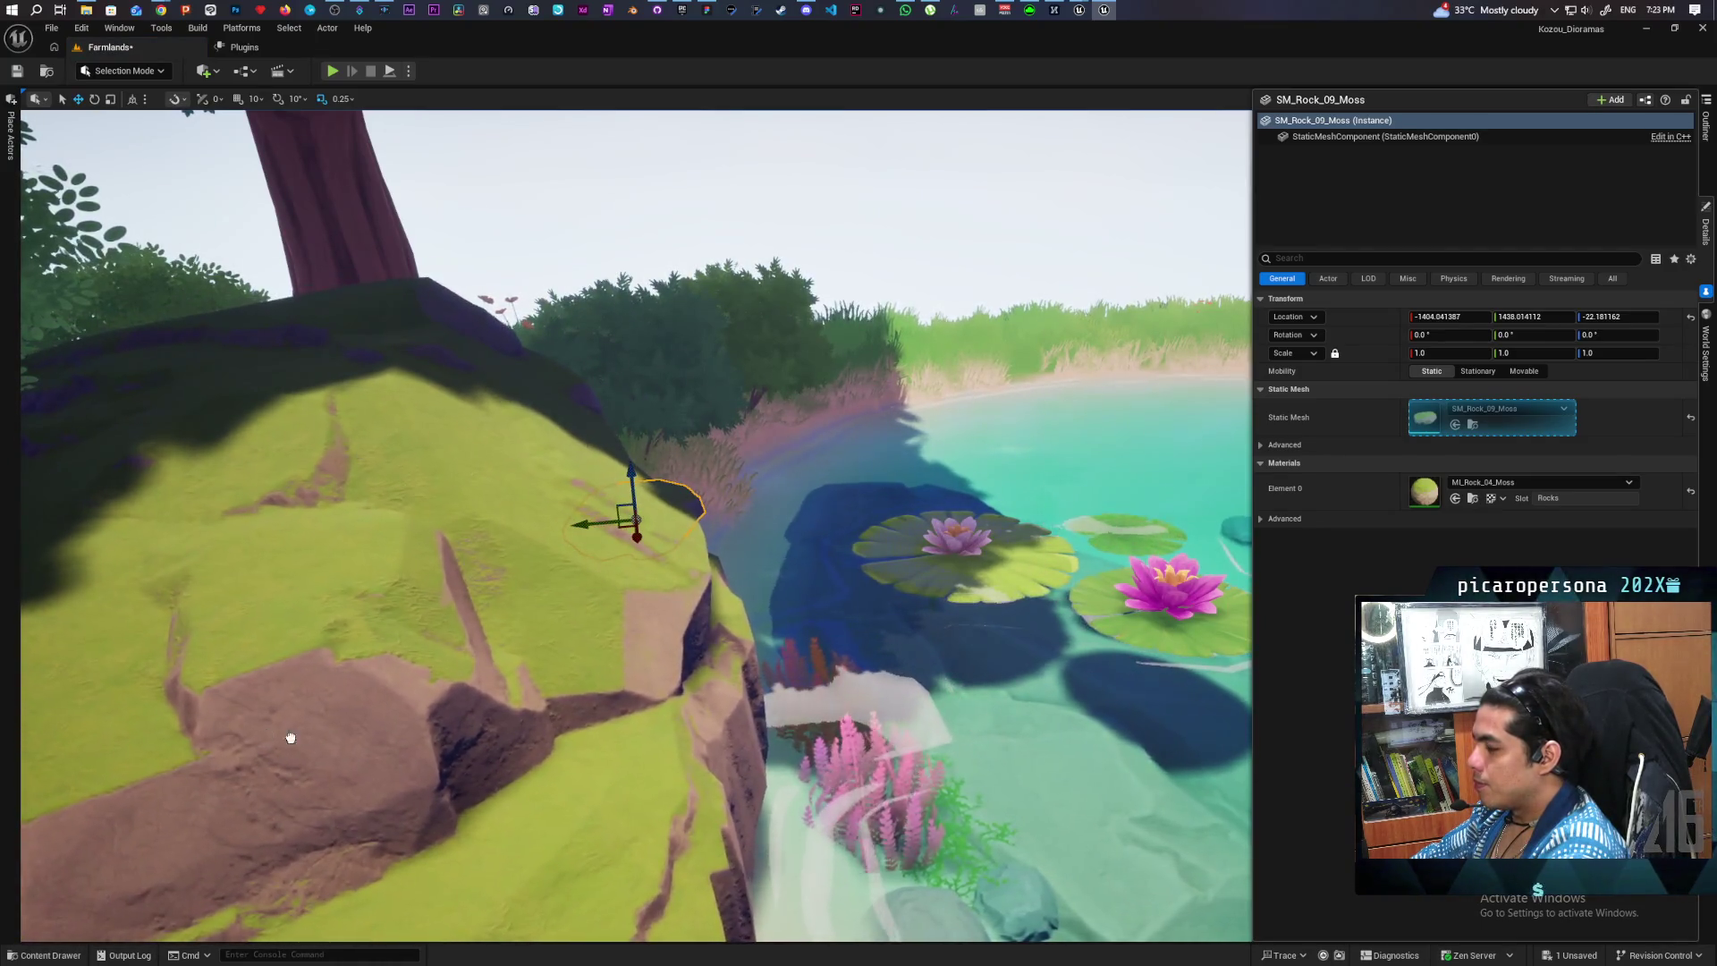
key("Escape")
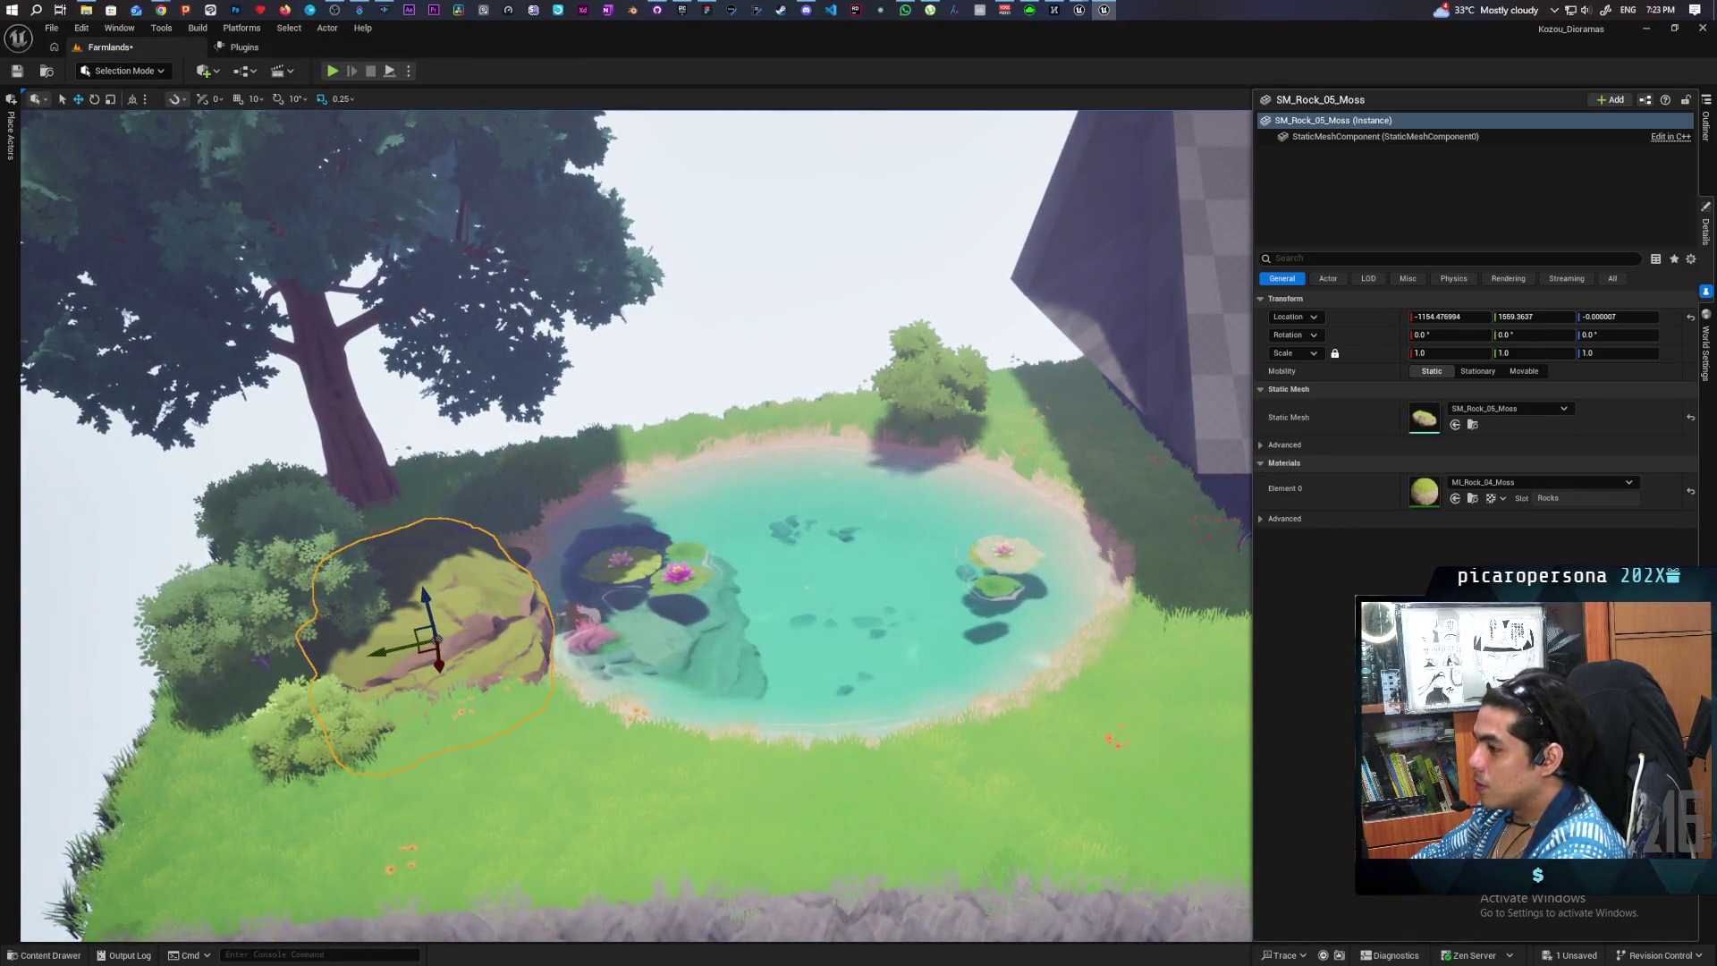
mouse_move(426, 659)
left_mouse_down()
mouse_move(476, 586)
mouse_move(676, 435)
left_mouse_up()
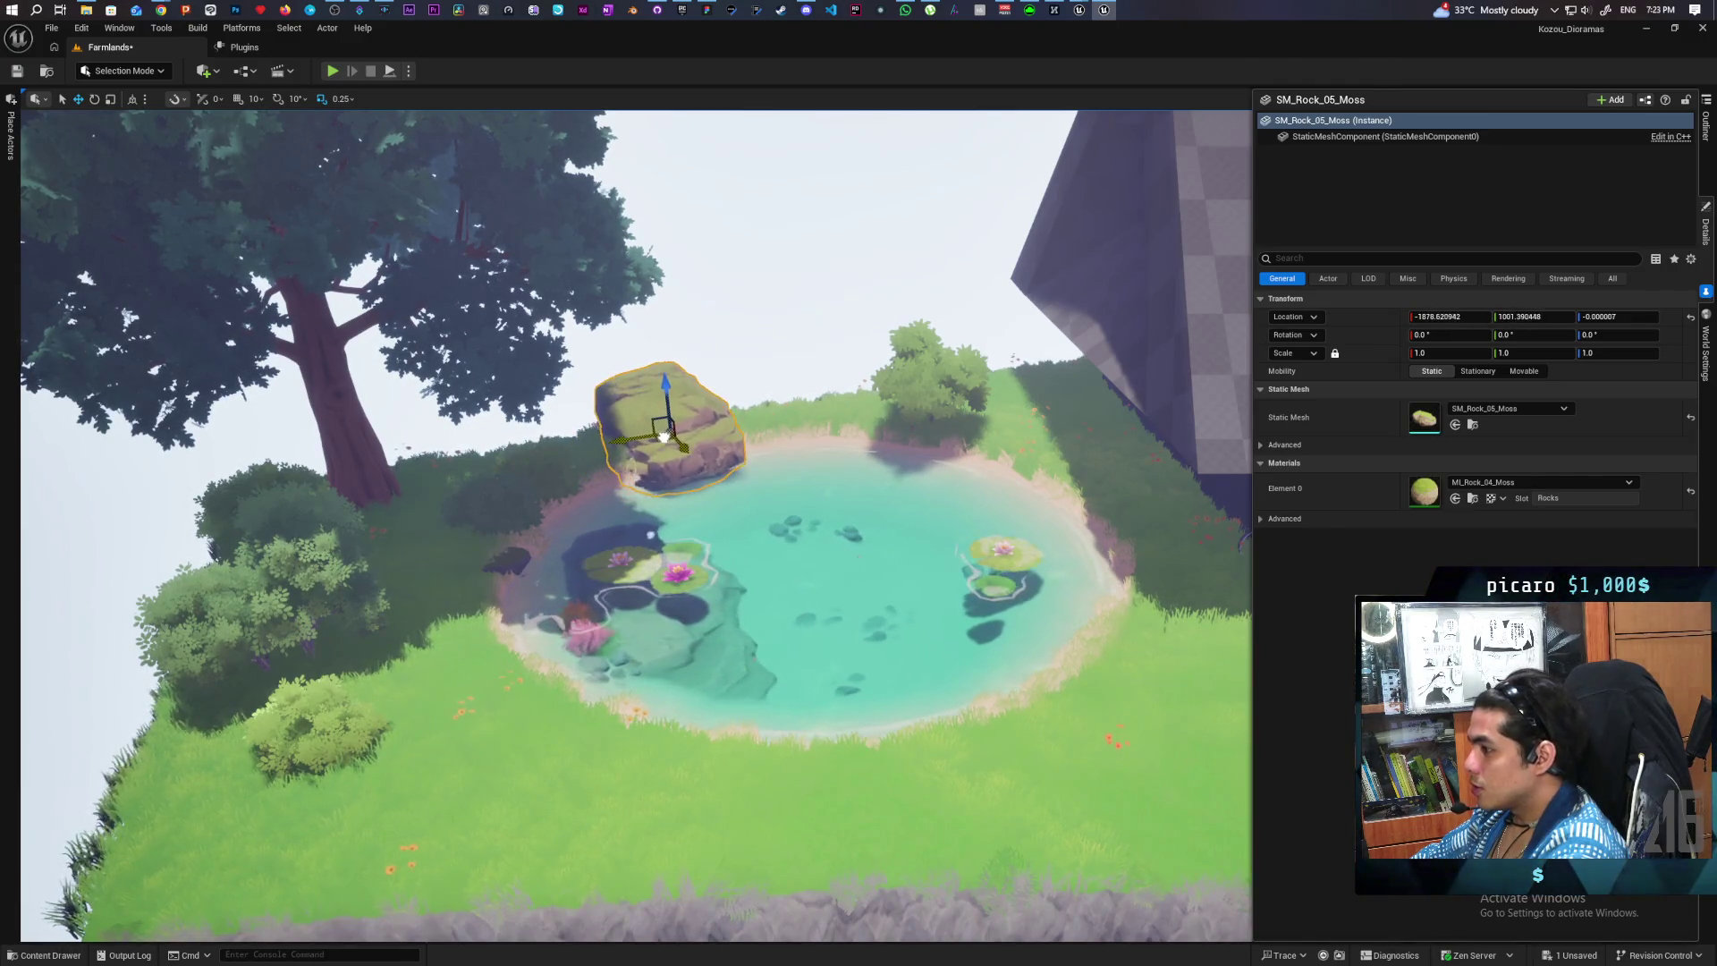
key("f")
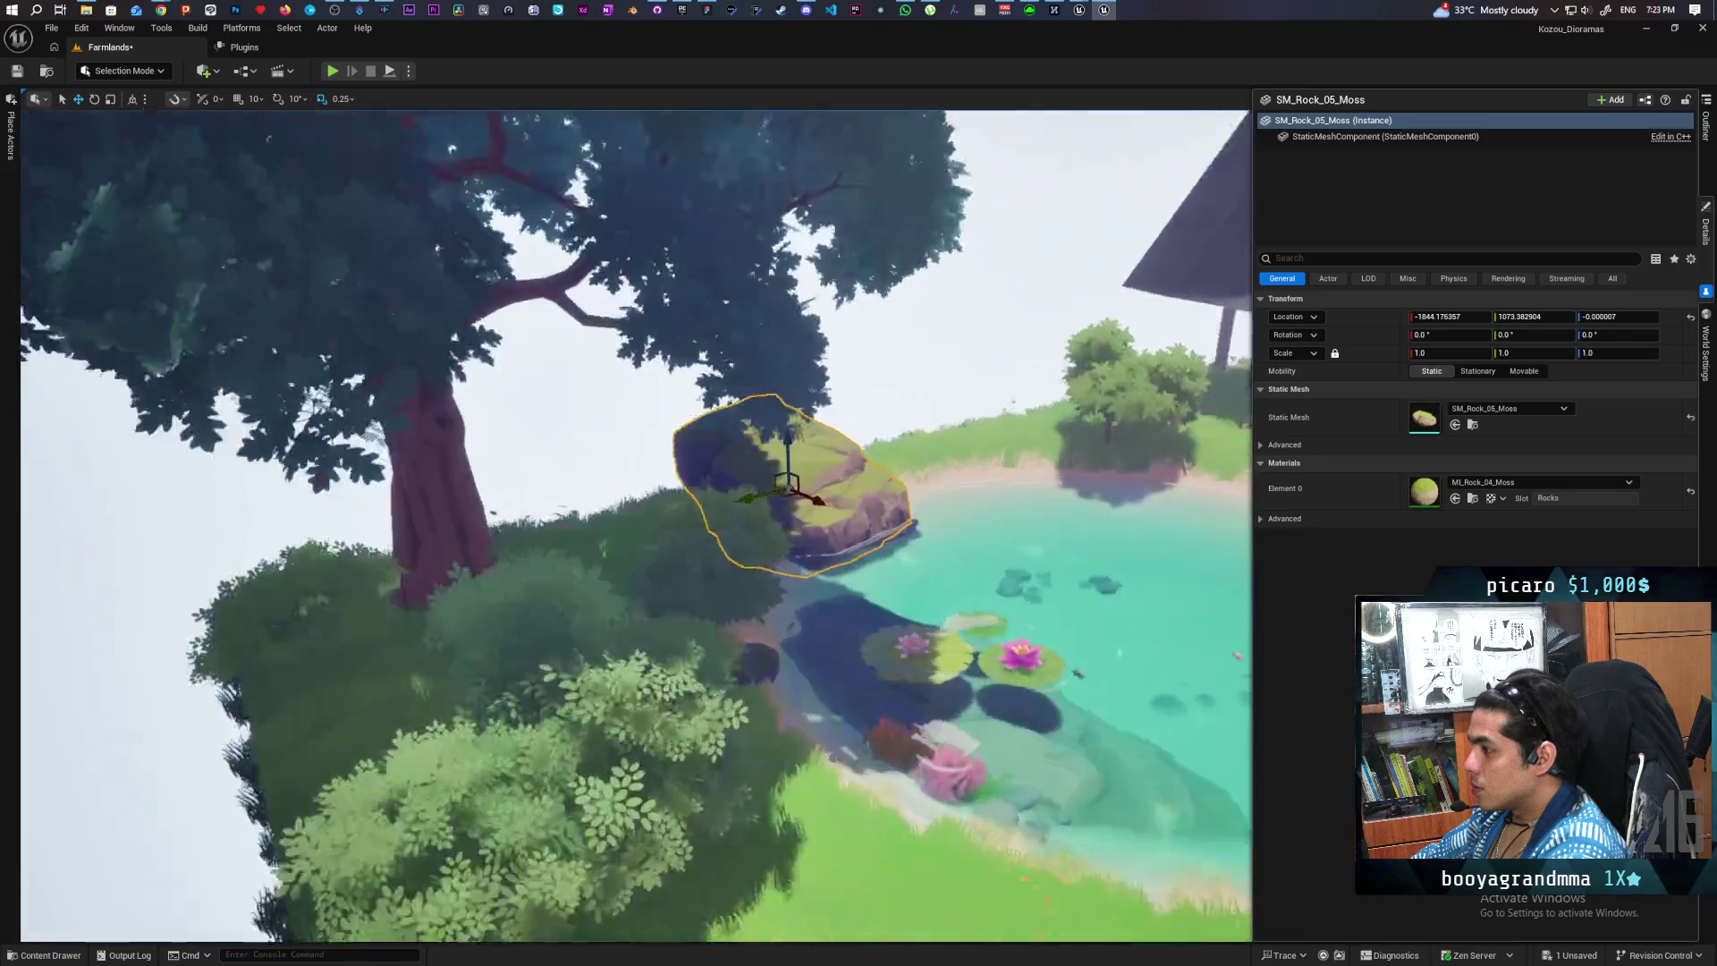
scroll(884, 405, "down", 5)
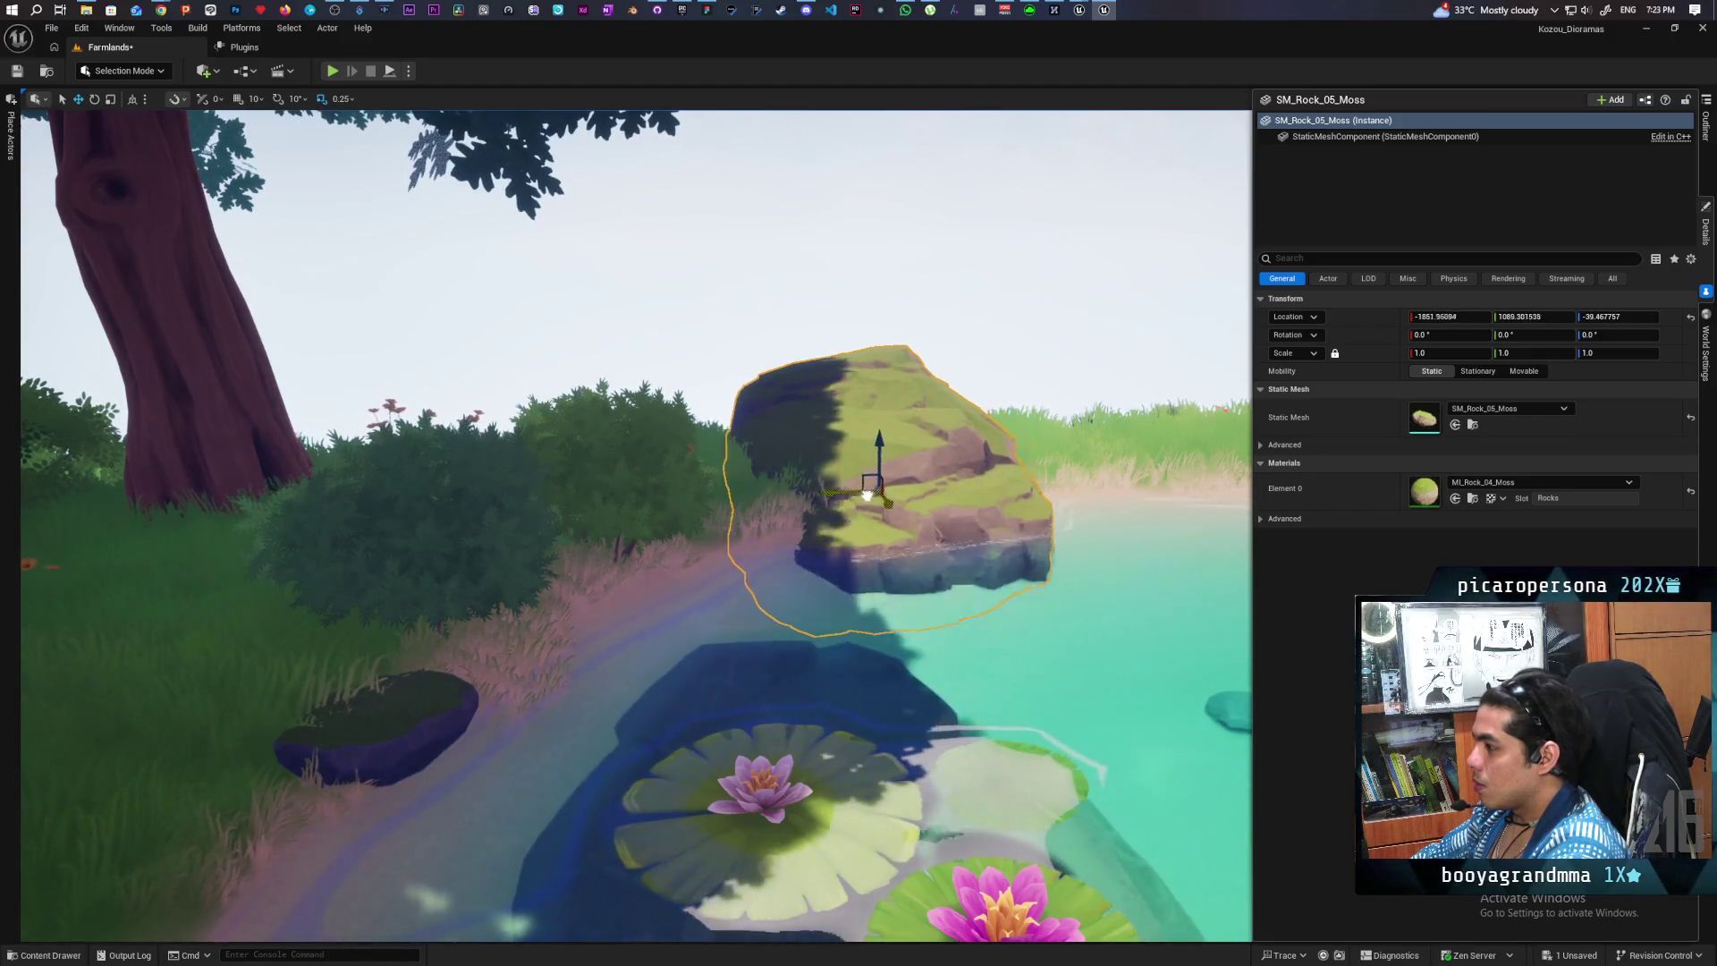
left_click_drag(805, 506, 816, 469)
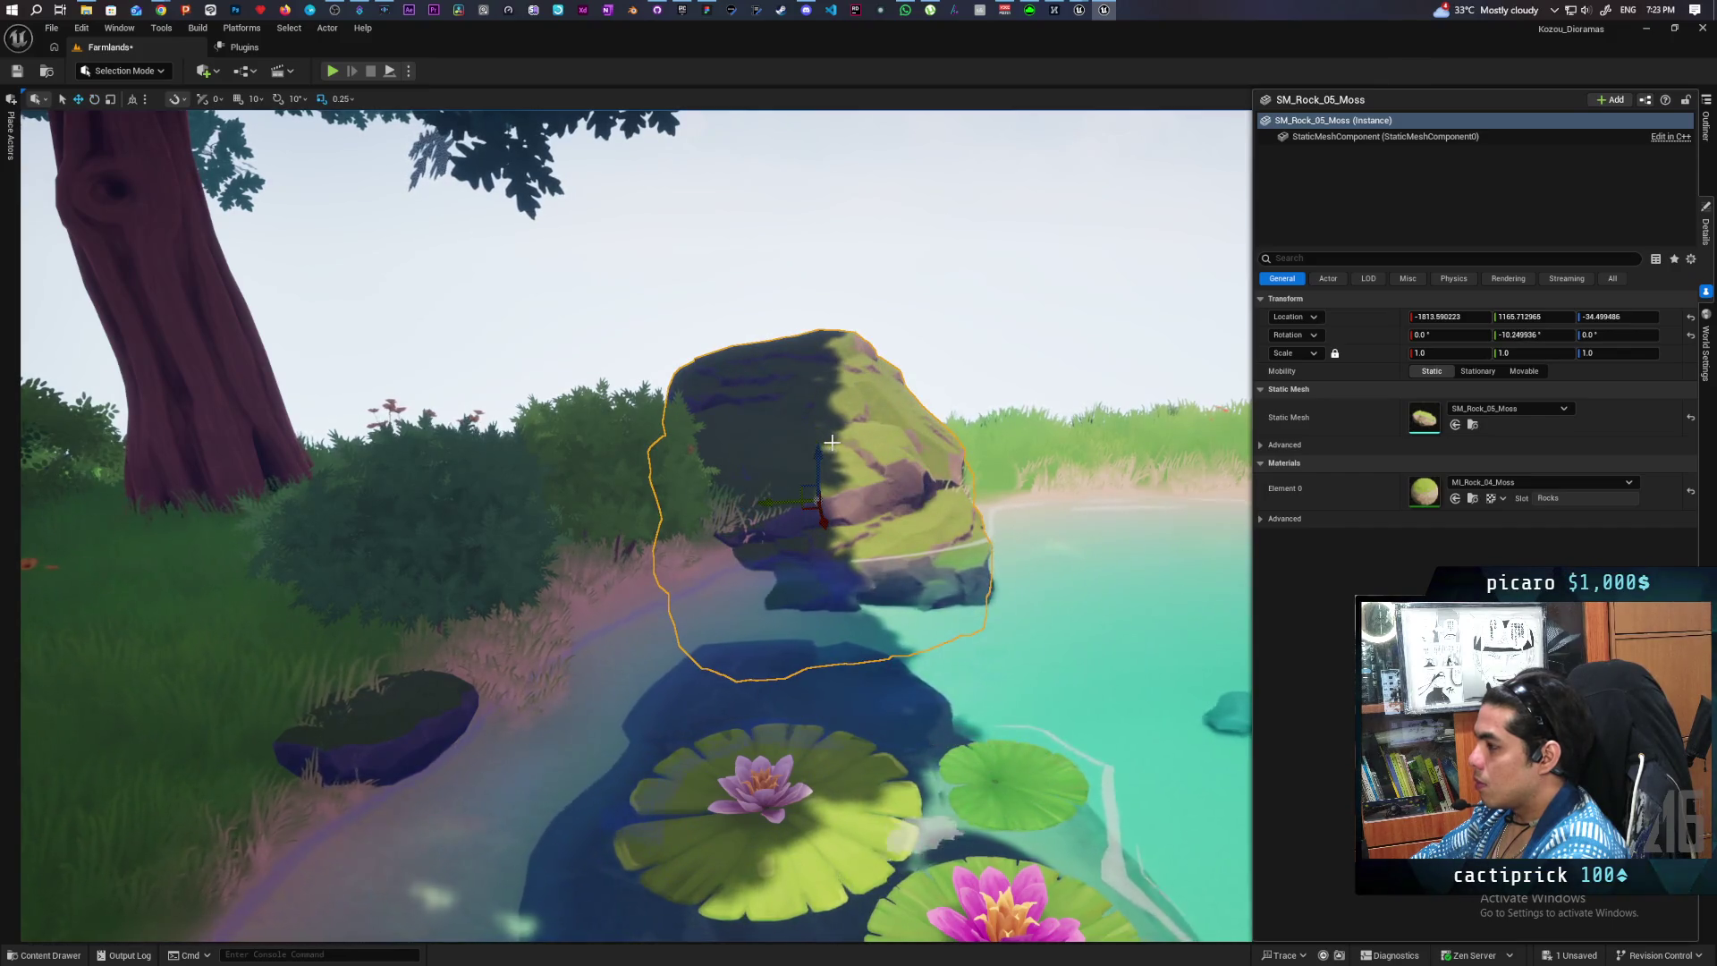
left_click_drag(820, 441, 817, 414)
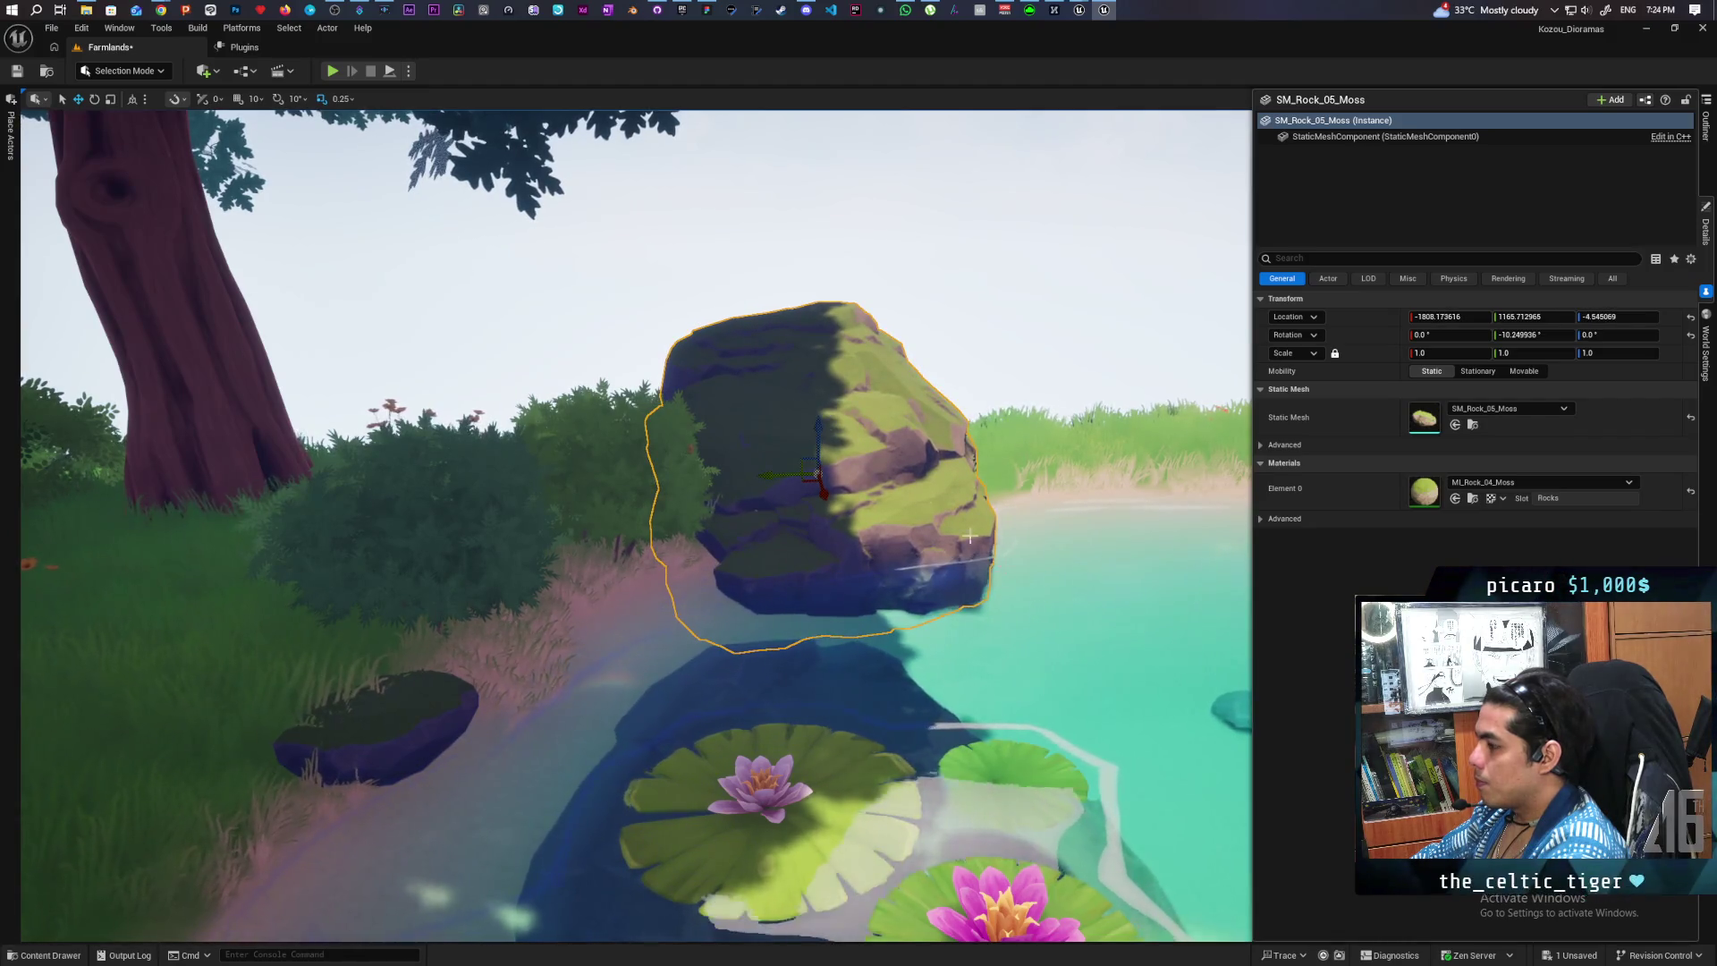
scroll(817, 414, "down", 10)
scroll(636, 527, "up", 8)
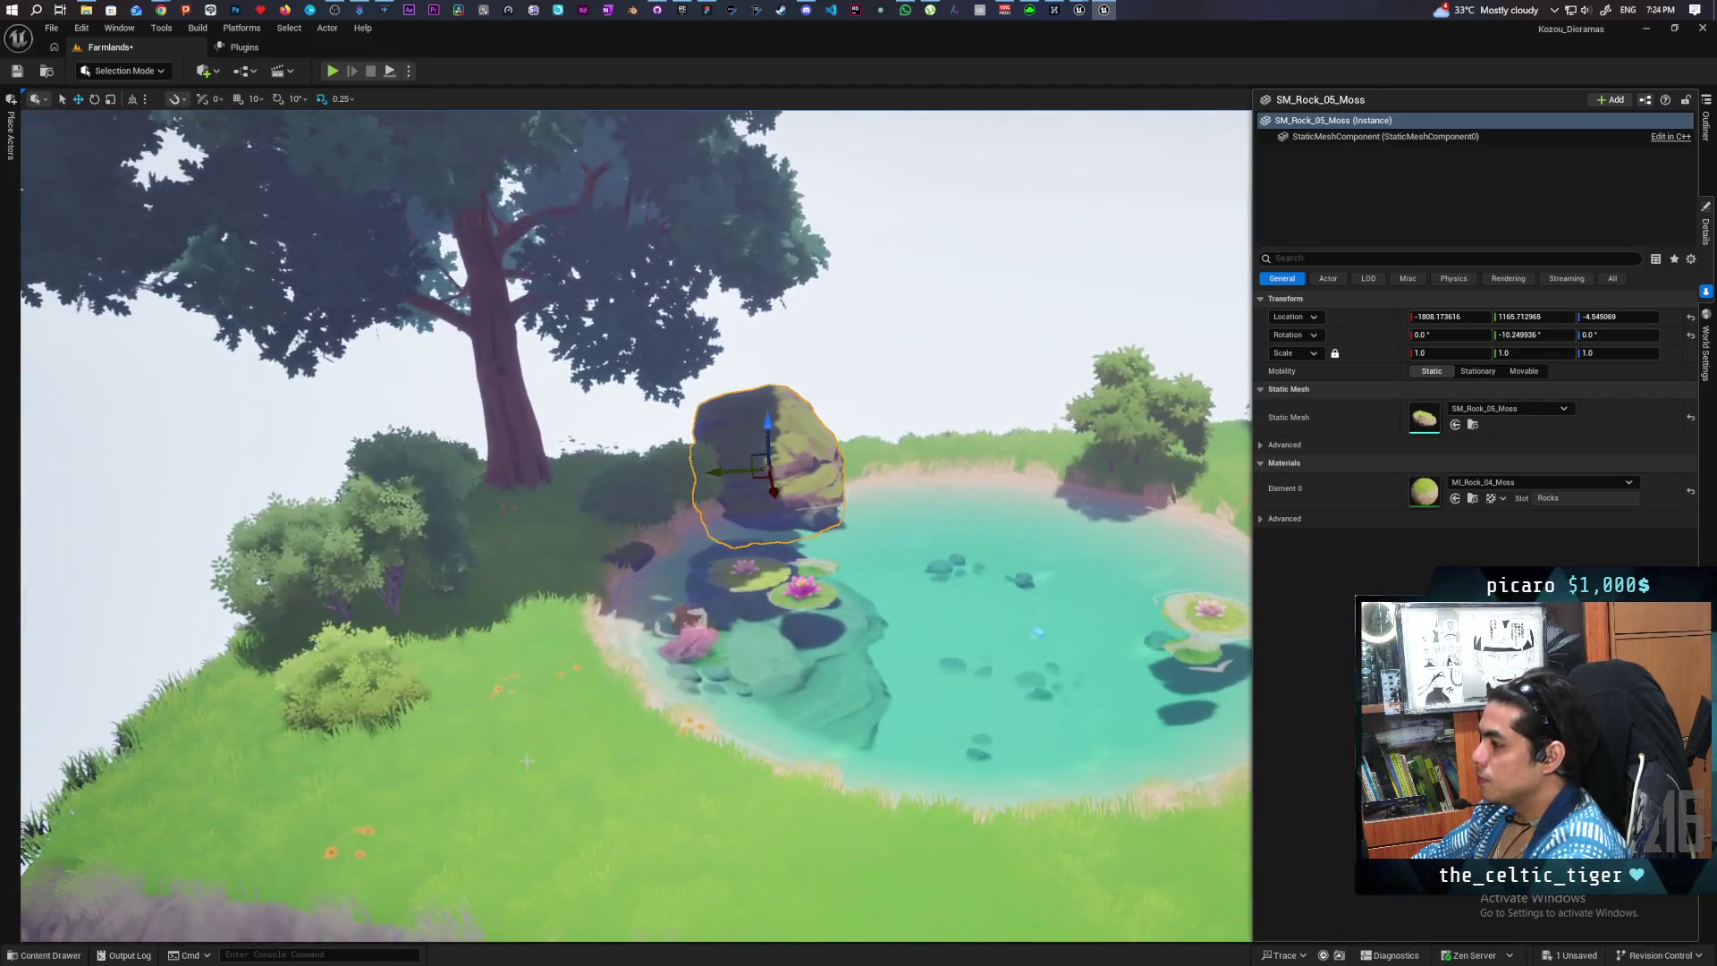
- Place SM_Rock_06_Moss beside the boulder
key("ctrl+space")
left_click_drag(551, 702, 855, 468)
scroll(855, 469, "up", 5)
scroll(636, 528, "down", 5)
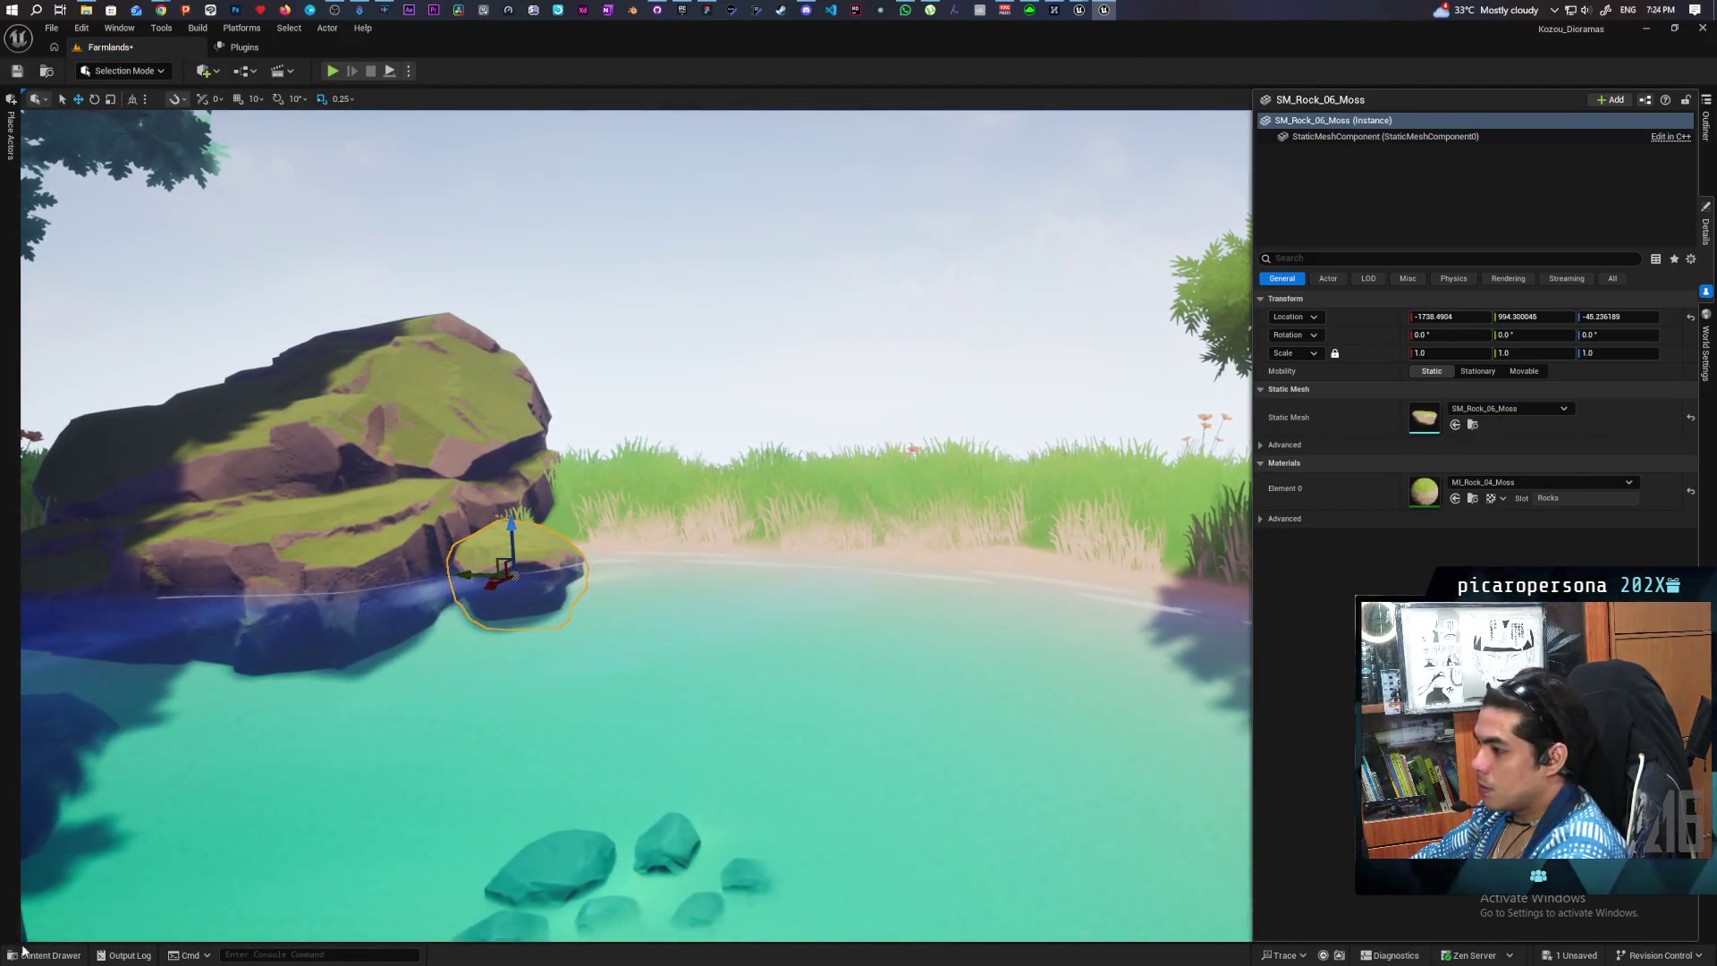
- Place SM_Rock_07_Moss, SM_Rock_08_Moss and another SM_Rock_09_Moss in a row along the shore
key("ctrl+space")
mouse_move(620, 854)
left_mouse_down()
mouse_move(729, 551)
mouse_move(633, 542)
left_mouse_up()
key("ctrl+space")
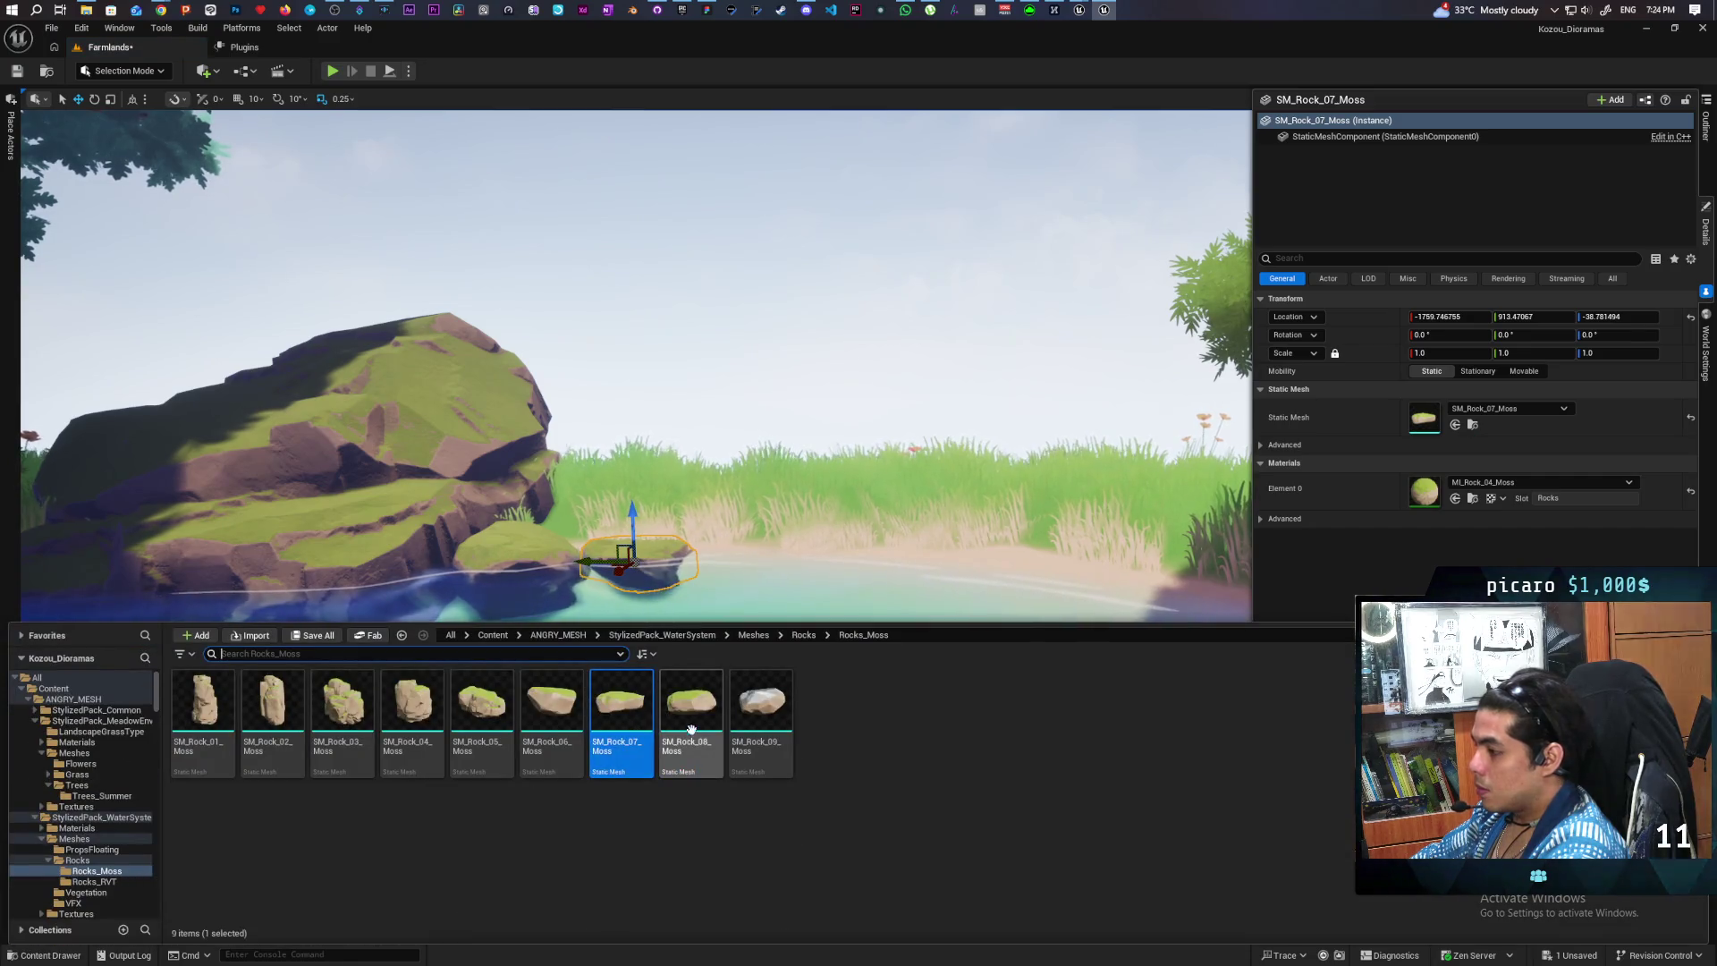
mouse_move(692, 707)
left_mouse_down()
mouse_move(756, 592)
mouse_move(746, 540)
left_mouse_up()
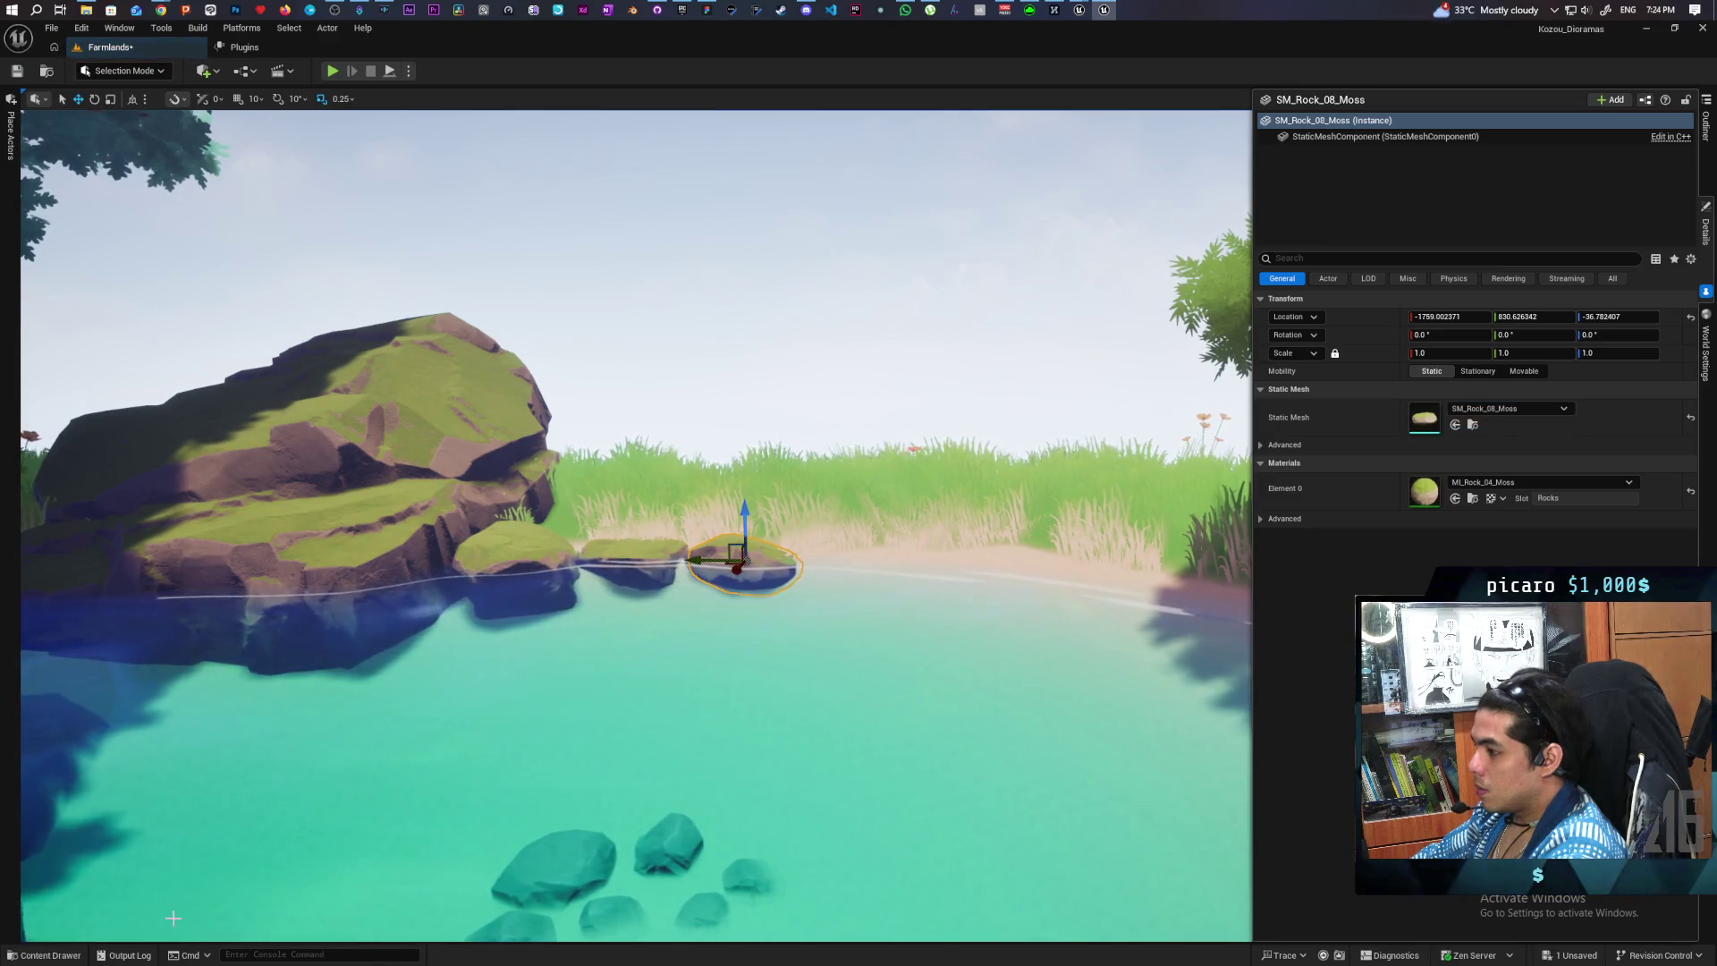
left_click(50, 956)
mouse_move(763, 721)
left_mouse_down()
mouse_move(870, 545)
mouse_move(846, 546)
left_mouse_up()
scroll(675, 489, "down", 10)
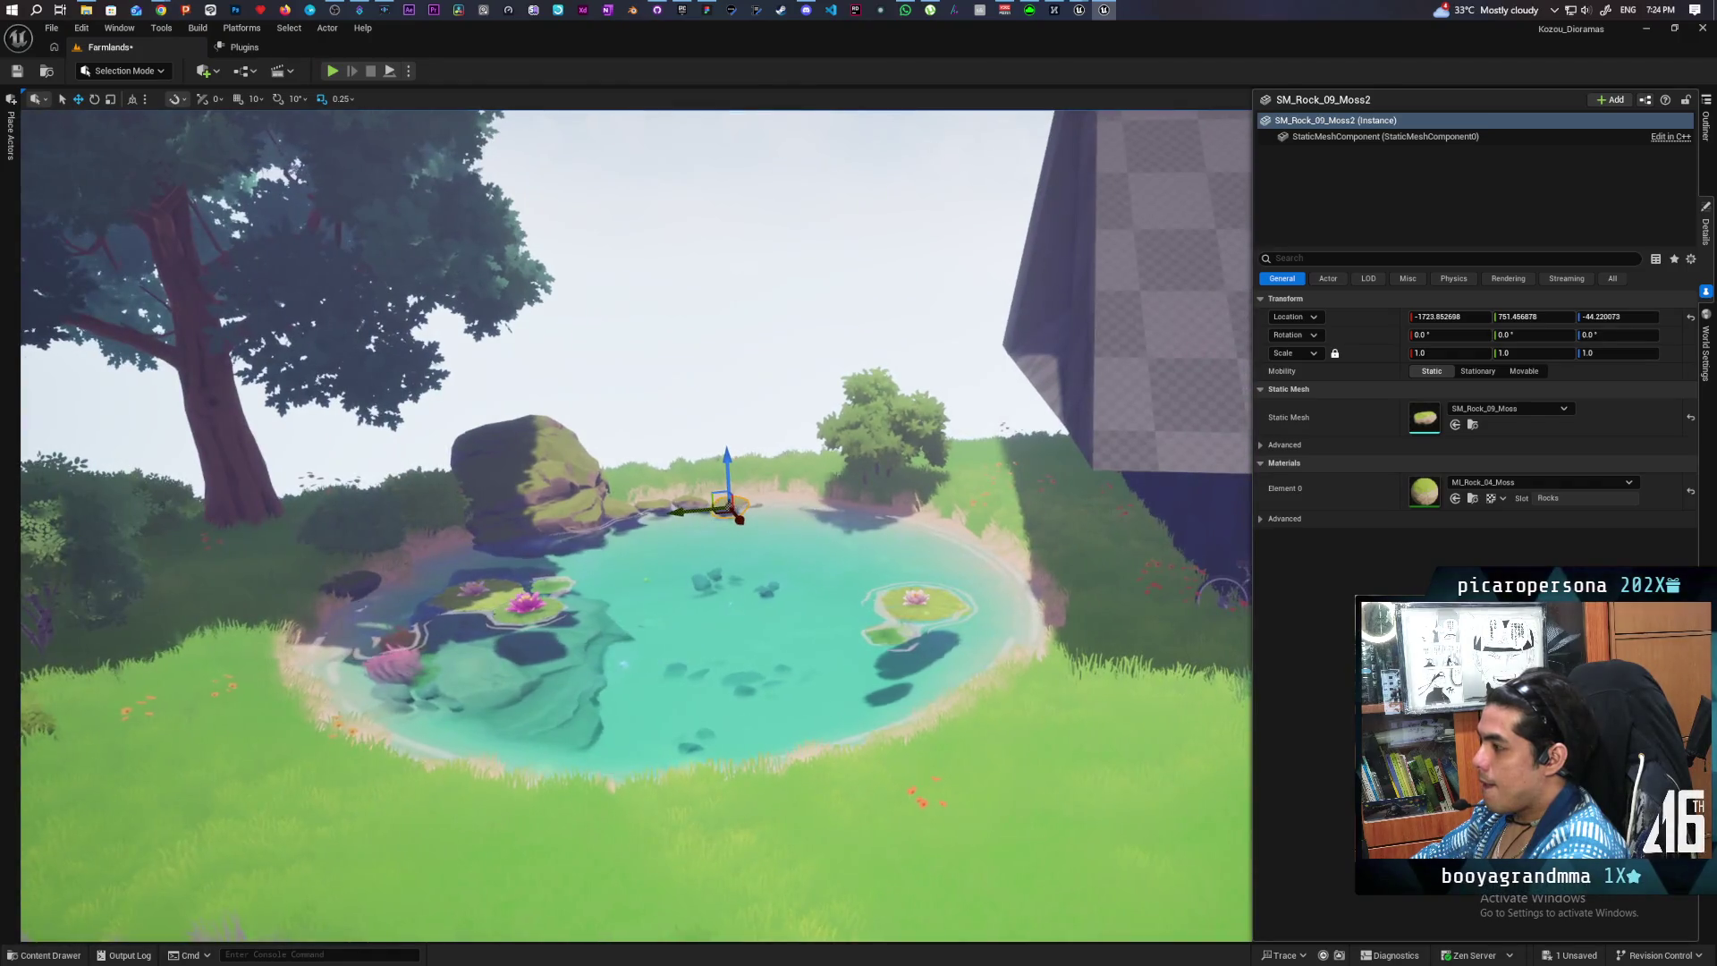
left_click_drag(883, 697, 883, 697)
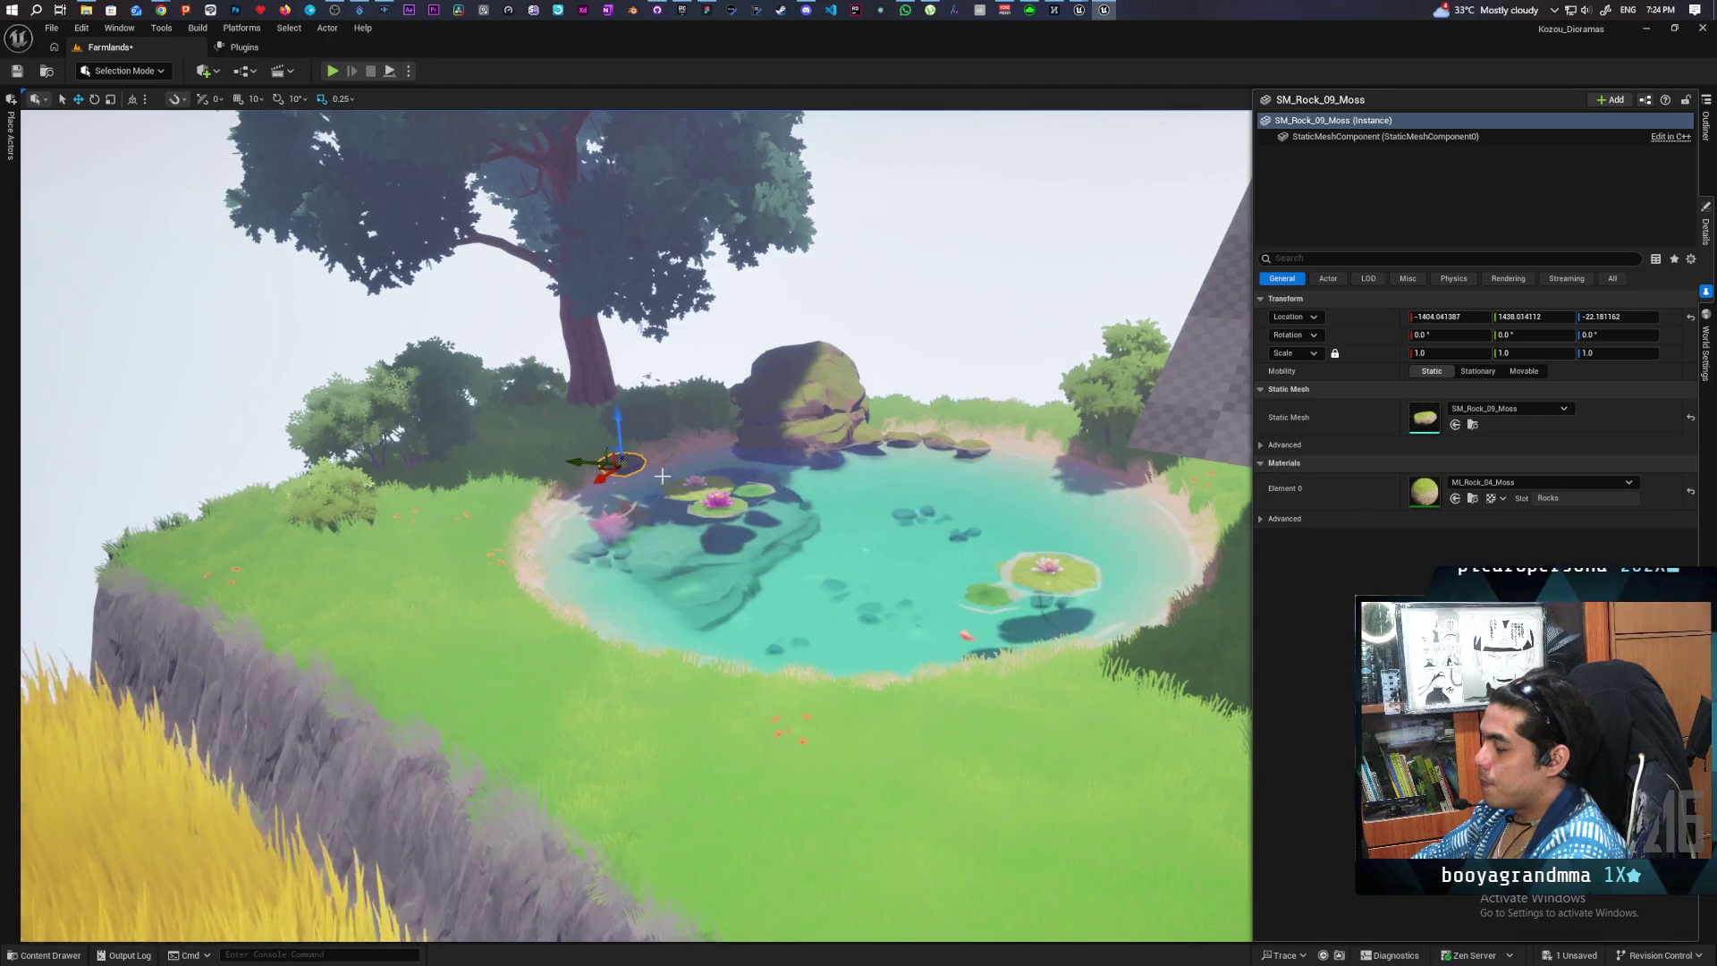
- Select both bushes behind the pond and move them onto its left bank
left_click(636, 419)
left_click(696, 444, "ctrl")
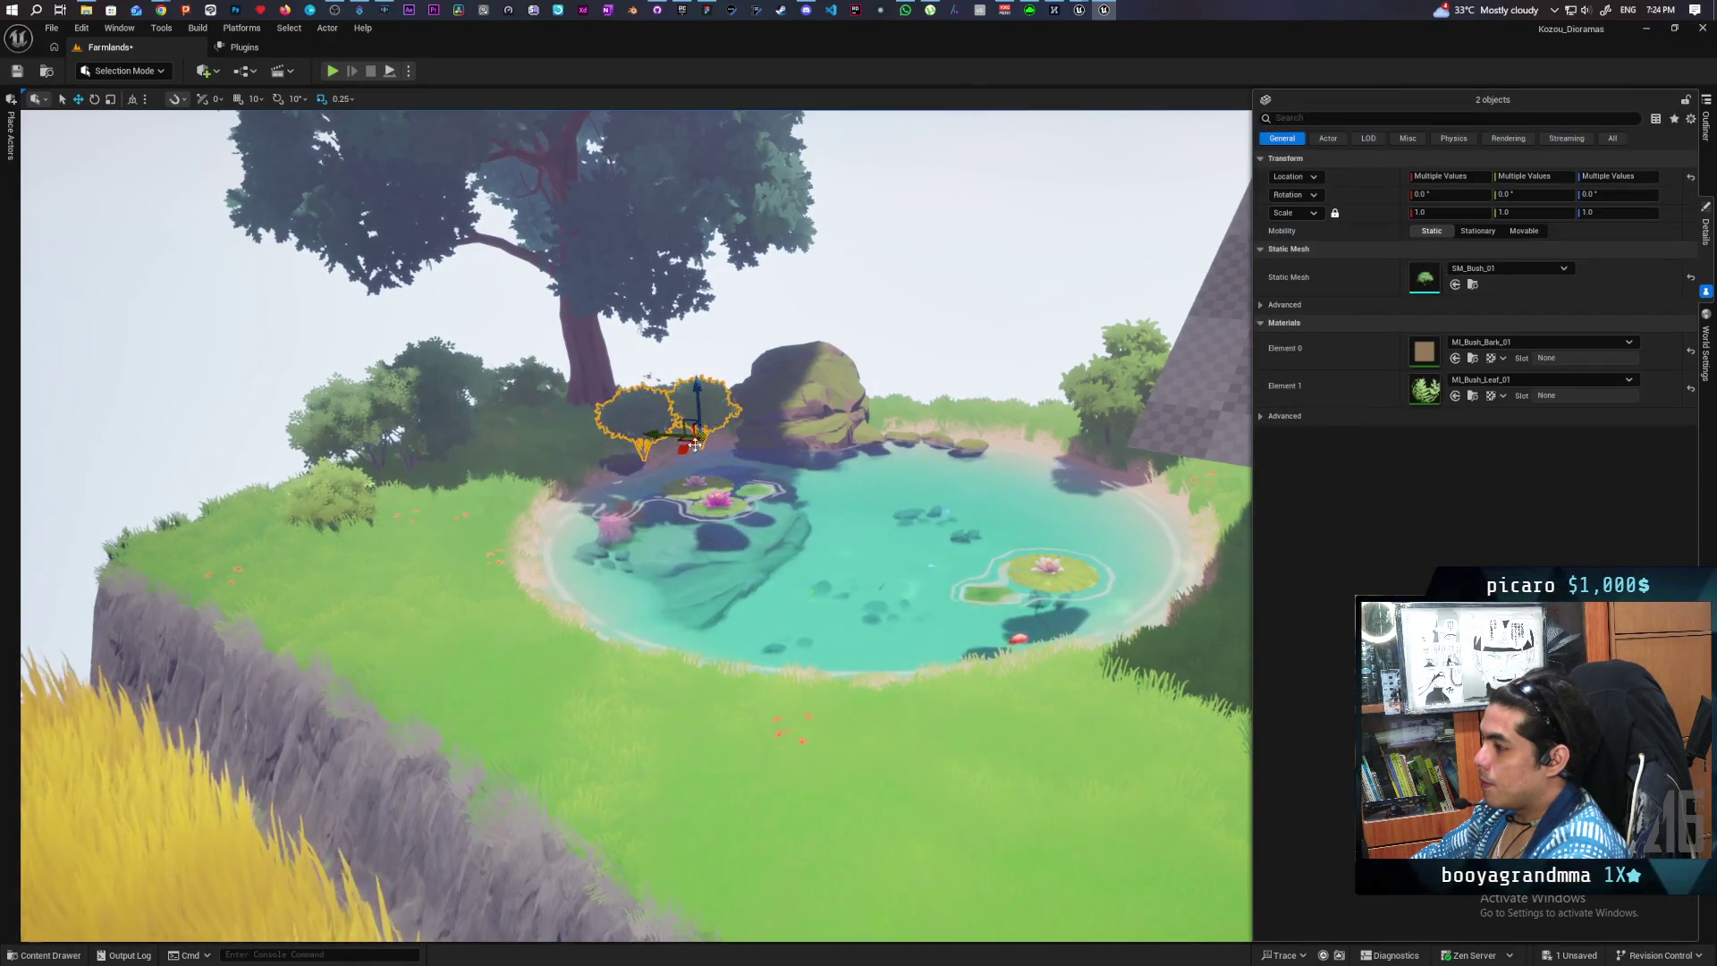
left_click_drag(502, 526, 518, 502)
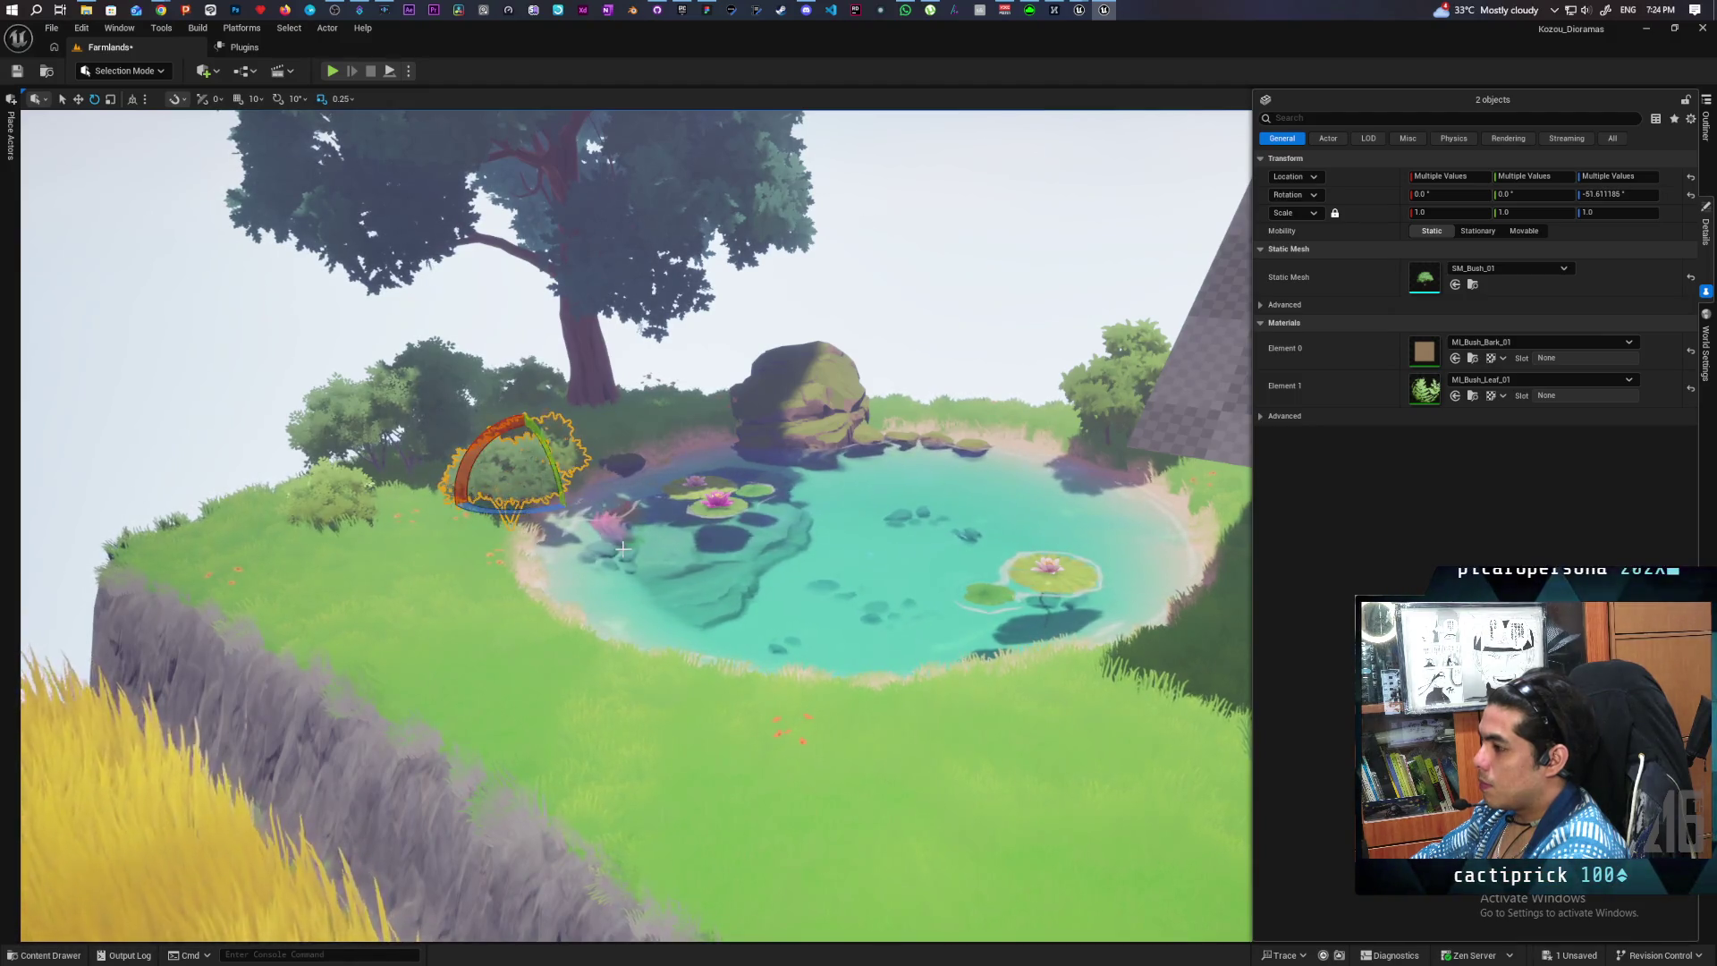
key("f")
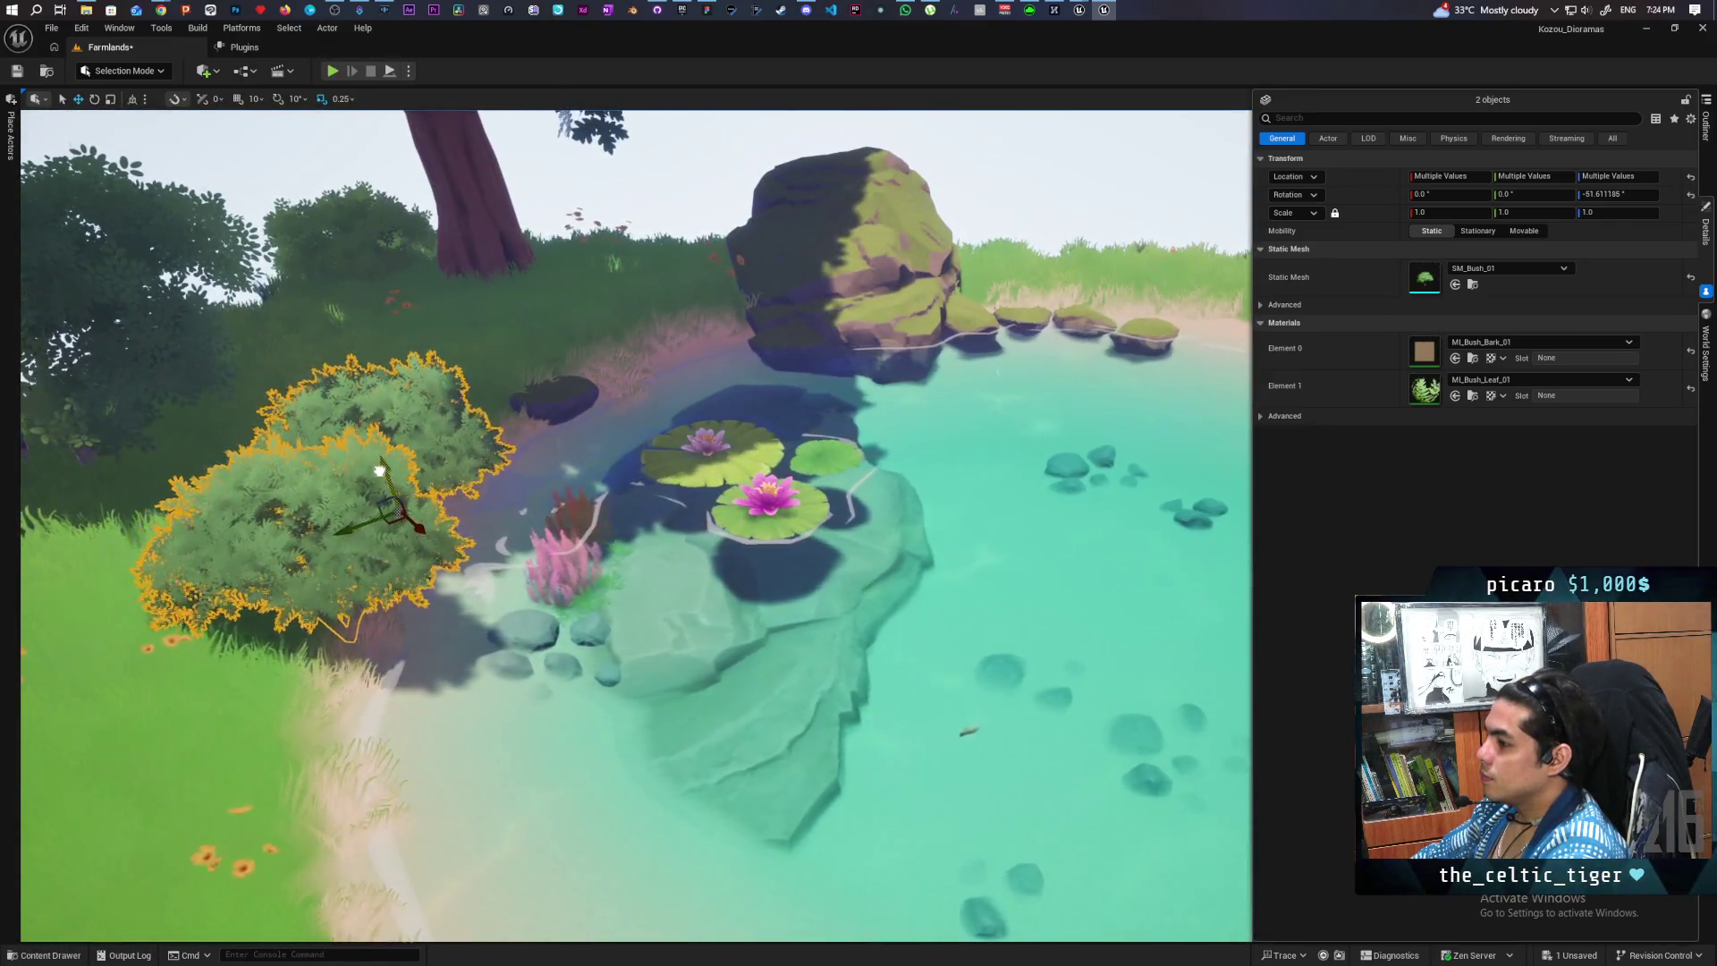
left_click(1000, 191)
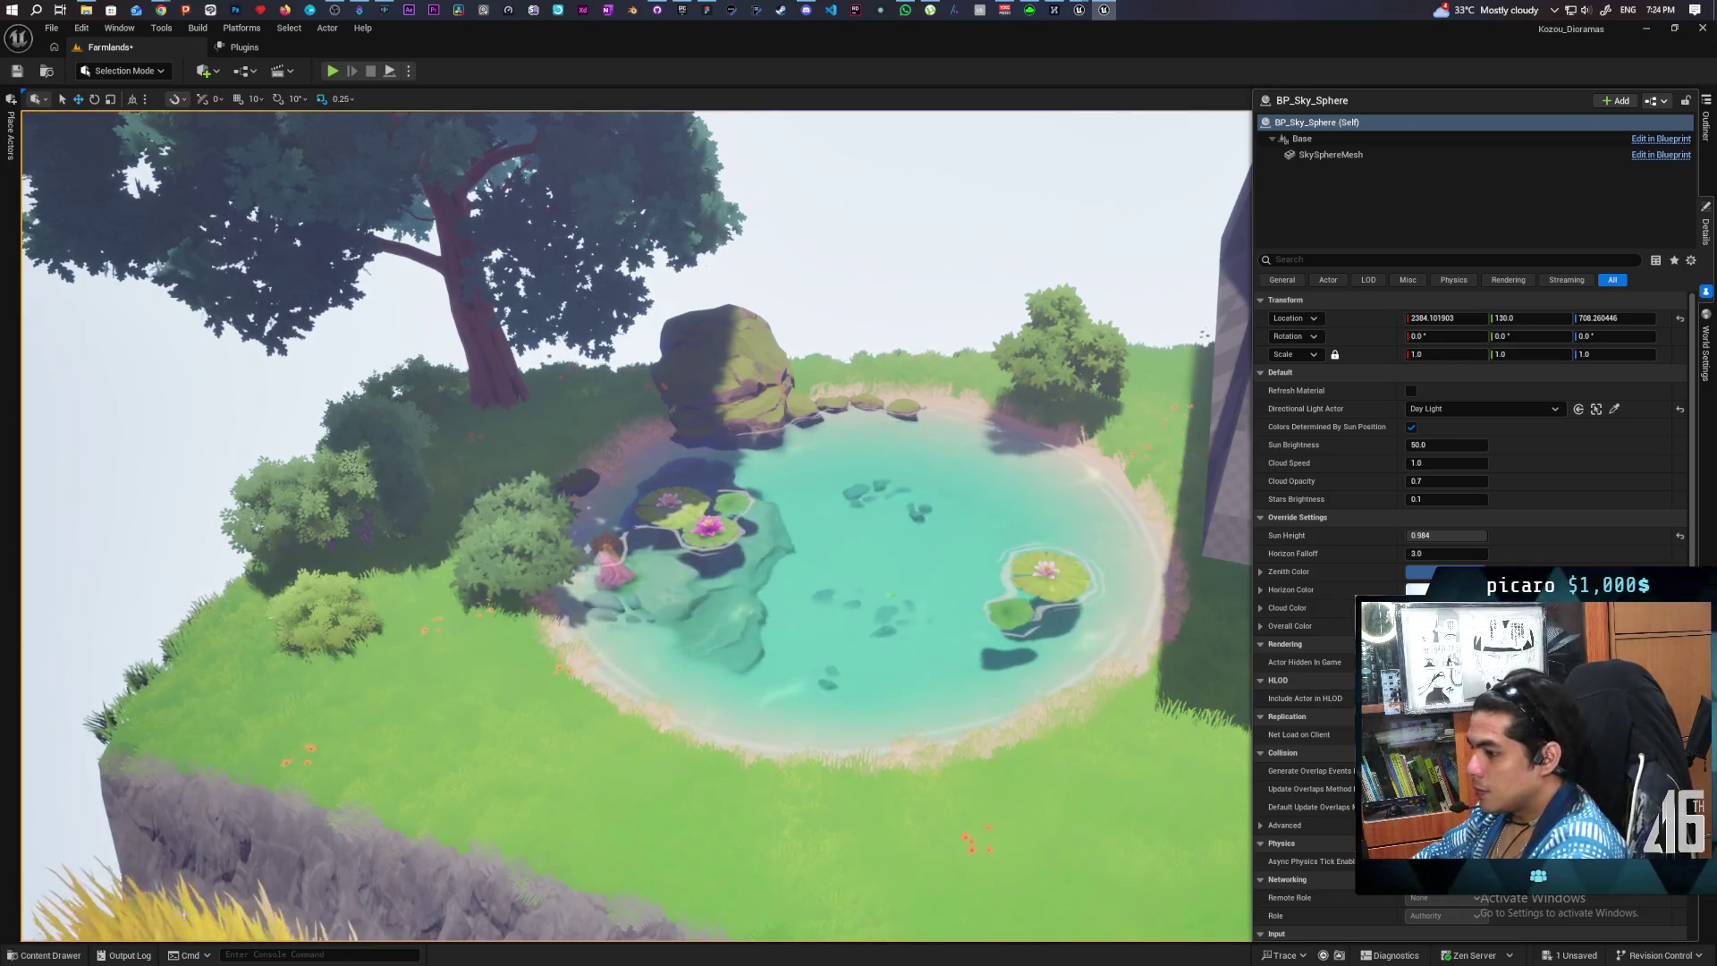
- Delete the tall rock pillar on the pond's left side
key("ctrl+space")
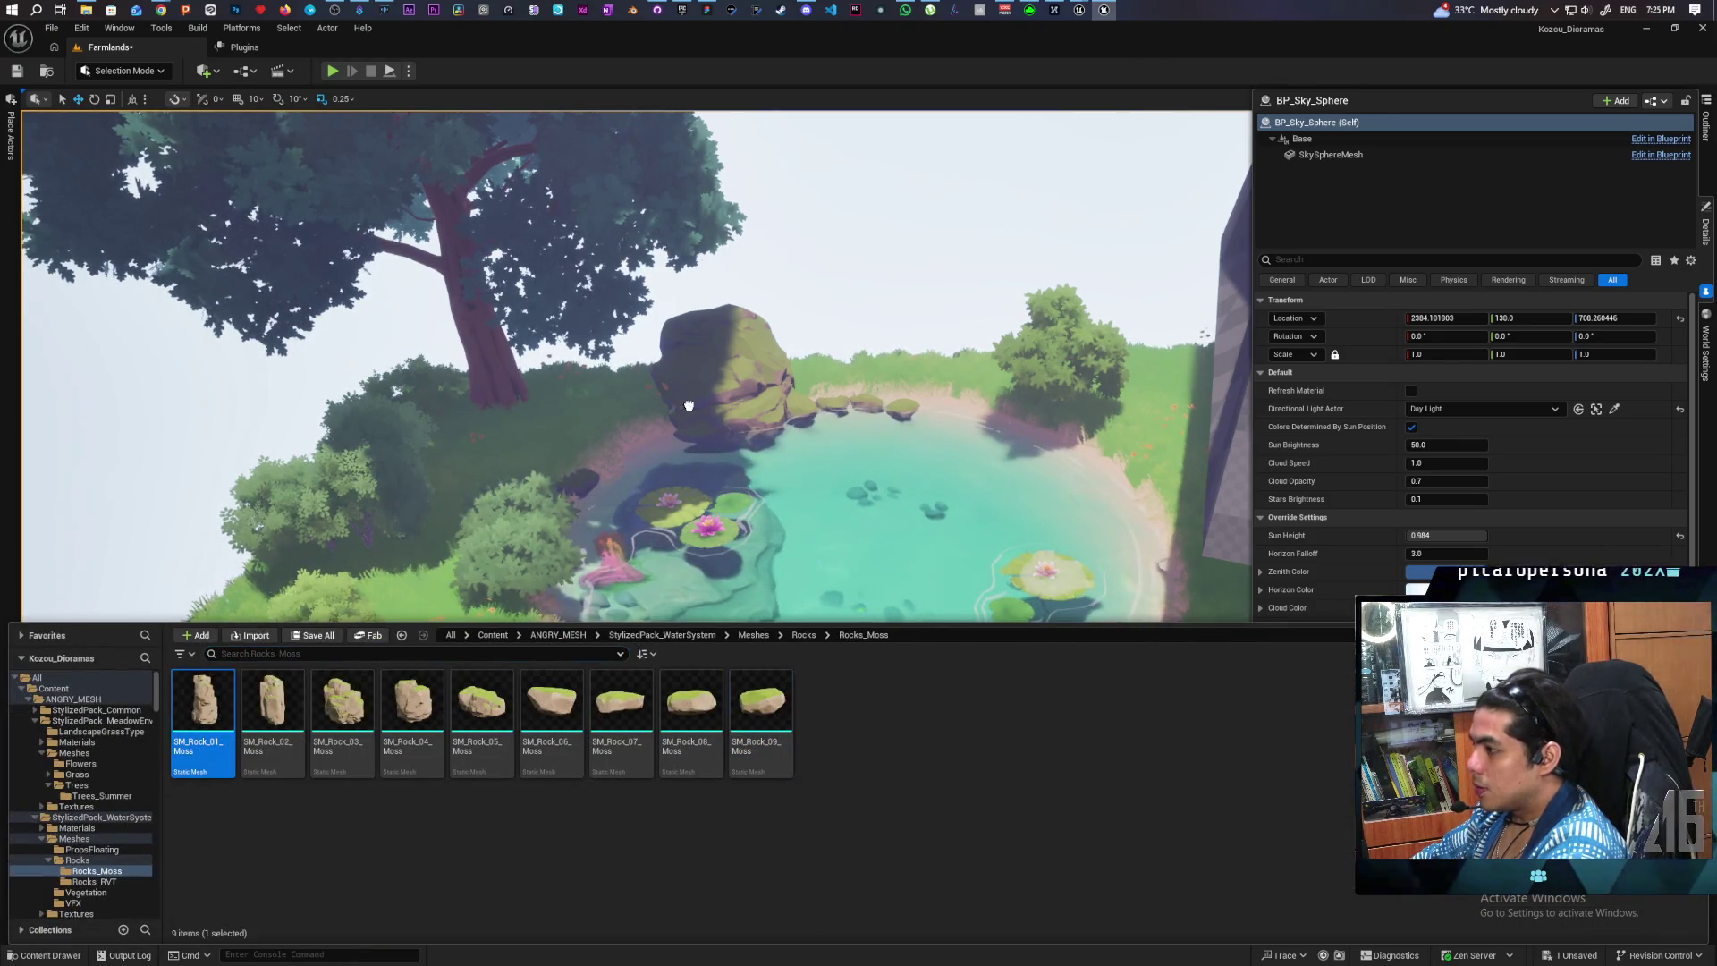
key("ctrl+space")
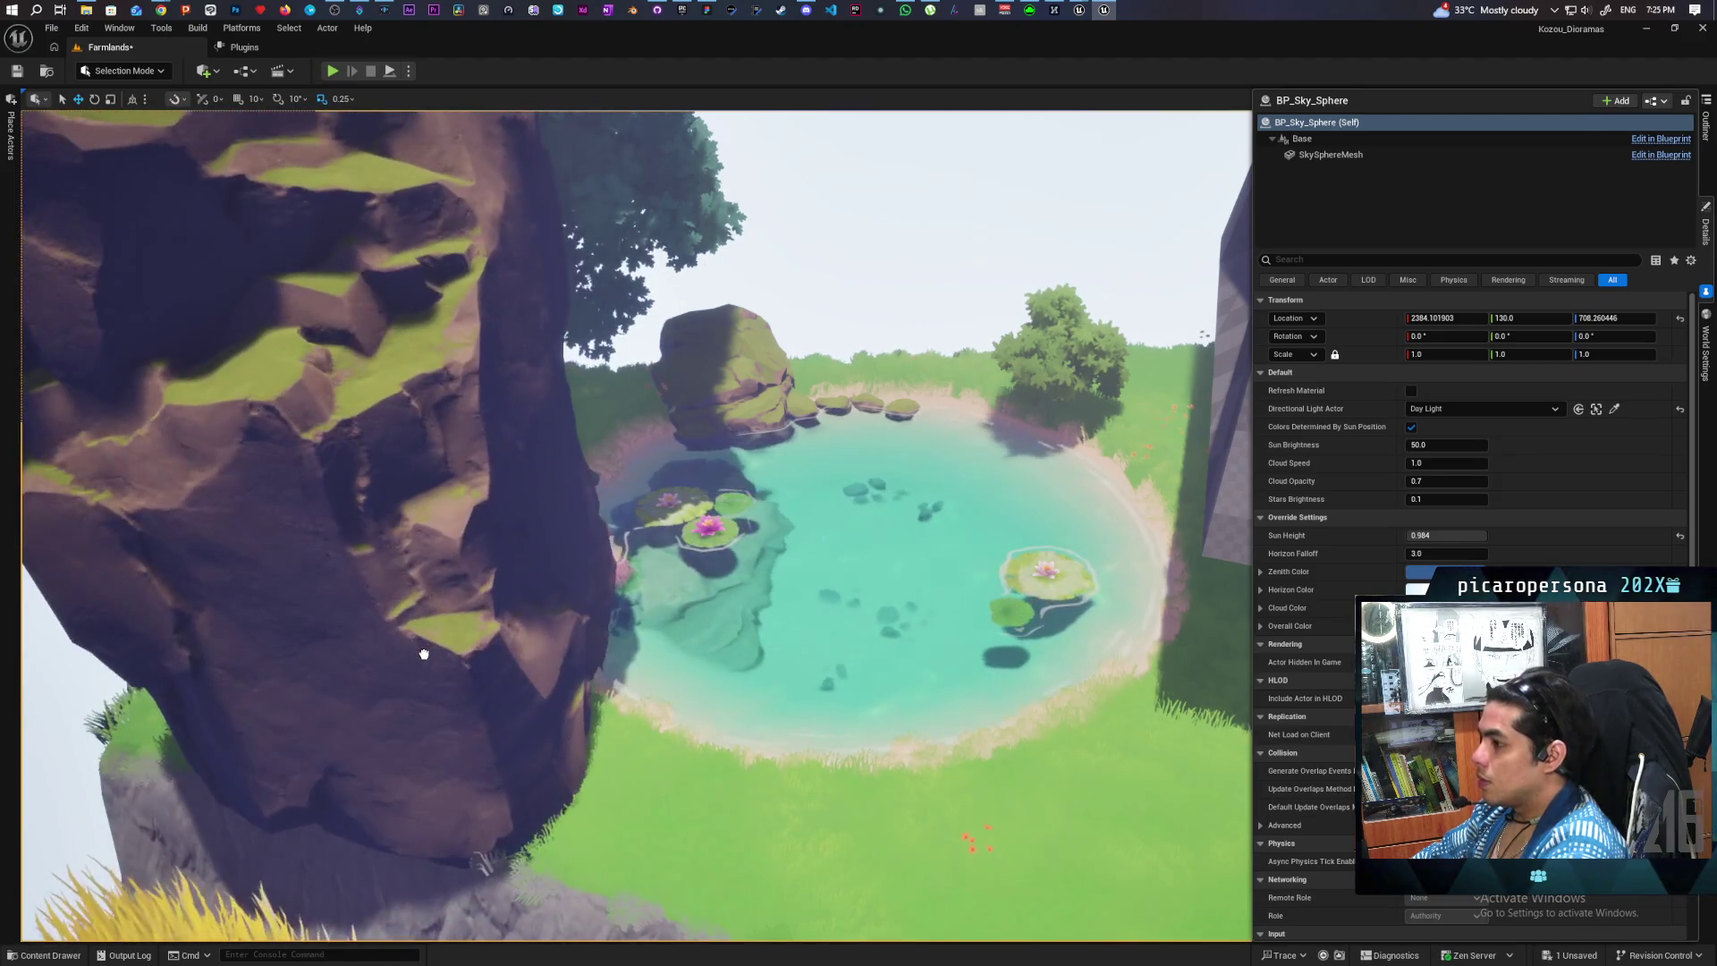
left_click(424, 654)
key("Delete")
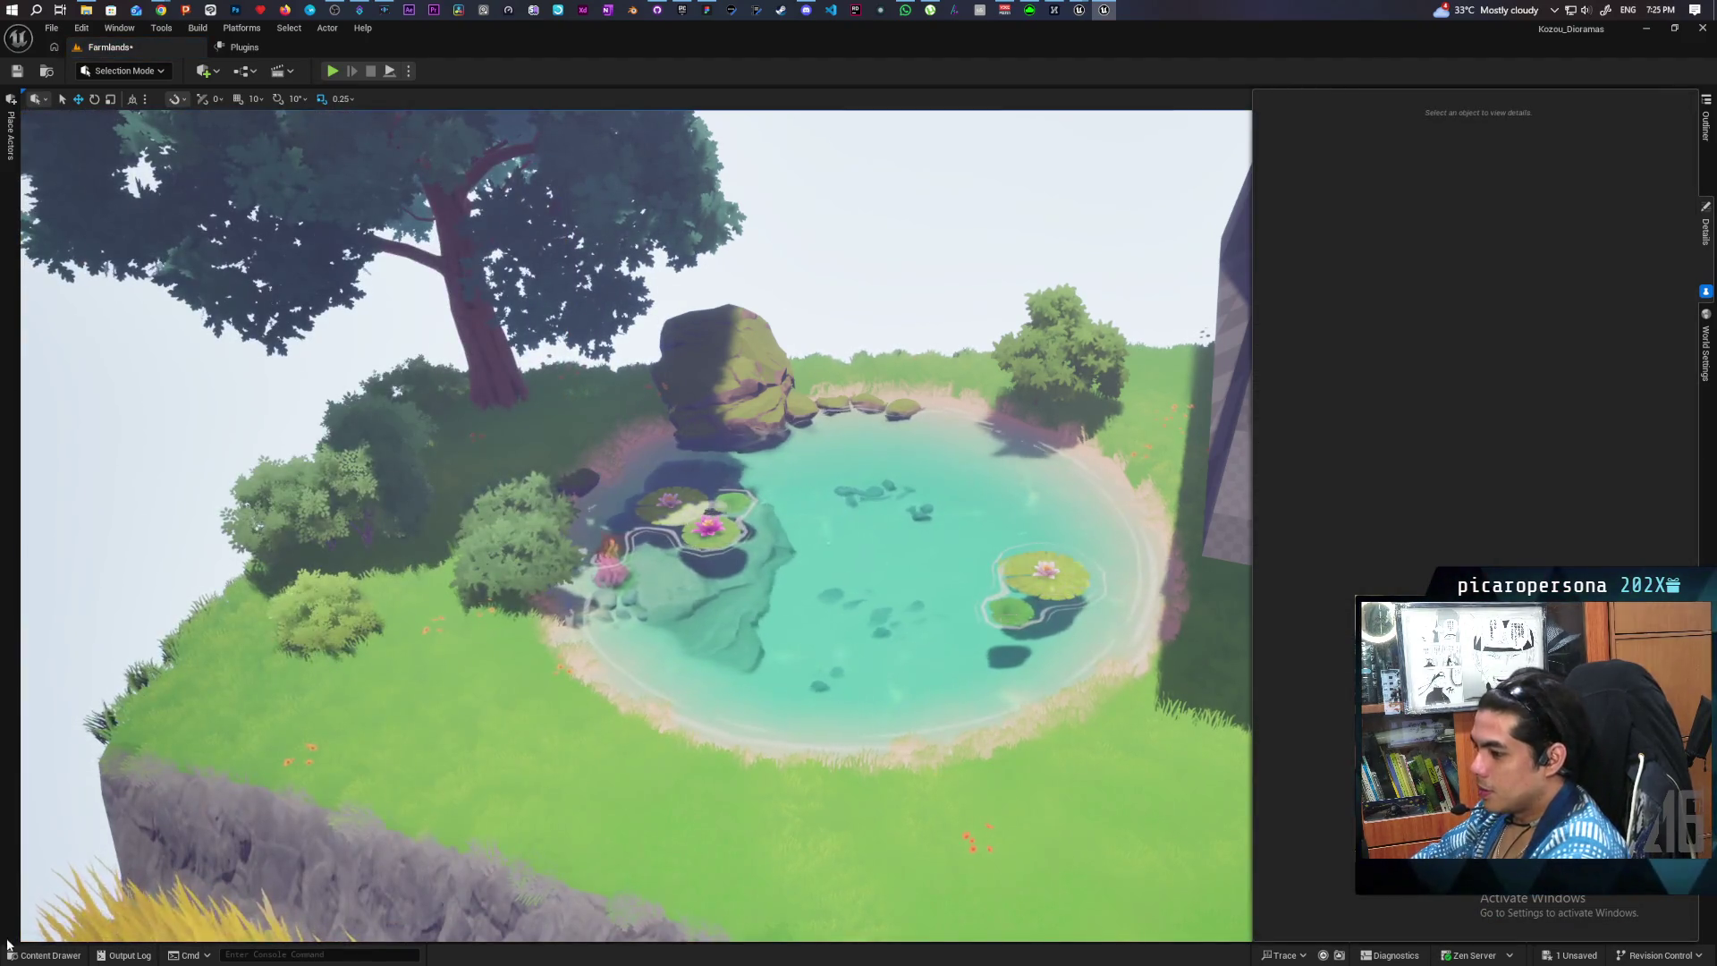
- Test-place SM_Rock_02 and SM_Rock_03_Moss rocks, delete both, then select the big boulder
left_click(10, 952)
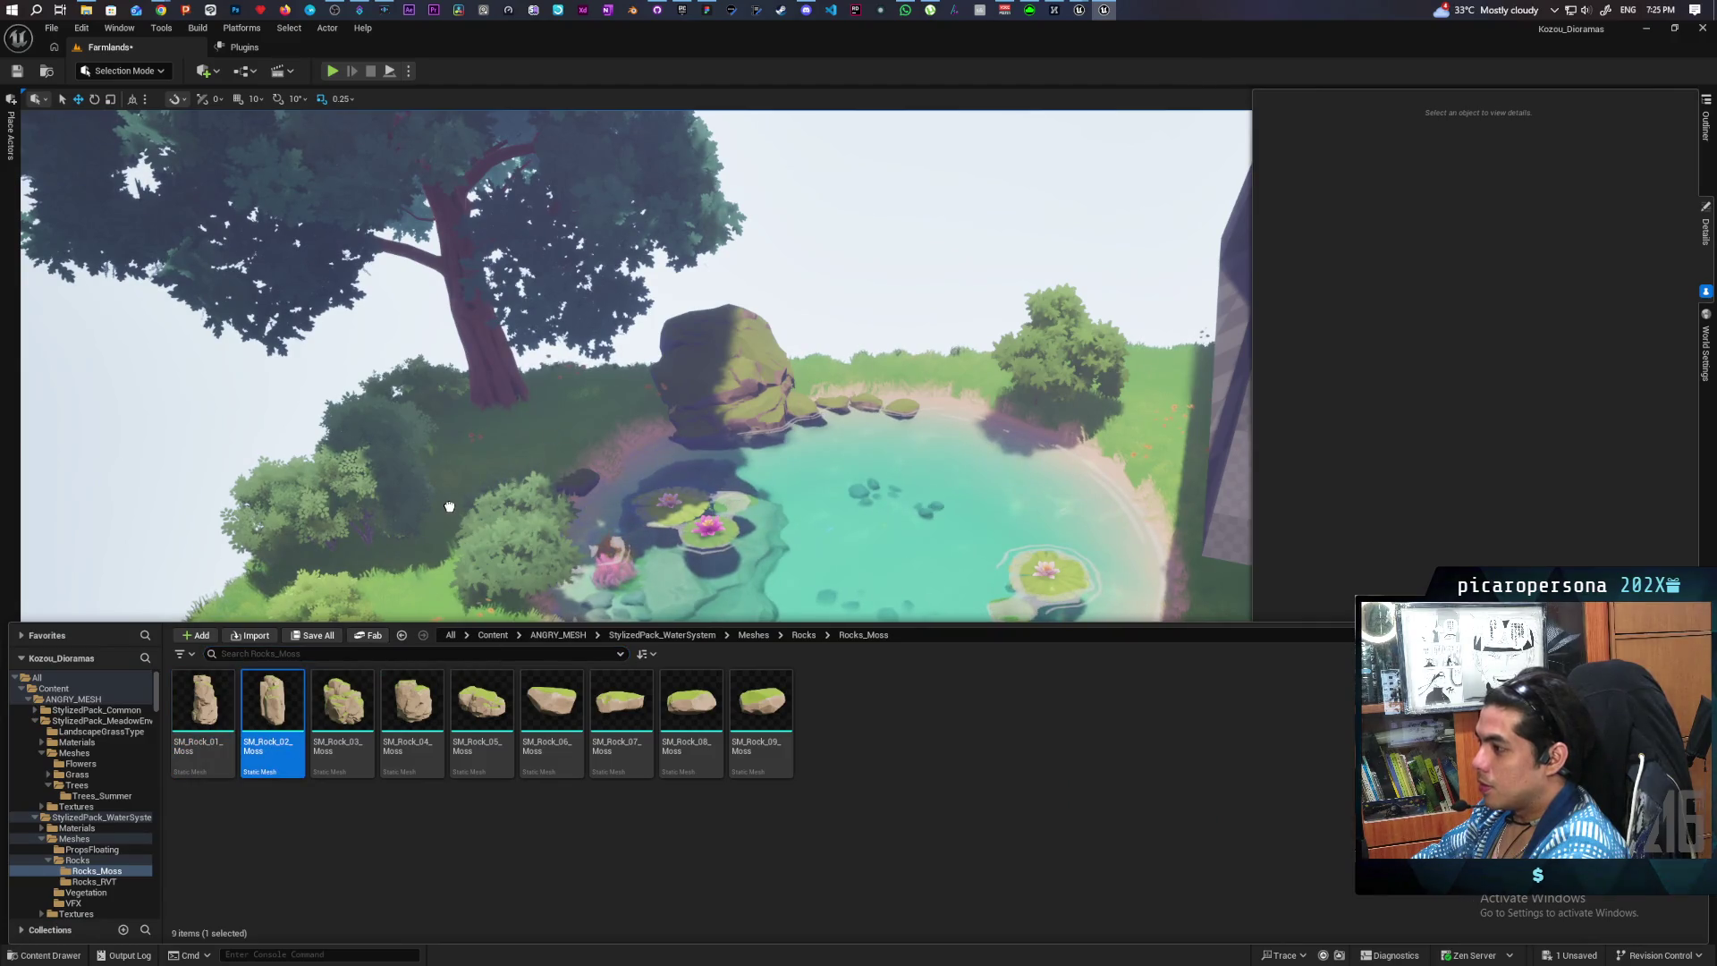
mouse_move(449, 506)
left_mouse_down()
mouse_move(483, 468)
mouse_move(448, 601)
mouse_move(410, 614)
left_mouse_up()
key("Delete")
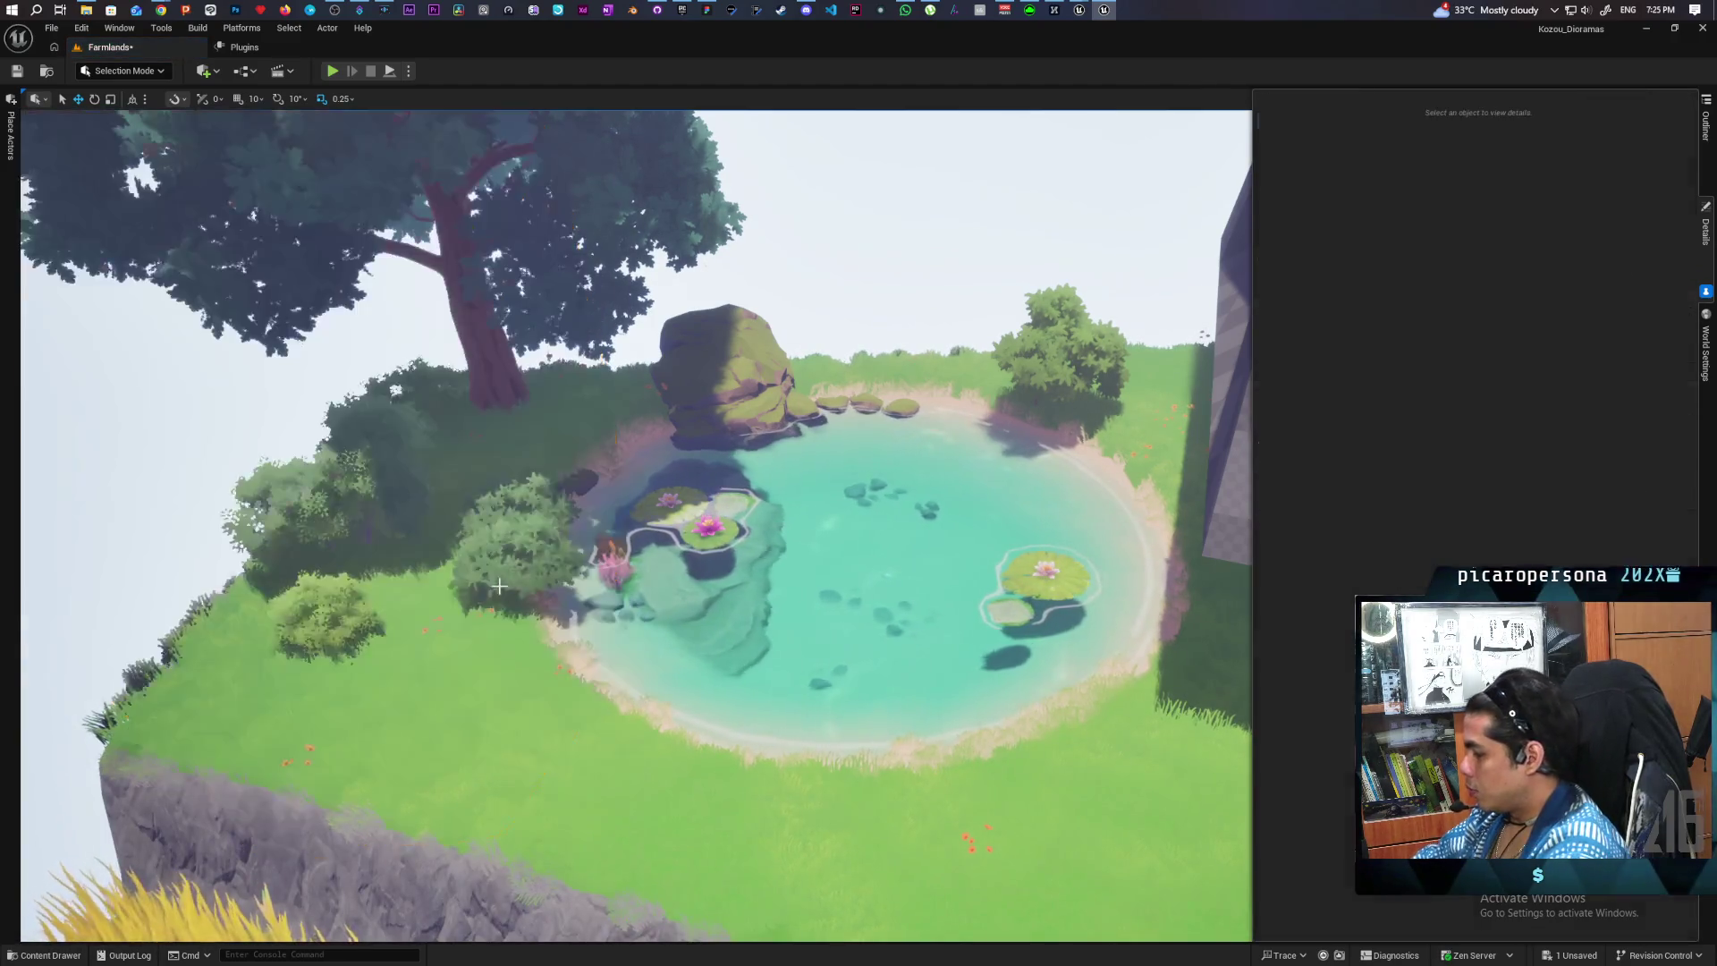
left_click(47, 956)
left_click_drag(345, 720, 536, 416)
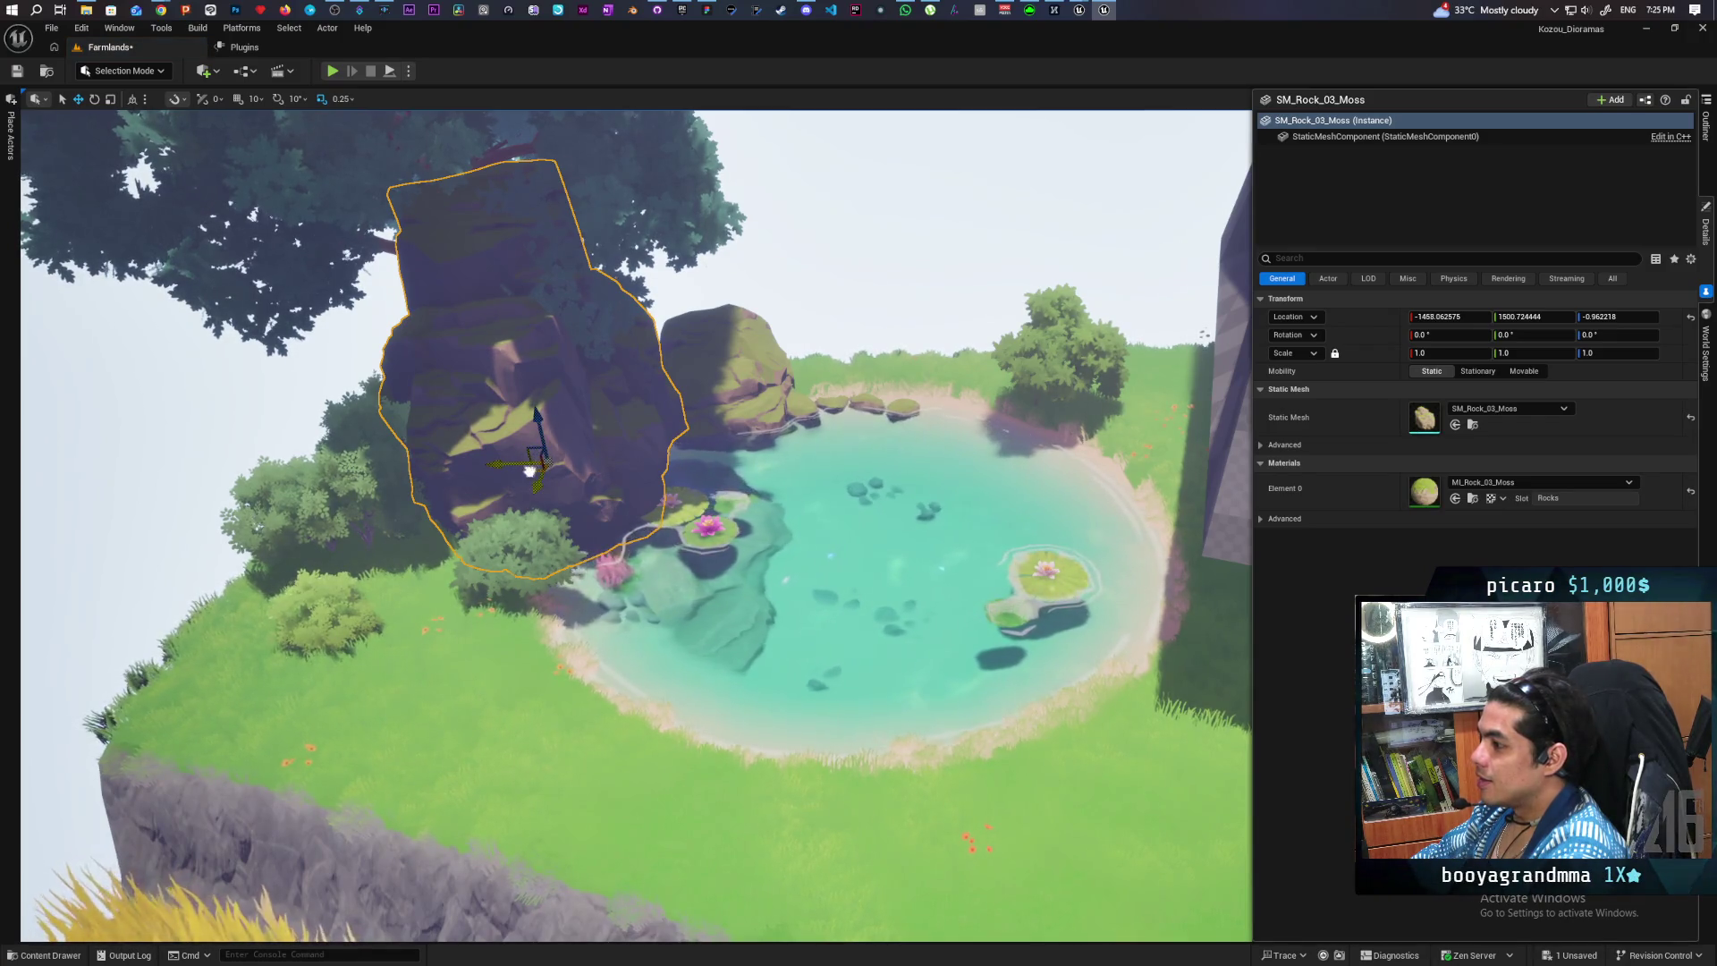
mouse_move(531, 472)
left_mouse_down()
mouse_move(709, 372)
mouse_move(895, 384)
mouse_move(865, 550)
mouse_move(861, 525)
left_mouse_up()
key("Delete")
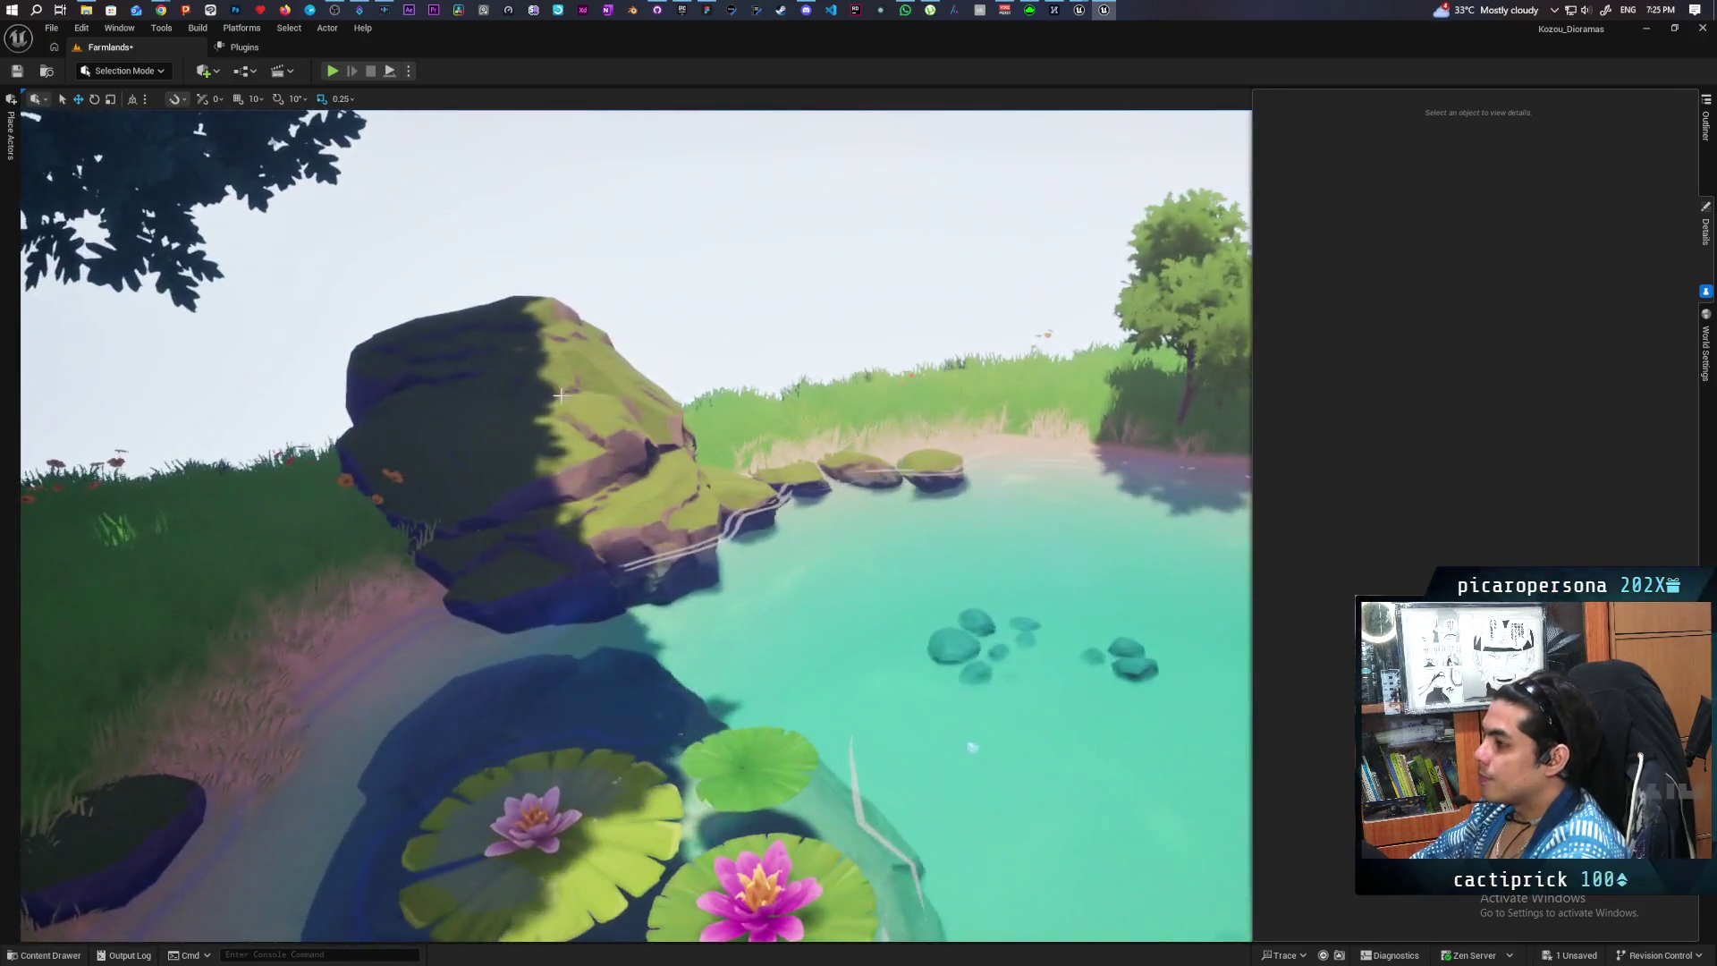
left_click(531, 433)
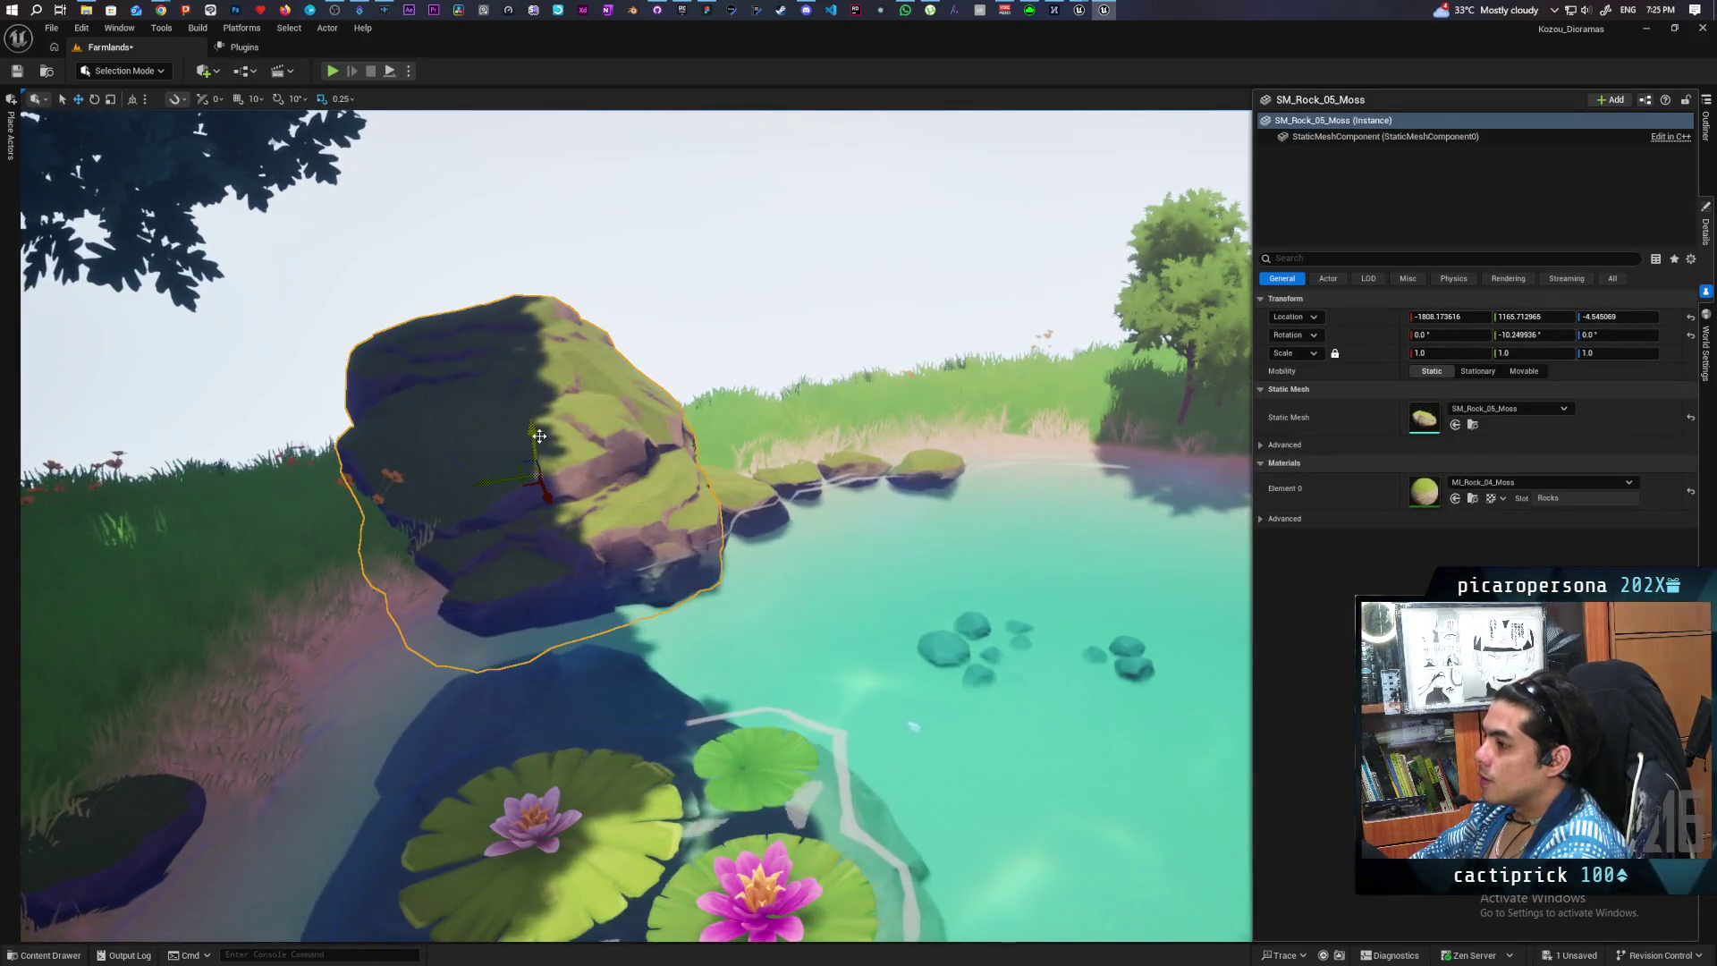
- Try sinking the boulder lower, undo it, and frame a close-up
mouse_move(530, 433)
left_mouse_down()
mouse_move(536, 545)
mouse_move(555, 476)
mouse_move(523, 456)
left_mouse_up()
key("ctrl+z")
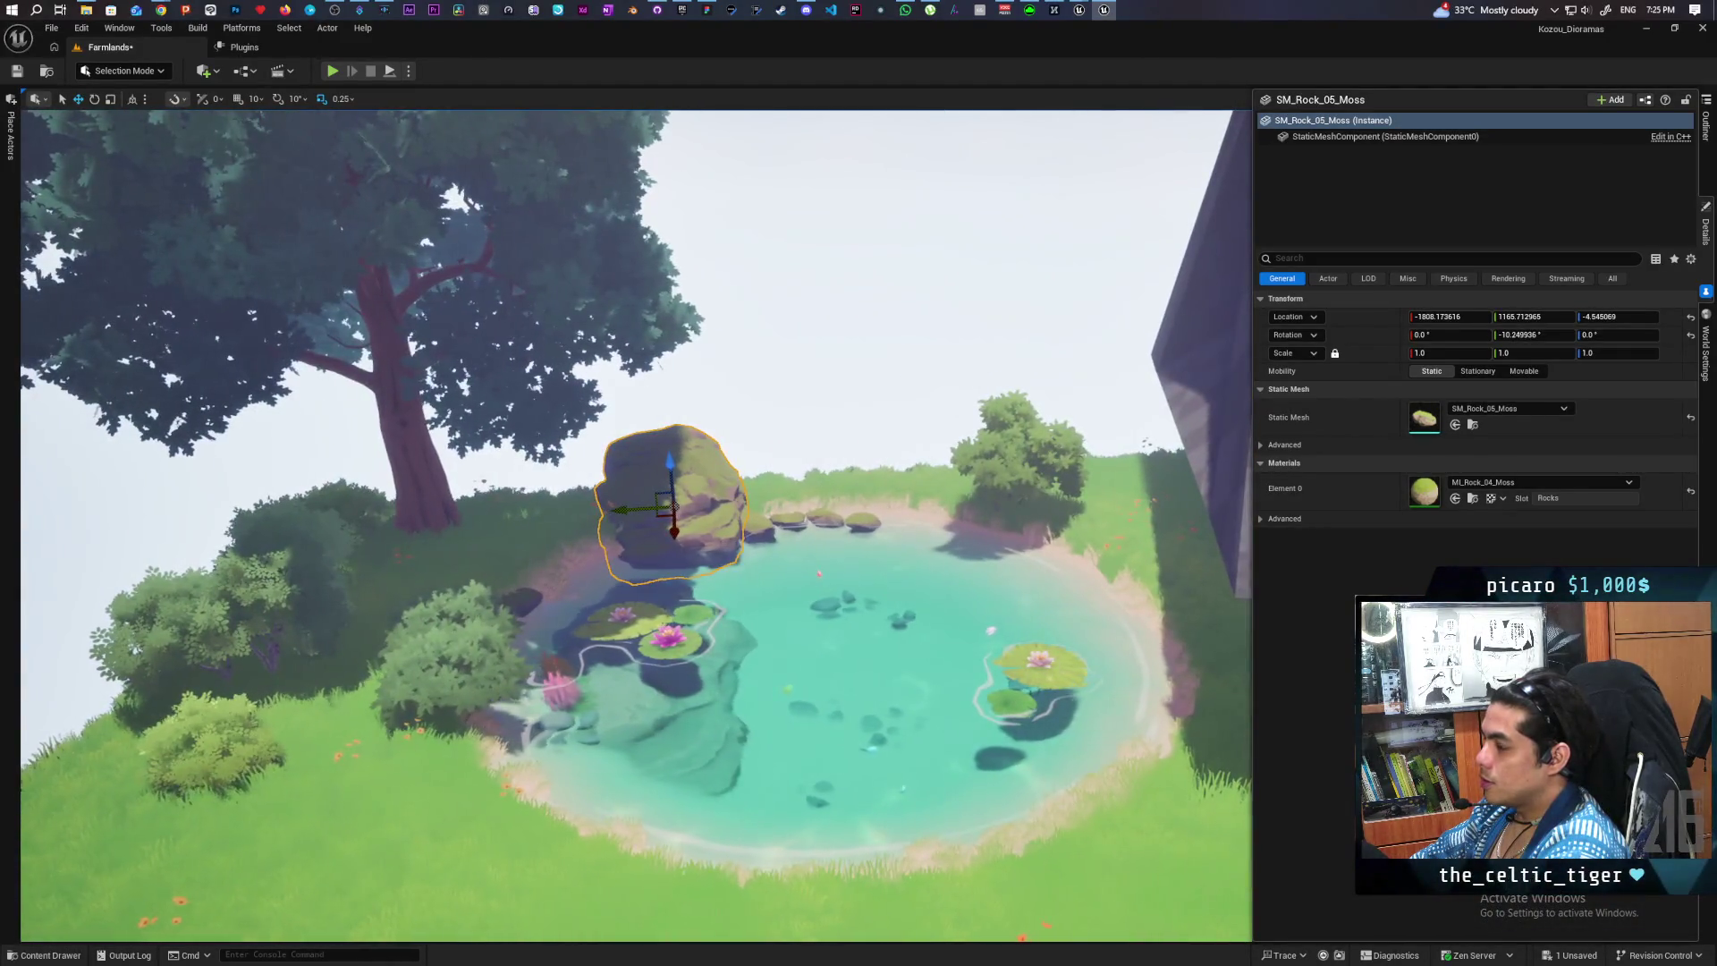
key("f")
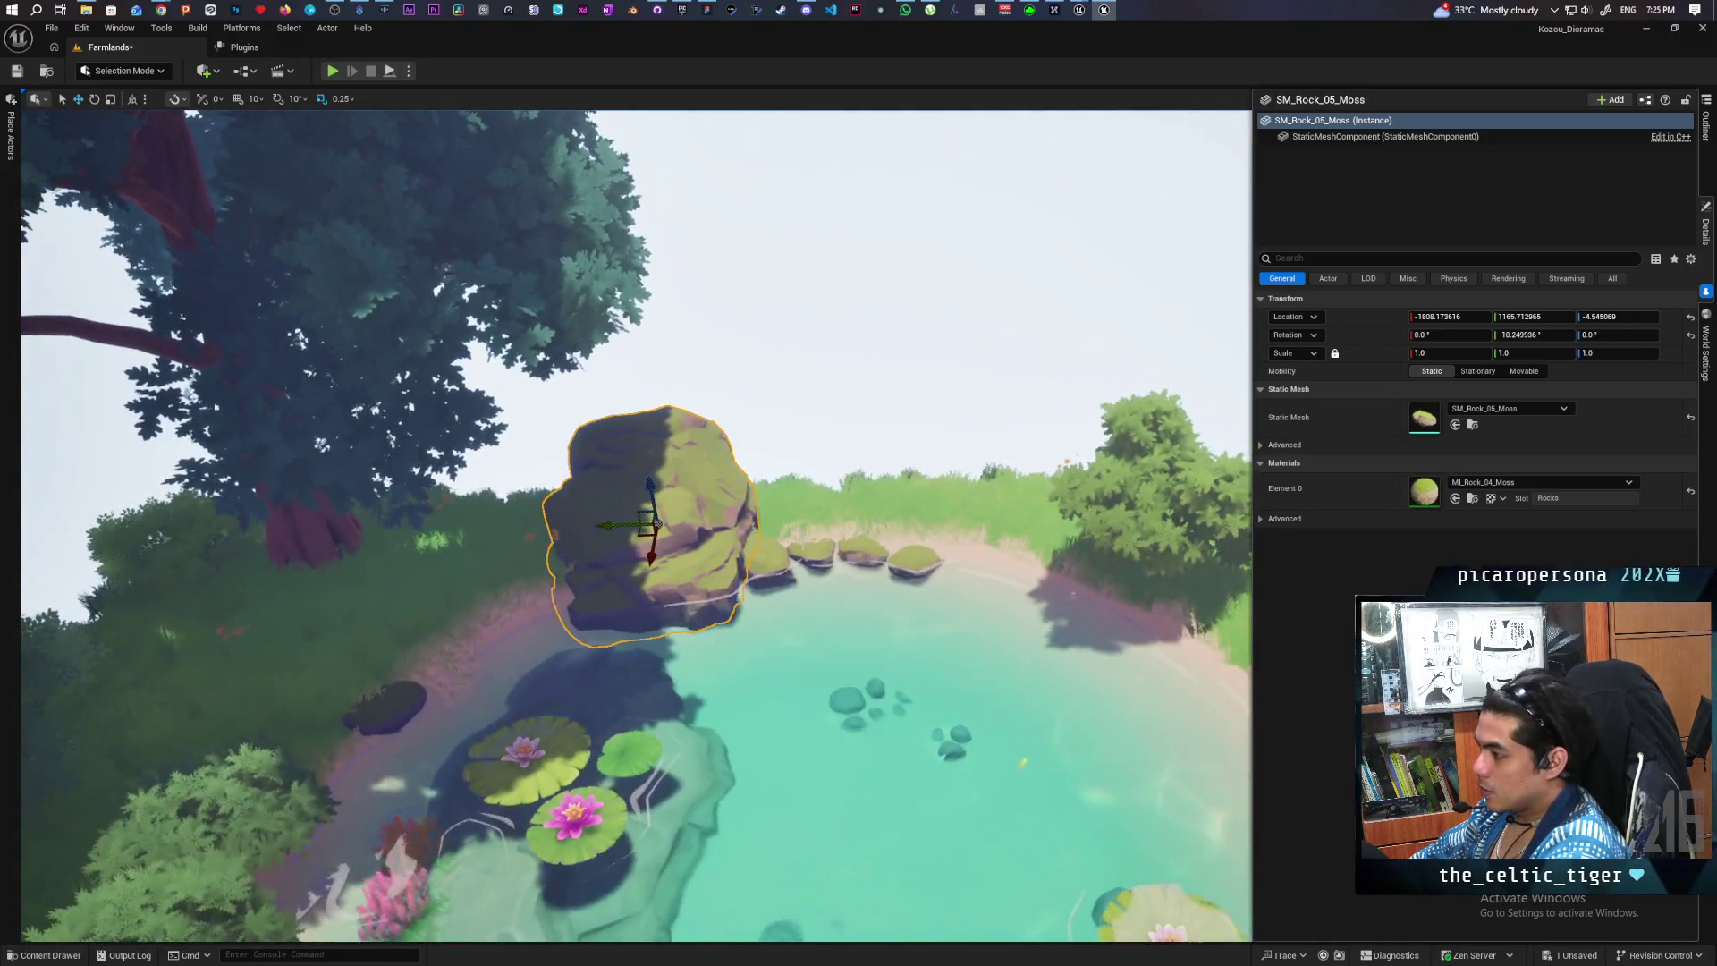
- Duplicate a small stepping stone and set the copies along the pond's left bank
left_click(818, 563)
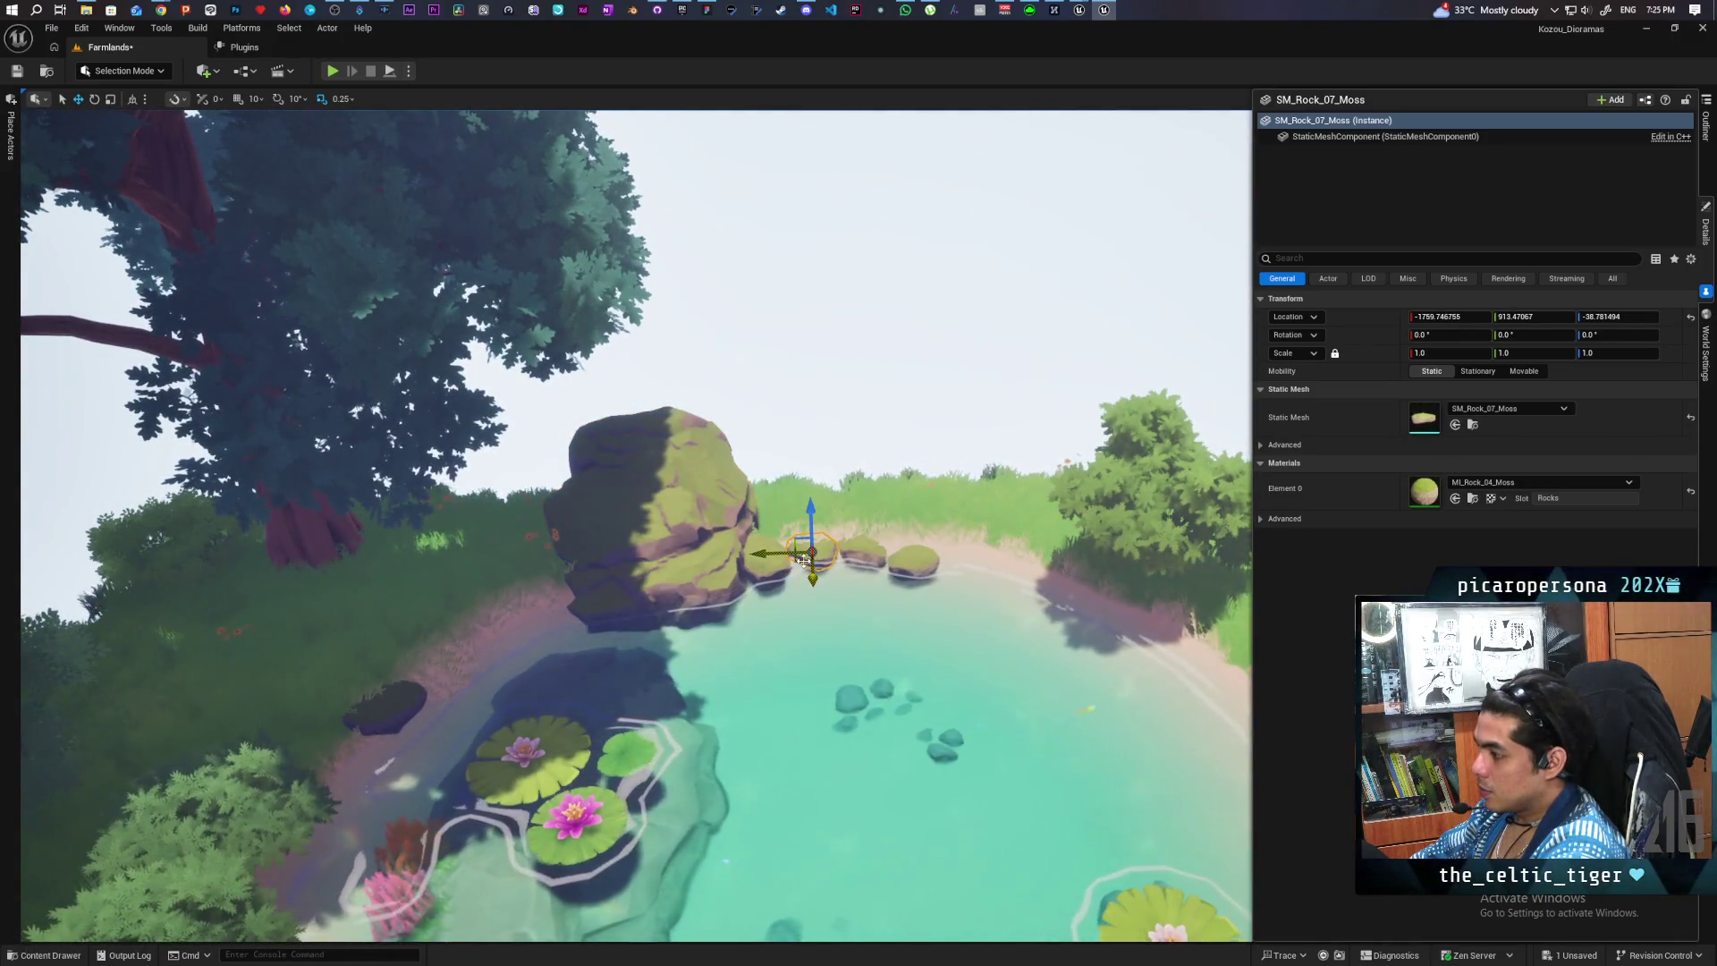
left_click(856, 559)
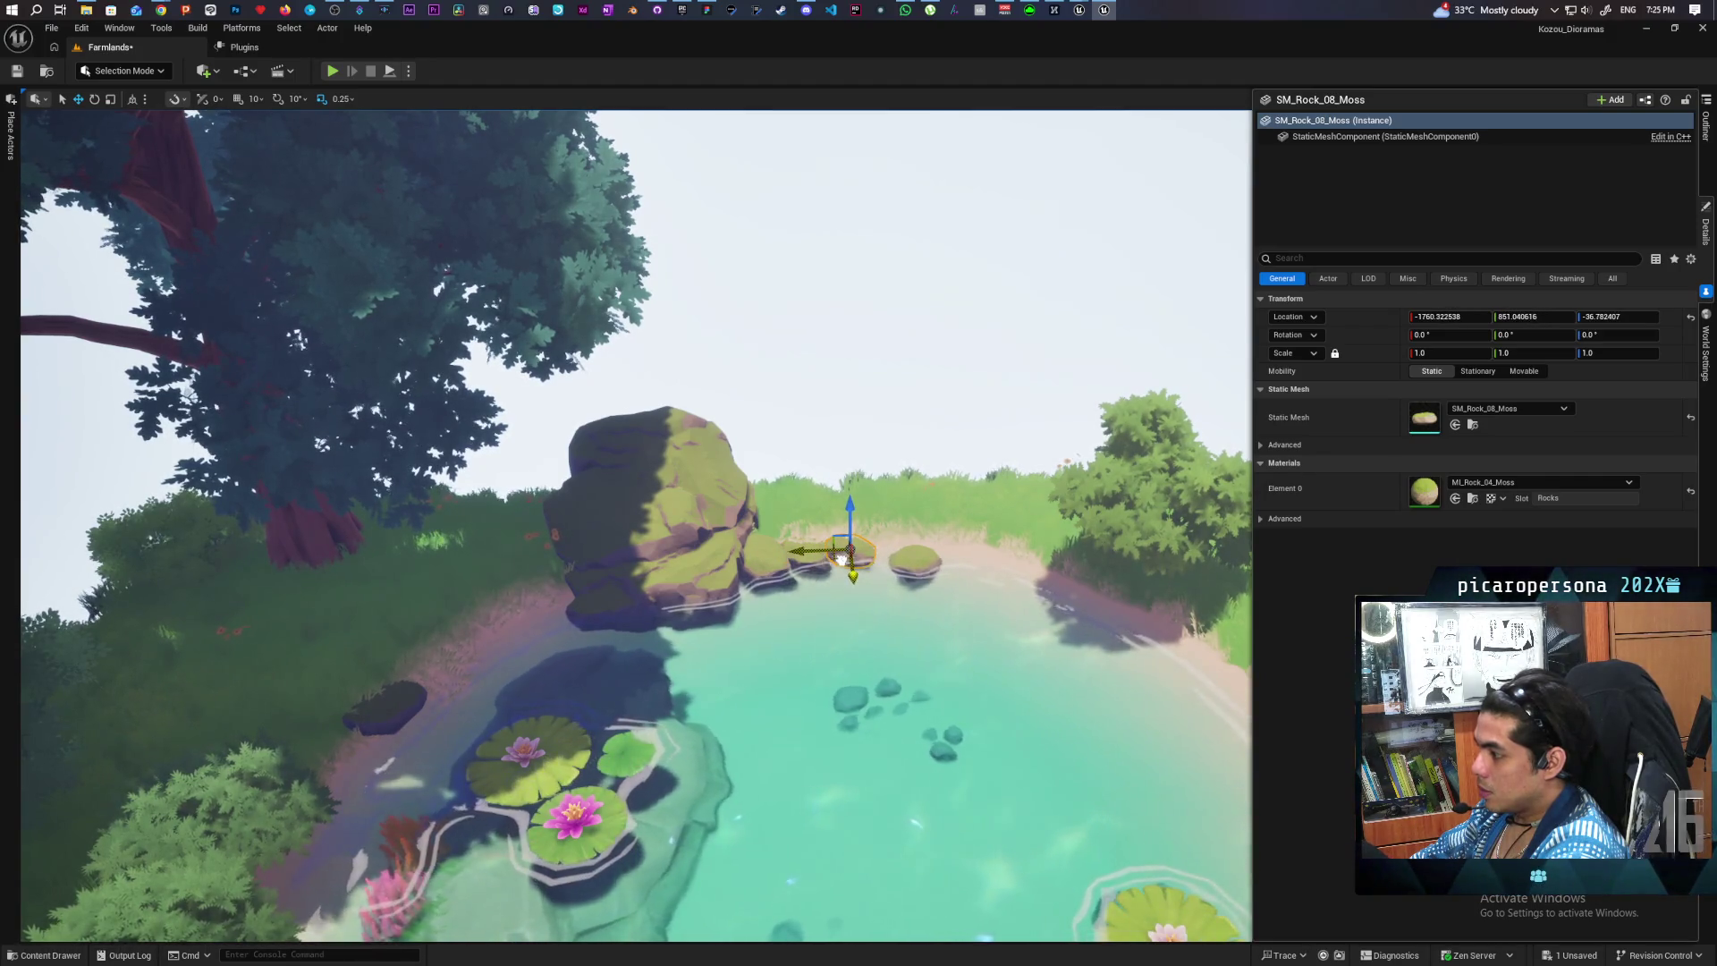
left_click(892, 561)
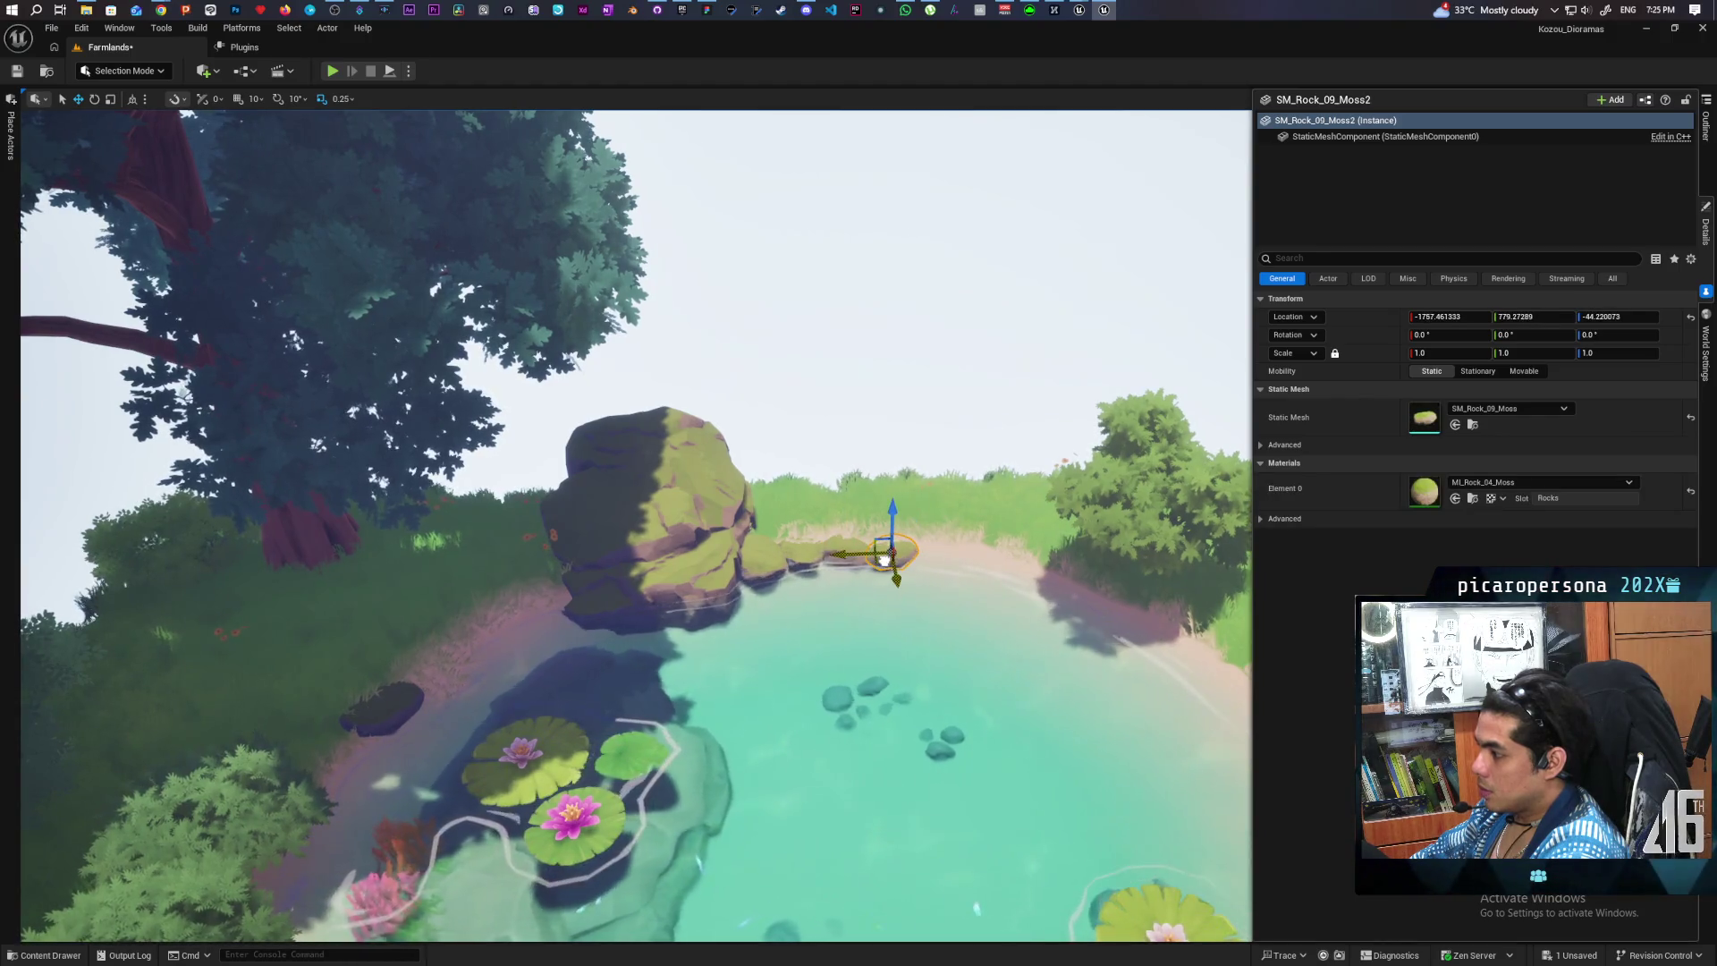
left_click(856, 570)
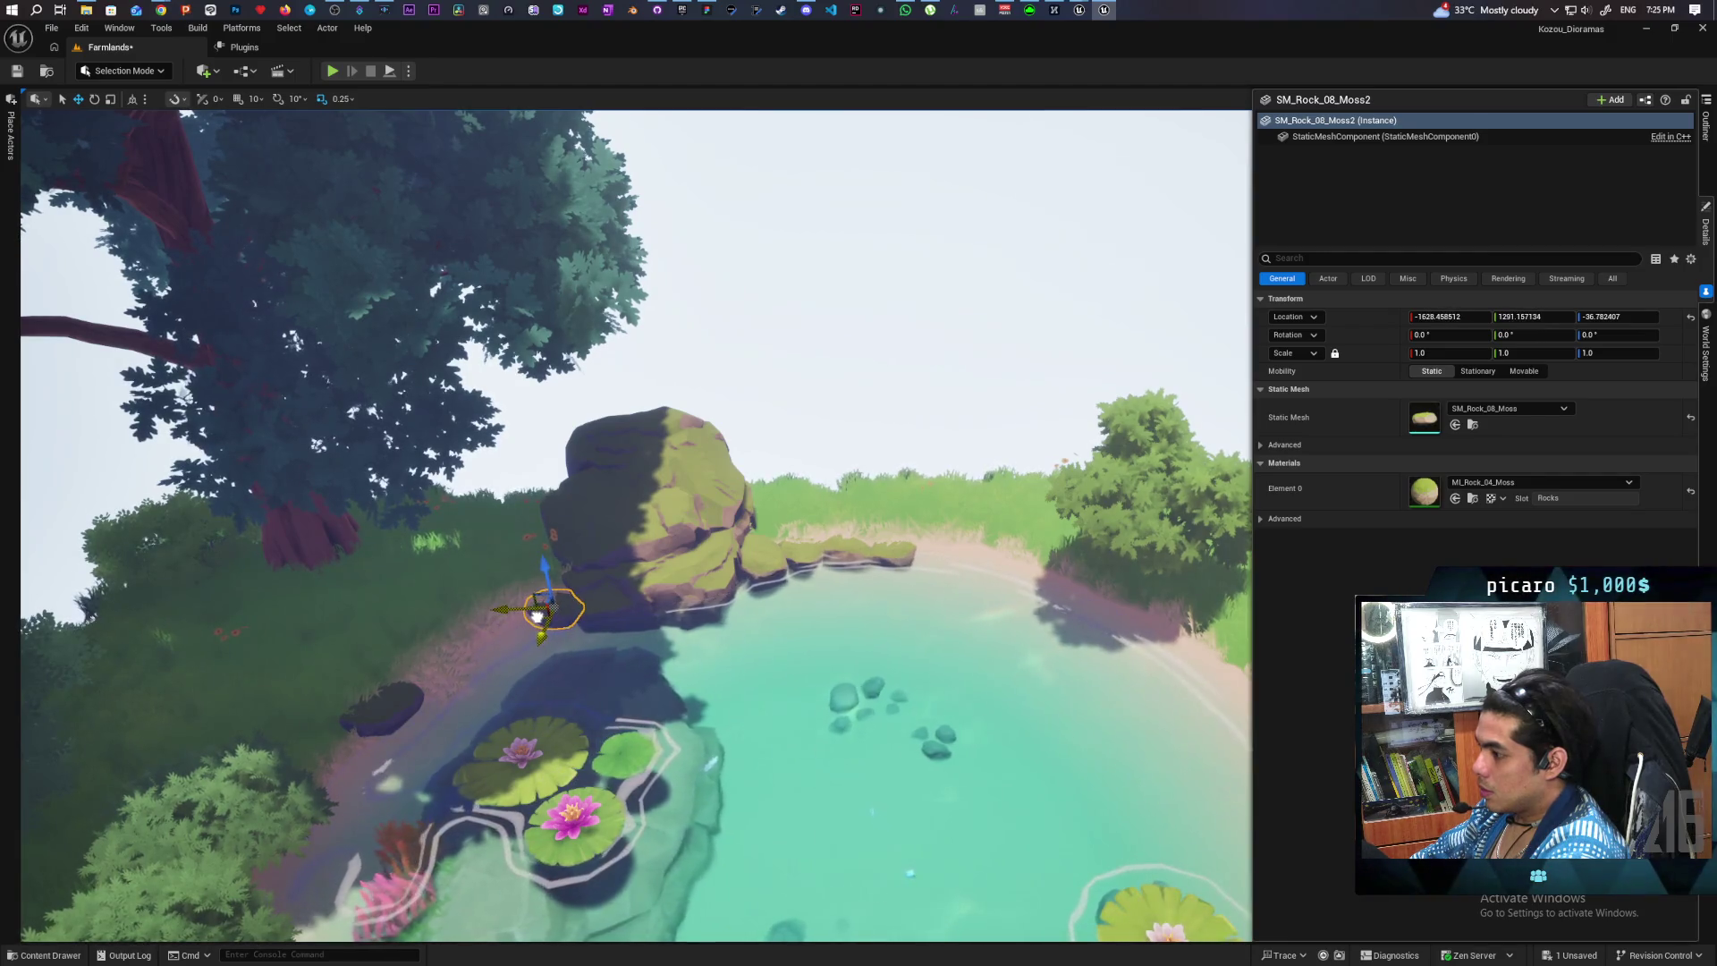
left_click_drag(536, 616, 539, 614)
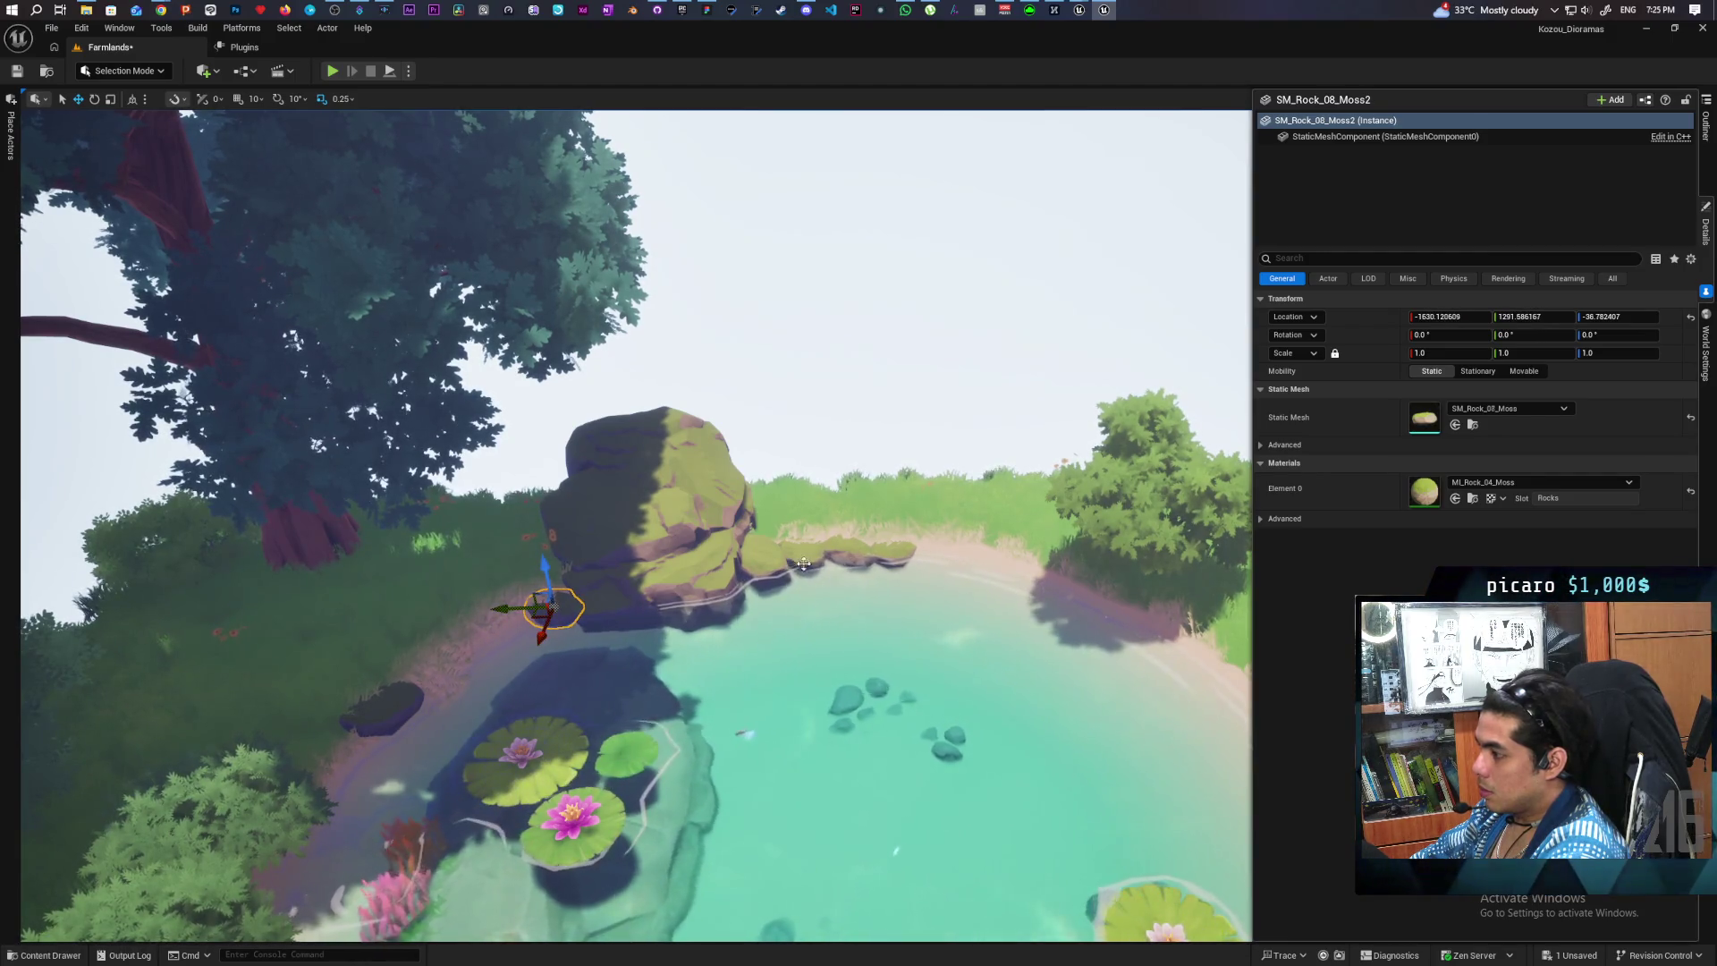
left_click_drag(524, 639, 504, 641)
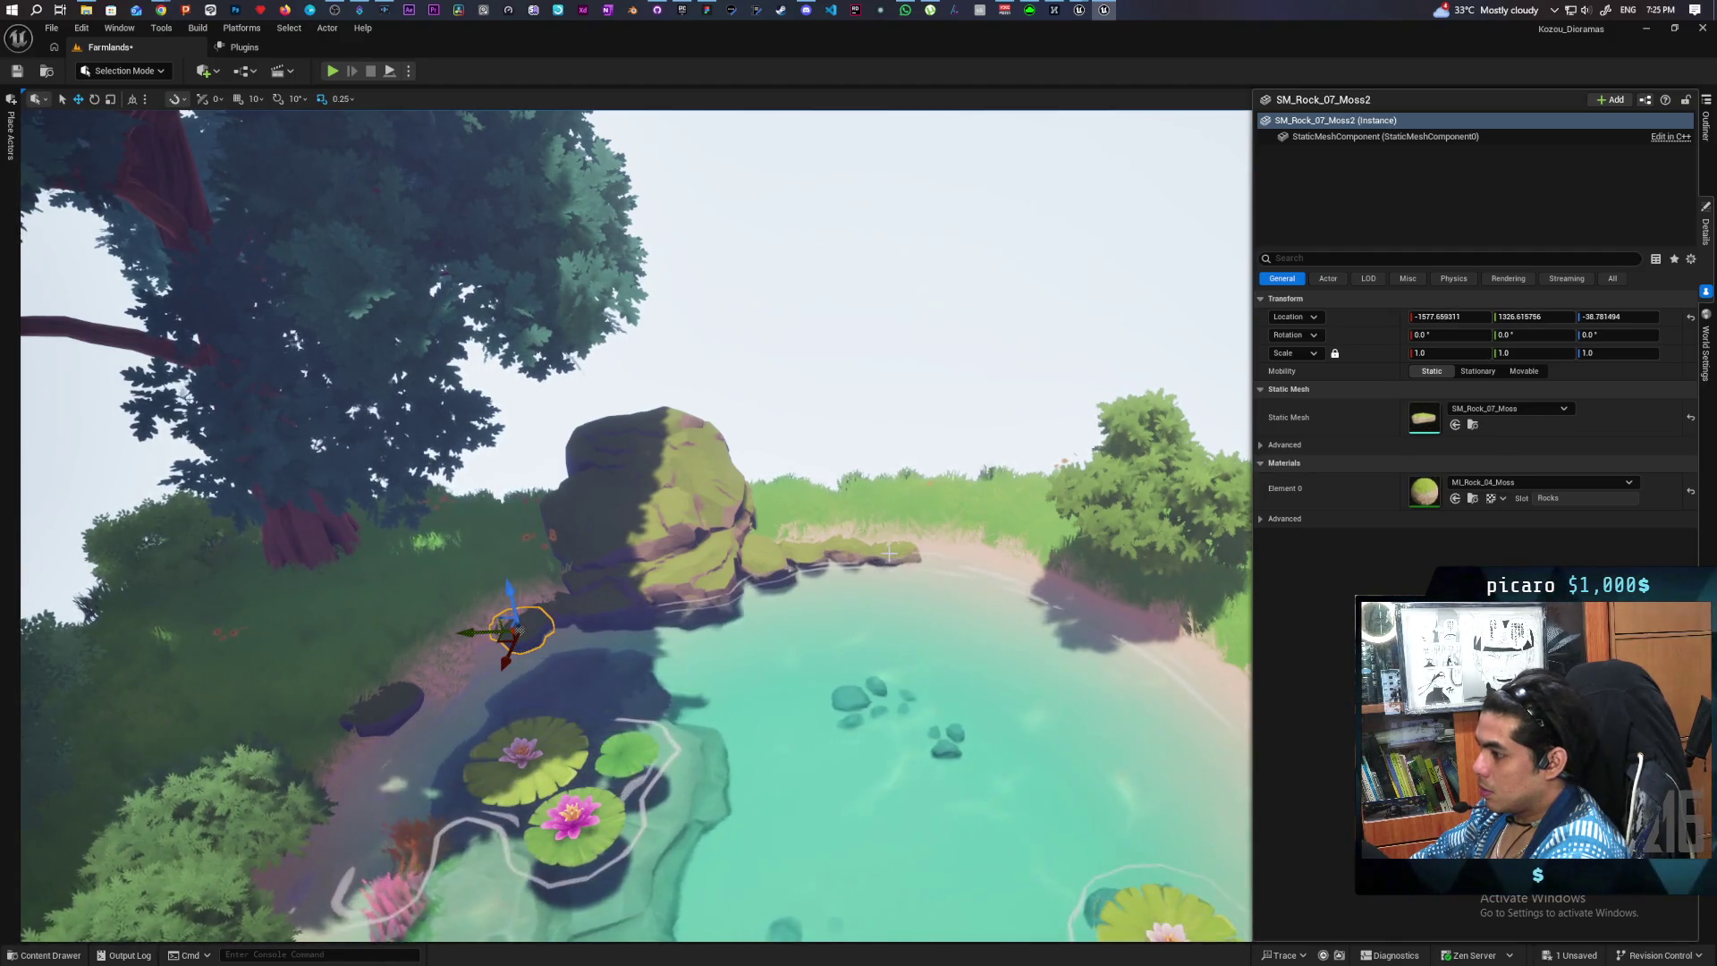
mouse_move(364, 727)
left_mouse_down()
mouse_move(410, 681)
mouse_move(467, 666)
mouse_move(461, 636)
mouse_move(458, 663)
left_mouse_up()
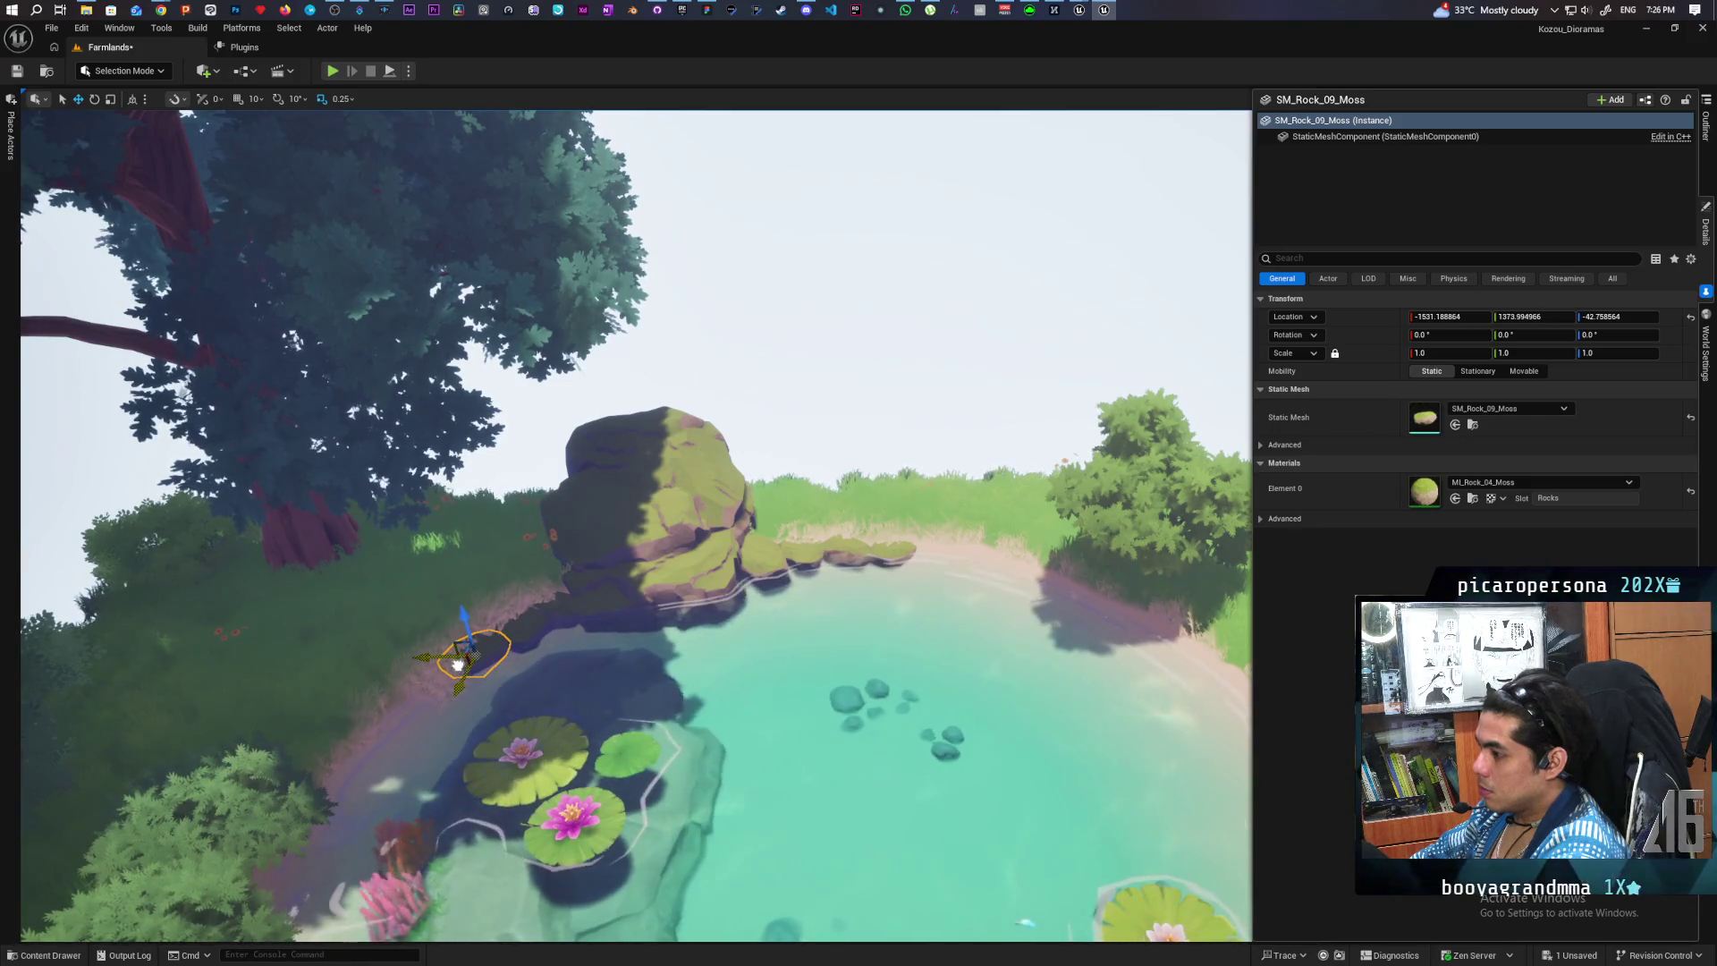
left_click(796, 474)
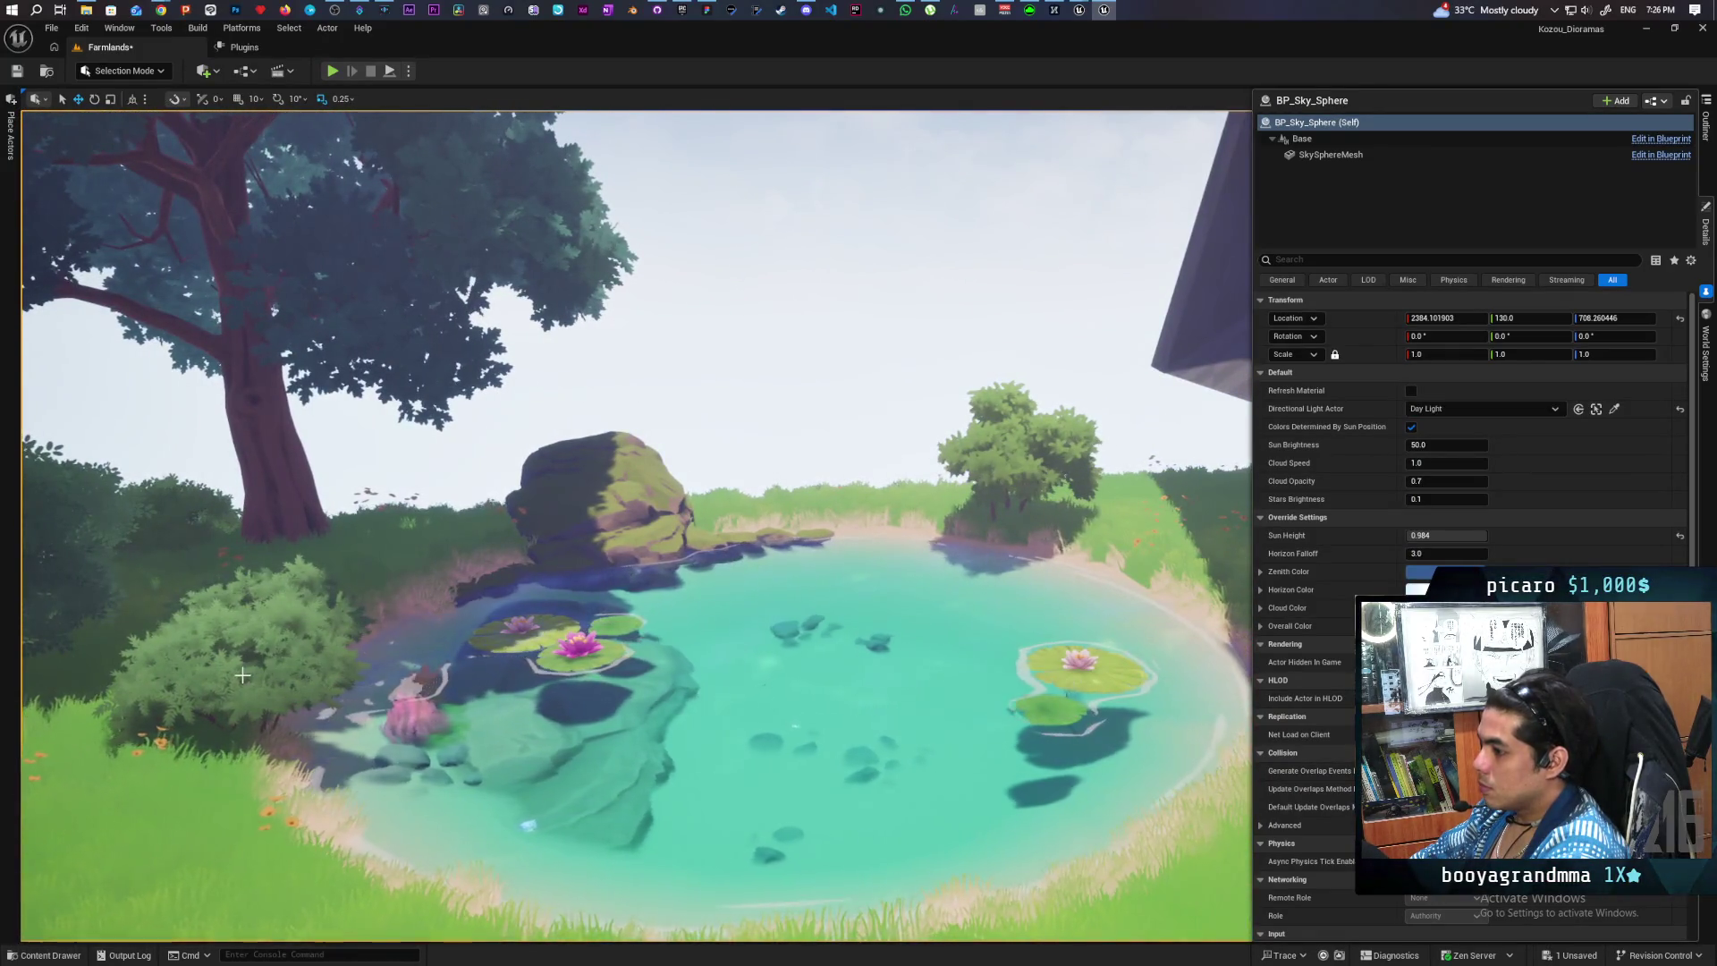
- Duplicate the lower-left bush and place the copy just right of the big mossy boulder
left_click(326, 670)
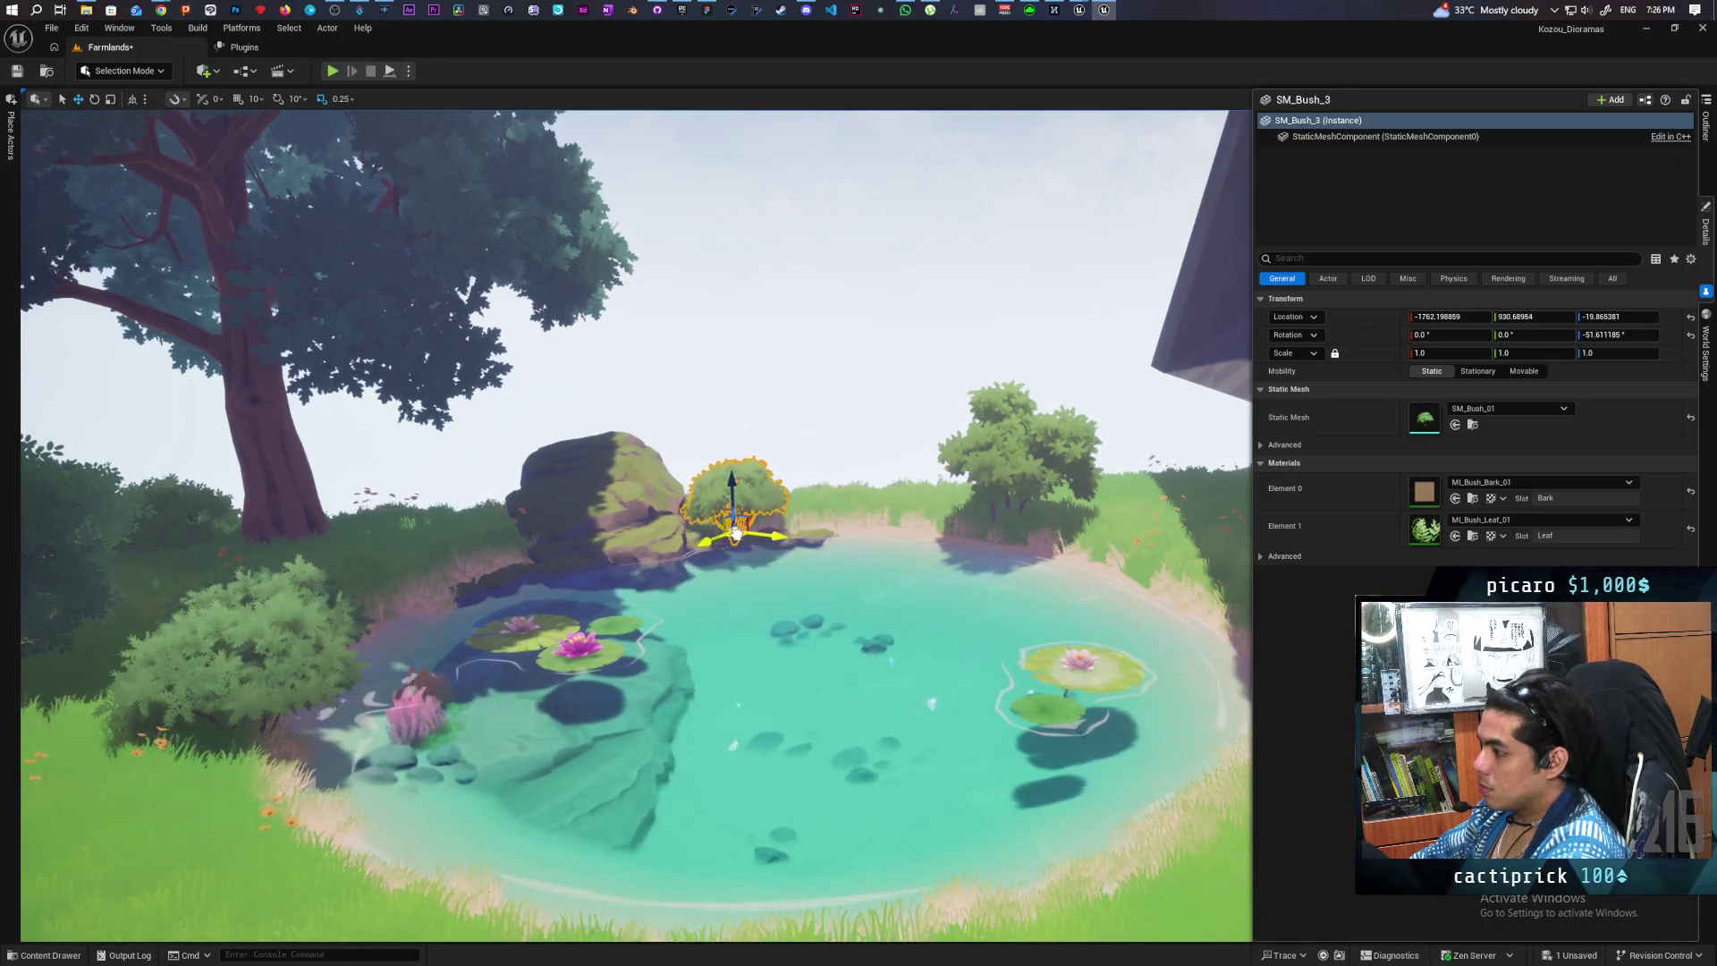
left_click_drag(736, 526, 729, 525)
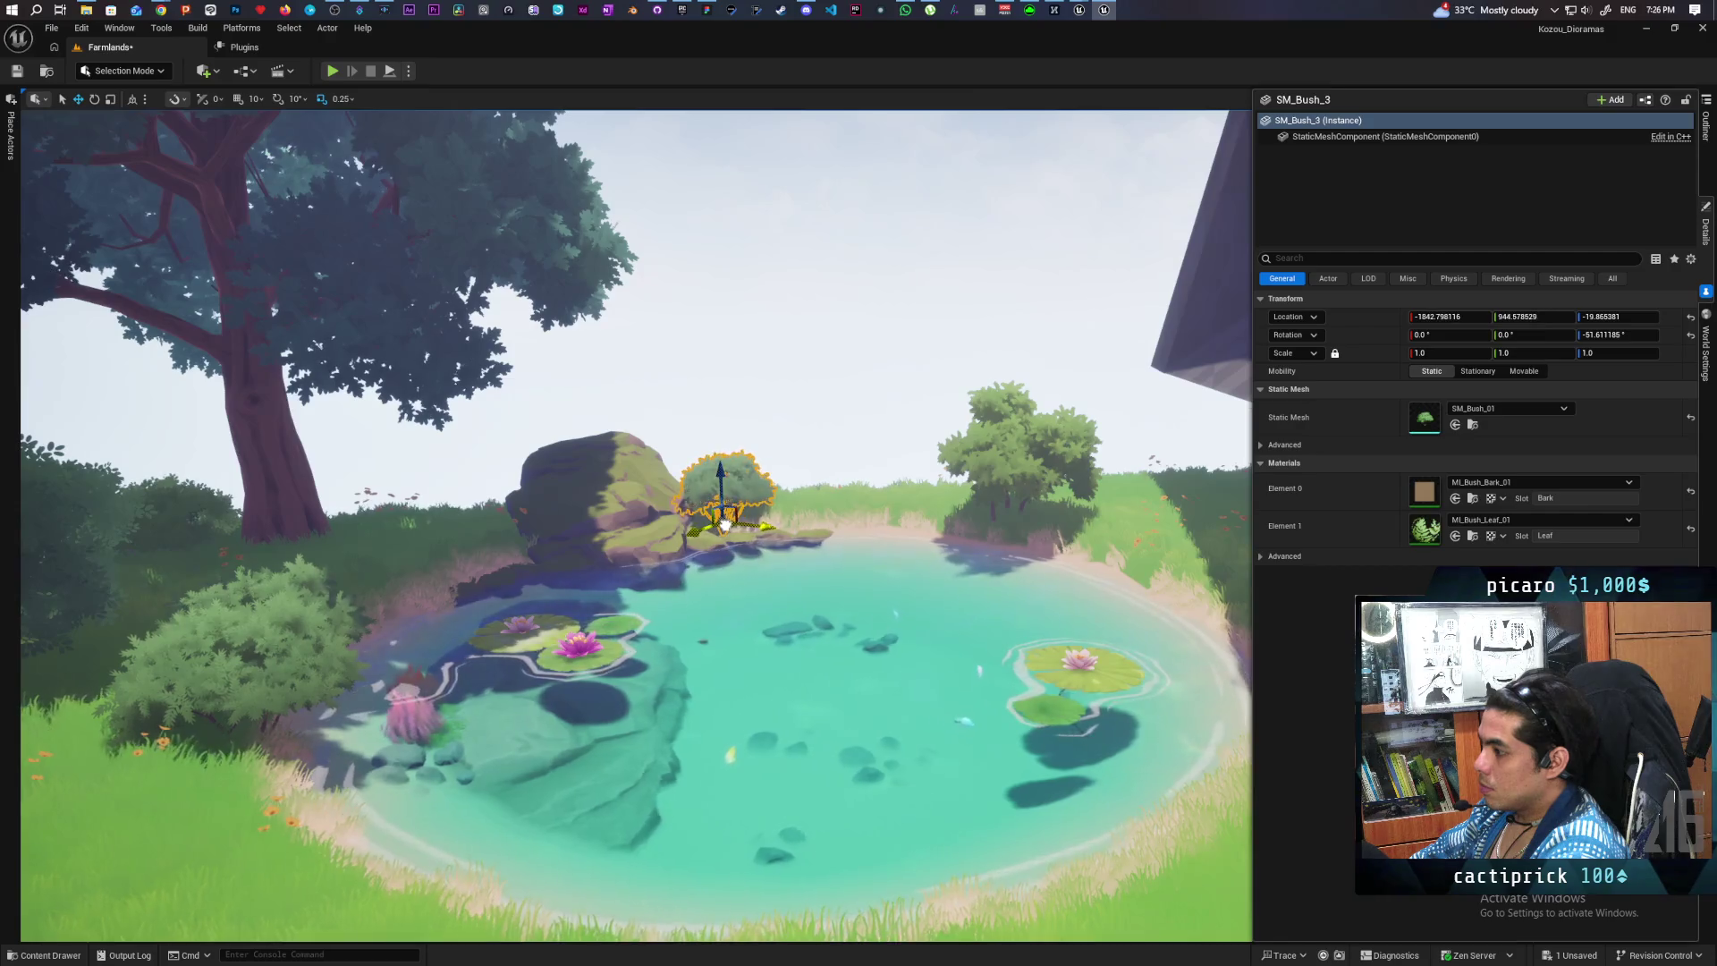
left_click(786, 399)
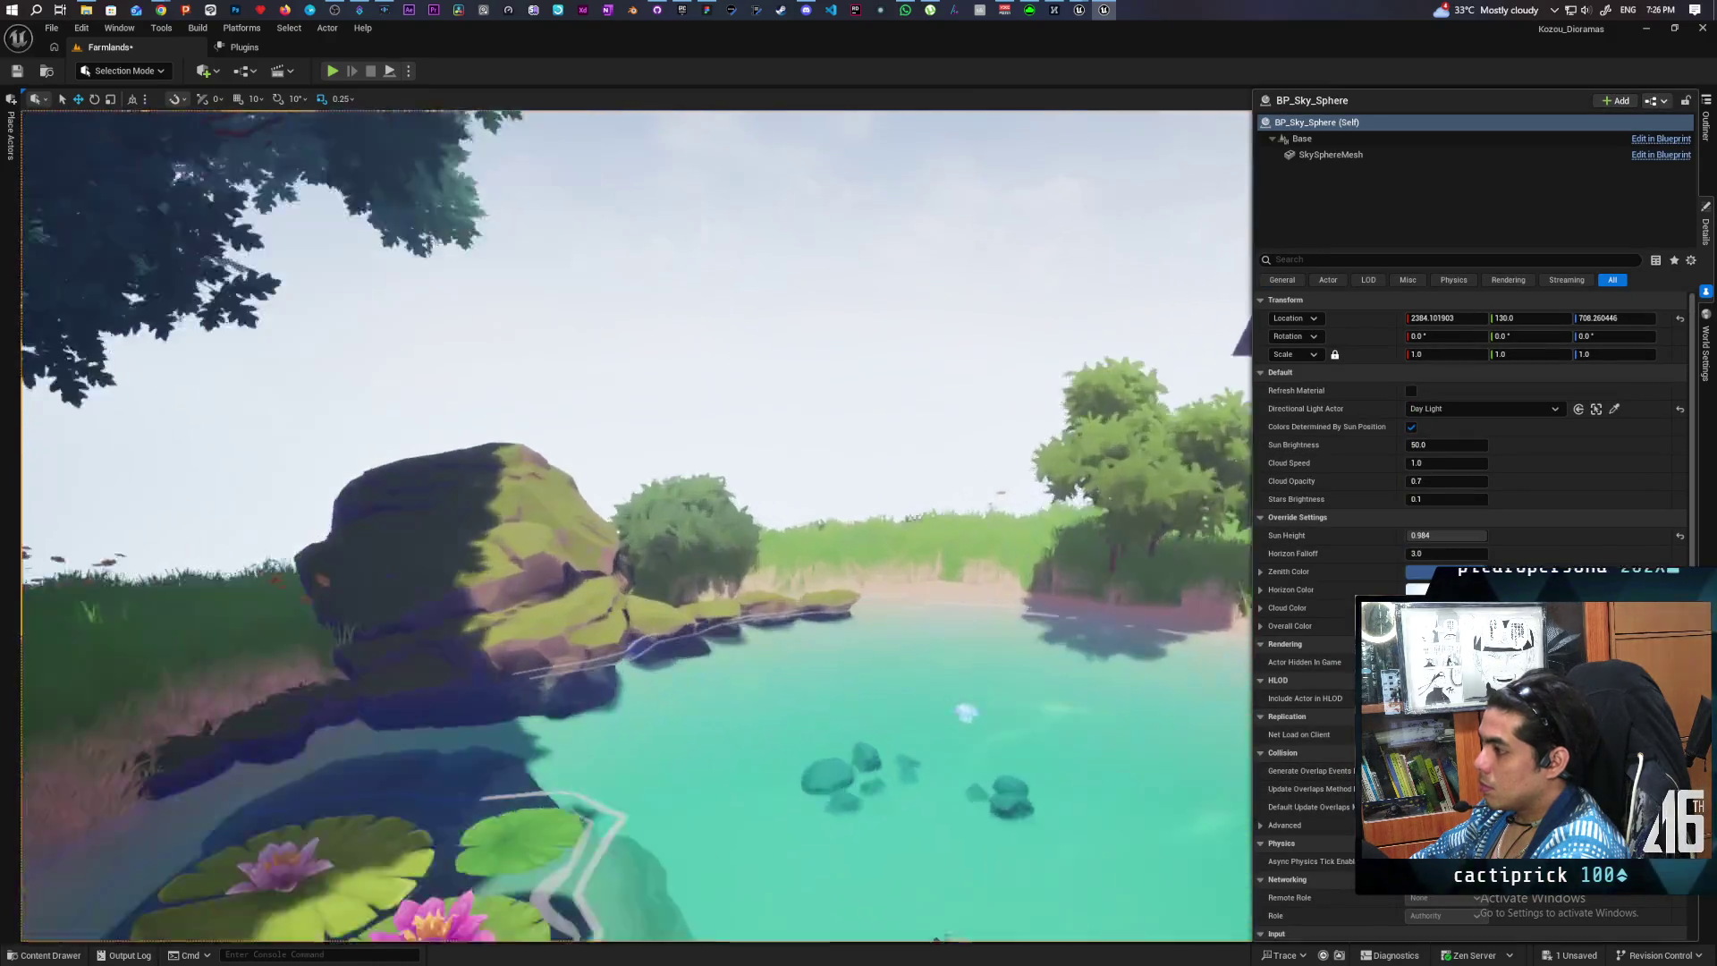
- Fly the camera around the pond to review the shoreline bushes, boulder and island cliff edge
key("w")
key("s")
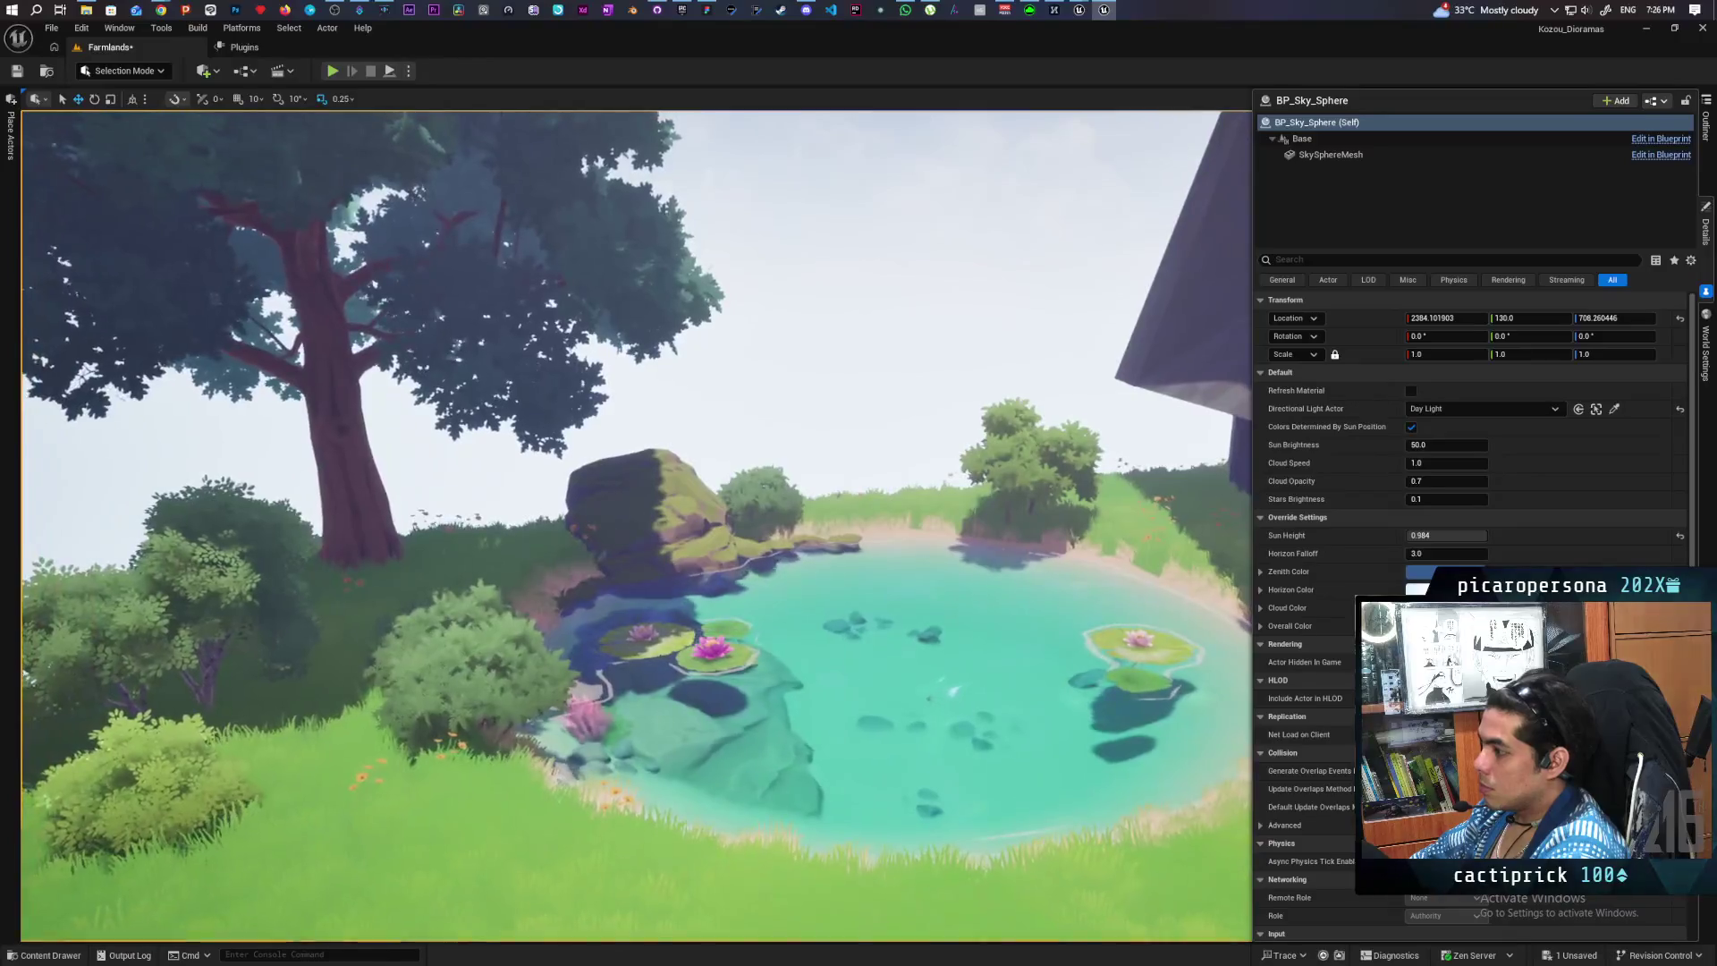
key("e")
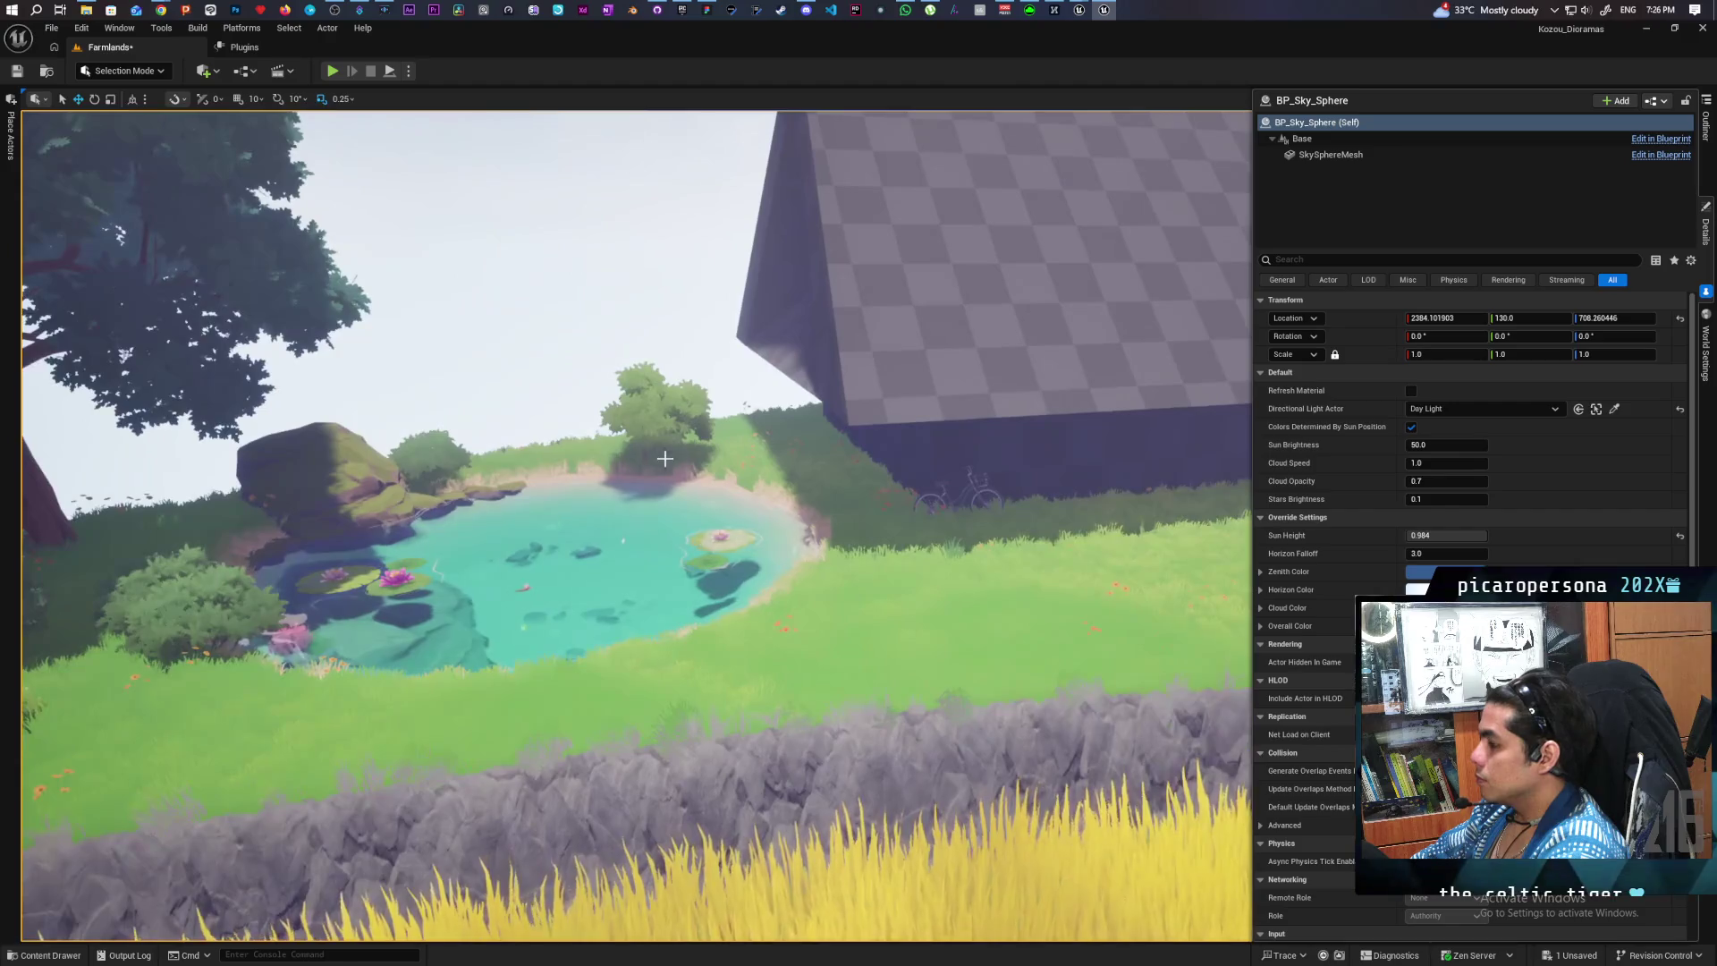
left_click(687, 444)
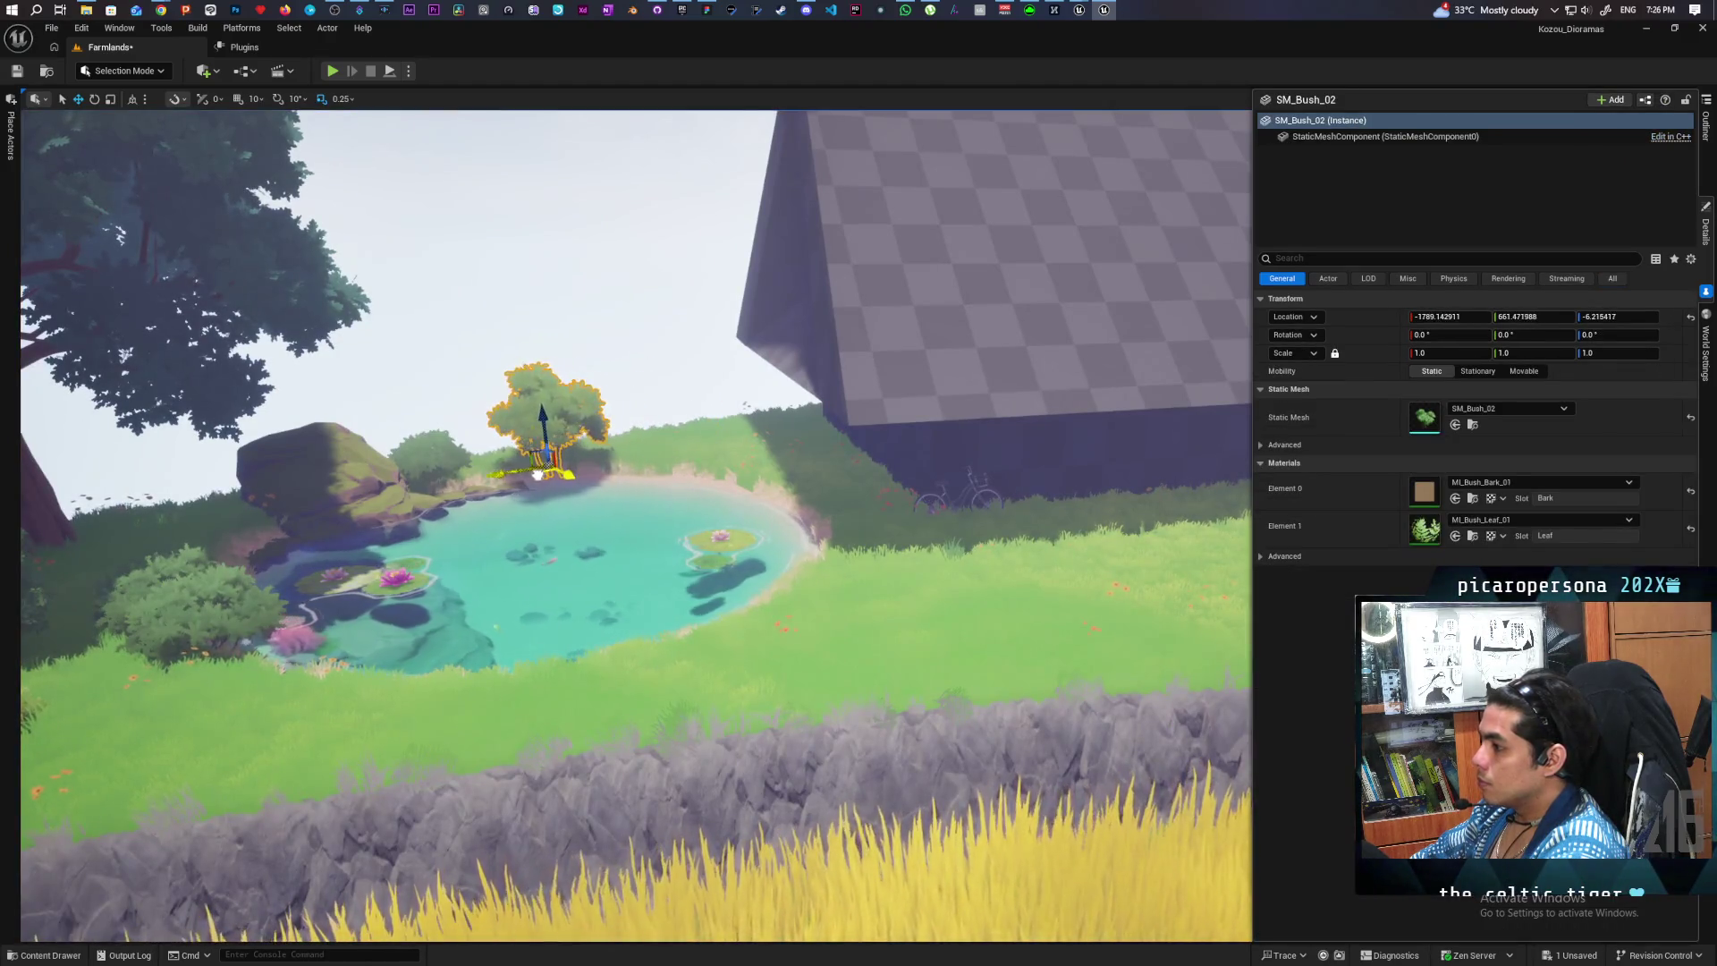
left_click(541, 340)
key("s")
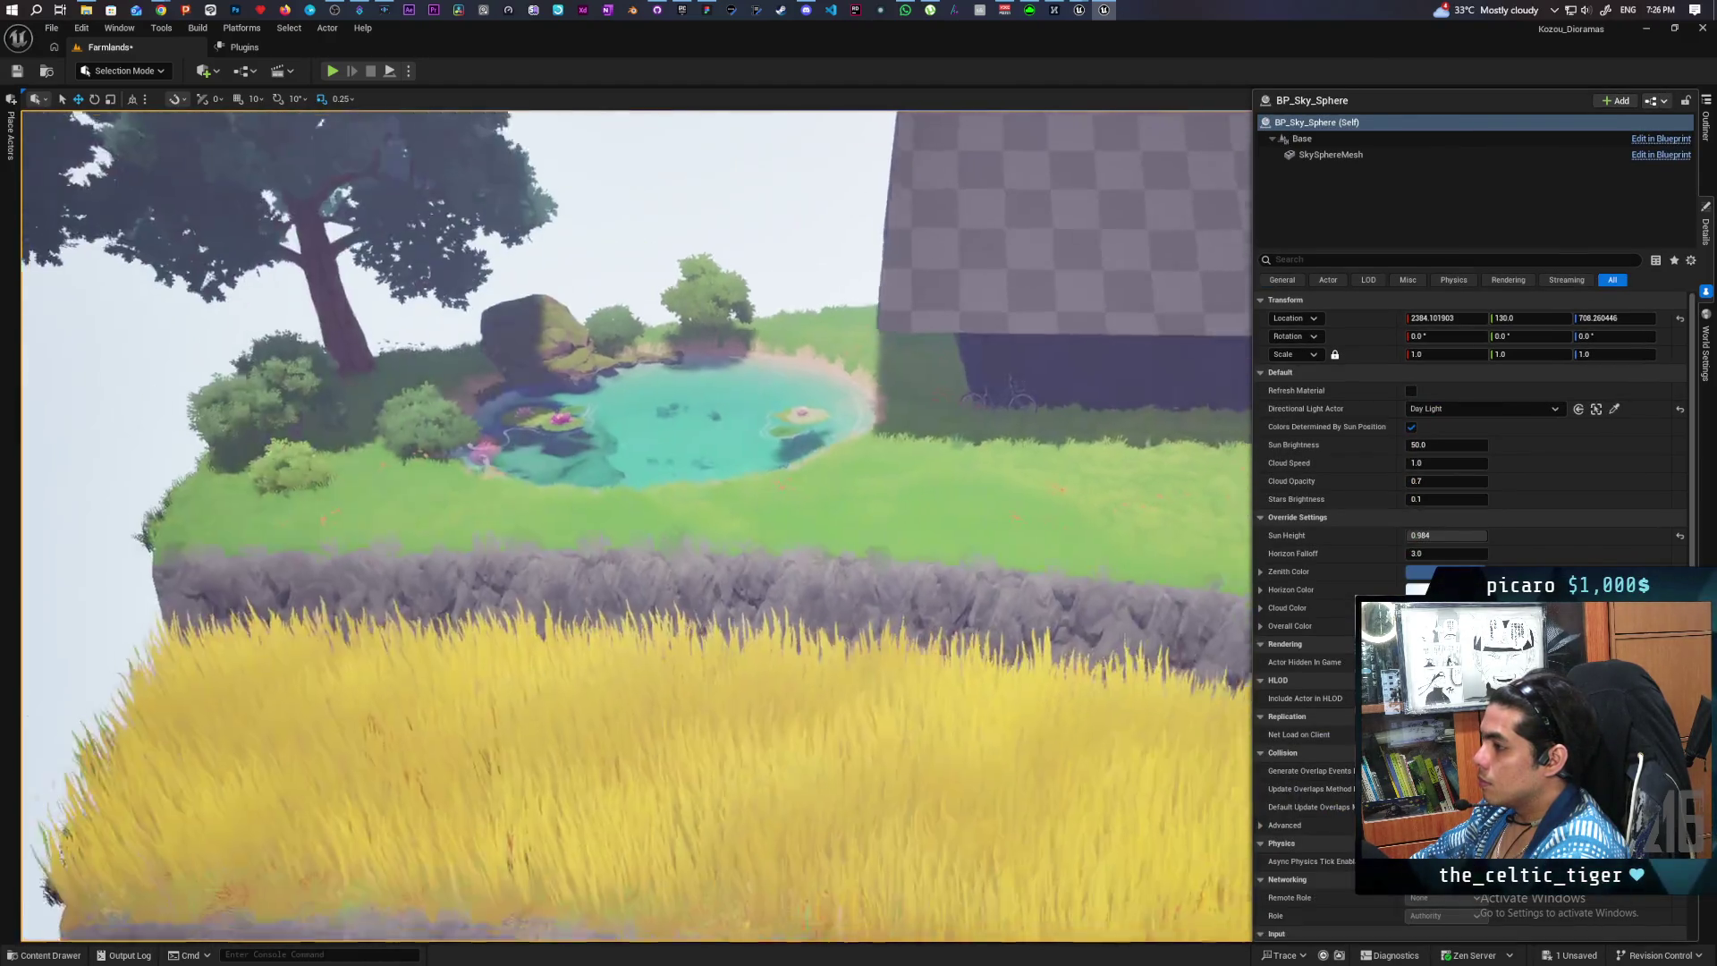
key("w")
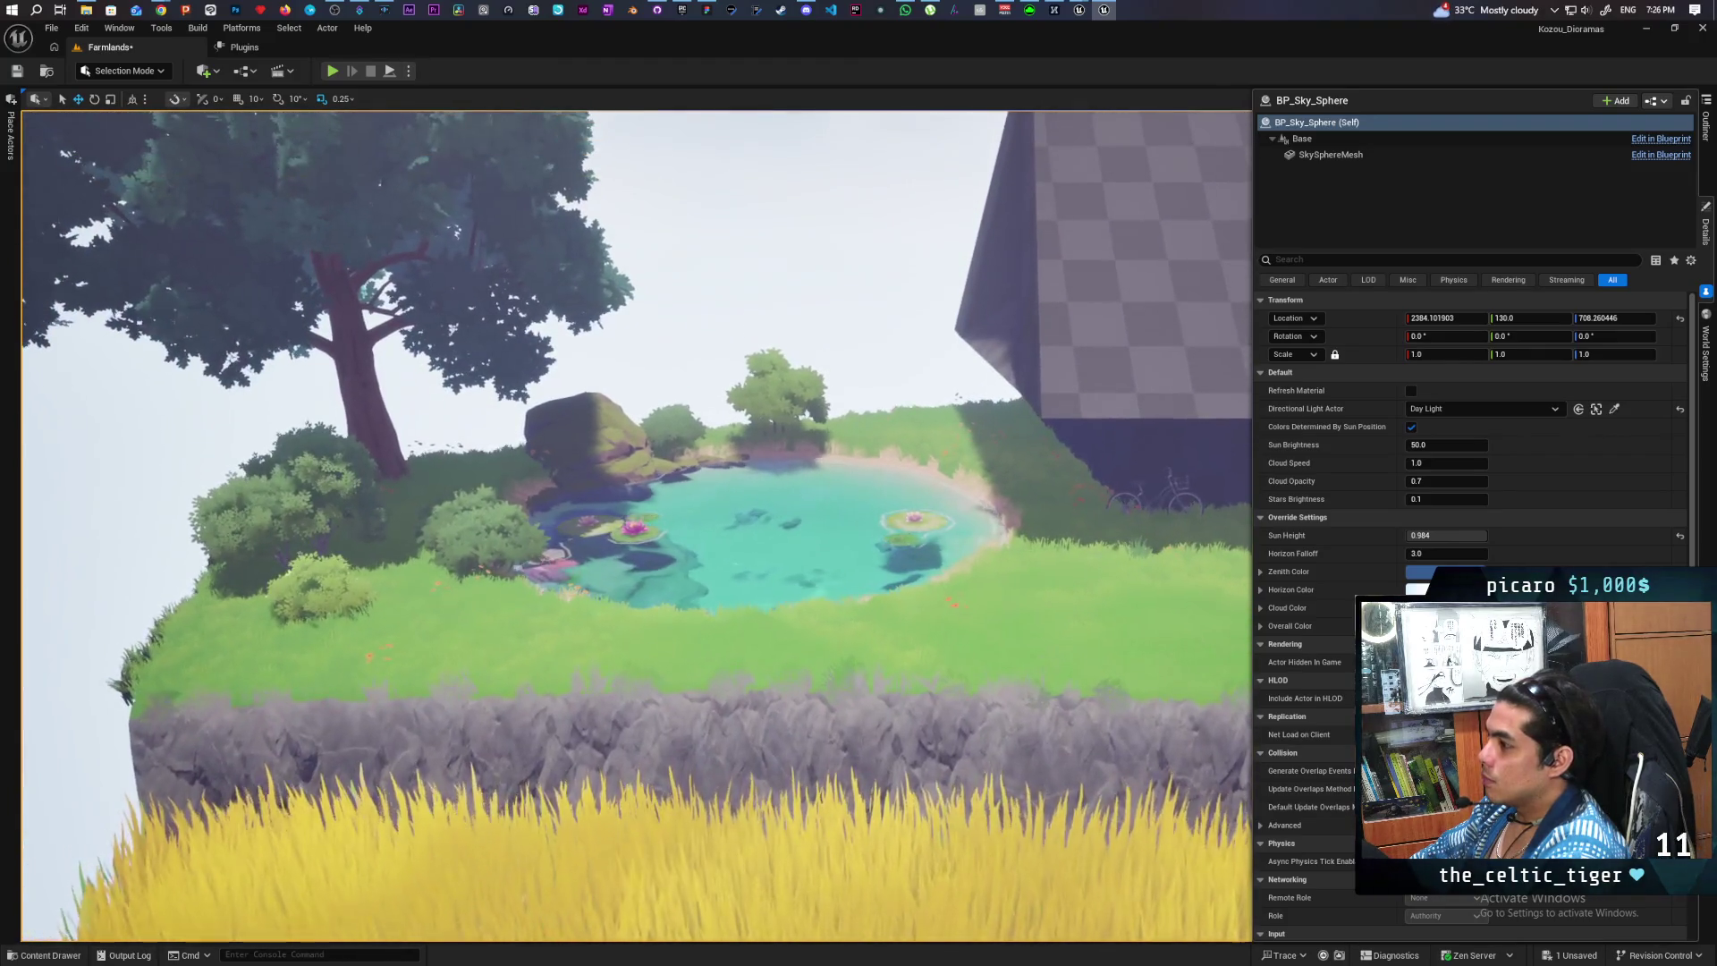
key("w")
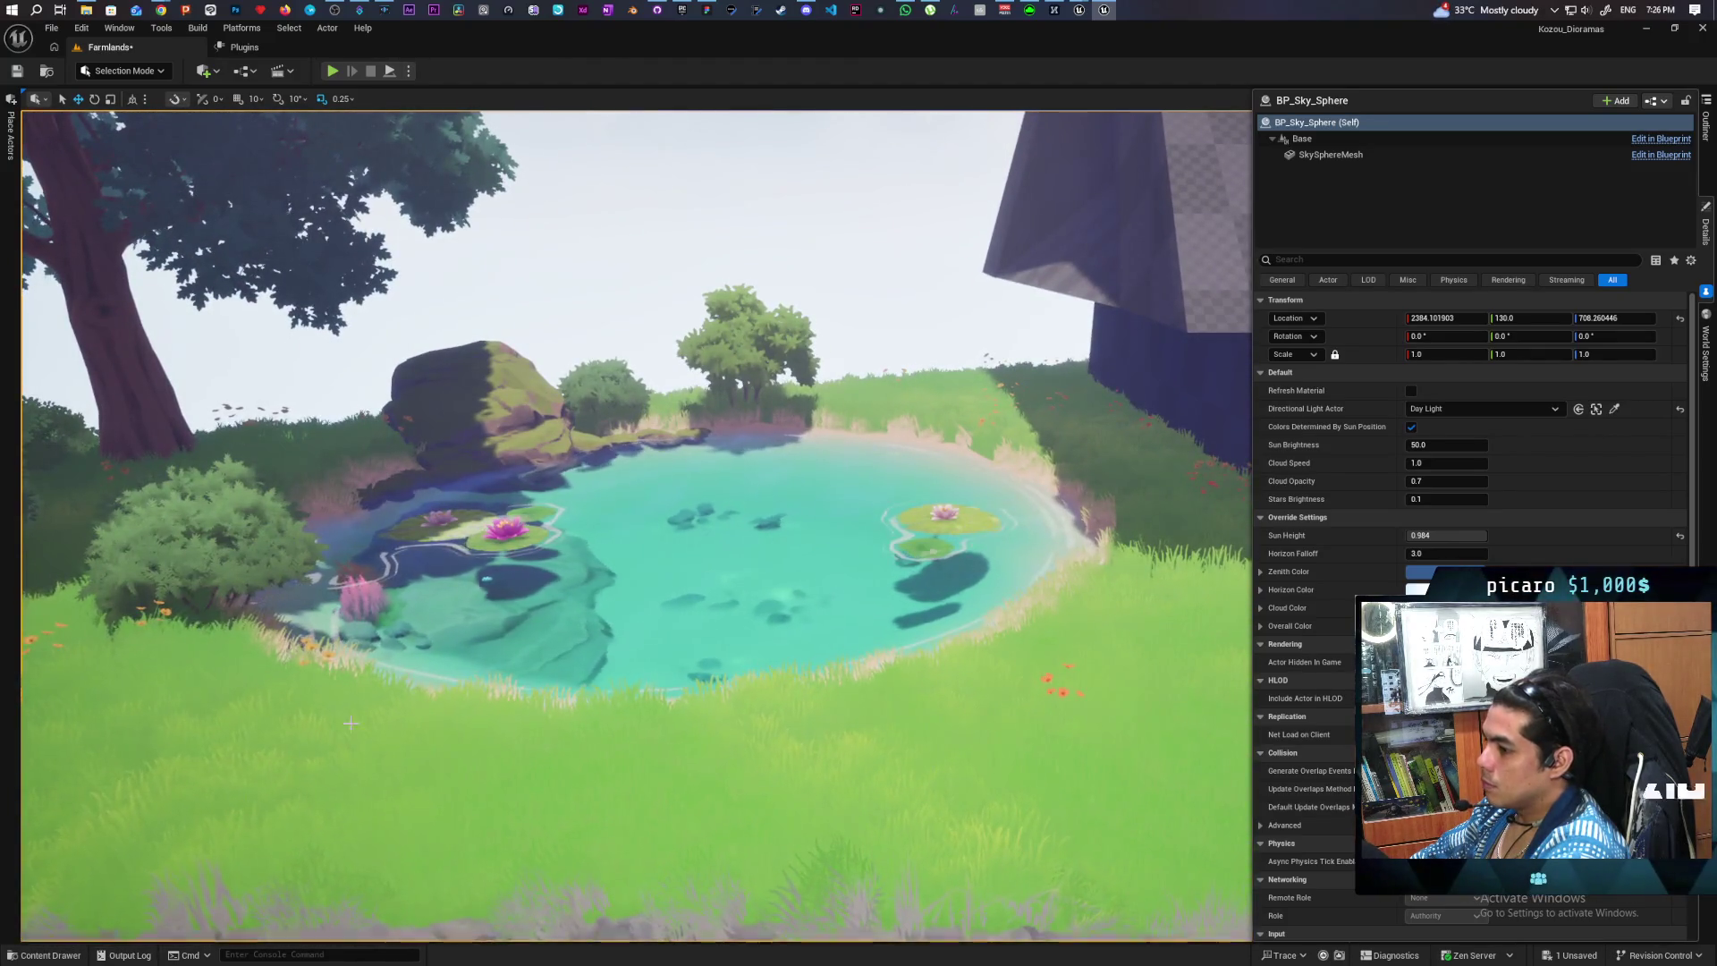
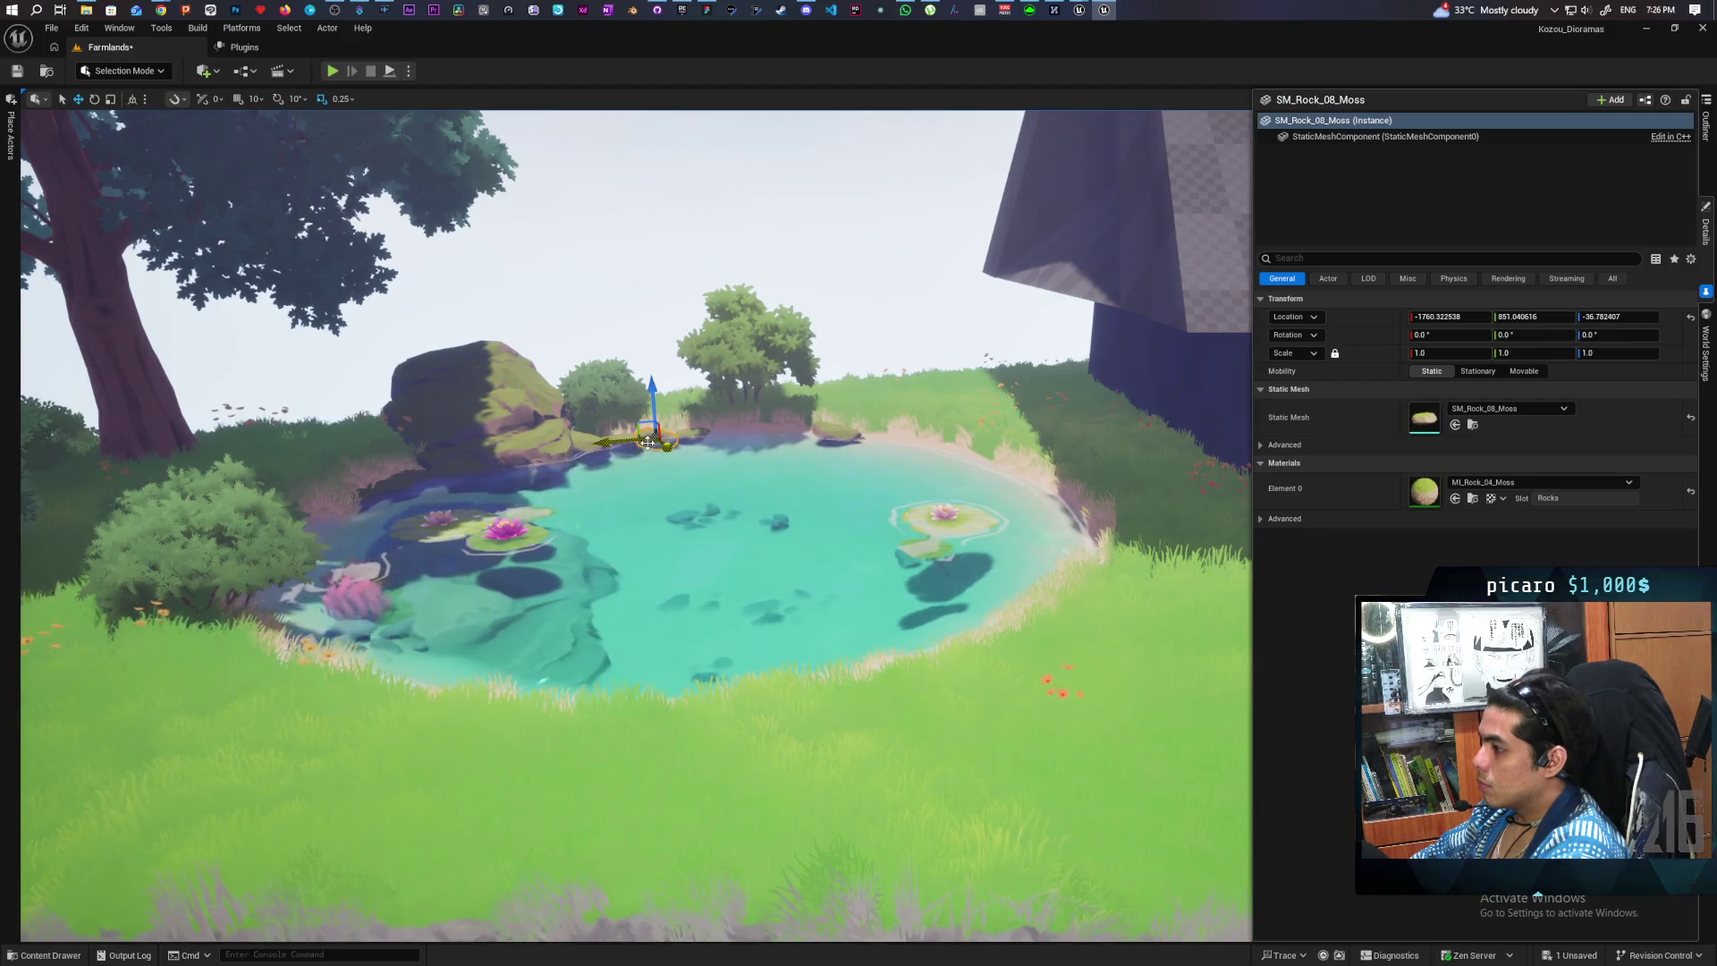
- Alt-drag copies of SM_Rock_08_Moss and SM_Rock_07_Moss along the pond's right shore
left_click_drag(648, 442, 899, 444)
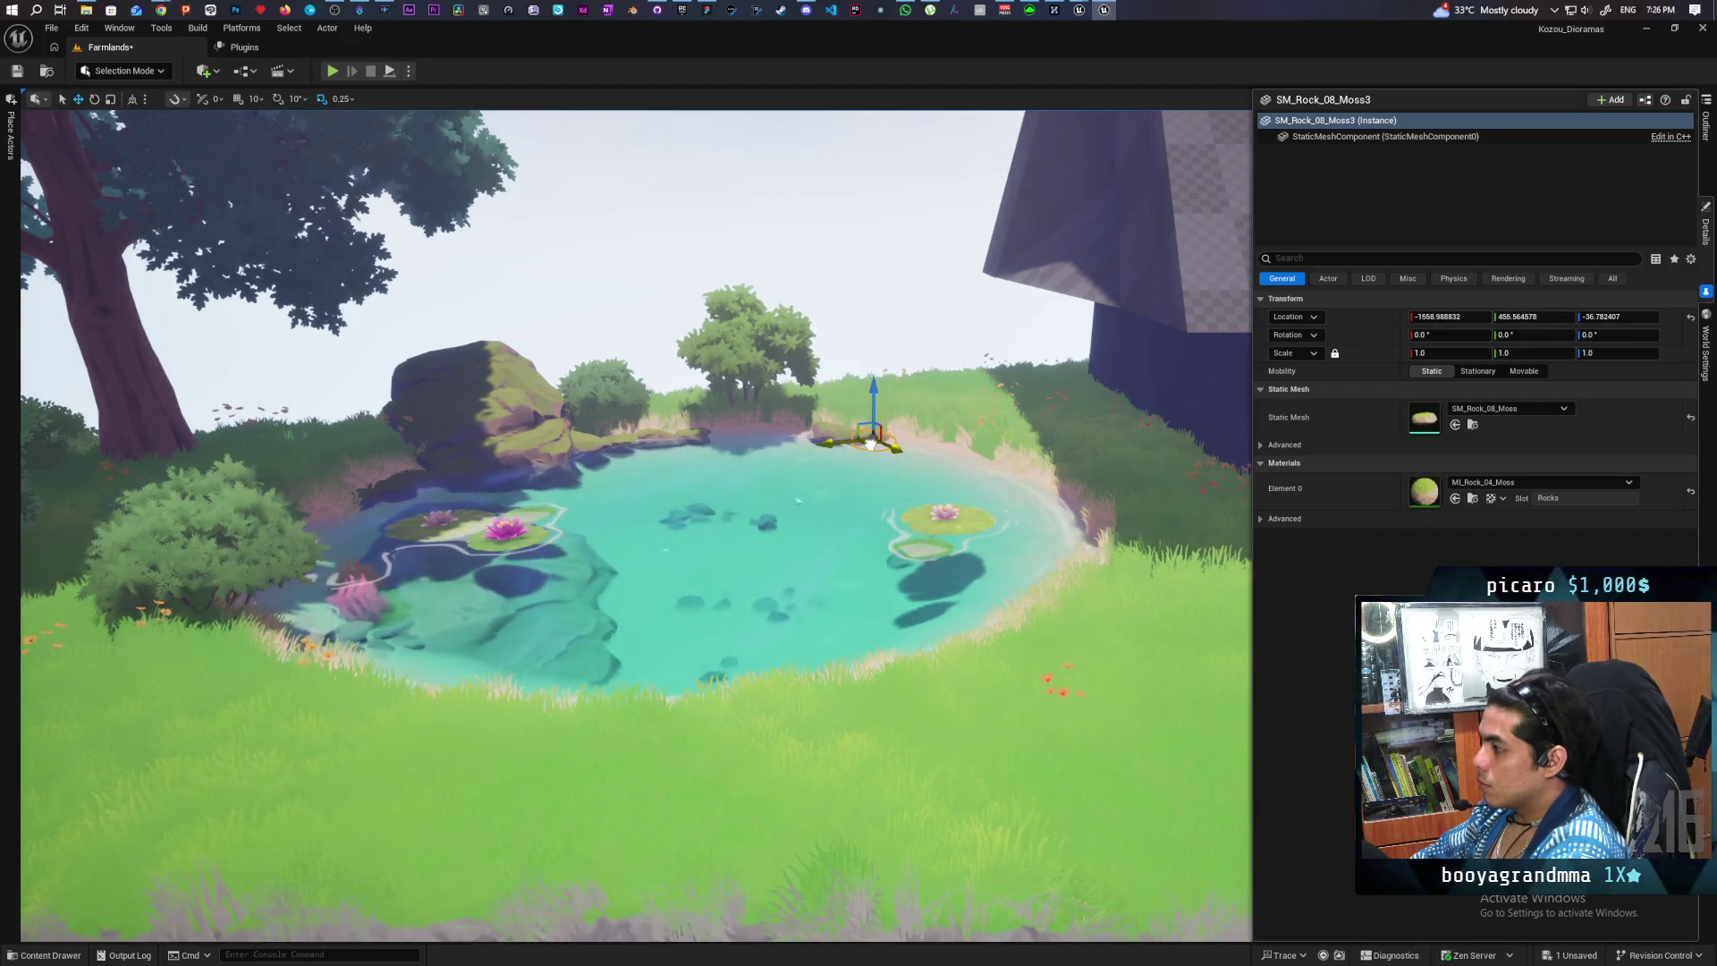
key("f")
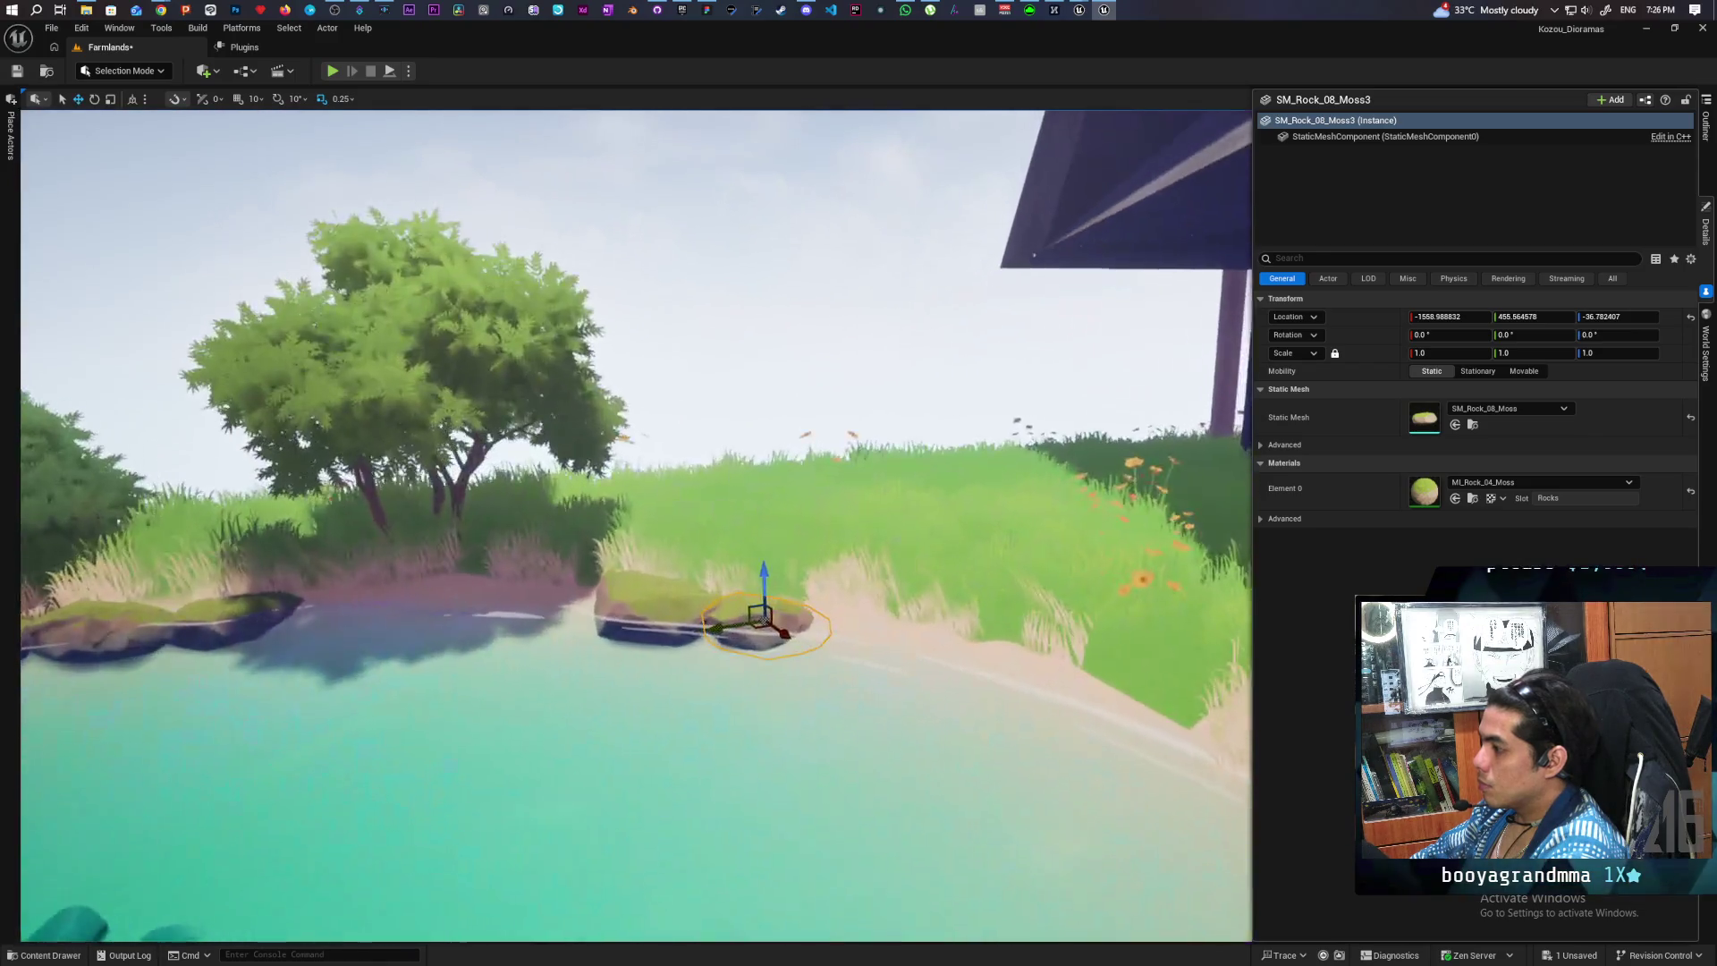
key("s")
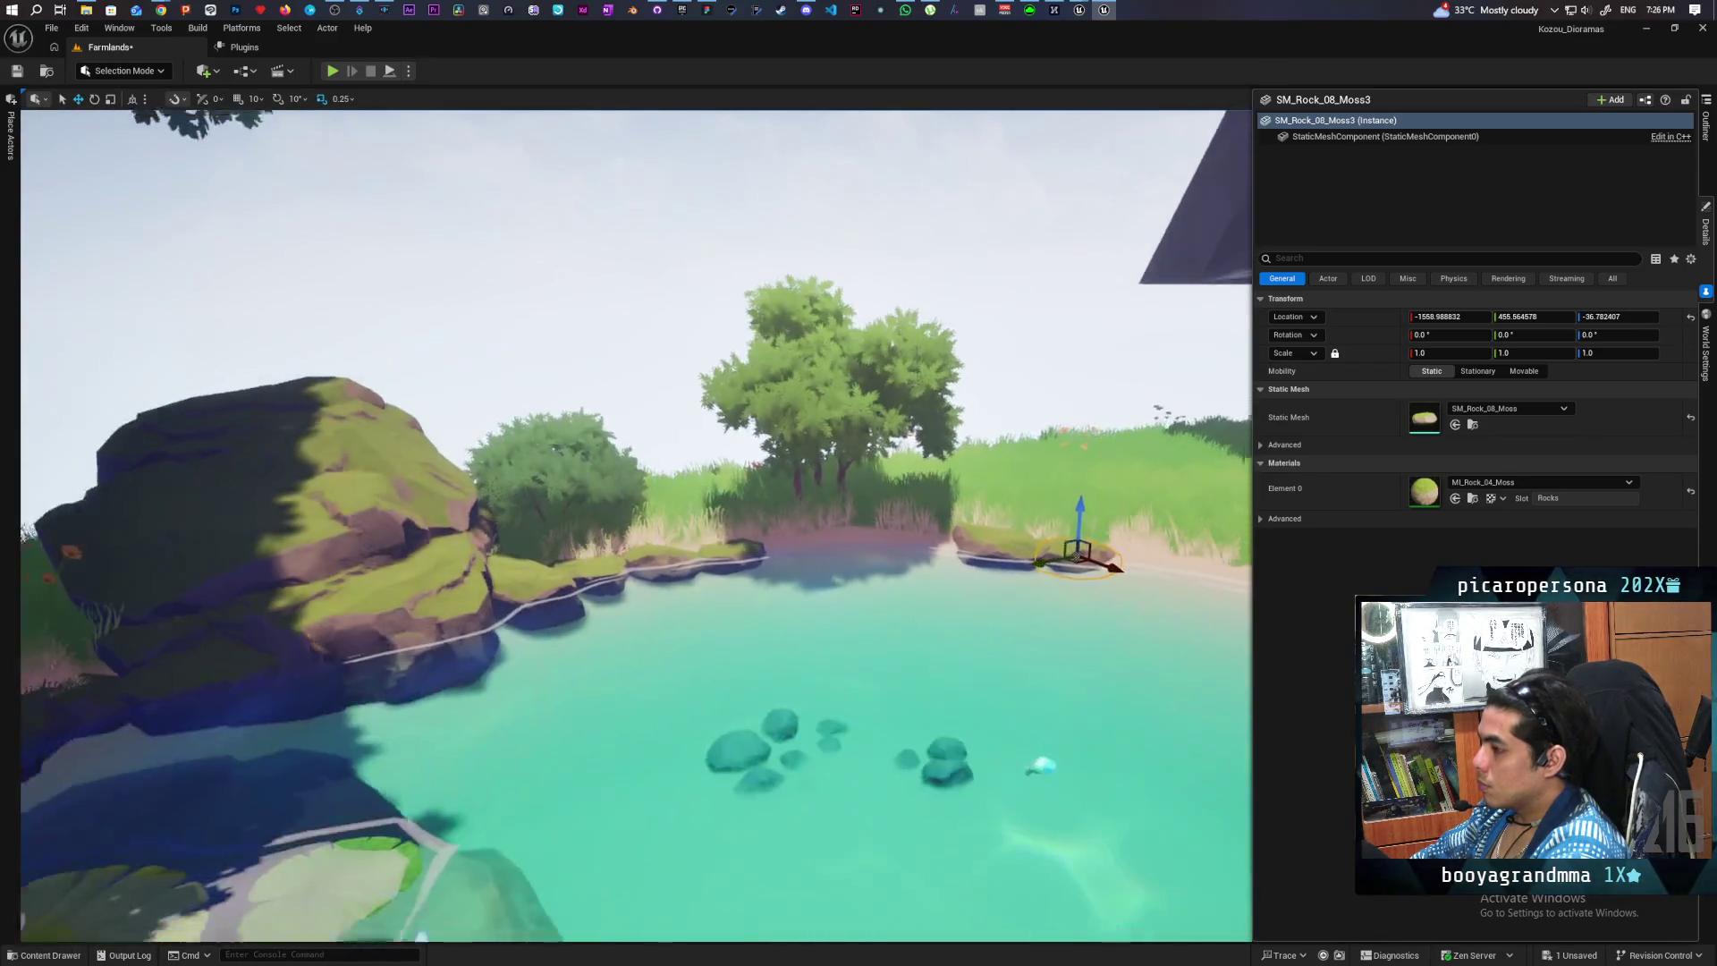
left_click(533, 536)
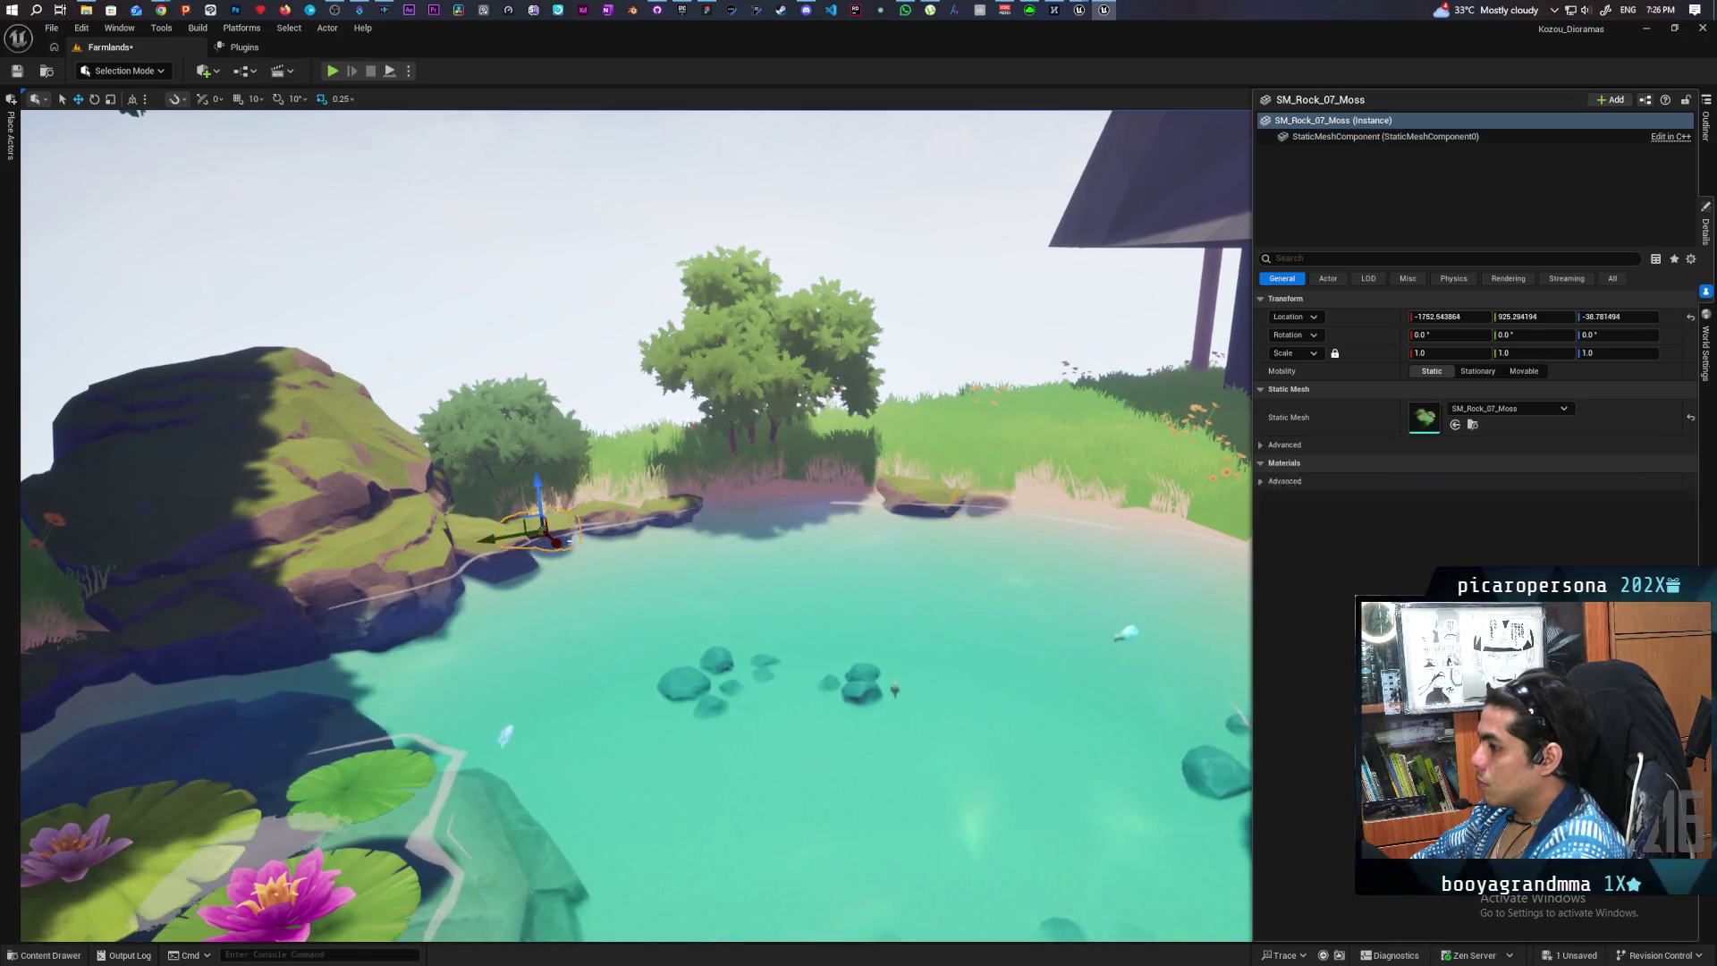
left_click_drag(532, 537, 1062, 507, "alt")
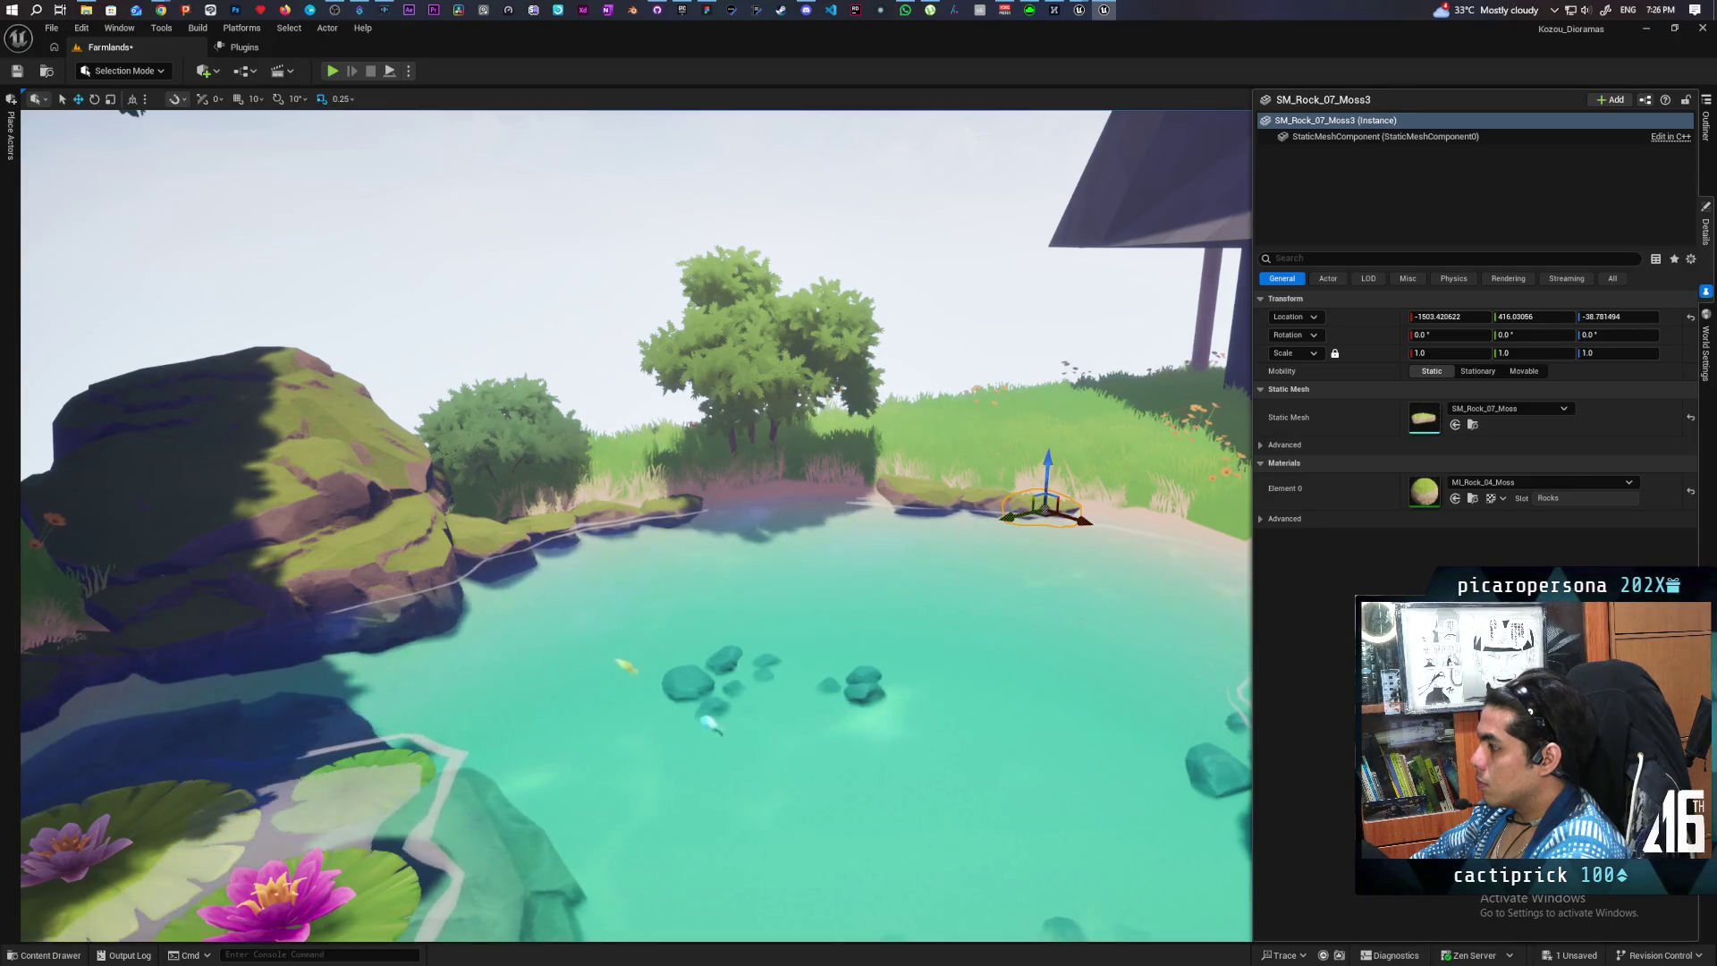
left_click(536, 224)
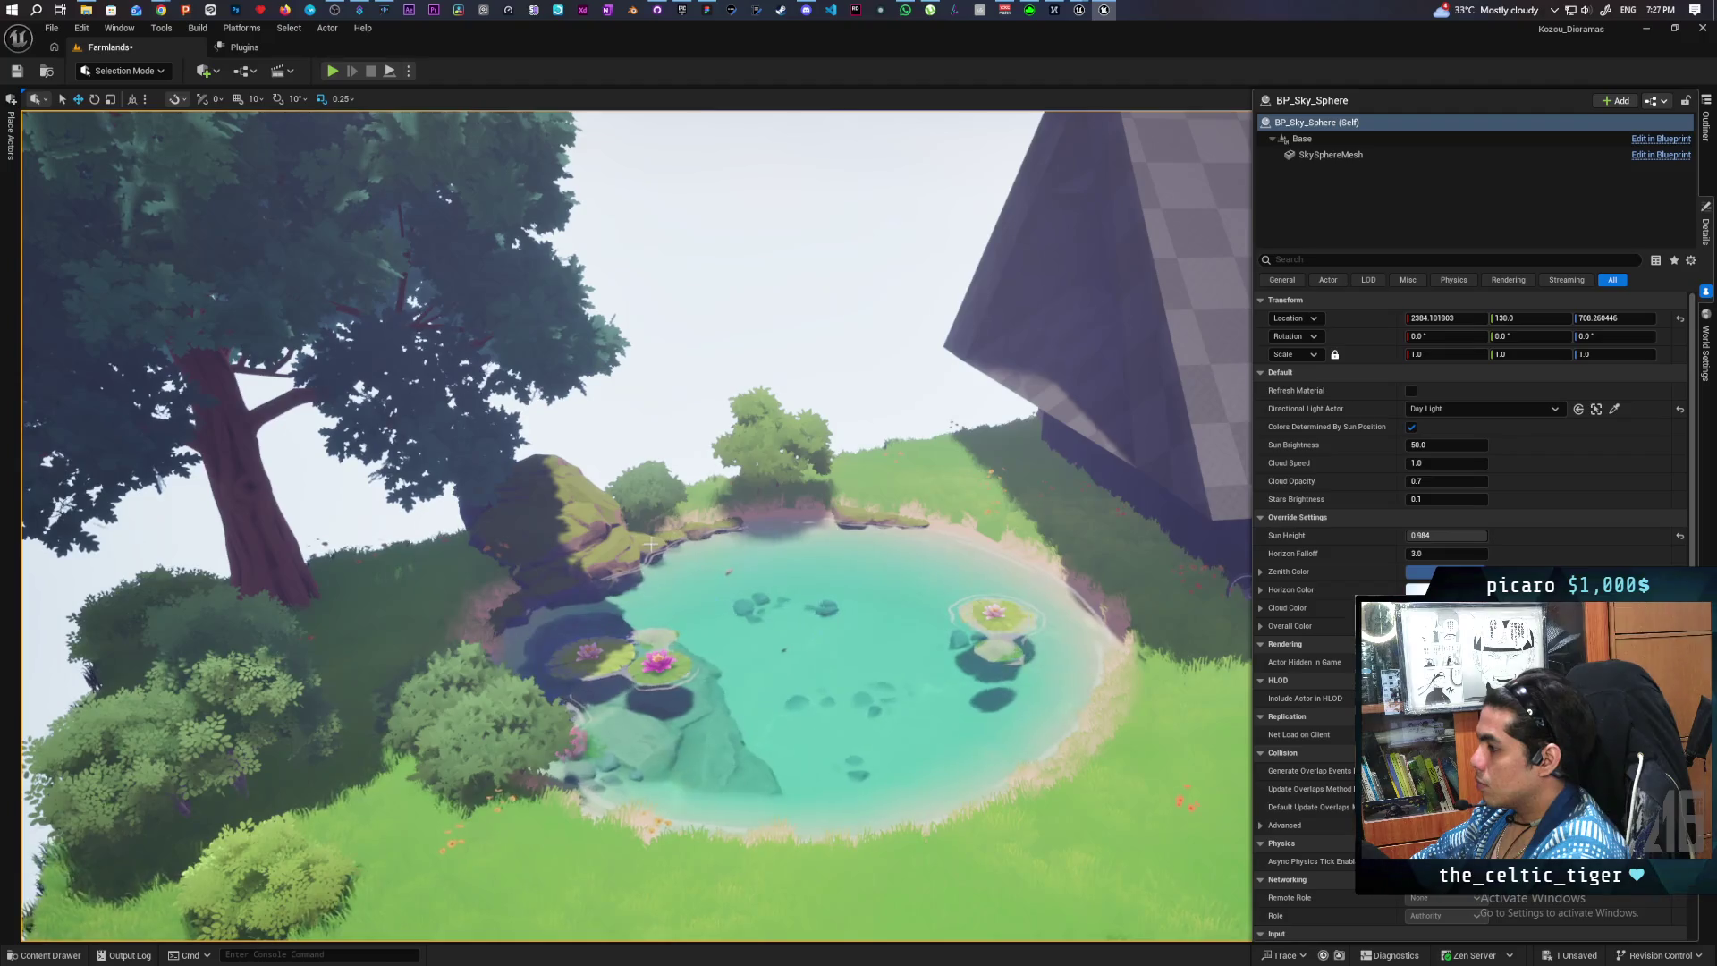
- Tilt the submerged rock SM_RVT_Rock_03 on the pond floor with the rotate gizmo
left_click(651, 545)
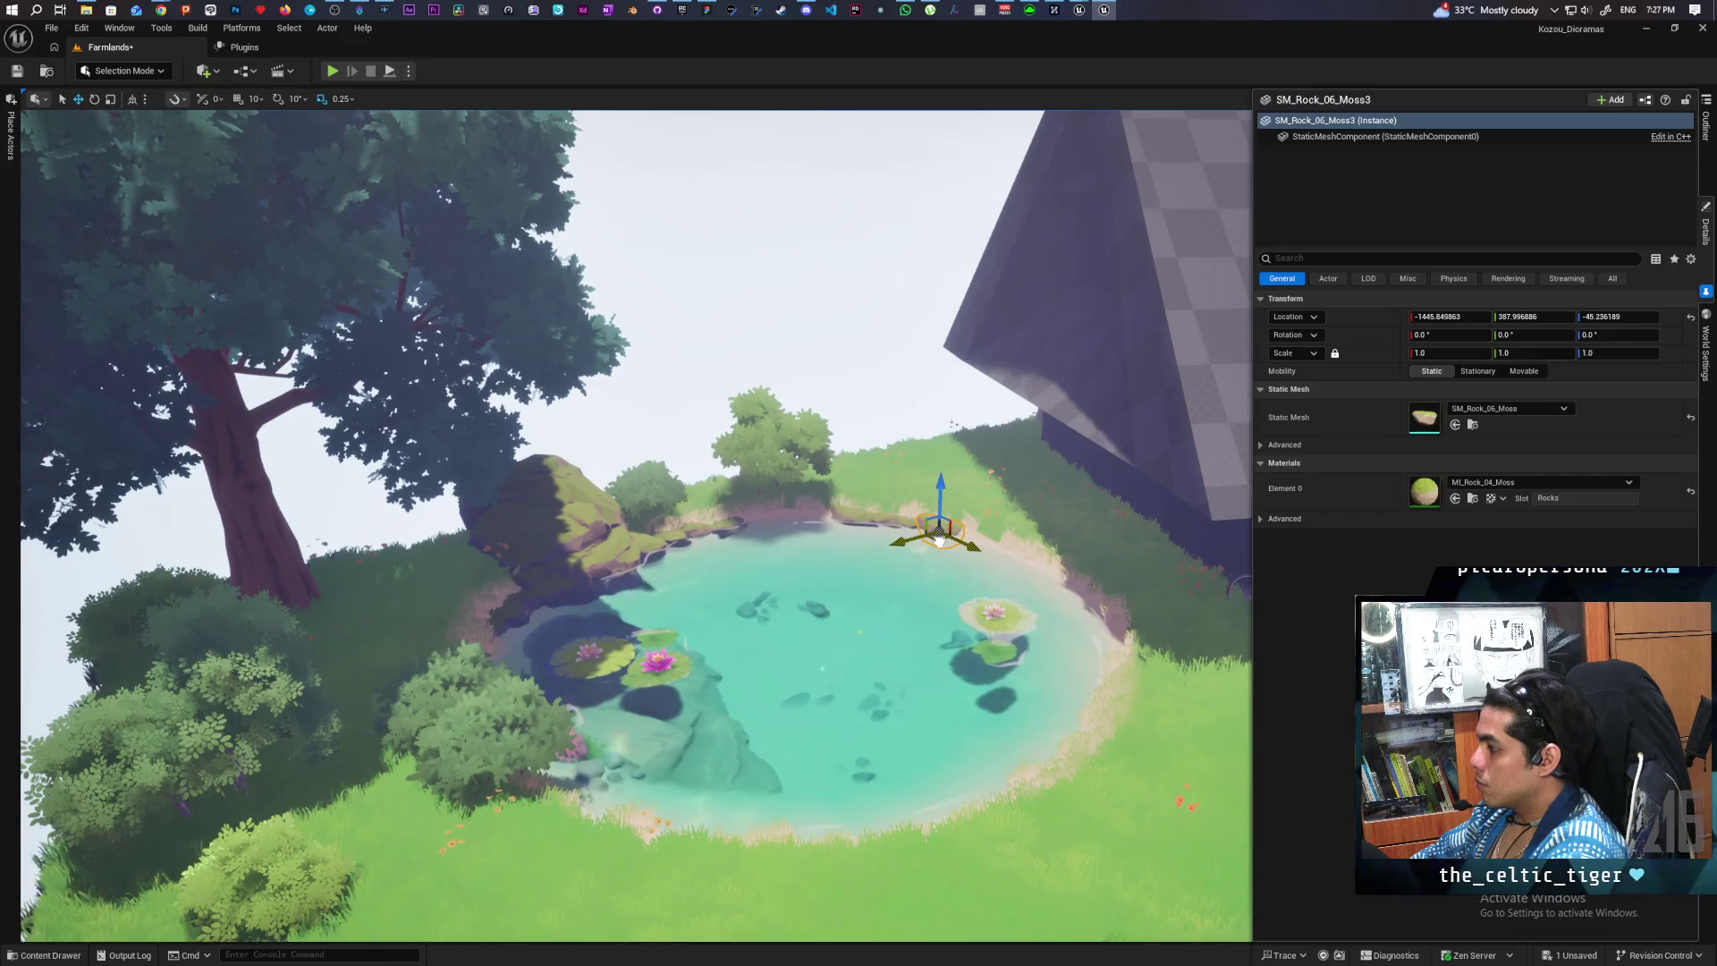
left_click(873, 425)
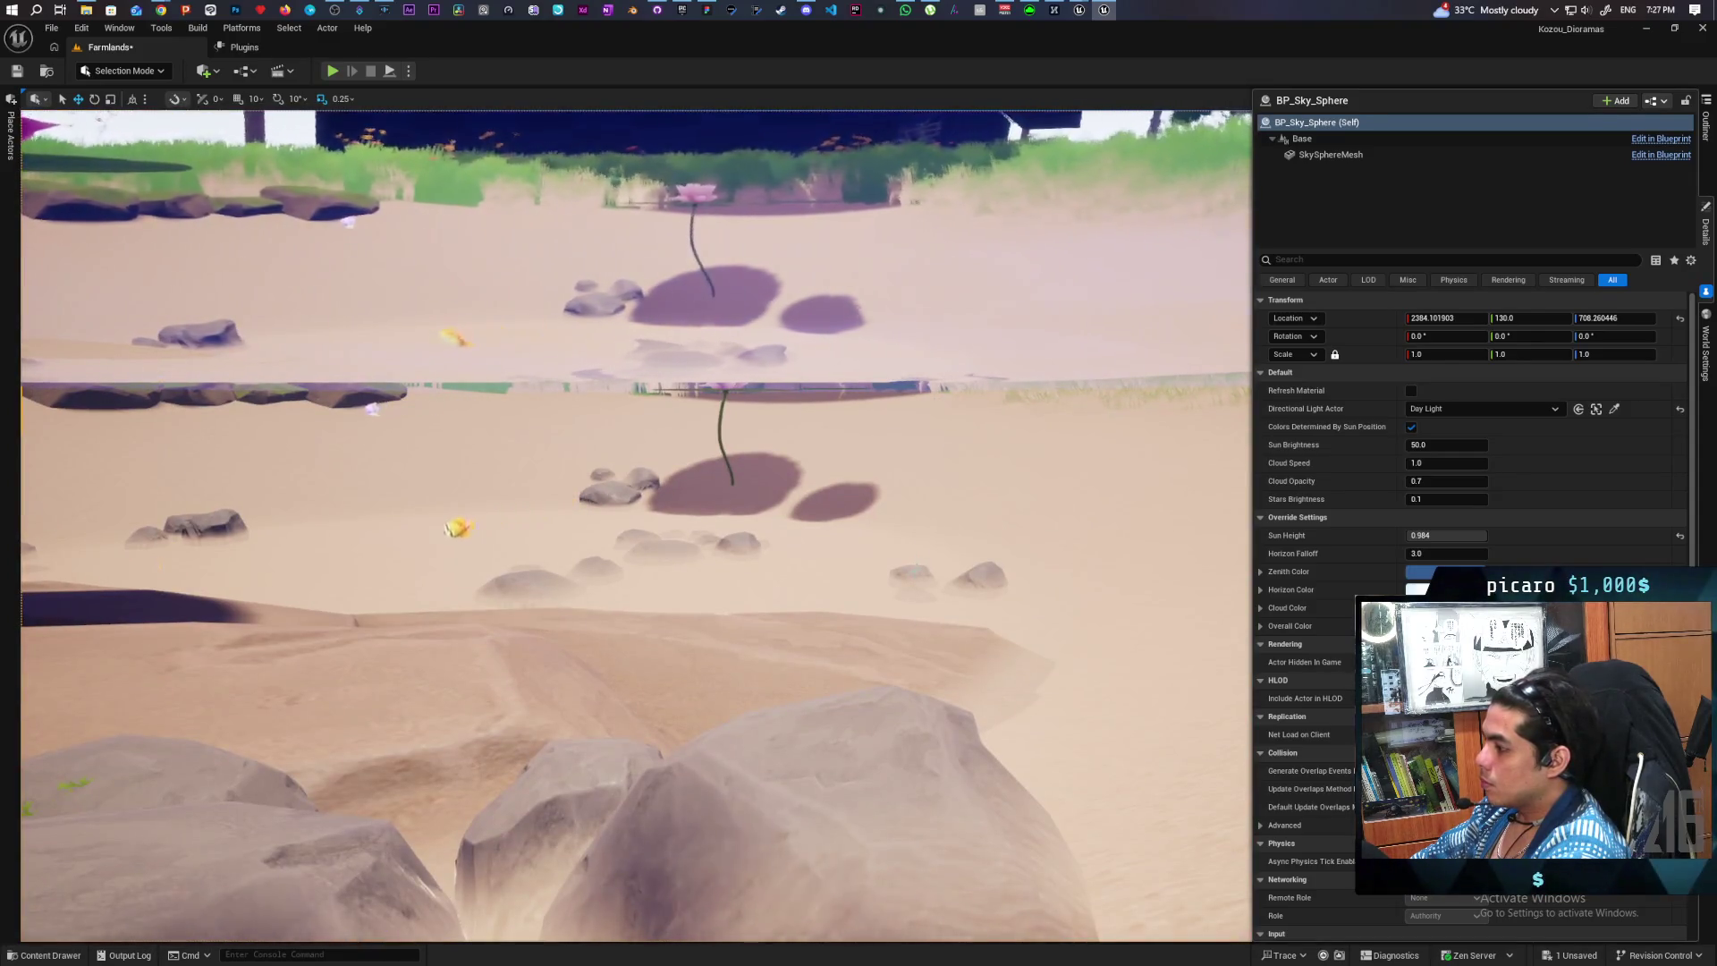
left_click(943, 602)
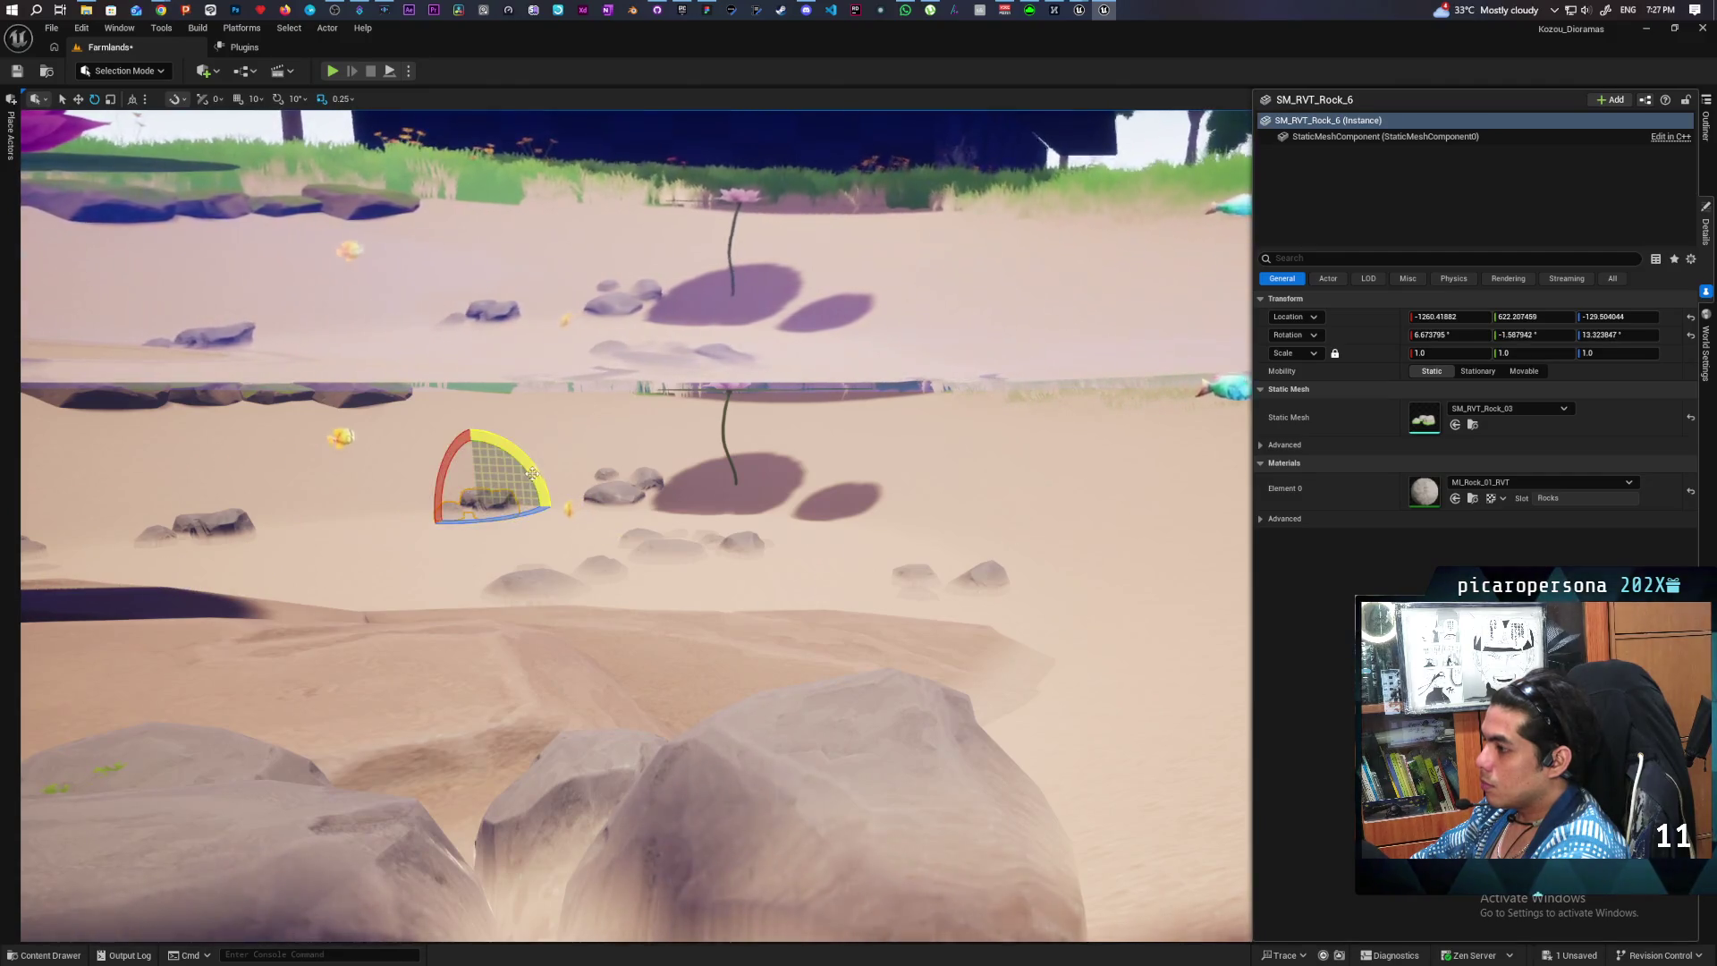
left_click_drag(532, 472, 553, 513)
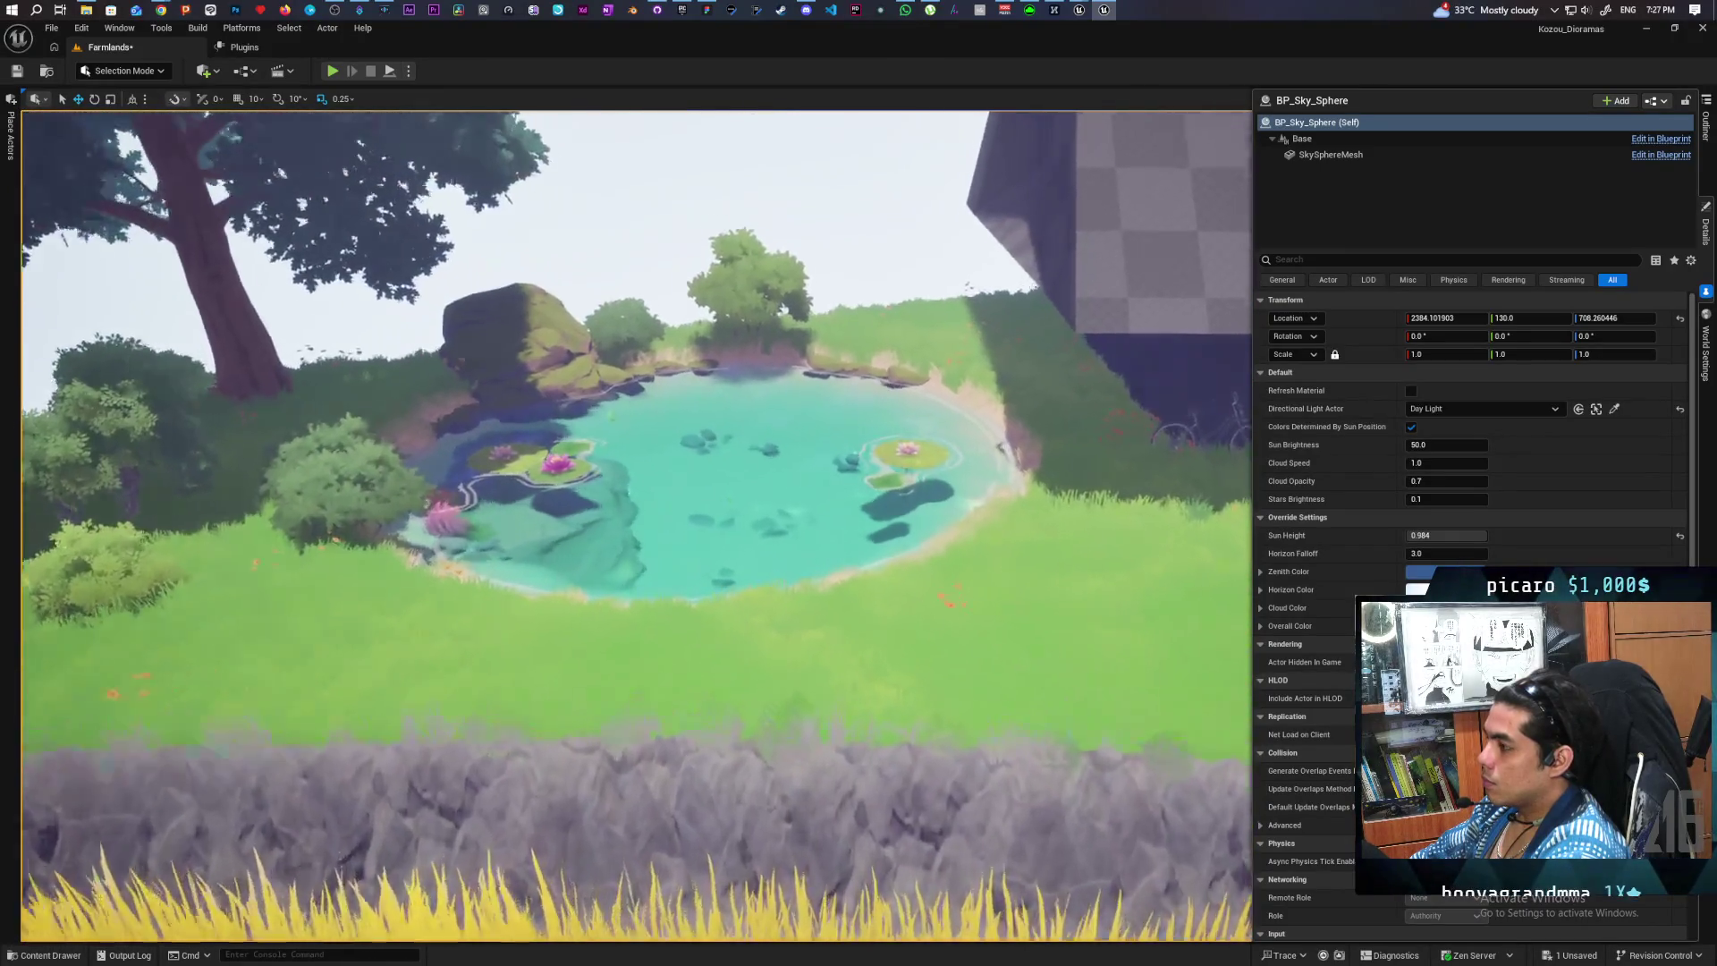
- Save the level with Ctrl+S and frame another rock on the pond floor
key("ctrl+s")
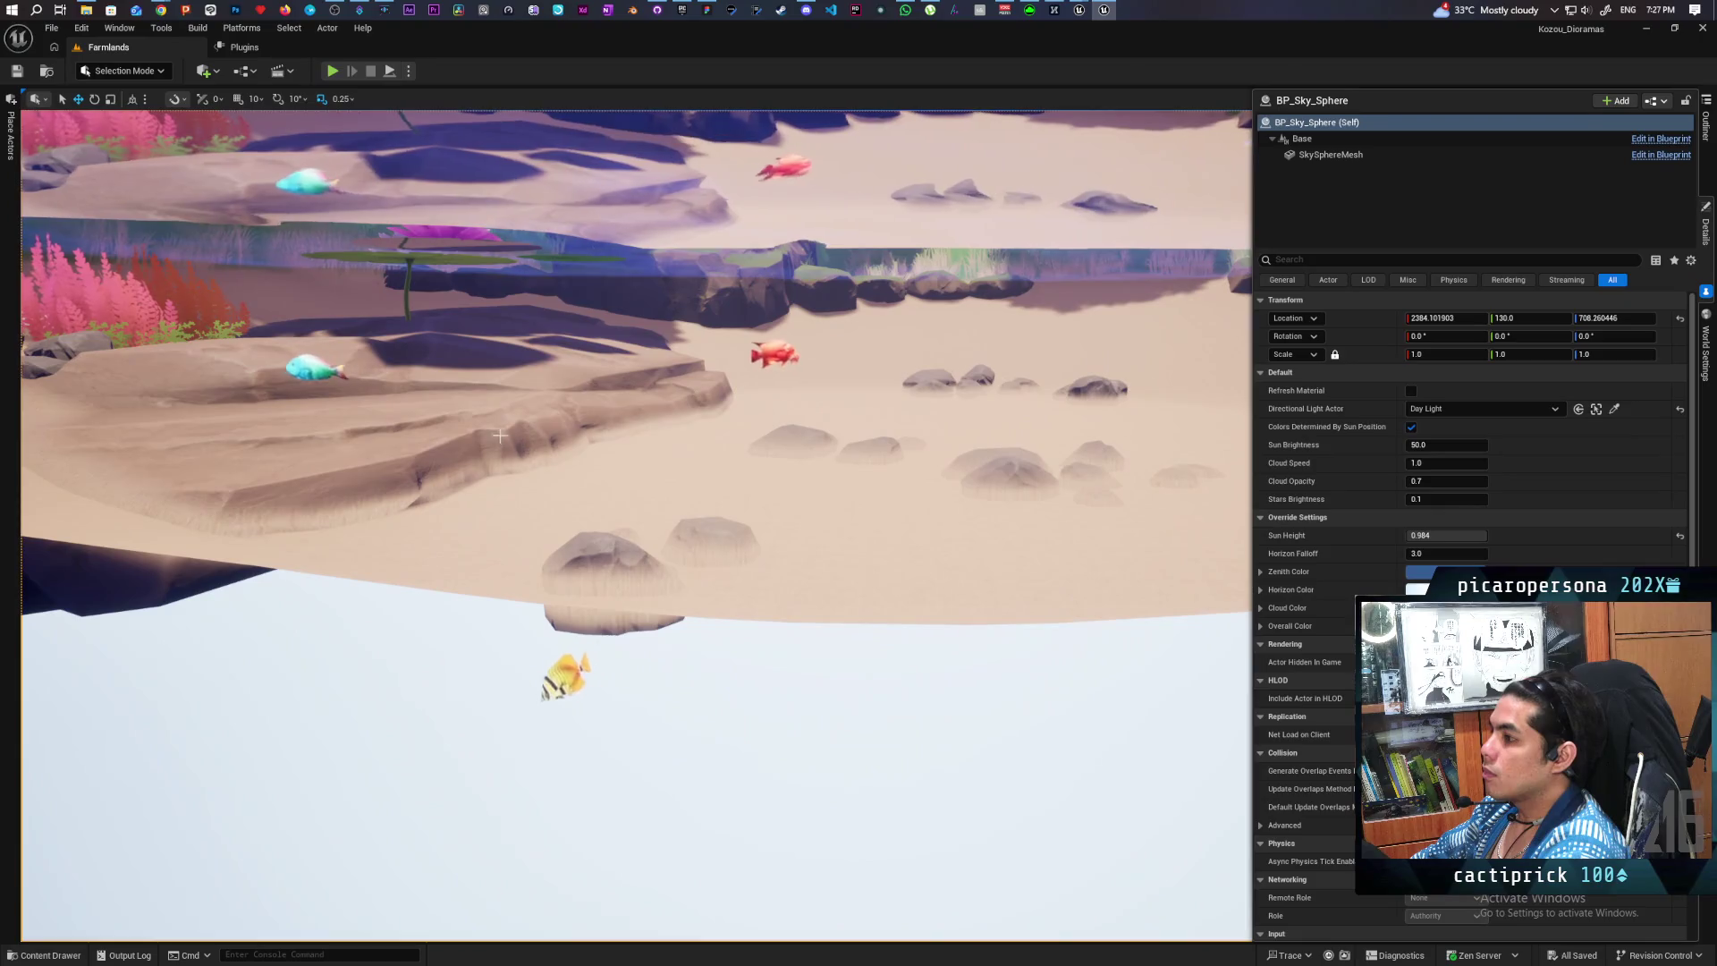
left_click(500, 436)
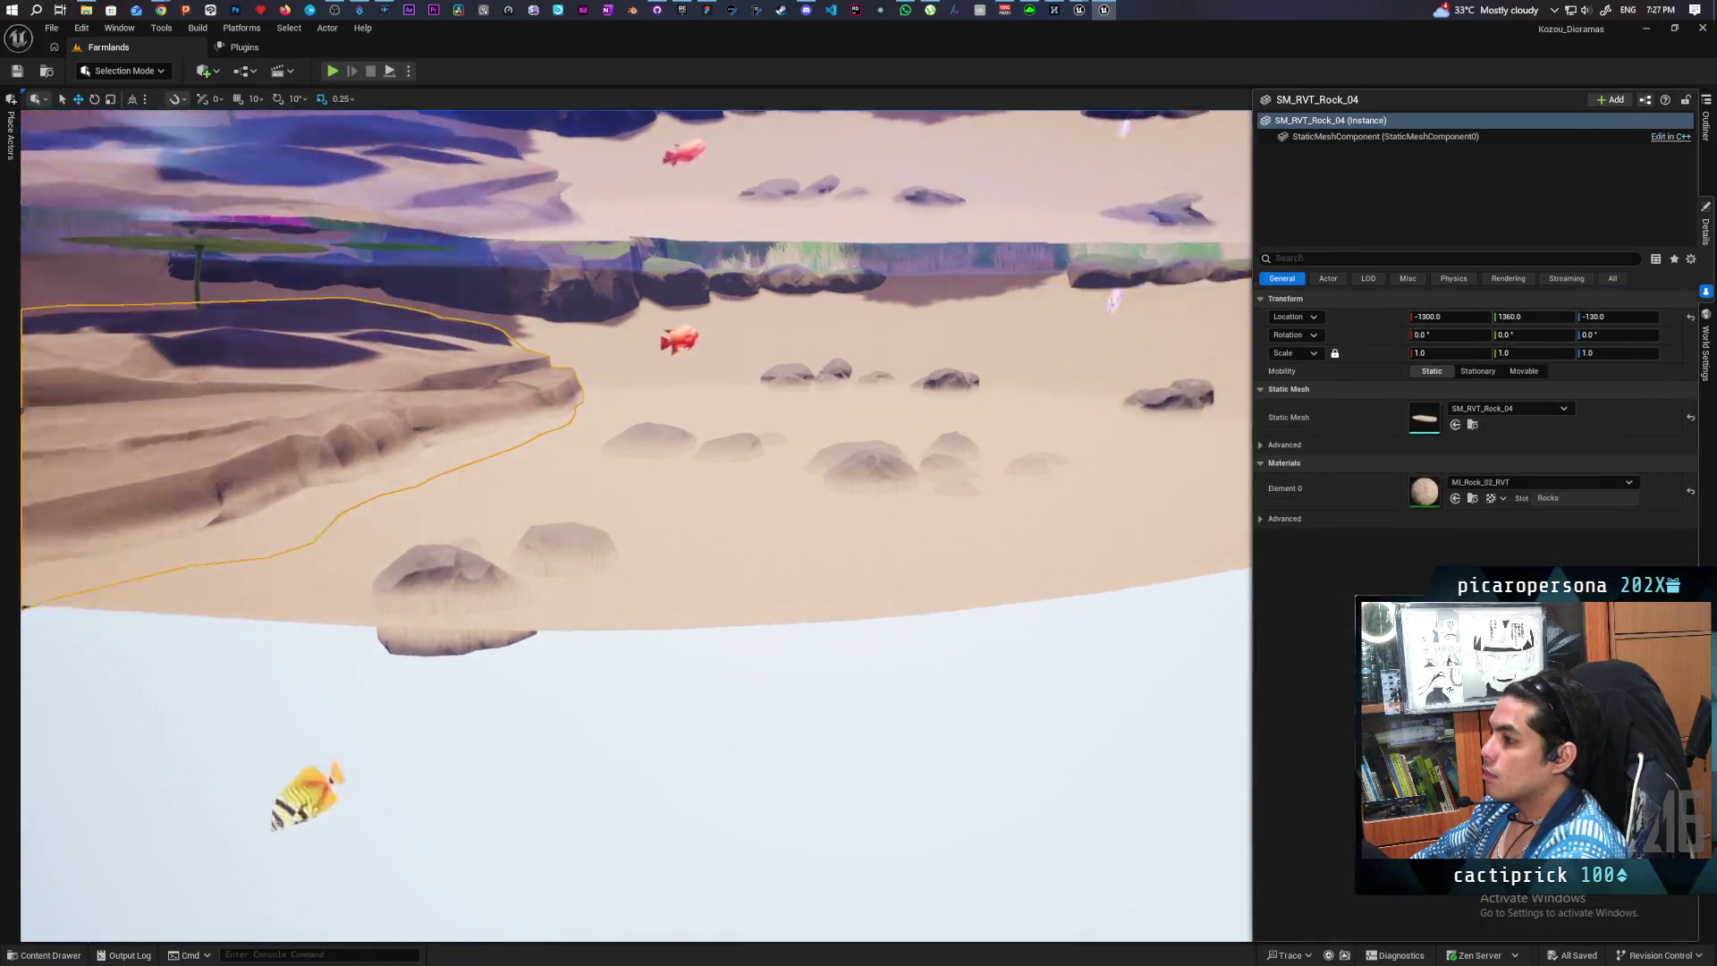
key("f")
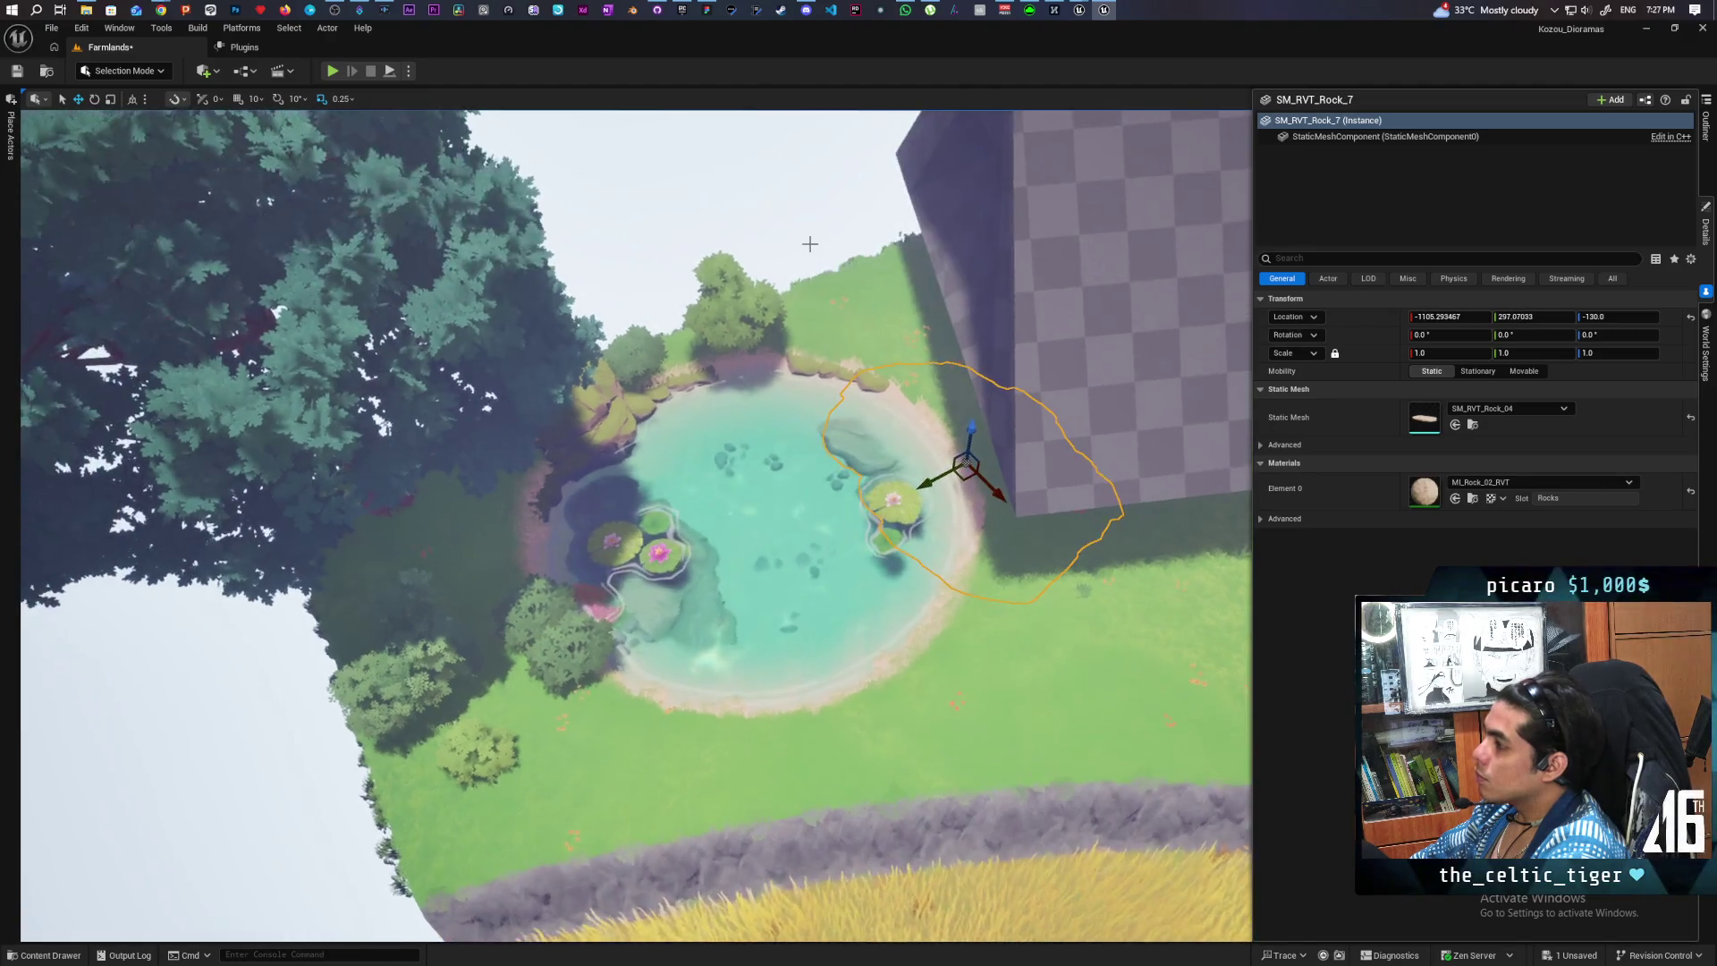
- Drag the small pond-floor rock SM_RVT_Rock_02 up onto the back shoreline
left_click(951, 479)
scroll(951, 480, "up", 5)
scroll(635, 526, "down", 5)
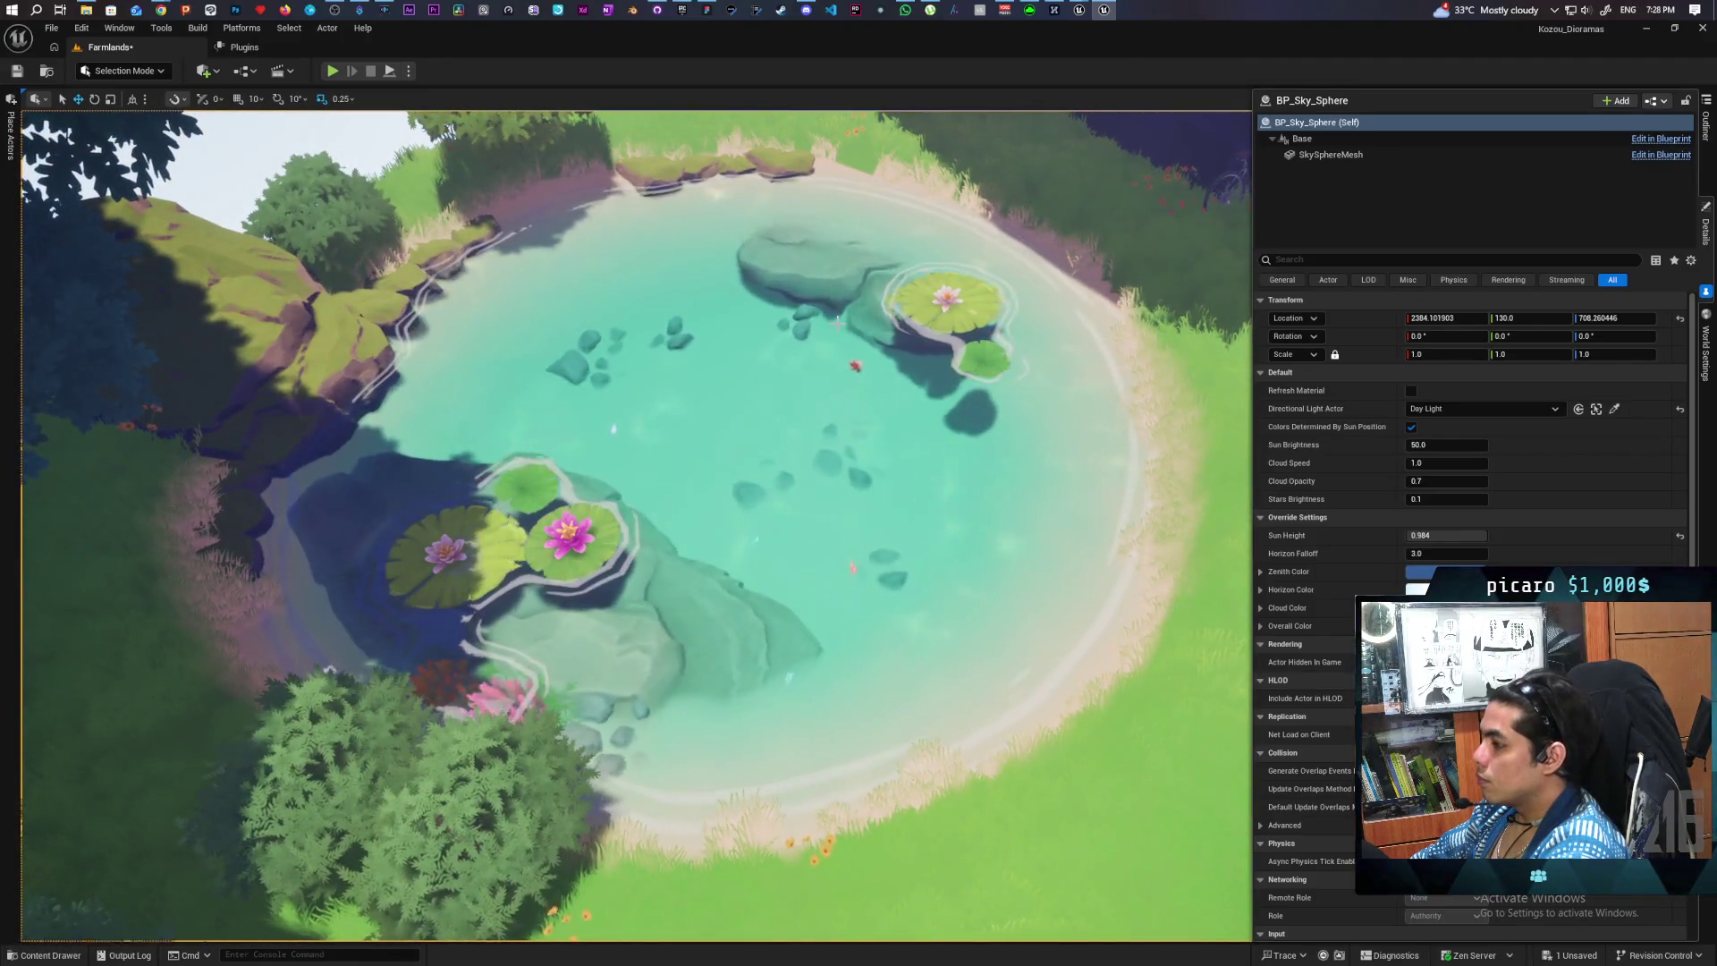
scroll(635, 526, "down", 10)
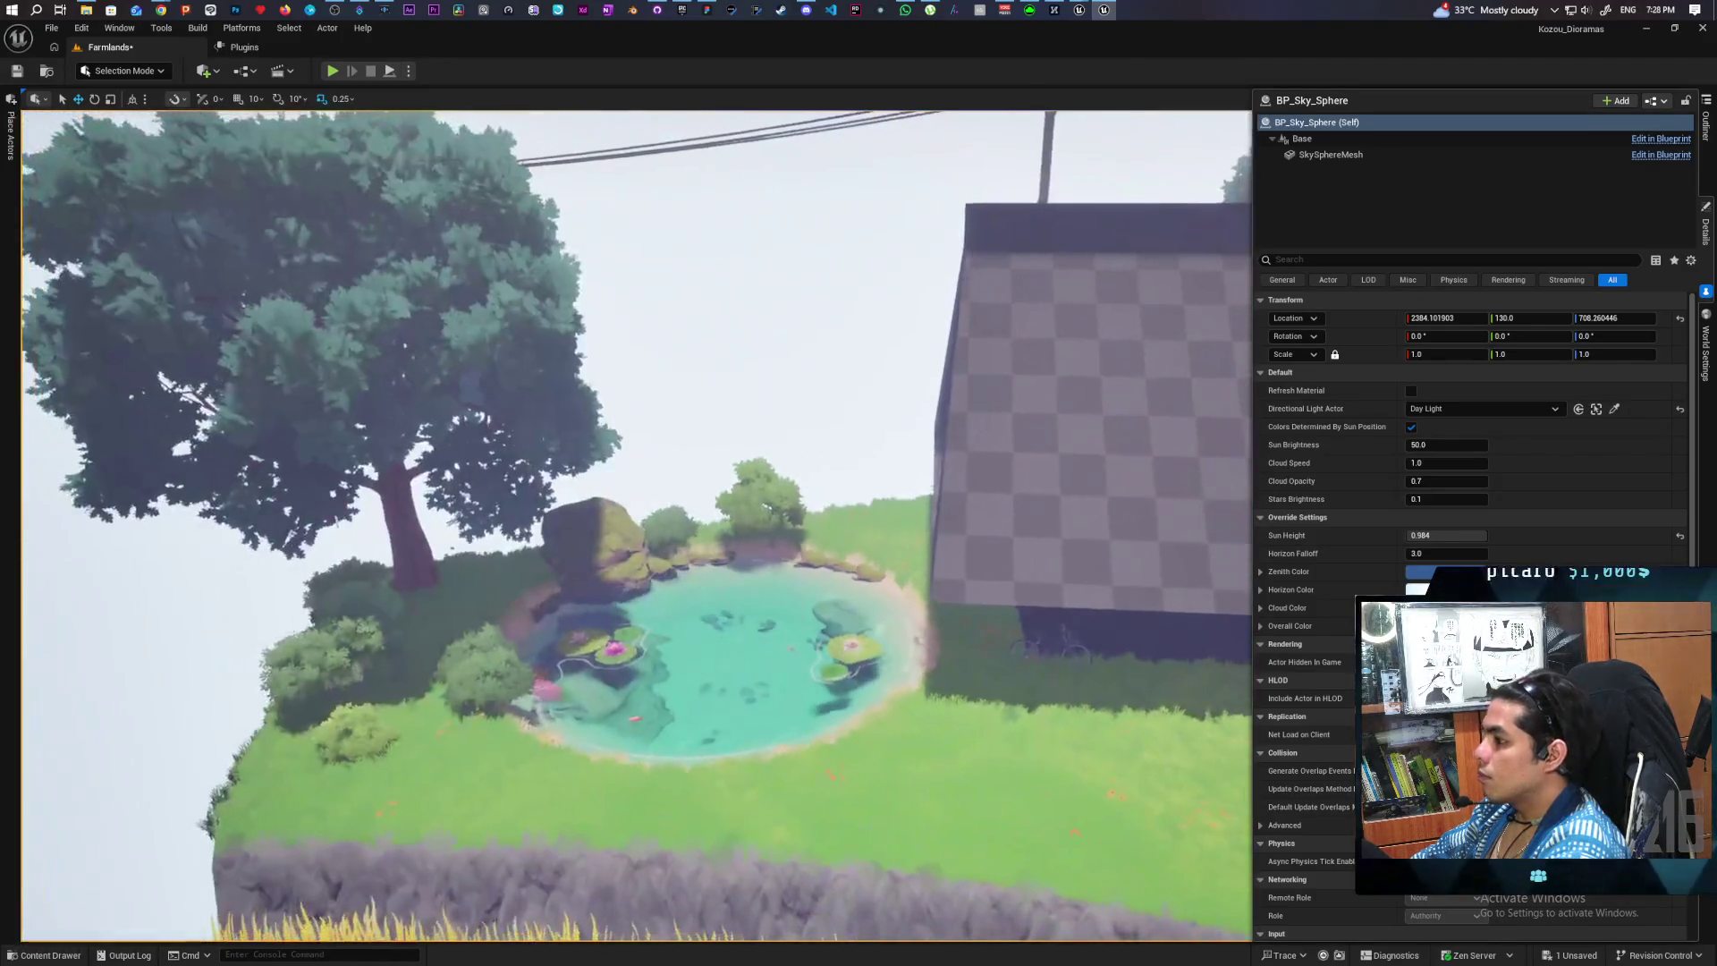
scroll(846, 400, "up", 10)
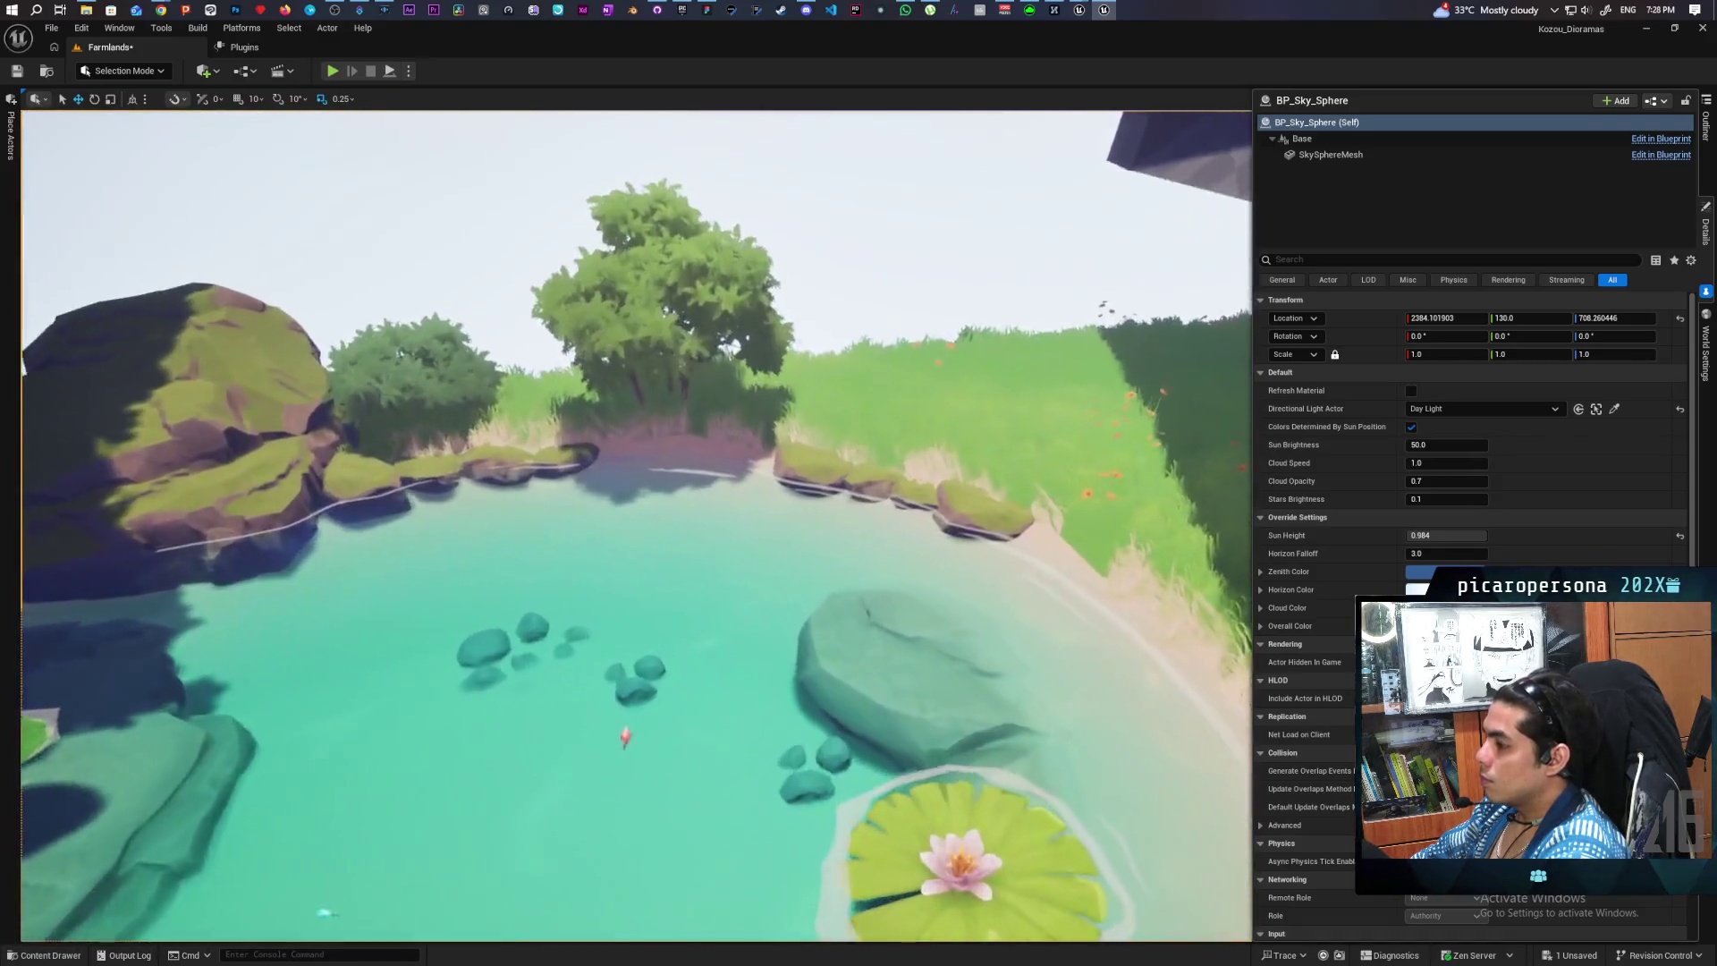
scroll(635, 526, "up", 10)
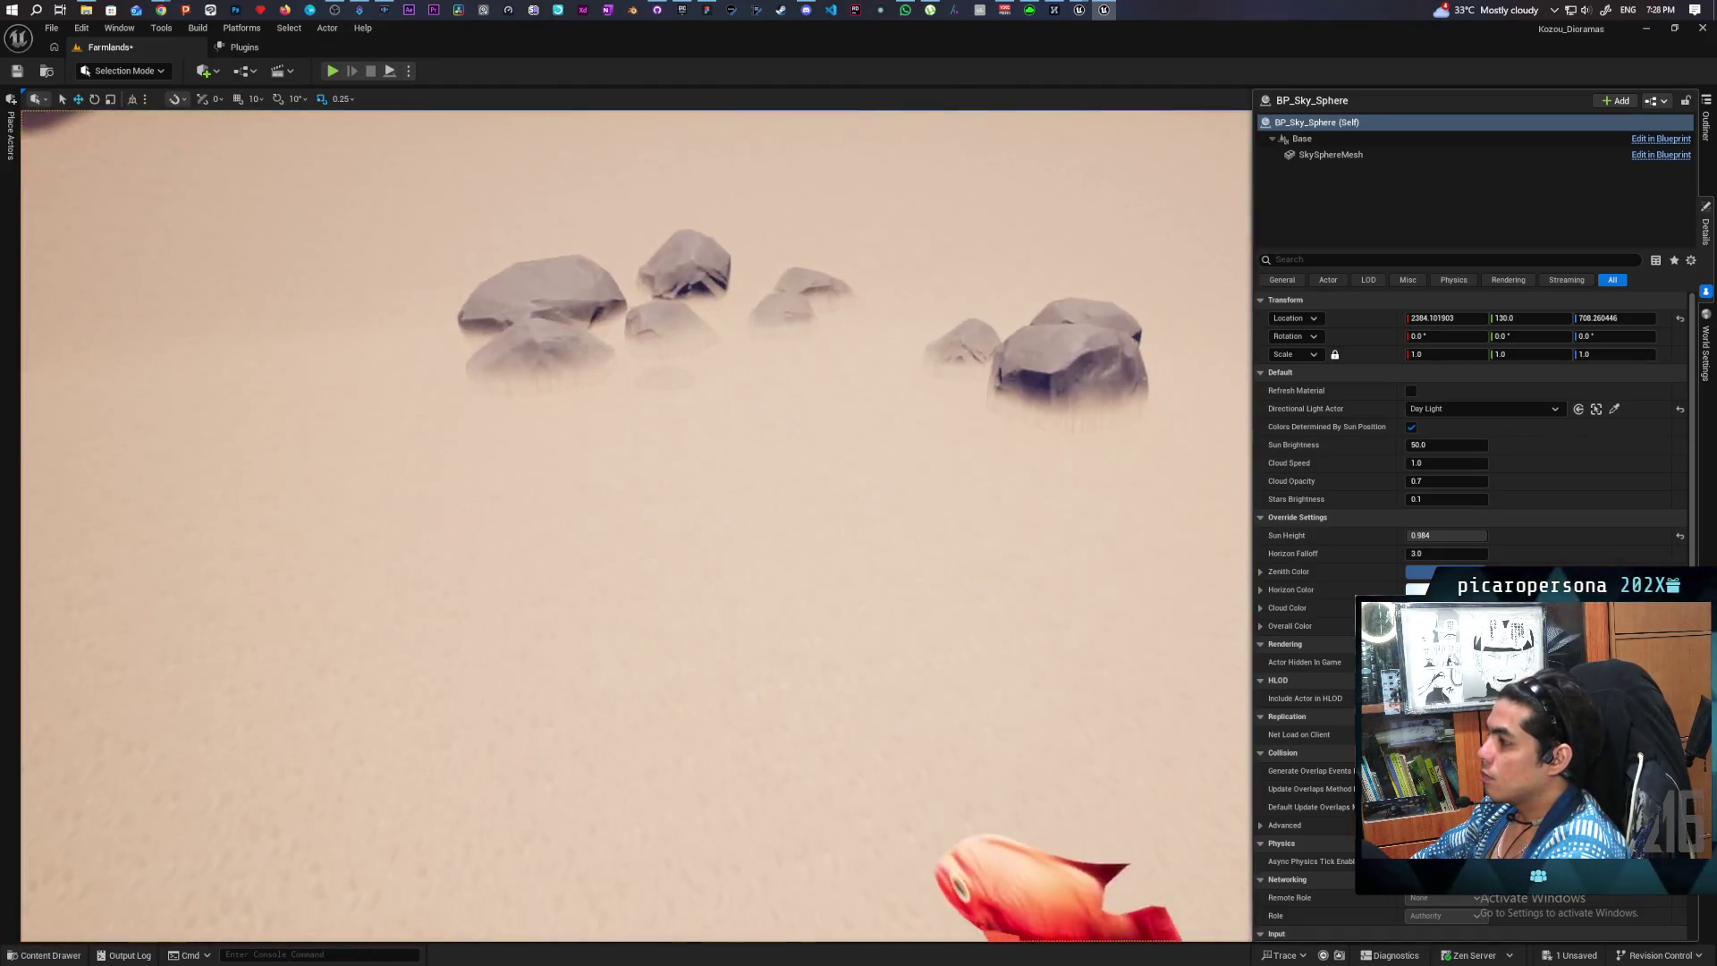
scroll(635, 526, "down", 5)
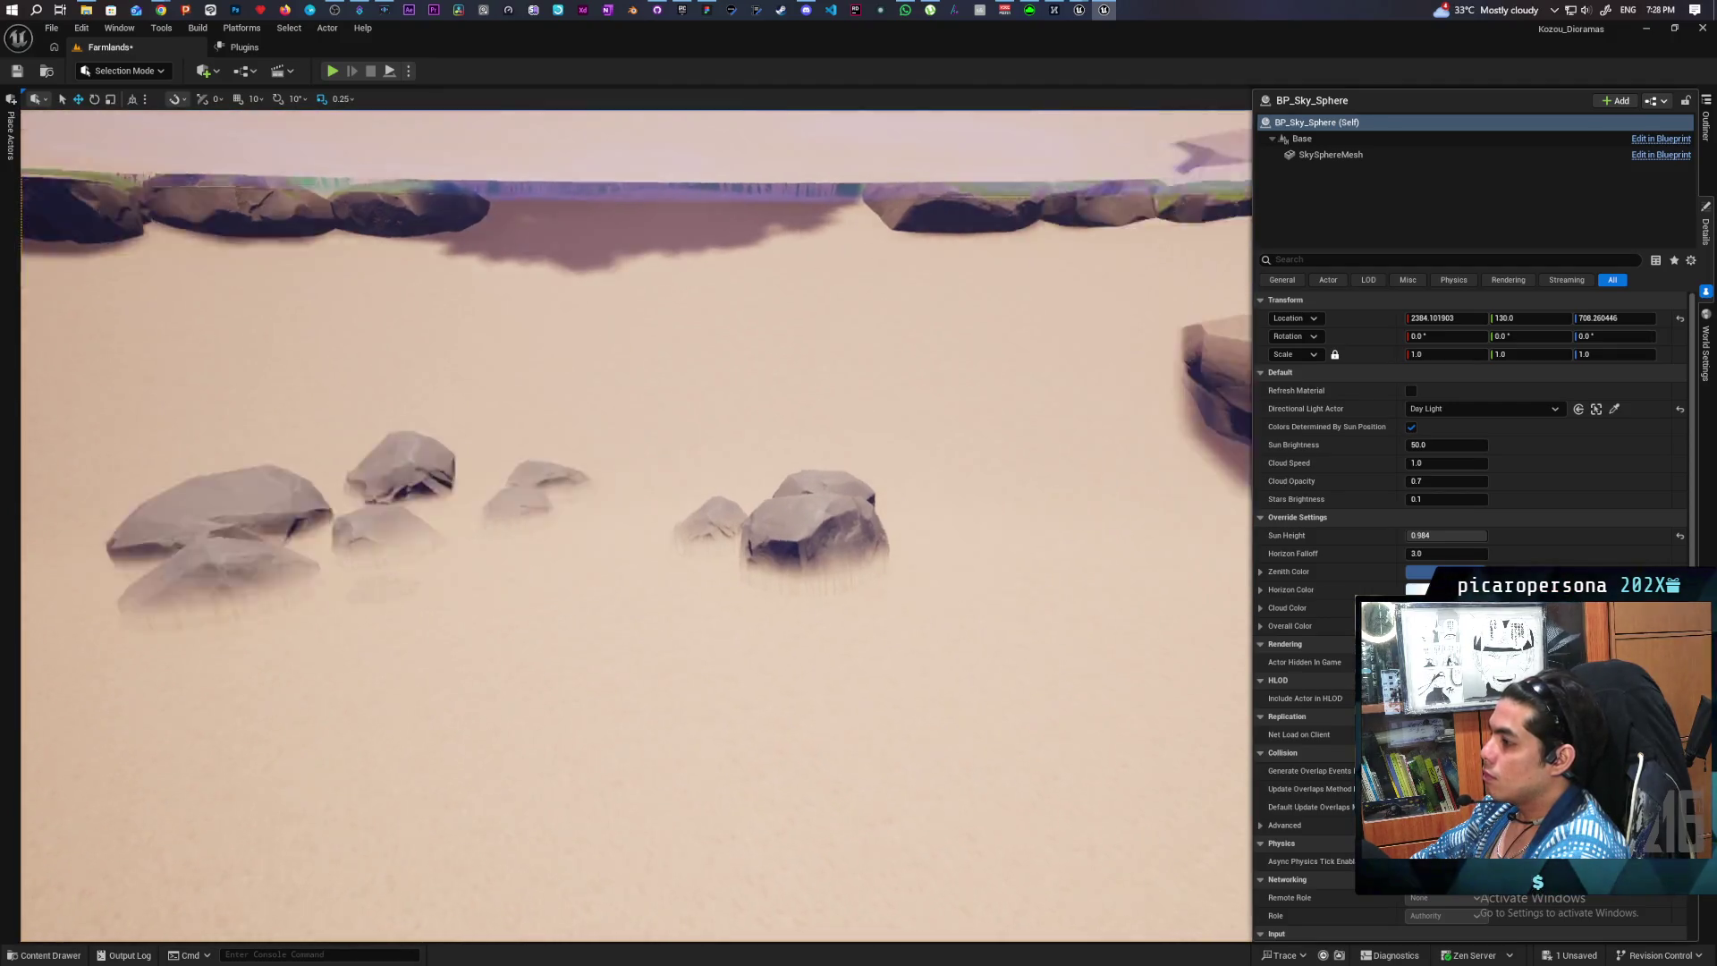
scroll(826, 595, "up", 5)
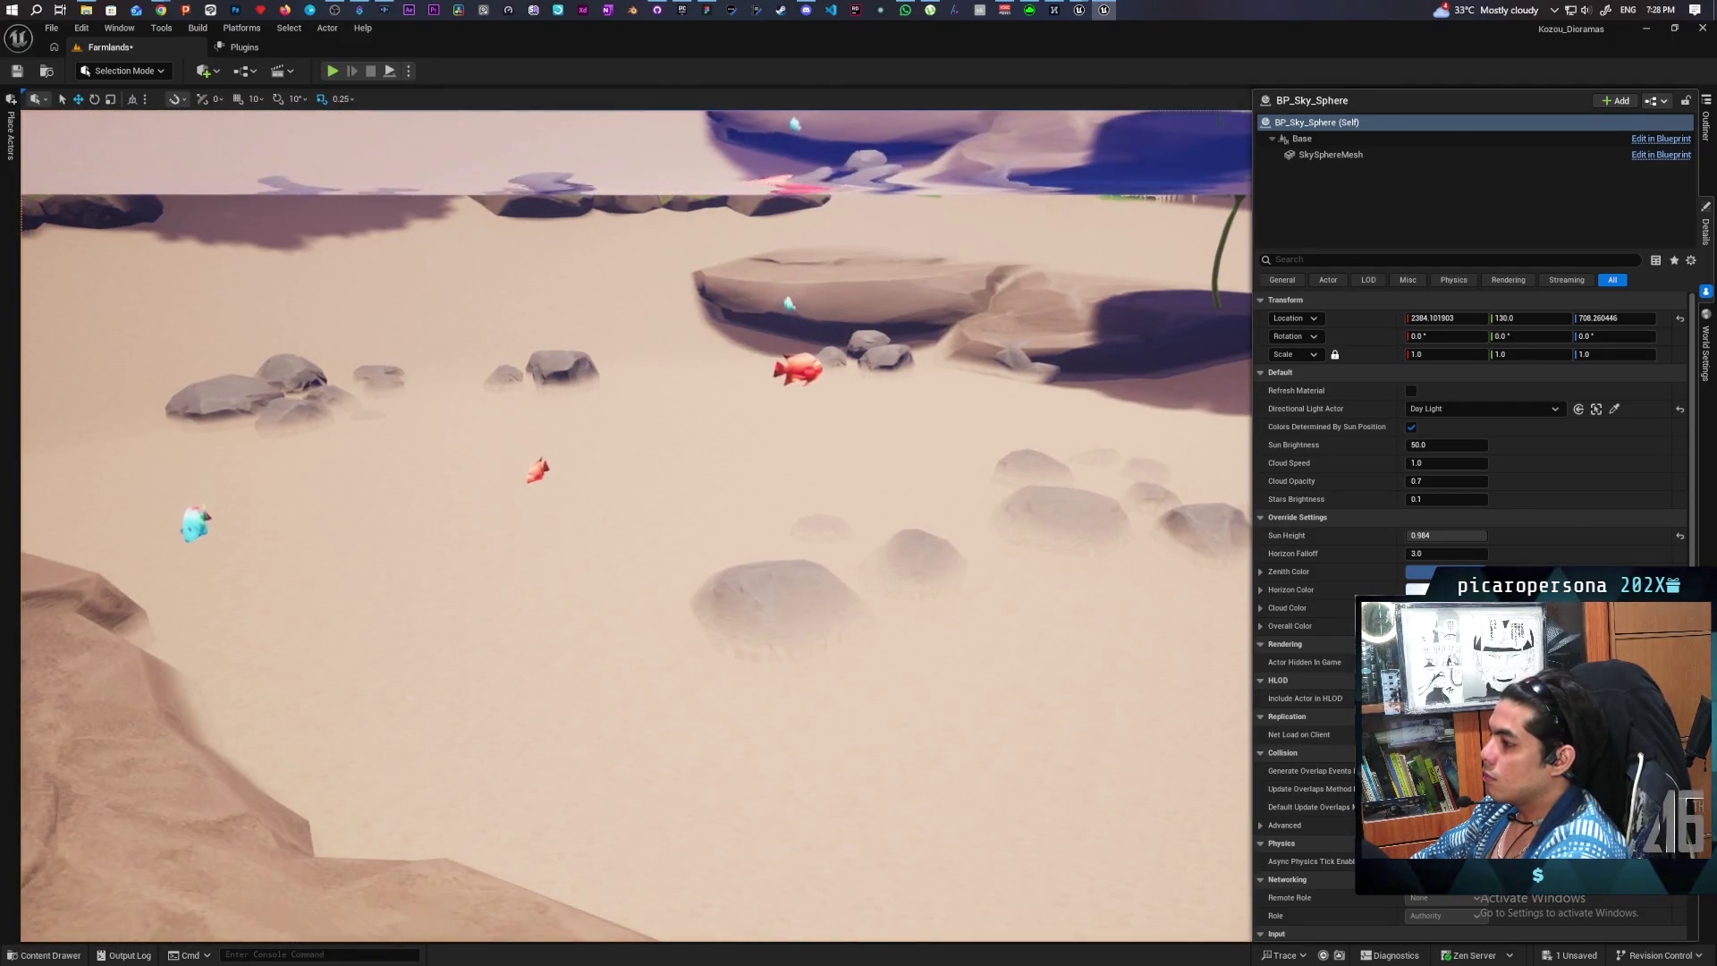
left_click(825, 595)
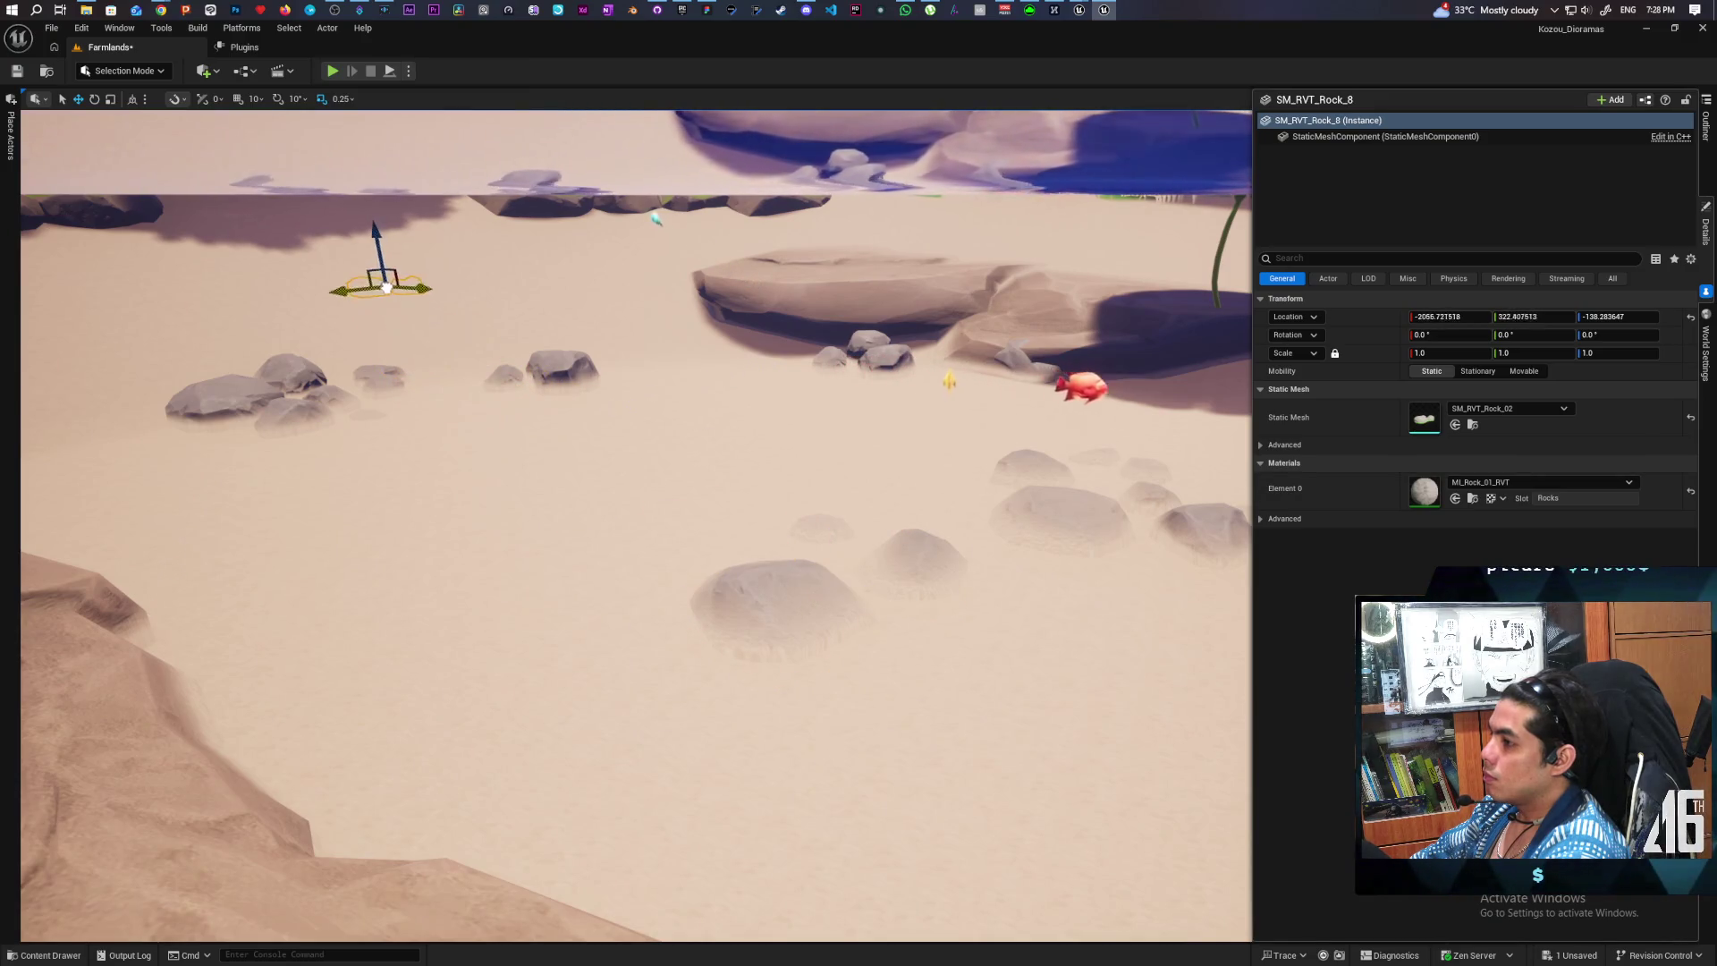
left_click_drag(386, 286, 419, 336)
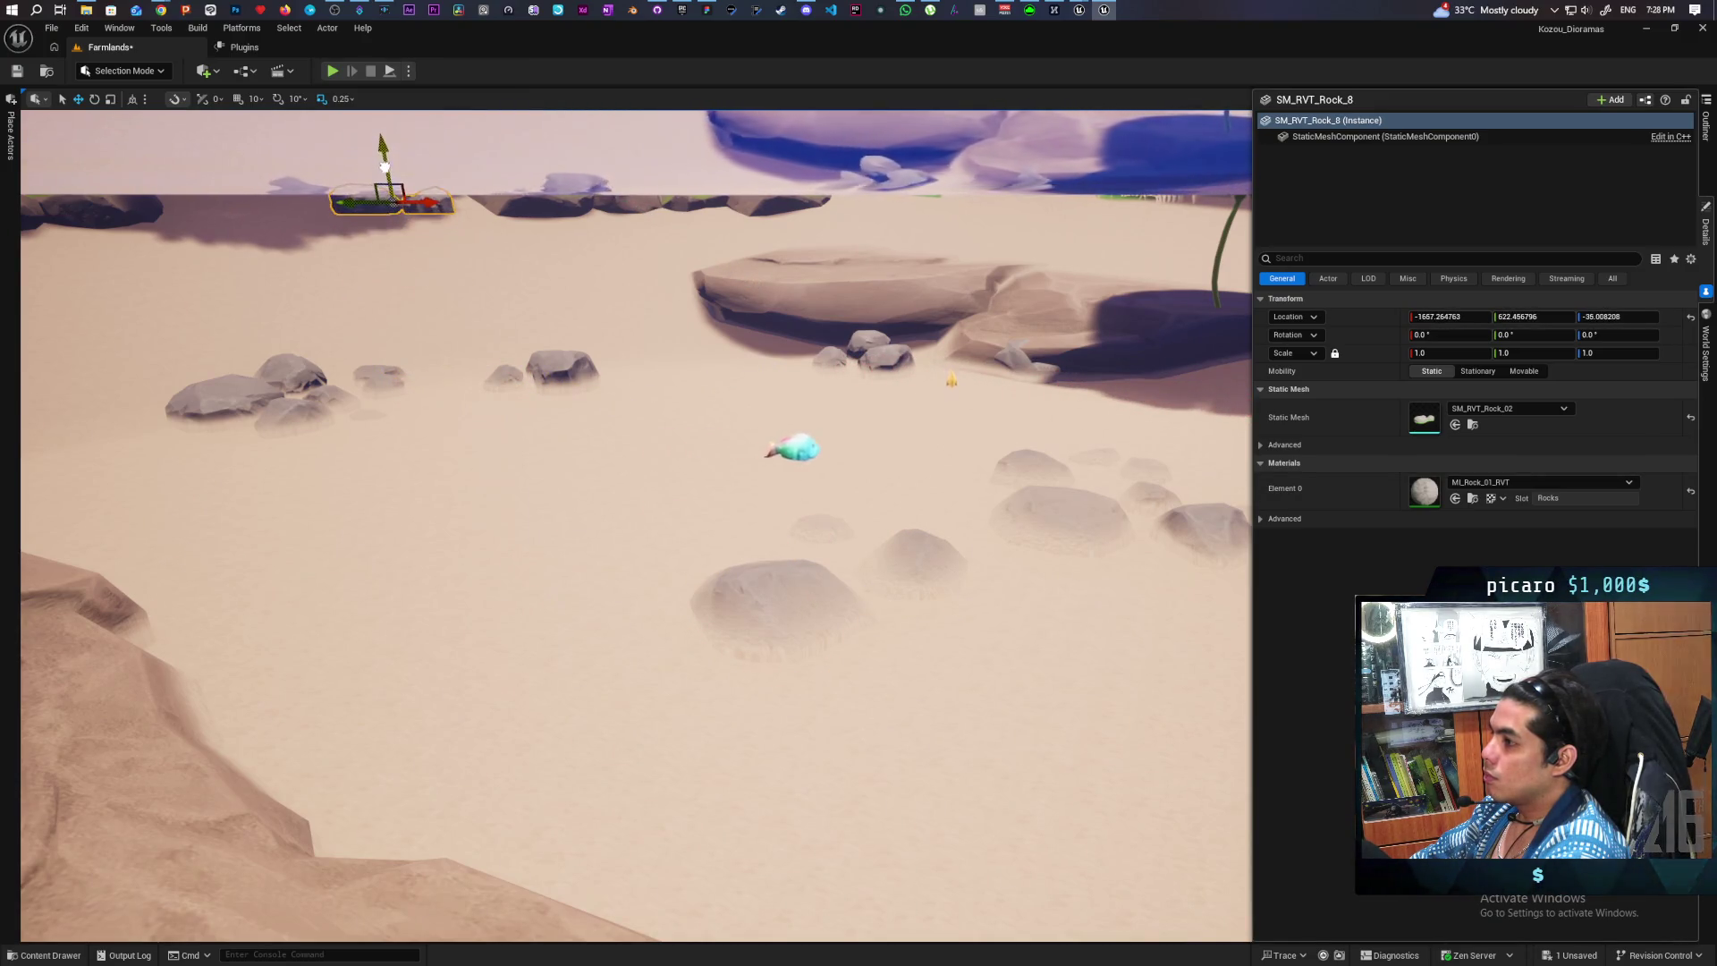
- Tilt the rock about 13° on Y and slightly on X, raising it to sit naturally
scroll(635, 526, "down", 5)
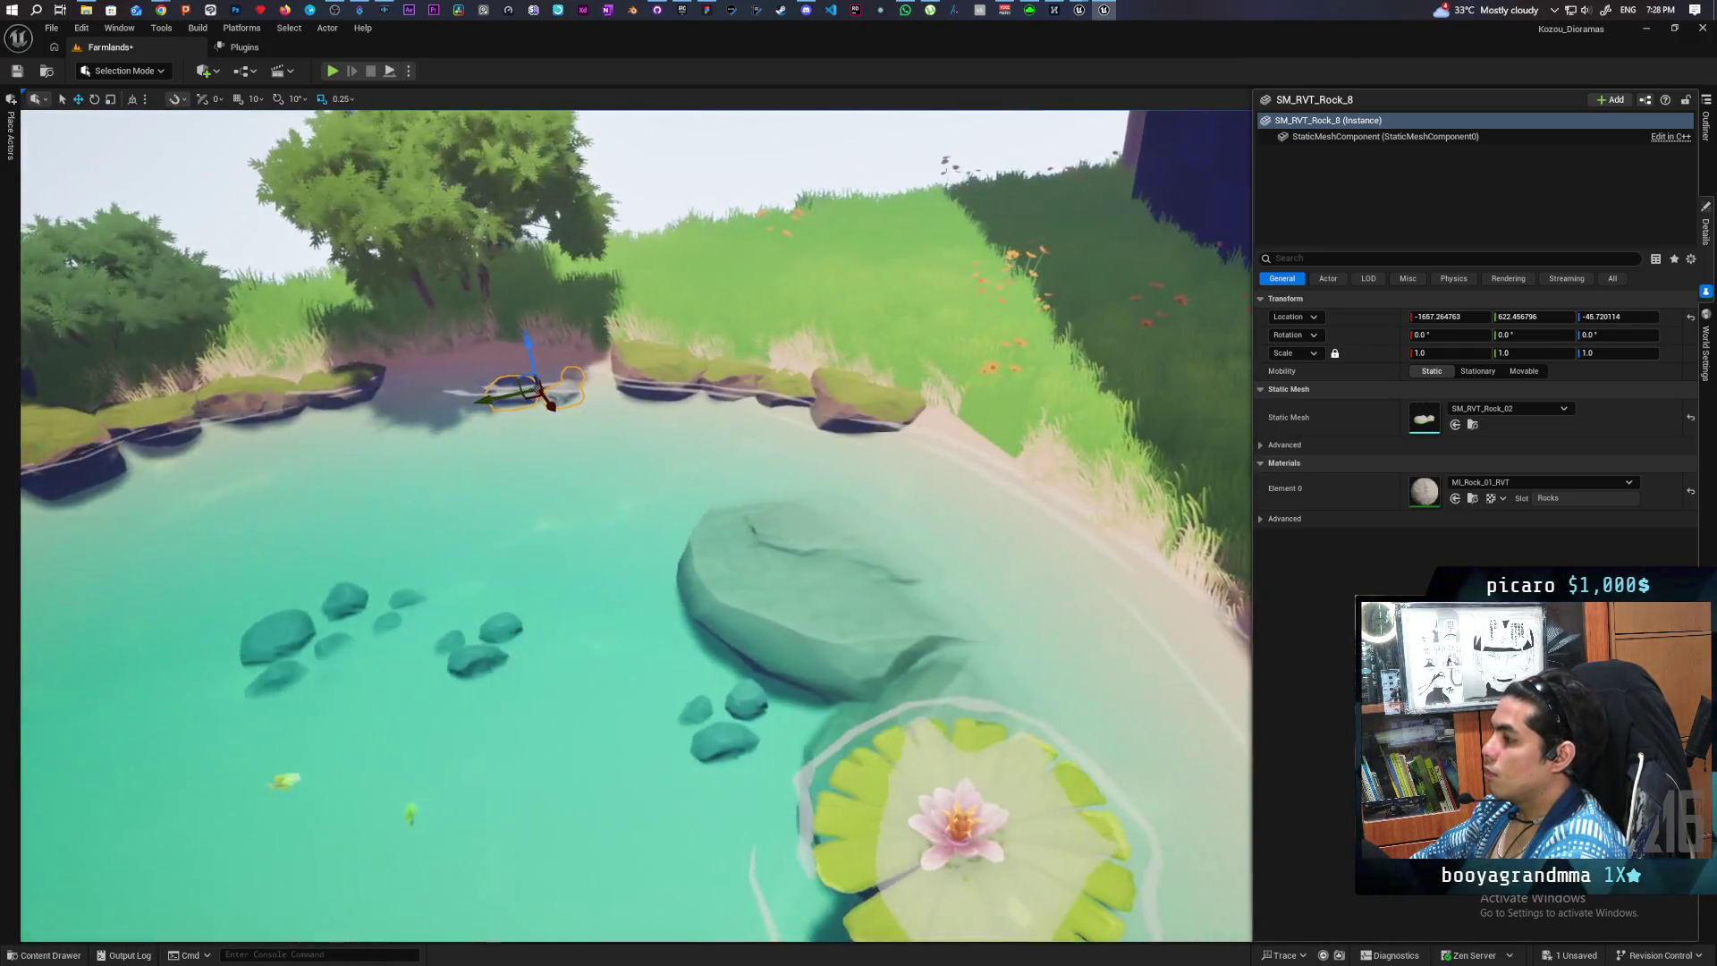
key("e")
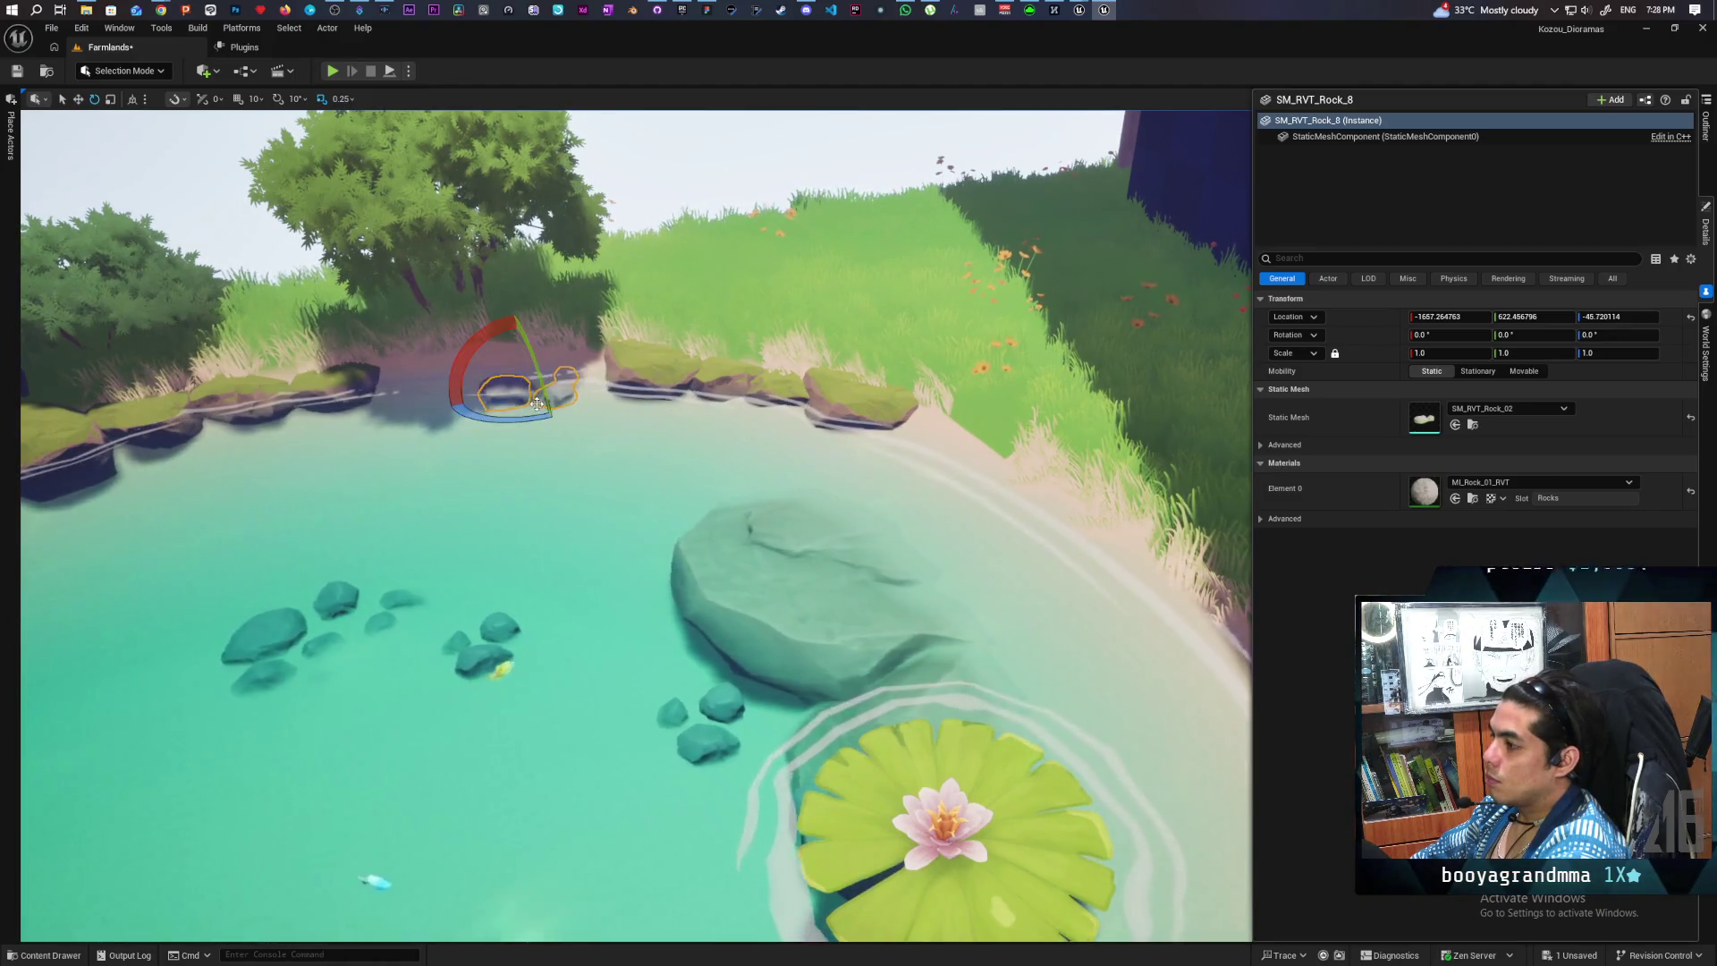
left_click_drag(535, 354, 552, 447)
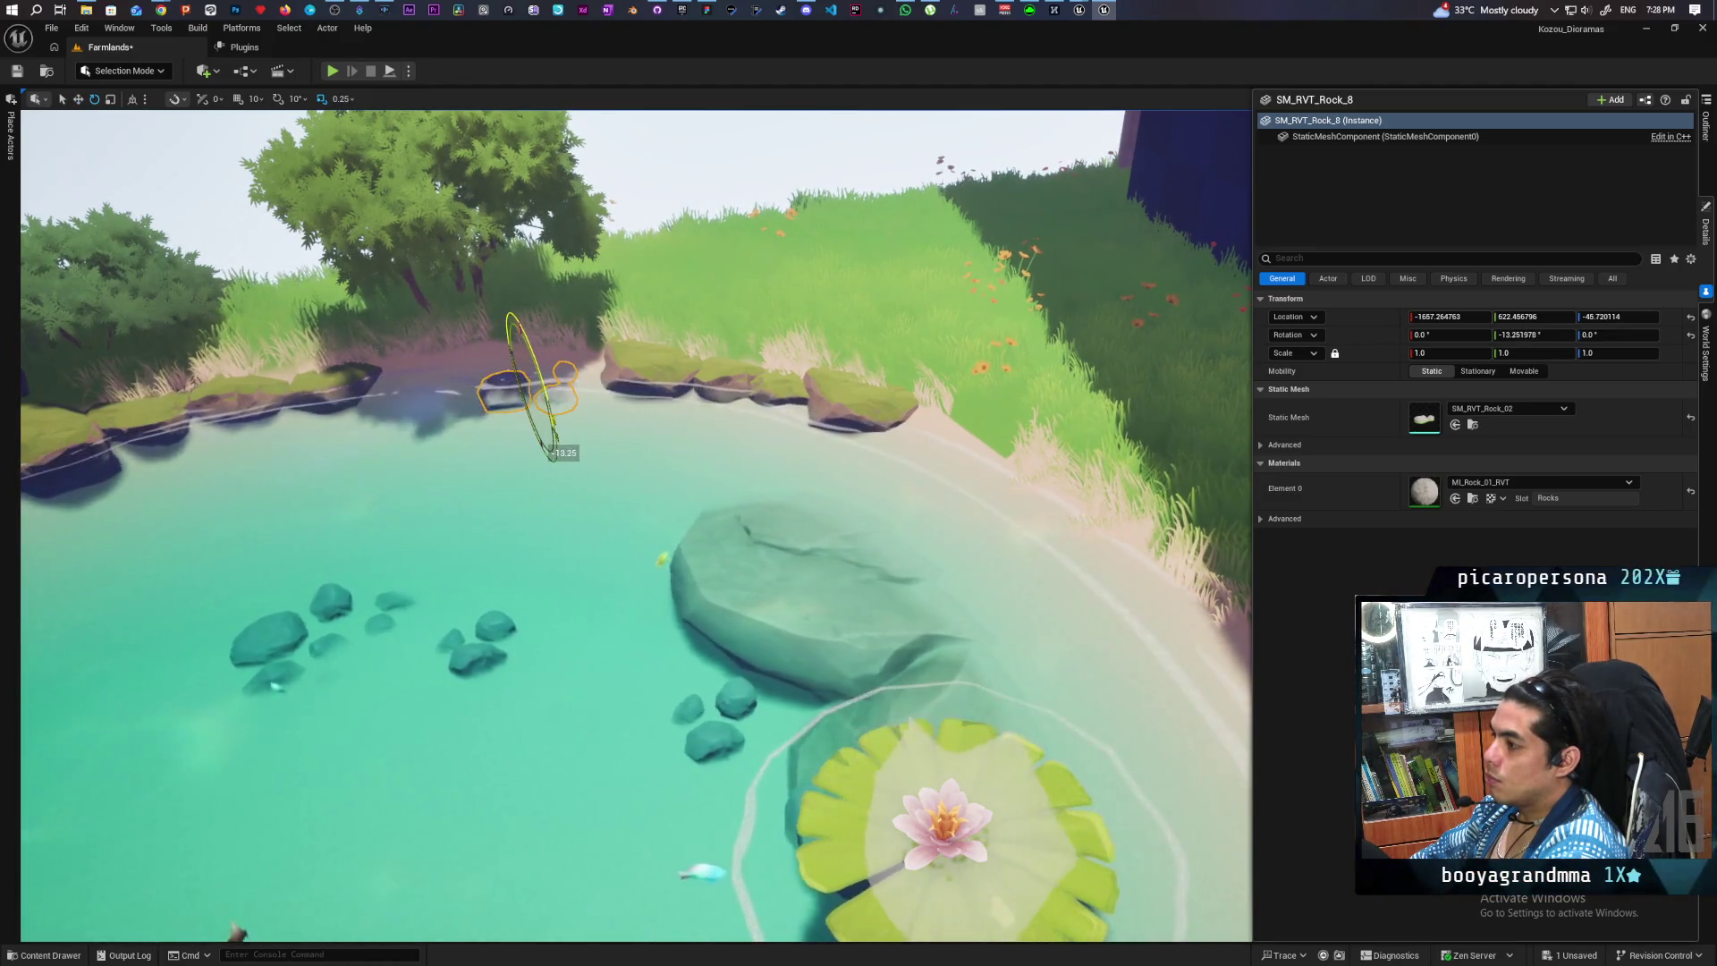
key("w")
left_click_drag(528, 361, 528, 355)
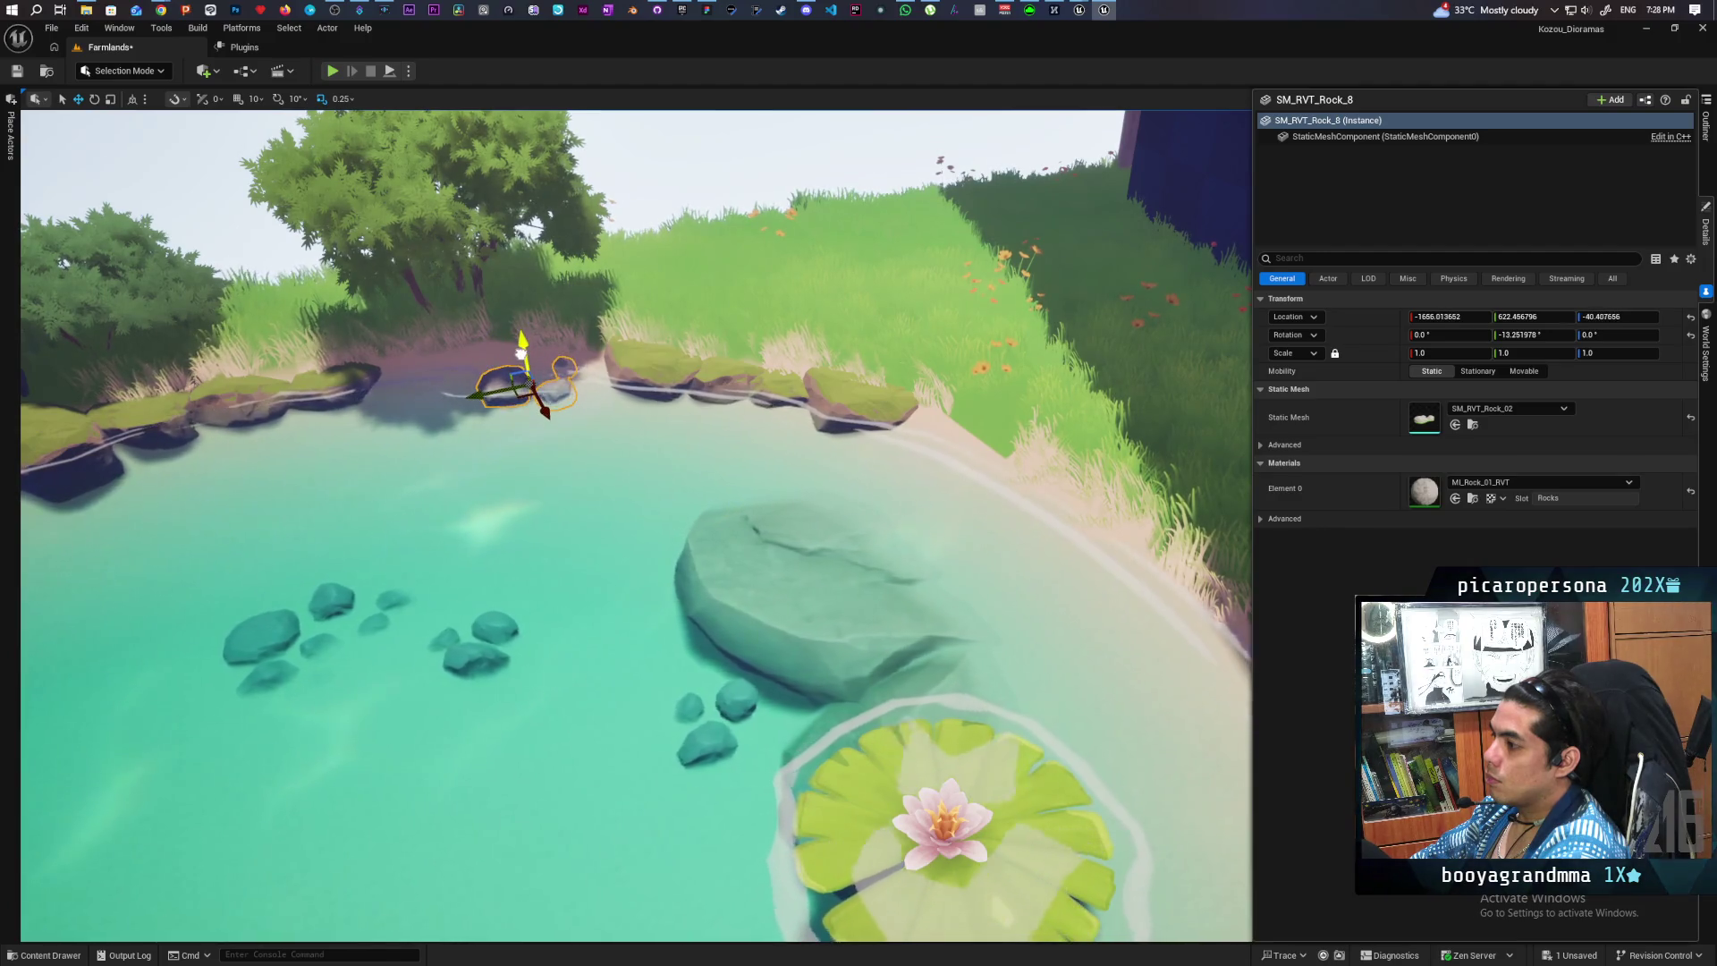
scroll(583, 422, "up", 4)
key("e")
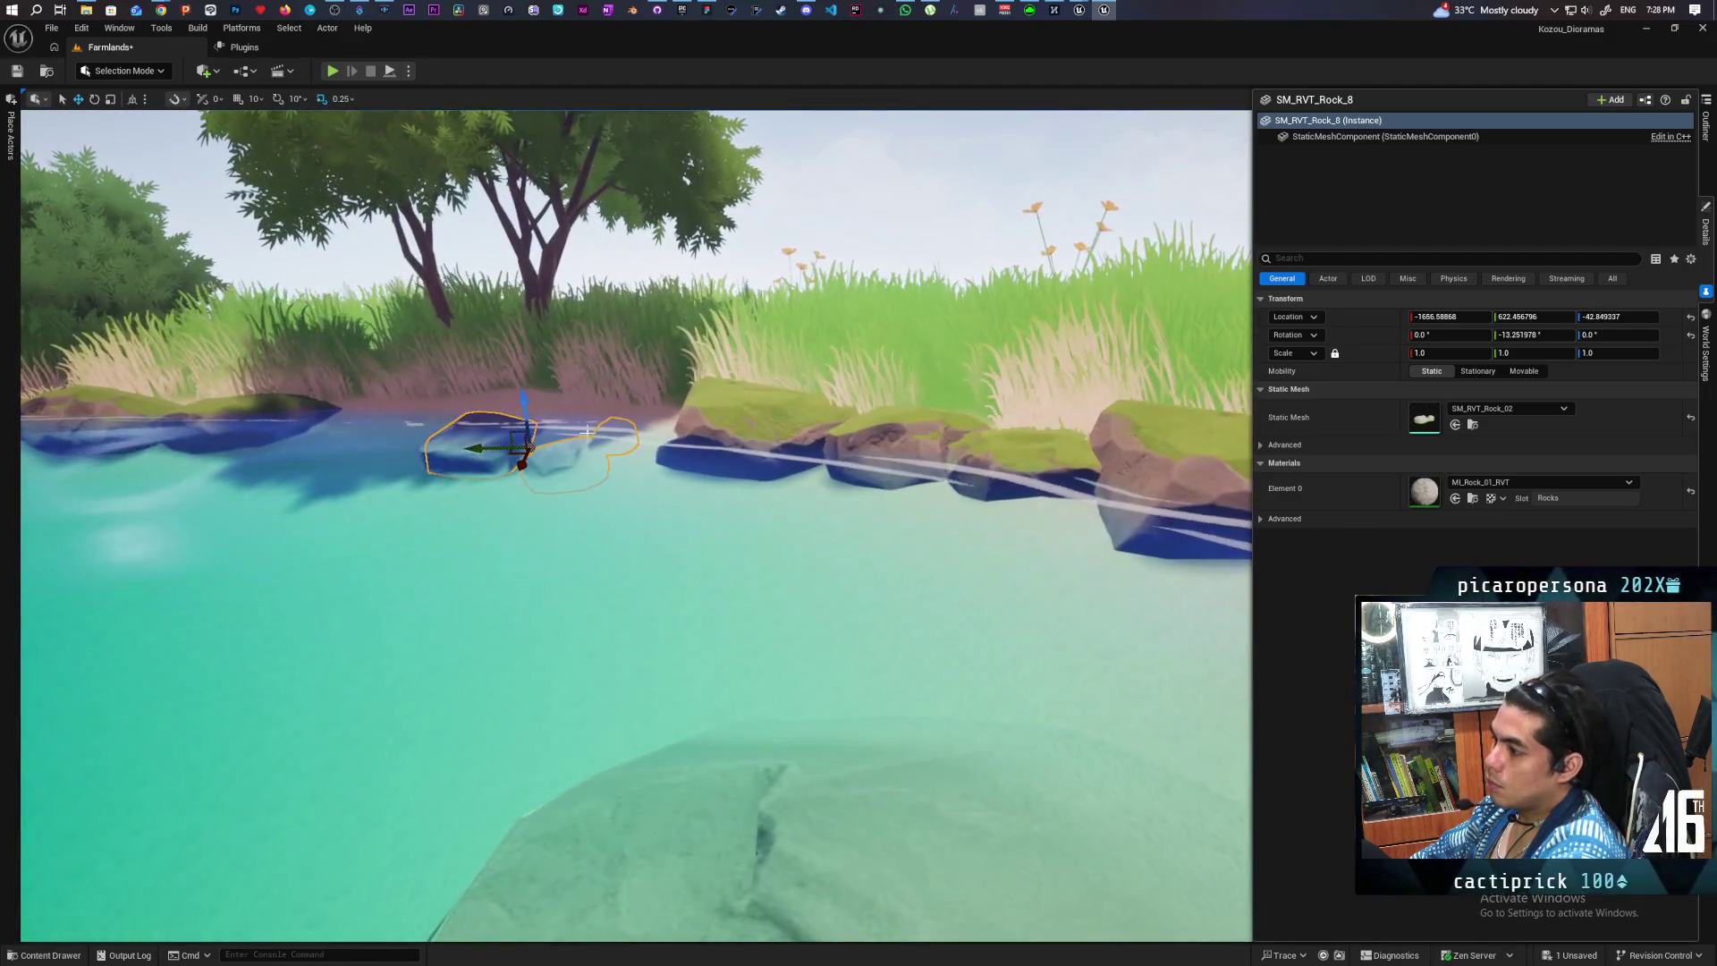
left_click_drag(572, 400, 573, 400)
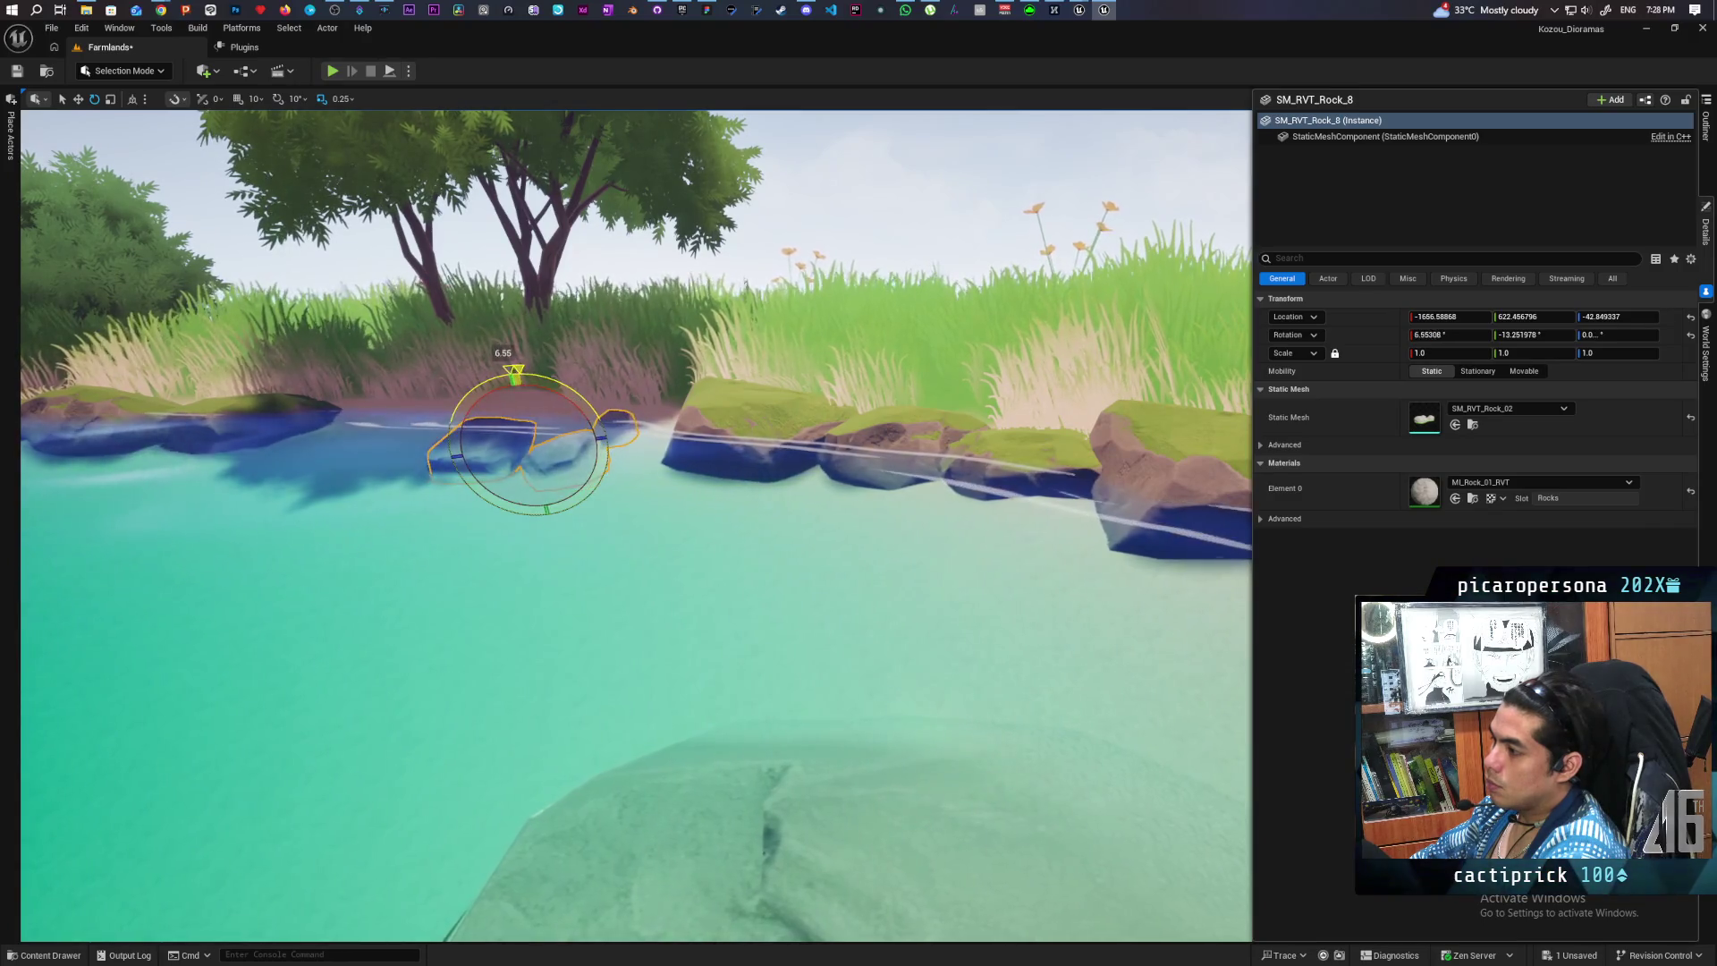
mouse_move(628, 459)
left_mouse_down()
mouse_move(644, 465)
mouse_move(608, 474)
mouse_move(630, 448)
left_mouse_up()
left_click_drag(730, 575, 730, 575)
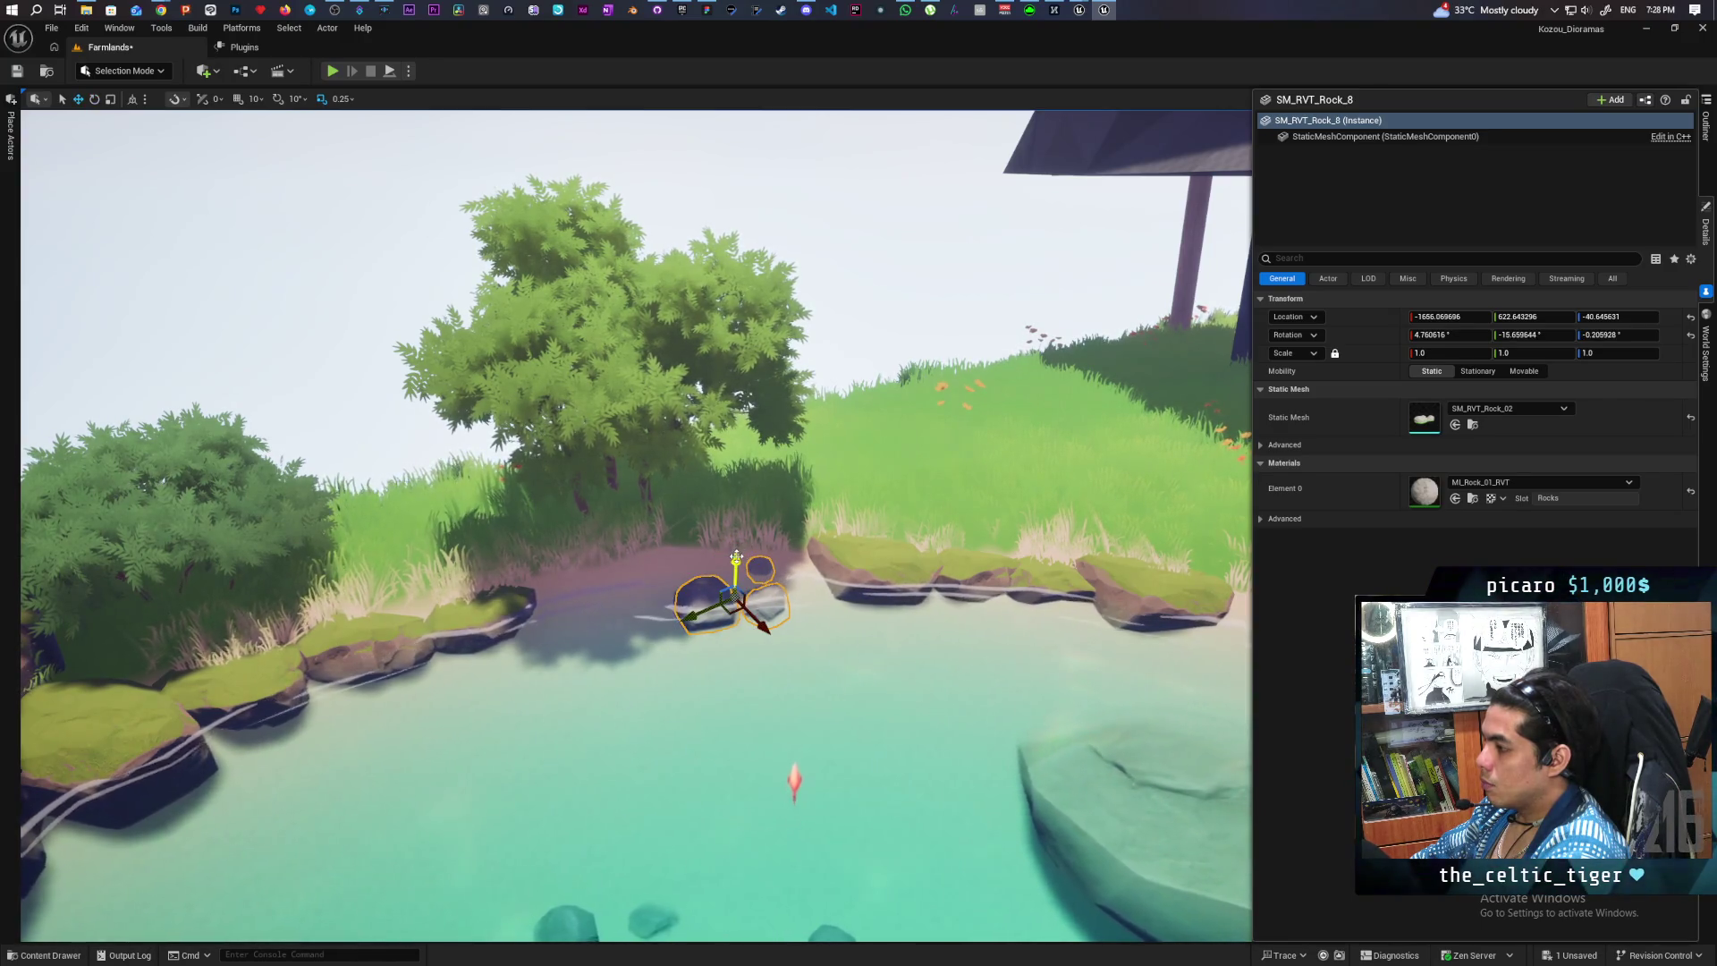
left_click(827, 334)
mouse_move(826, 333)
left_mouse_down()
mouse_move(664, 387)
mouse_move(768, 400)
mouse_move(768, 322)
left_mouse_up()
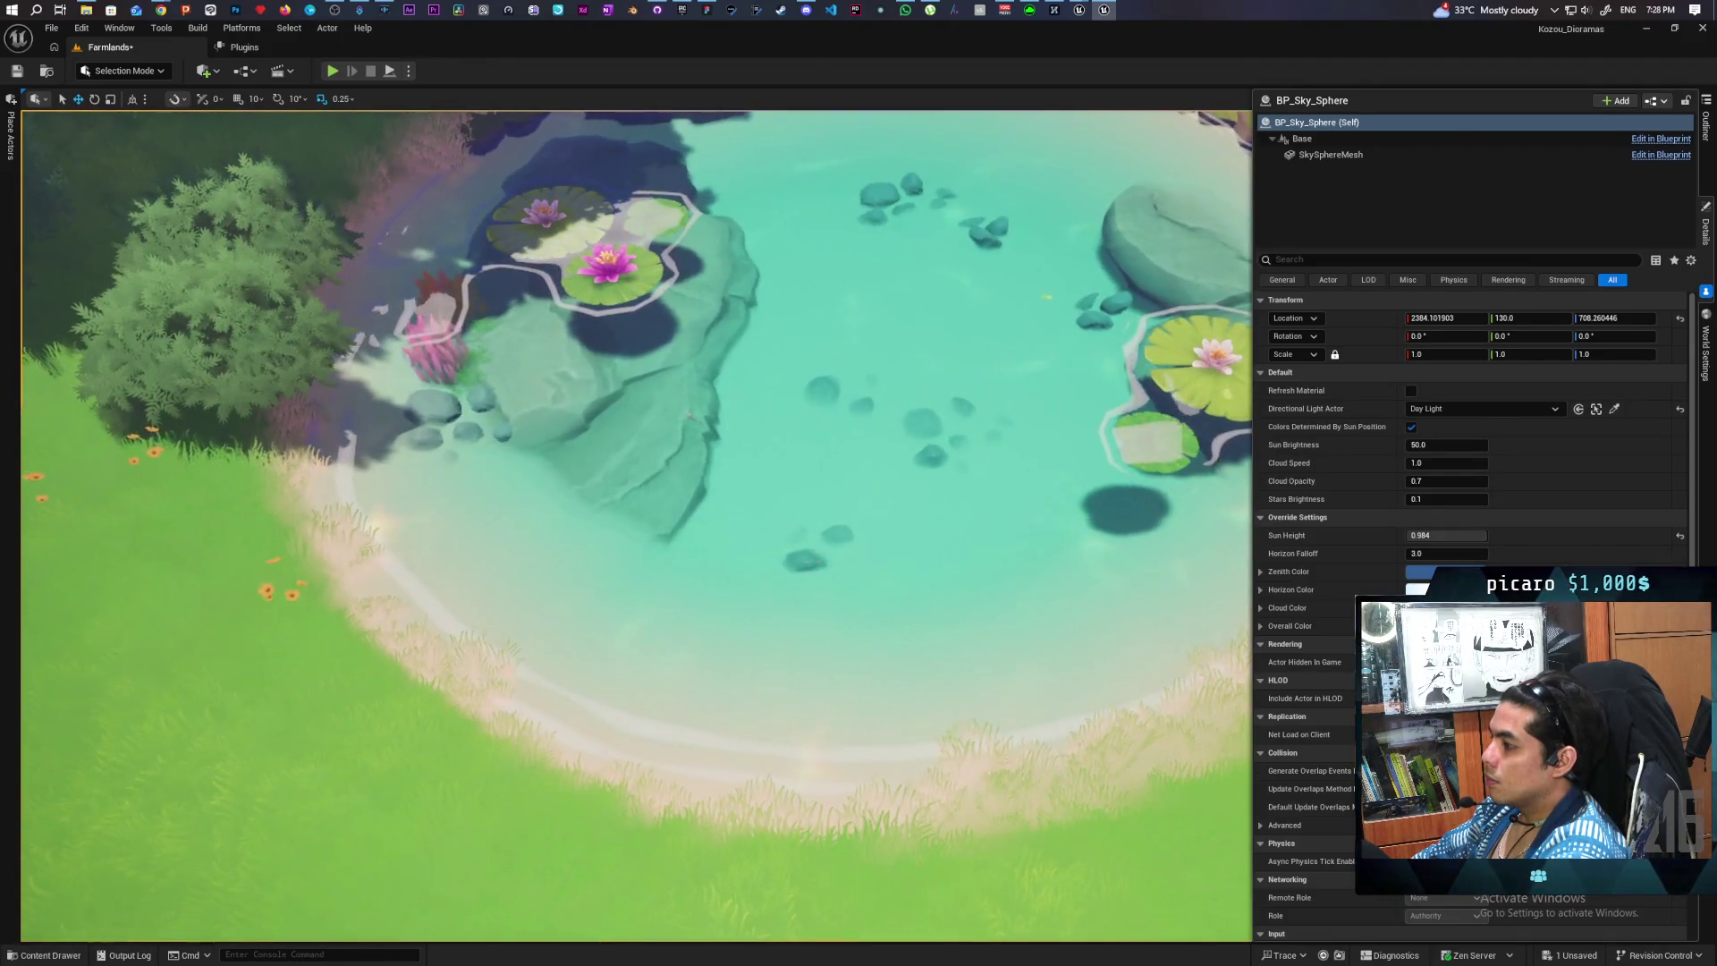
left_click(845, 574)
mouse_move(767, 322)
left_mouse_down()
mouse_move(767, 349)
mouse_move(768, 304)
left_mouse_up()
left_click_drag(715, 623, 714, 597)
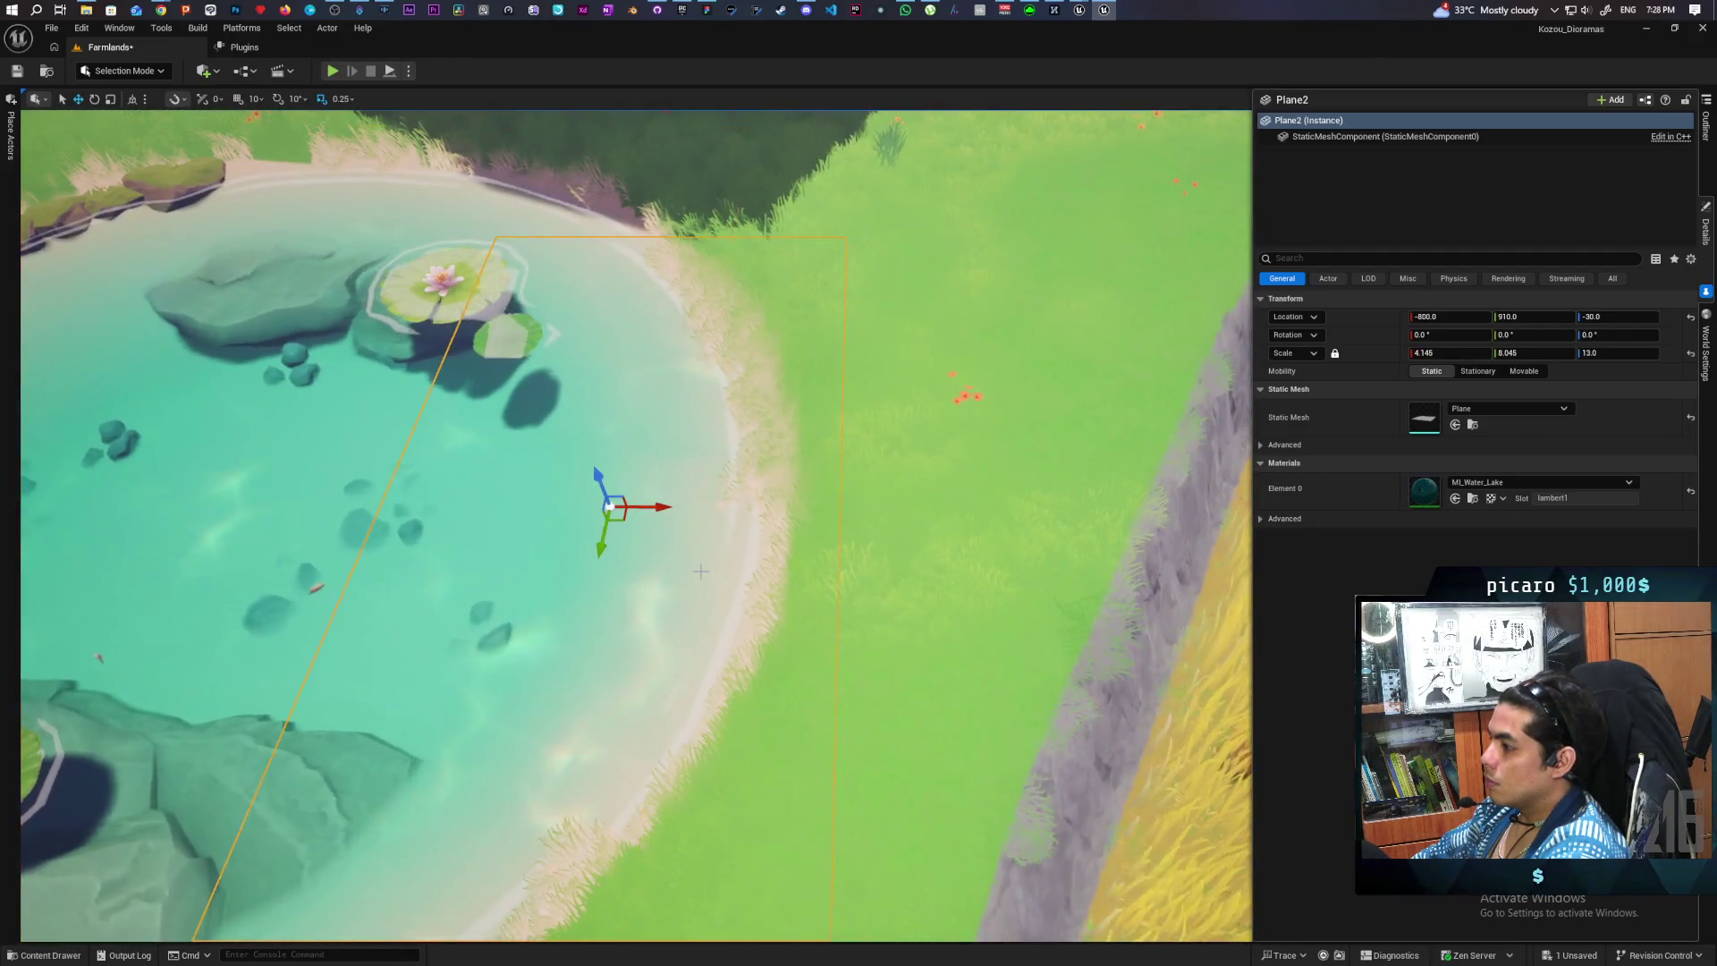
scroll(767, 574, "down", 5)
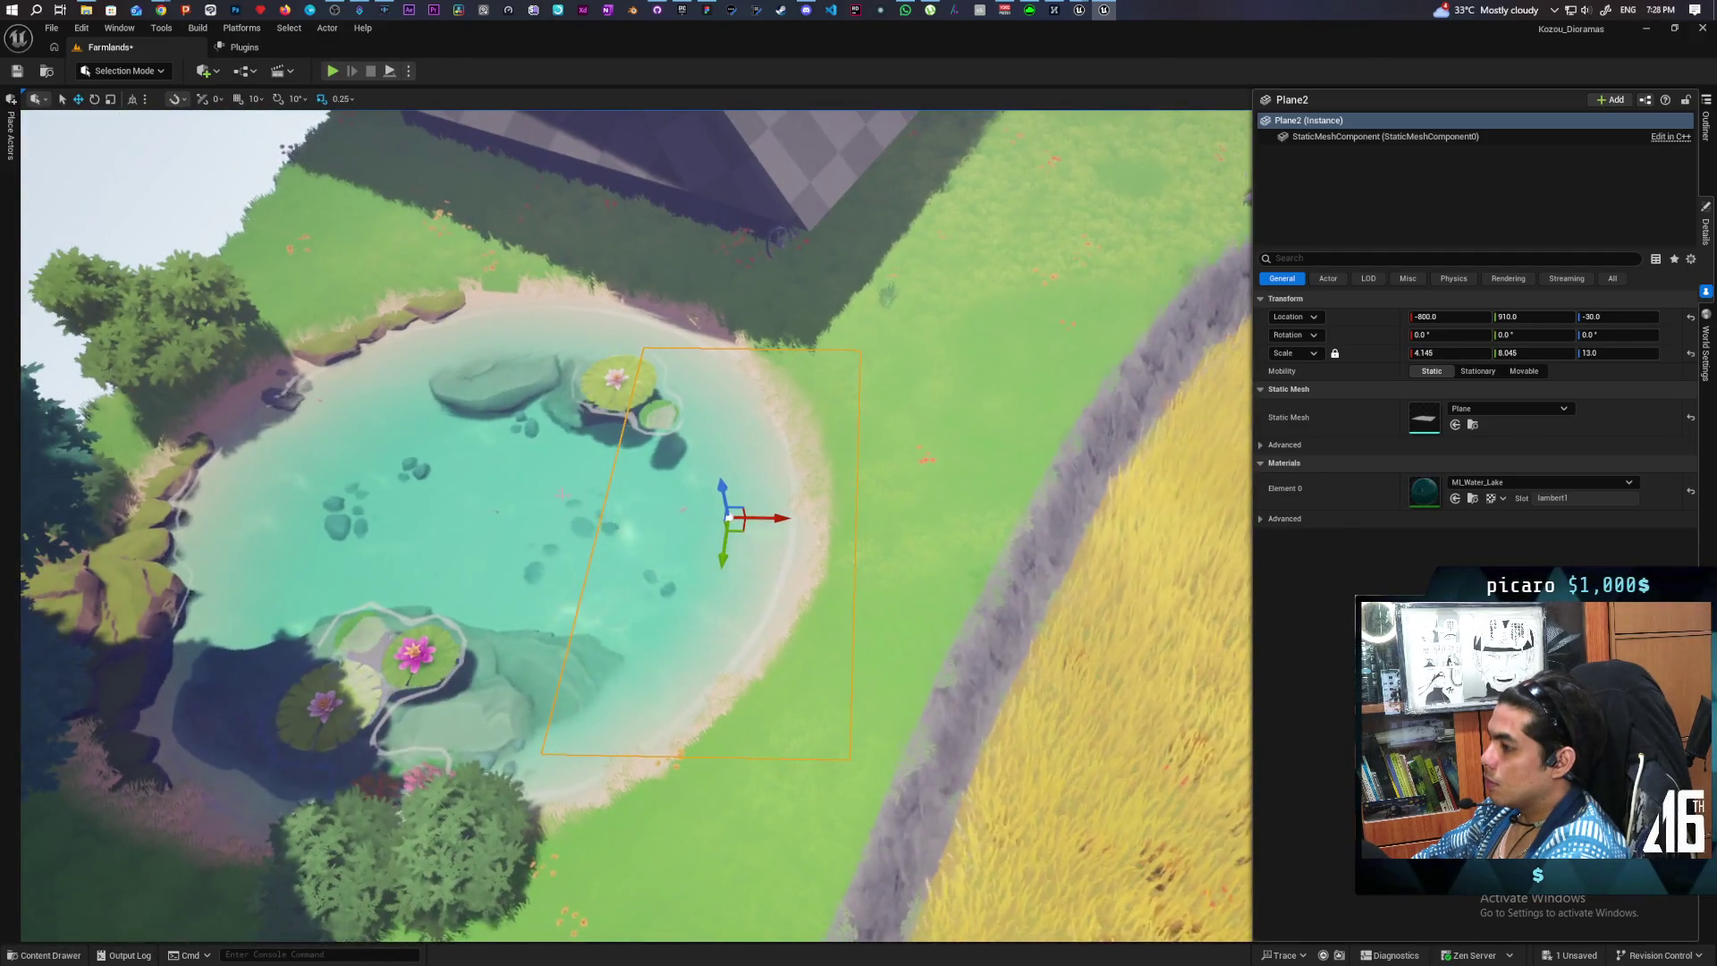
left_click_drag(767, 573, 850, 574)
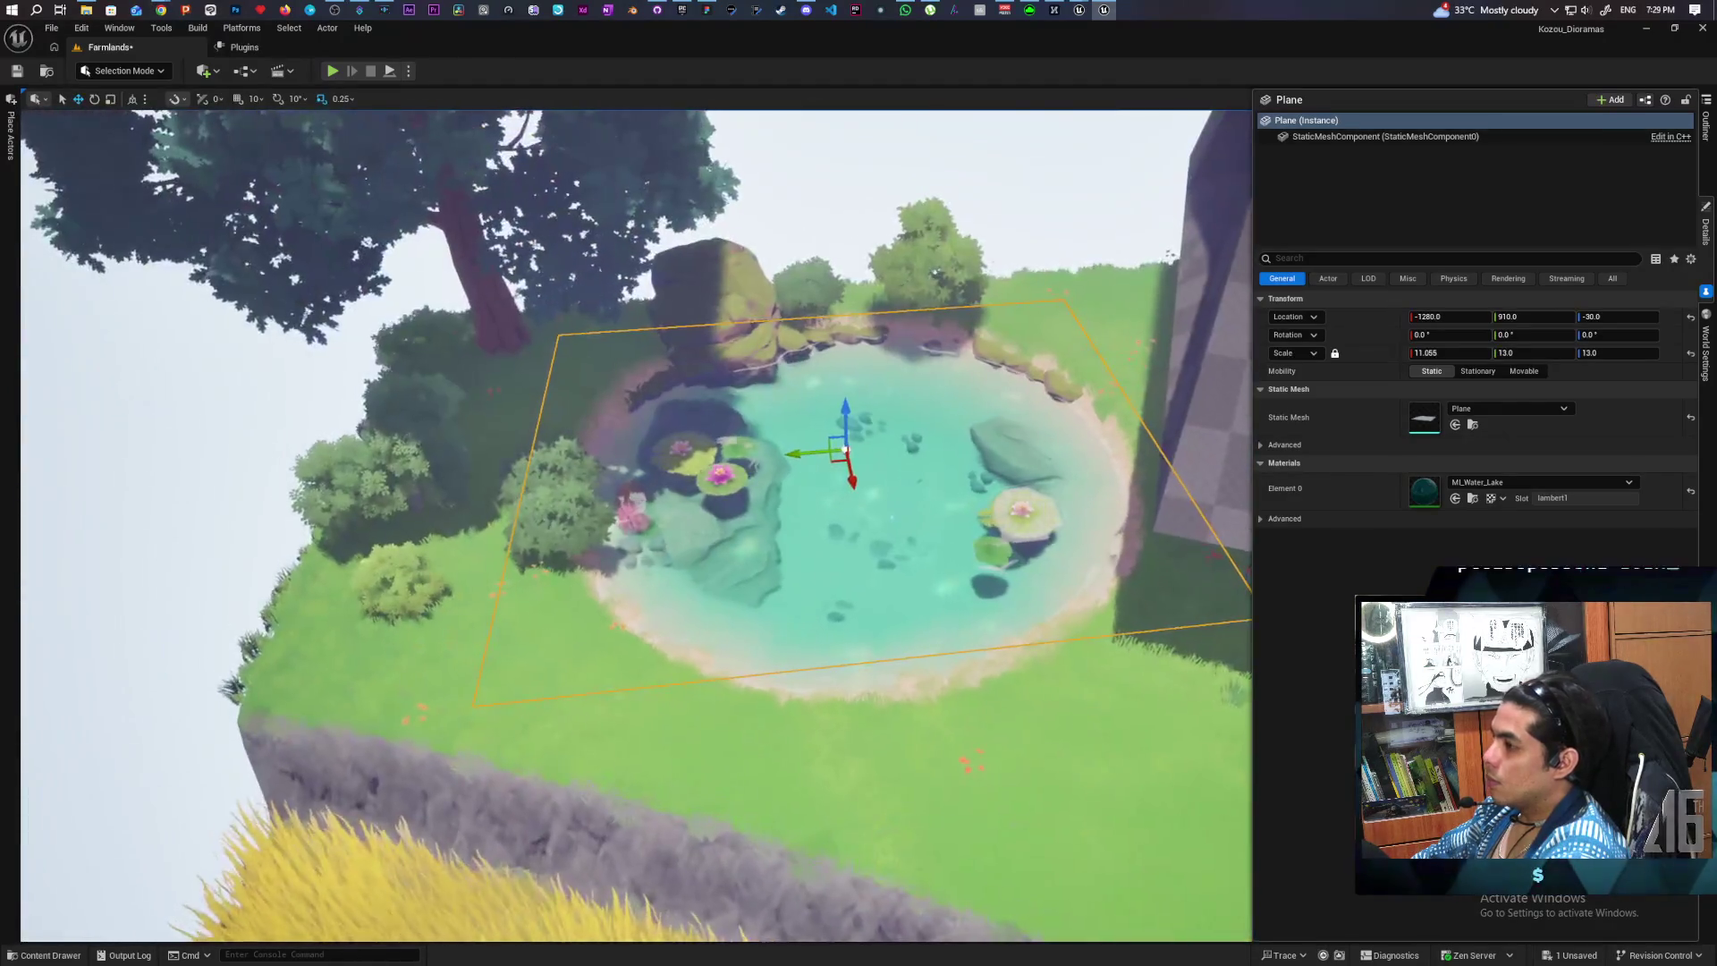
left_click(1074, 179)
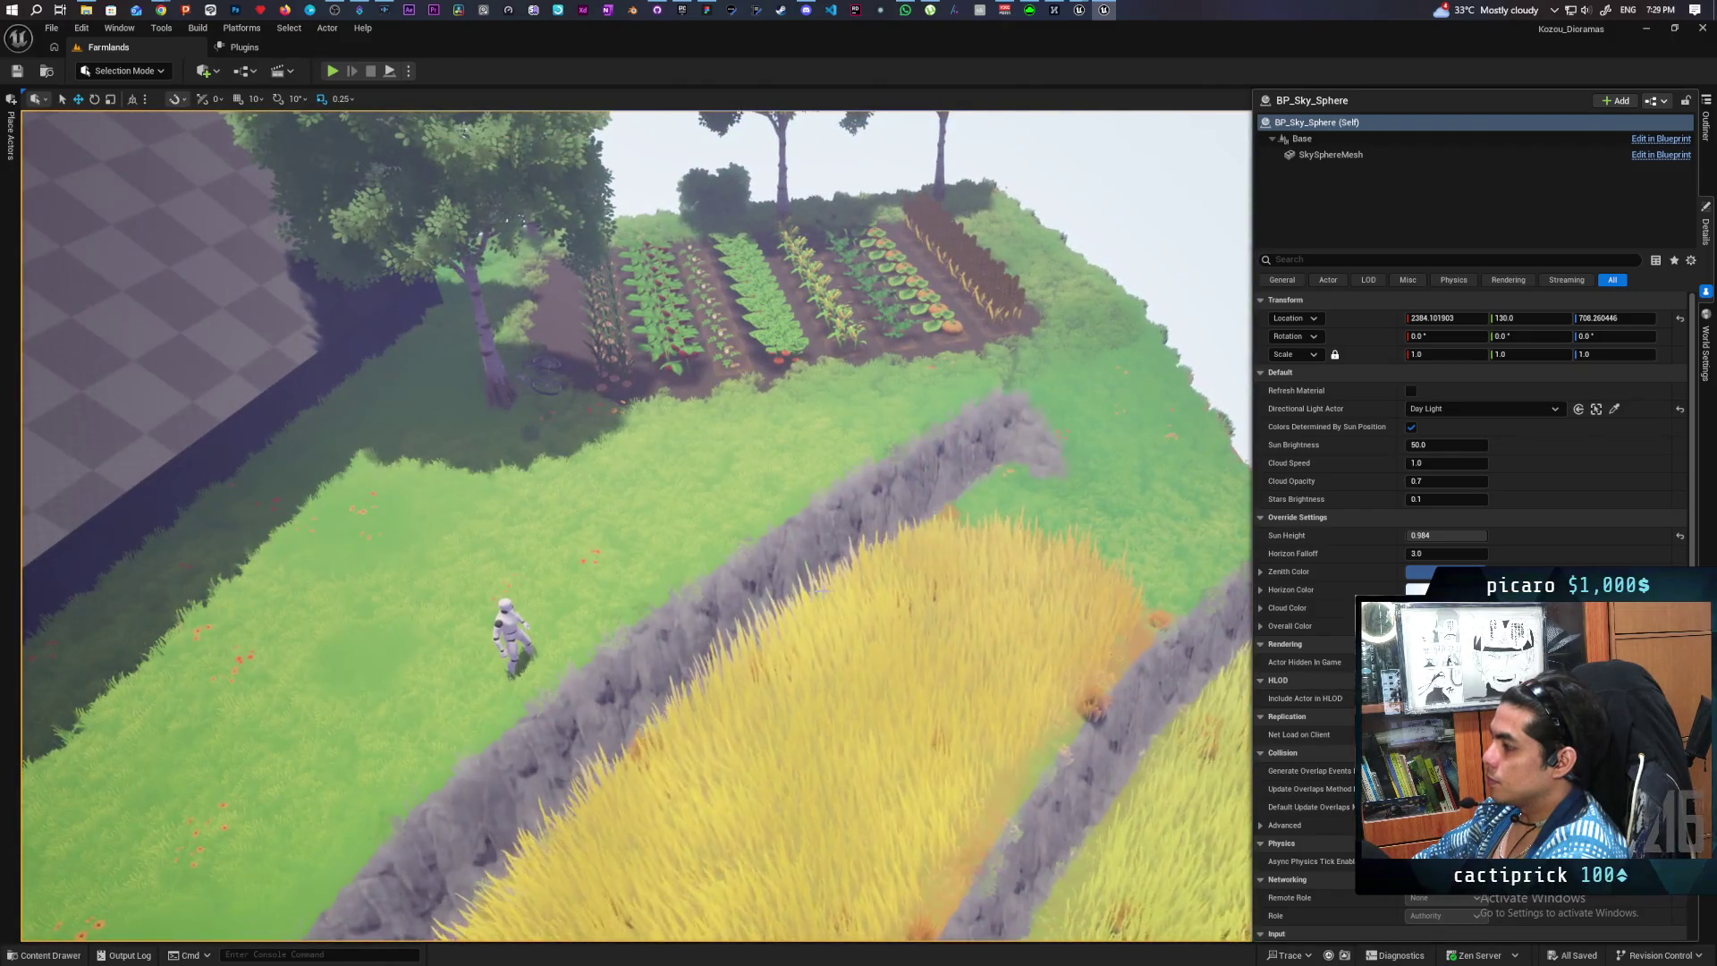
- Drag the Grass_Clump mesh into the level and place it on the pond's near bank
left_click(849, 716)
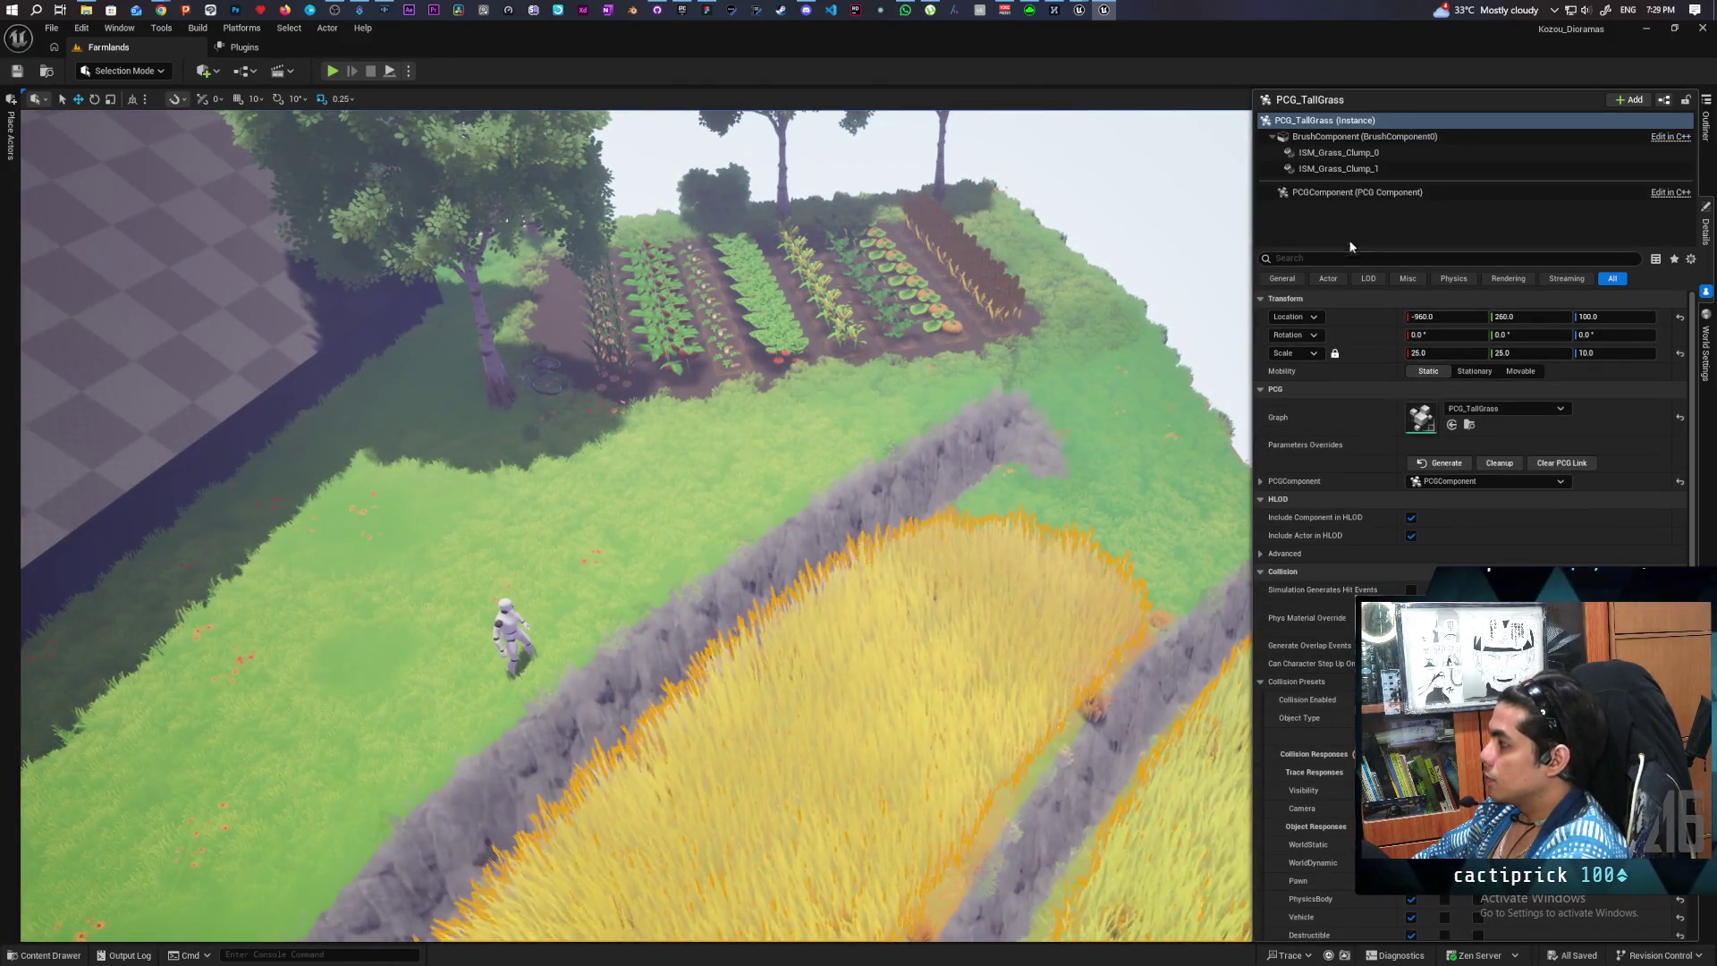
left_click(1335, 170)
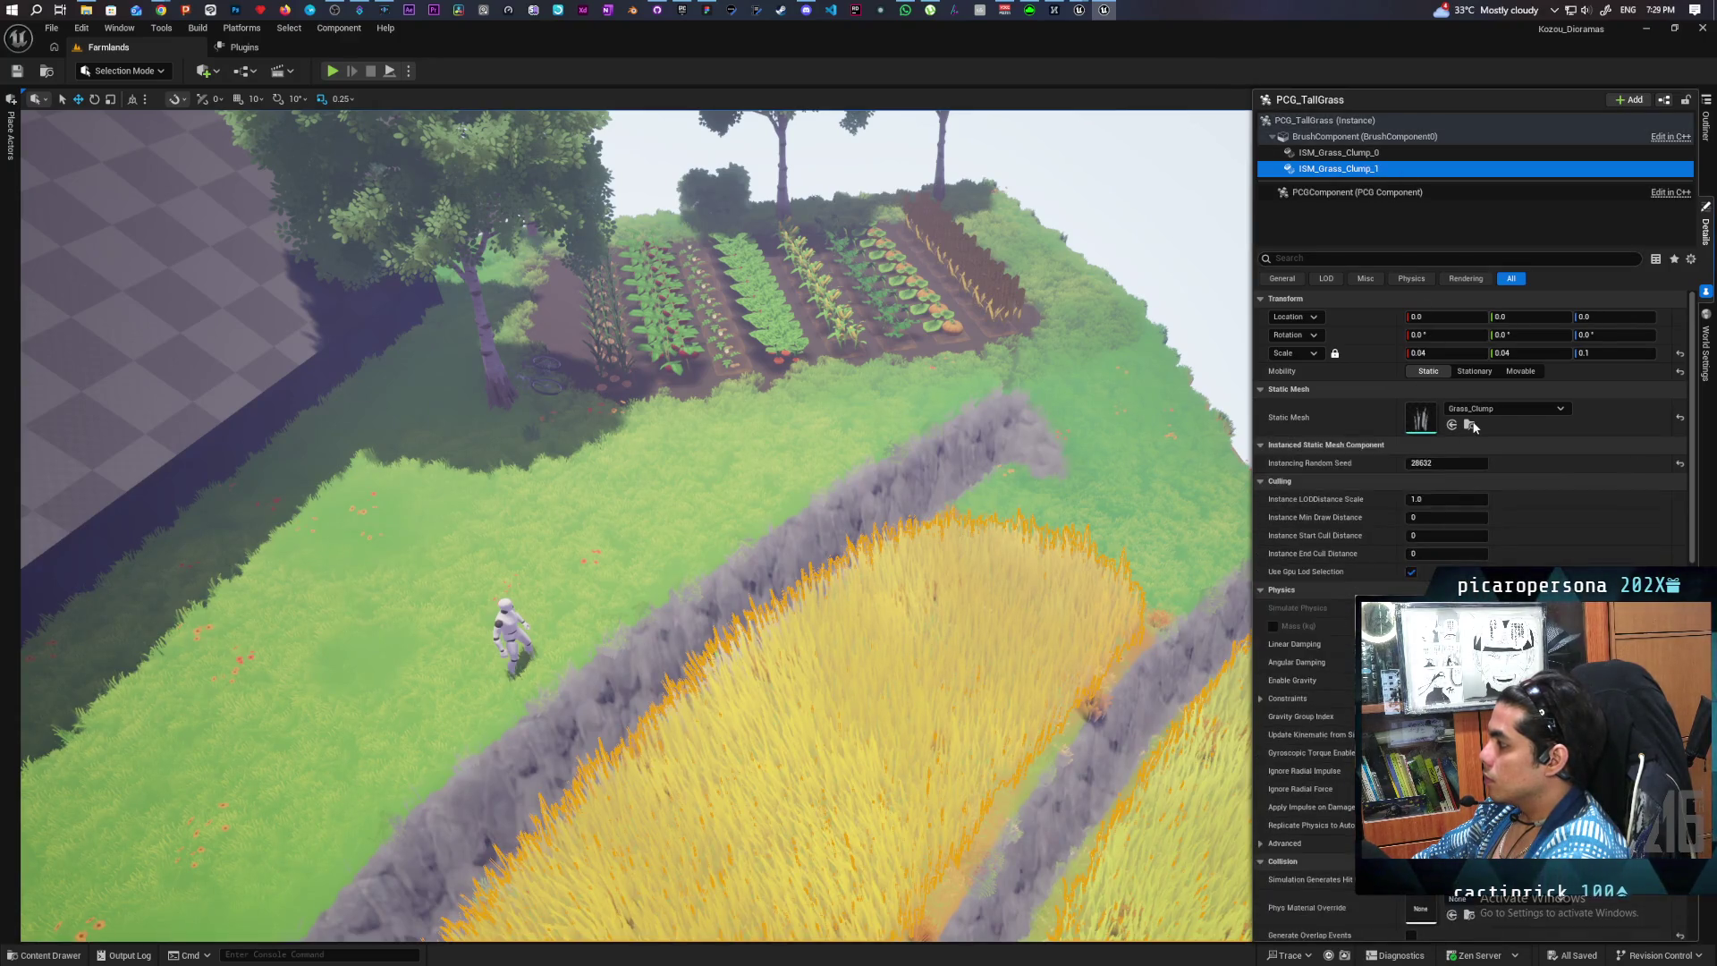
key("f")
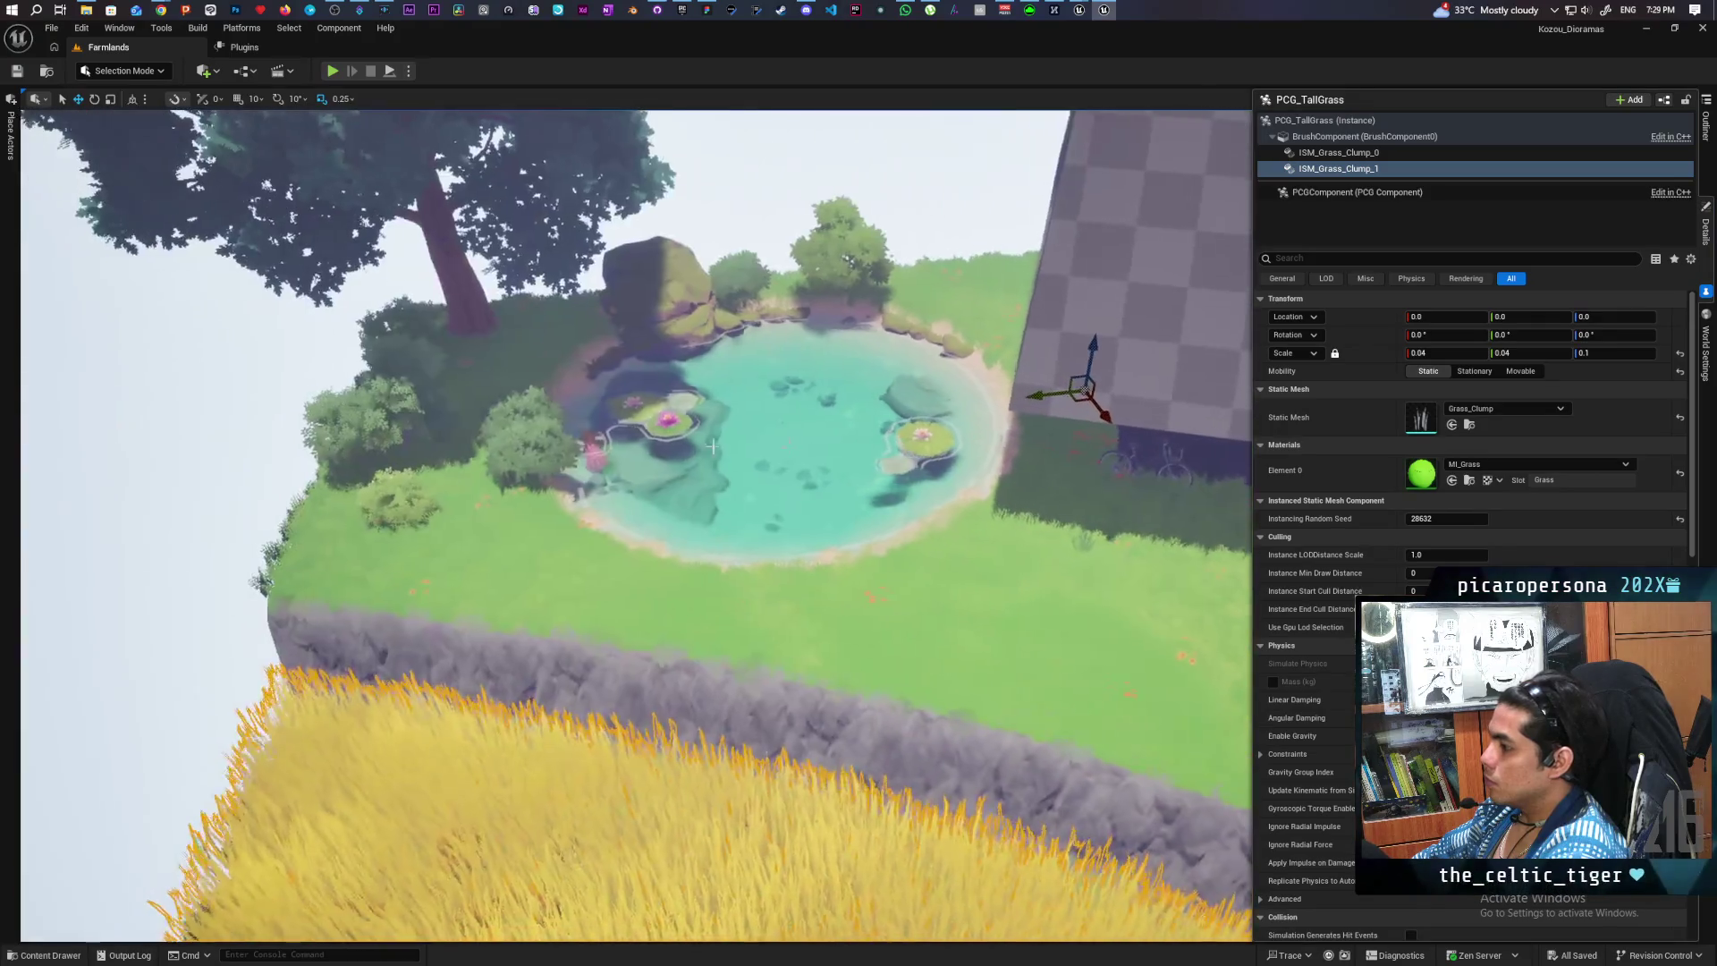
left_click(1470, 426)
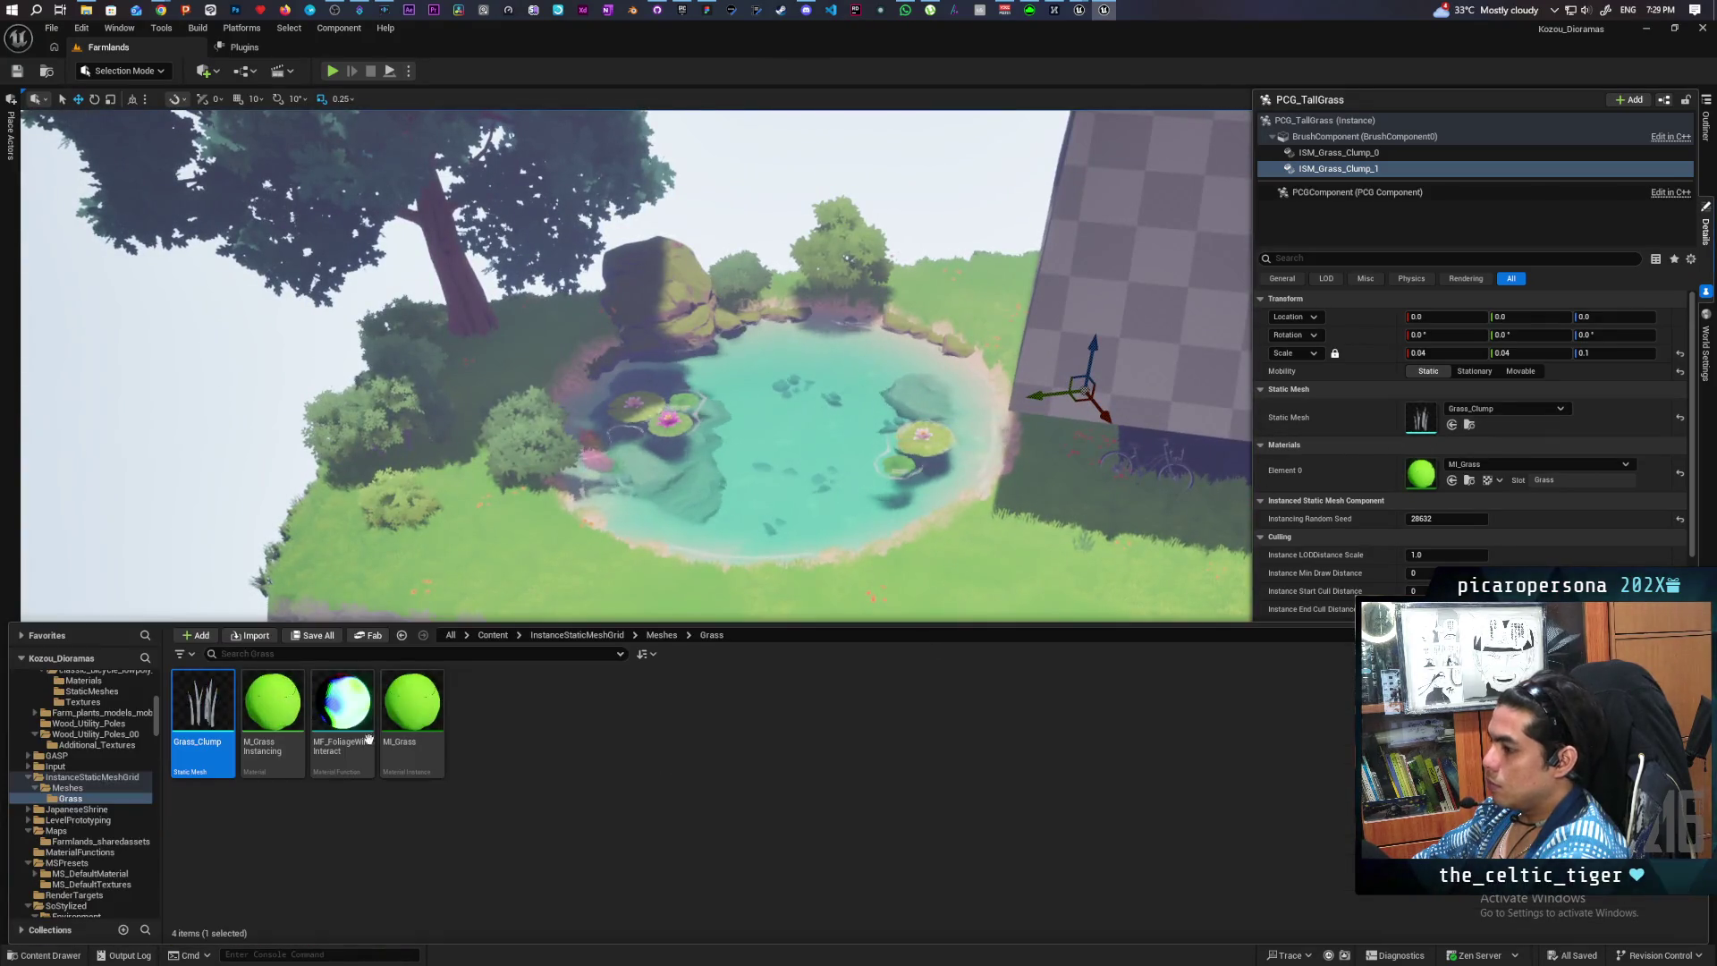
mouse_move(204, 747)
left_mouse_down()
mouse_move(693, 507)
mouse_move(624, 529)
left_mouse_up()
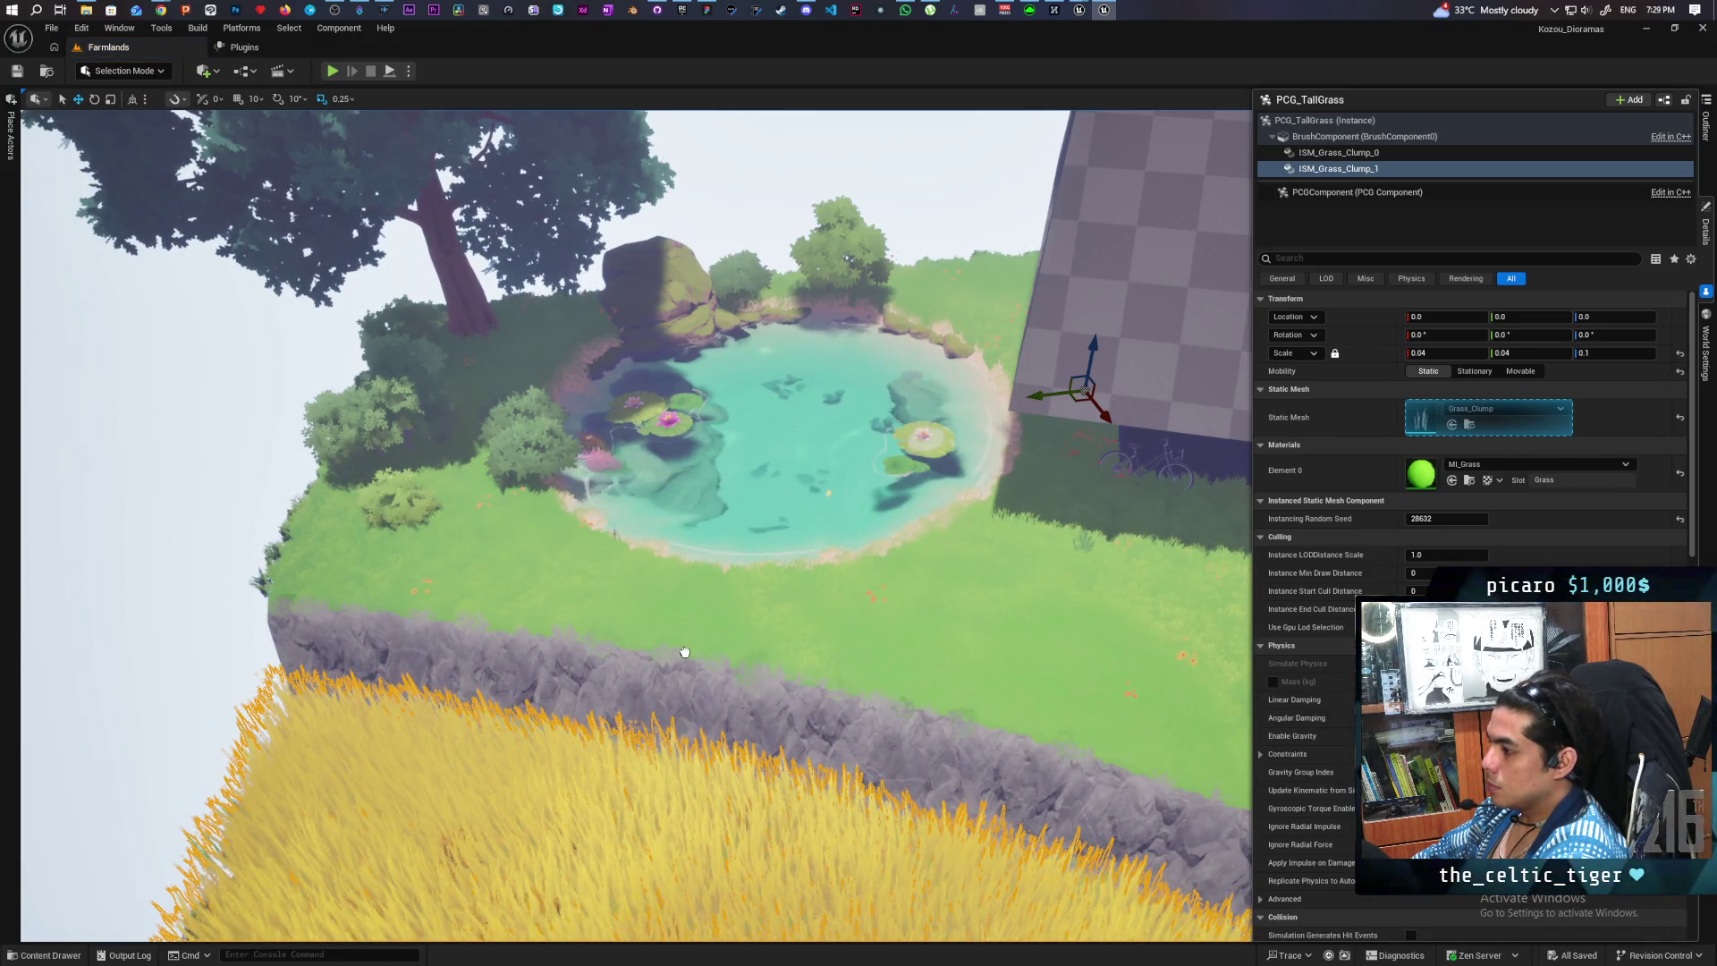
left_click_drag(685, 653, 595, 557)
key("f")
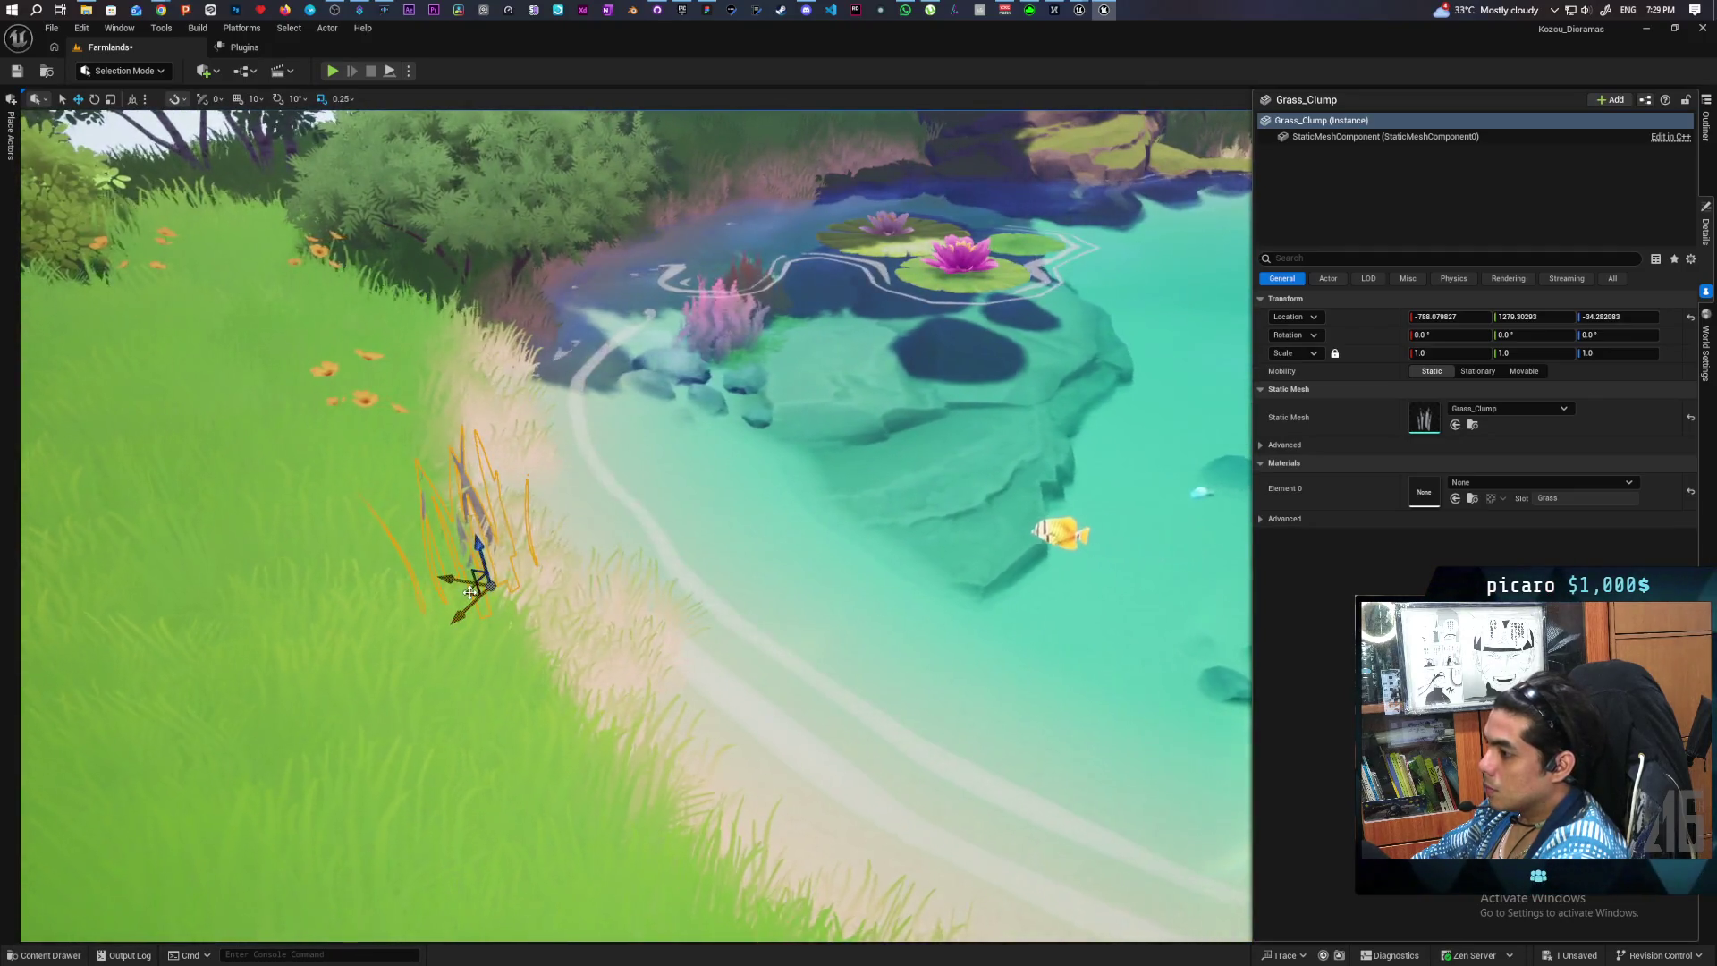
left_click_drag(482, 591, 499, 586)
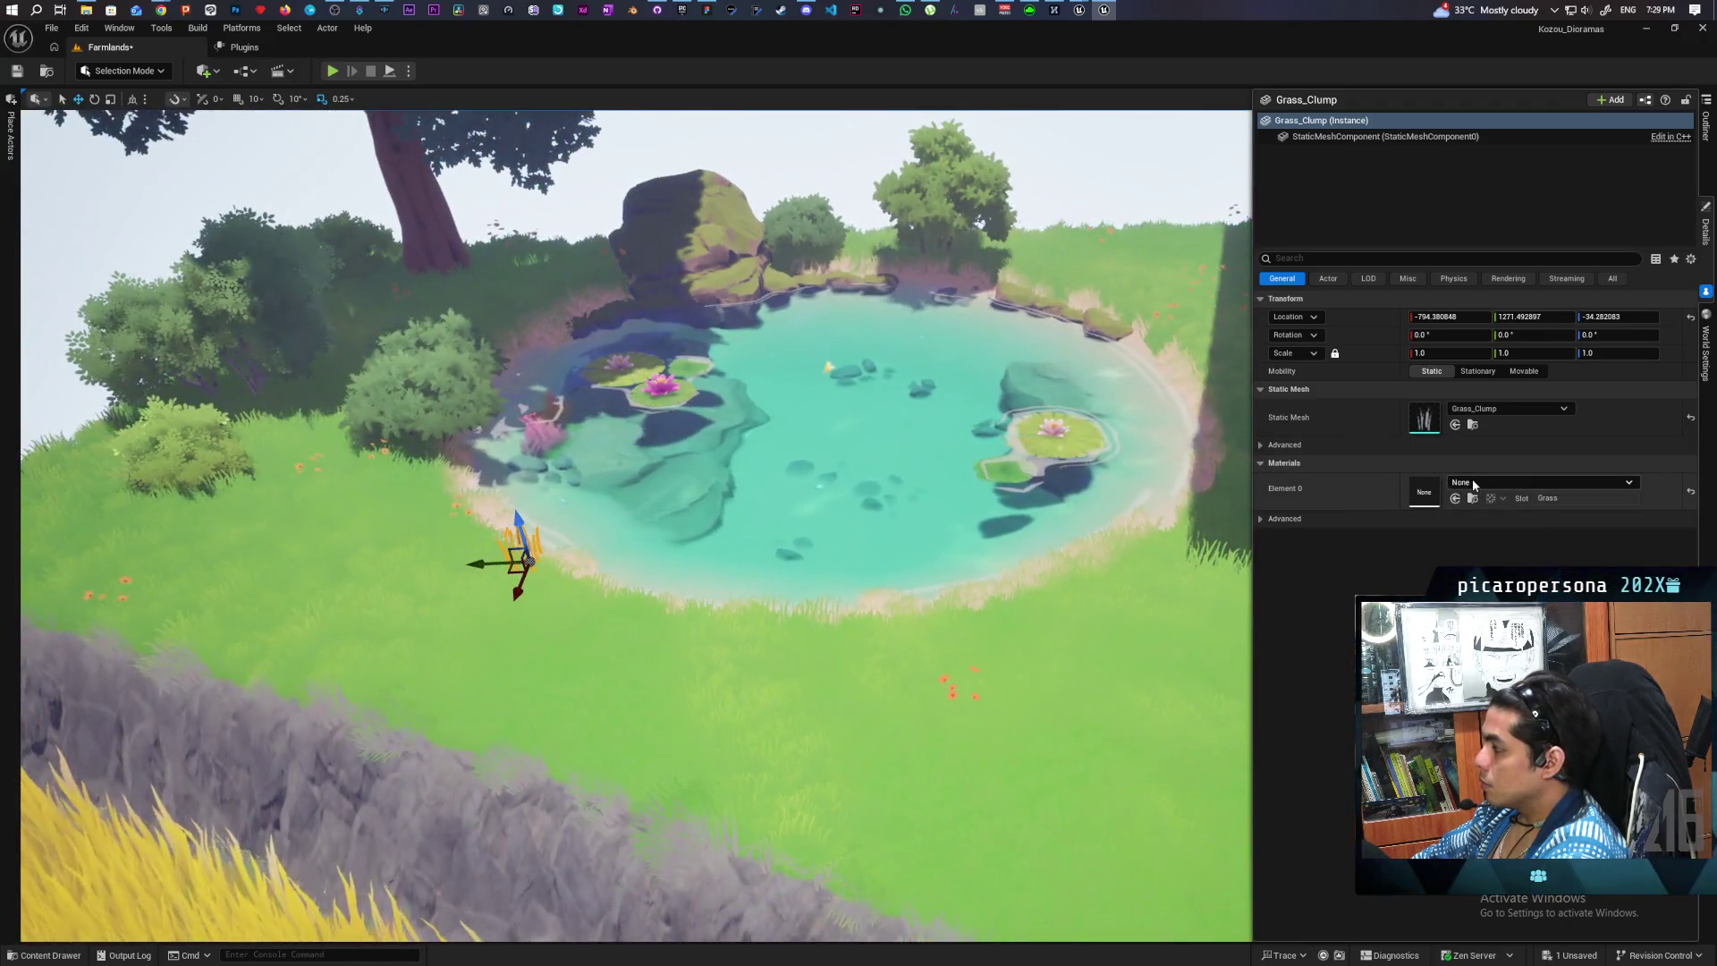
- Set the grass clump's Element 0 material to MI_Grass
left_click(1475, 483)
type("mi grass")
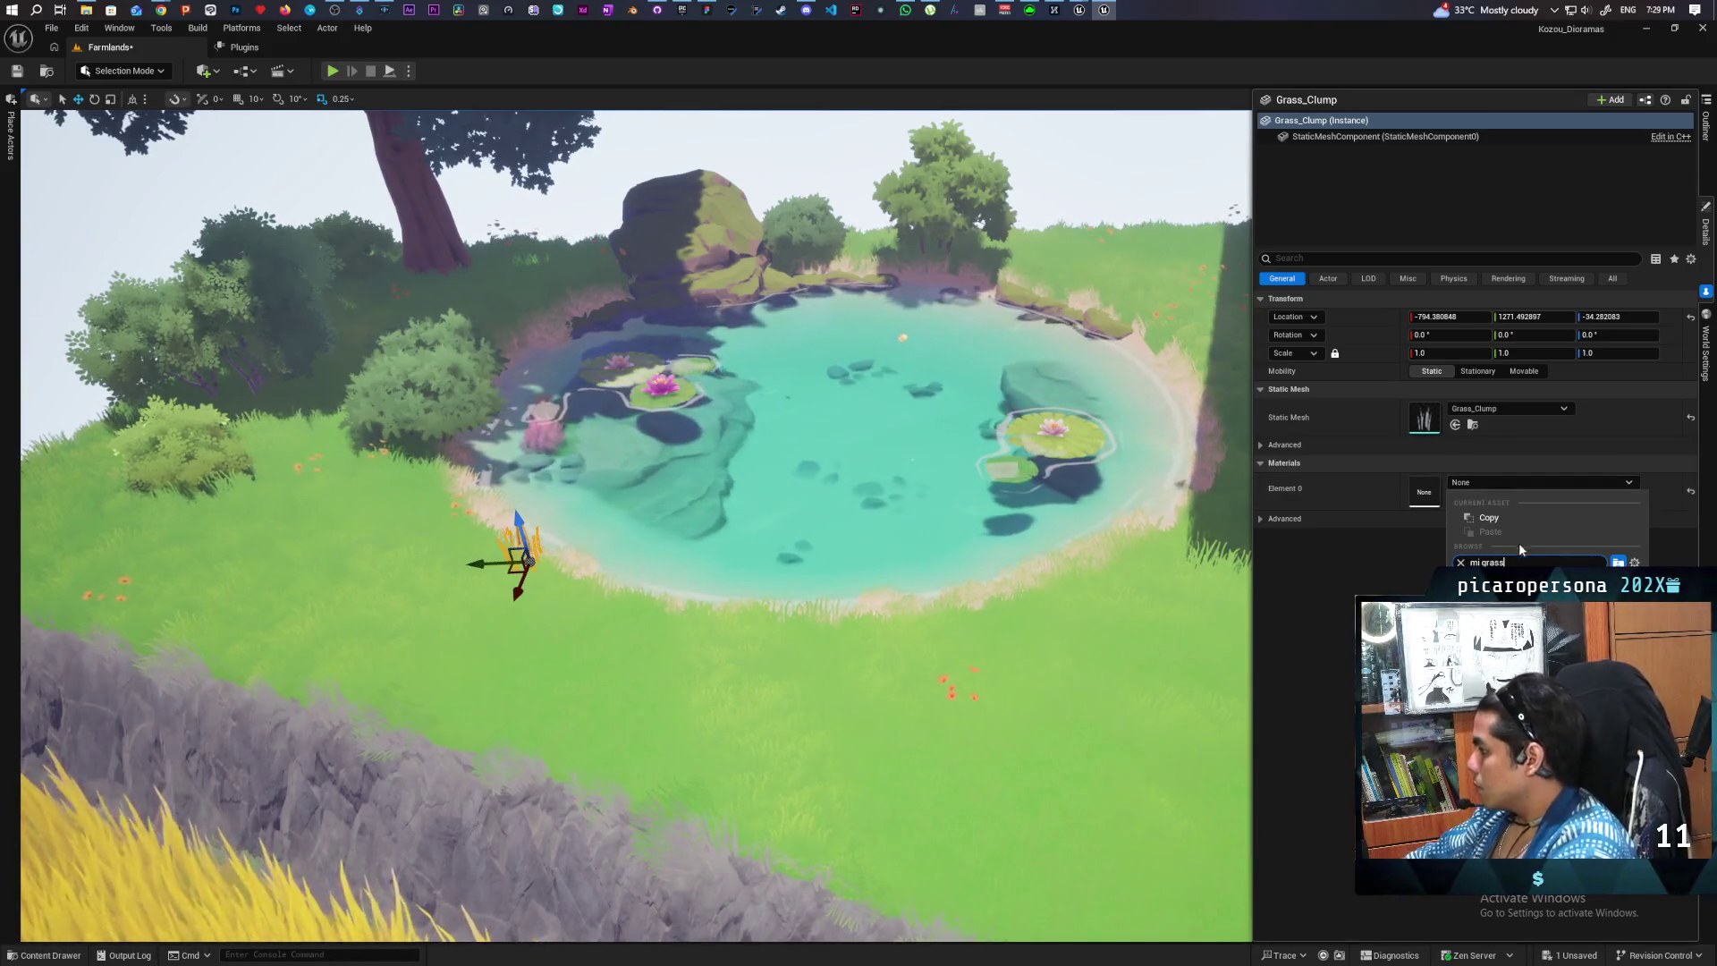
key("Return")
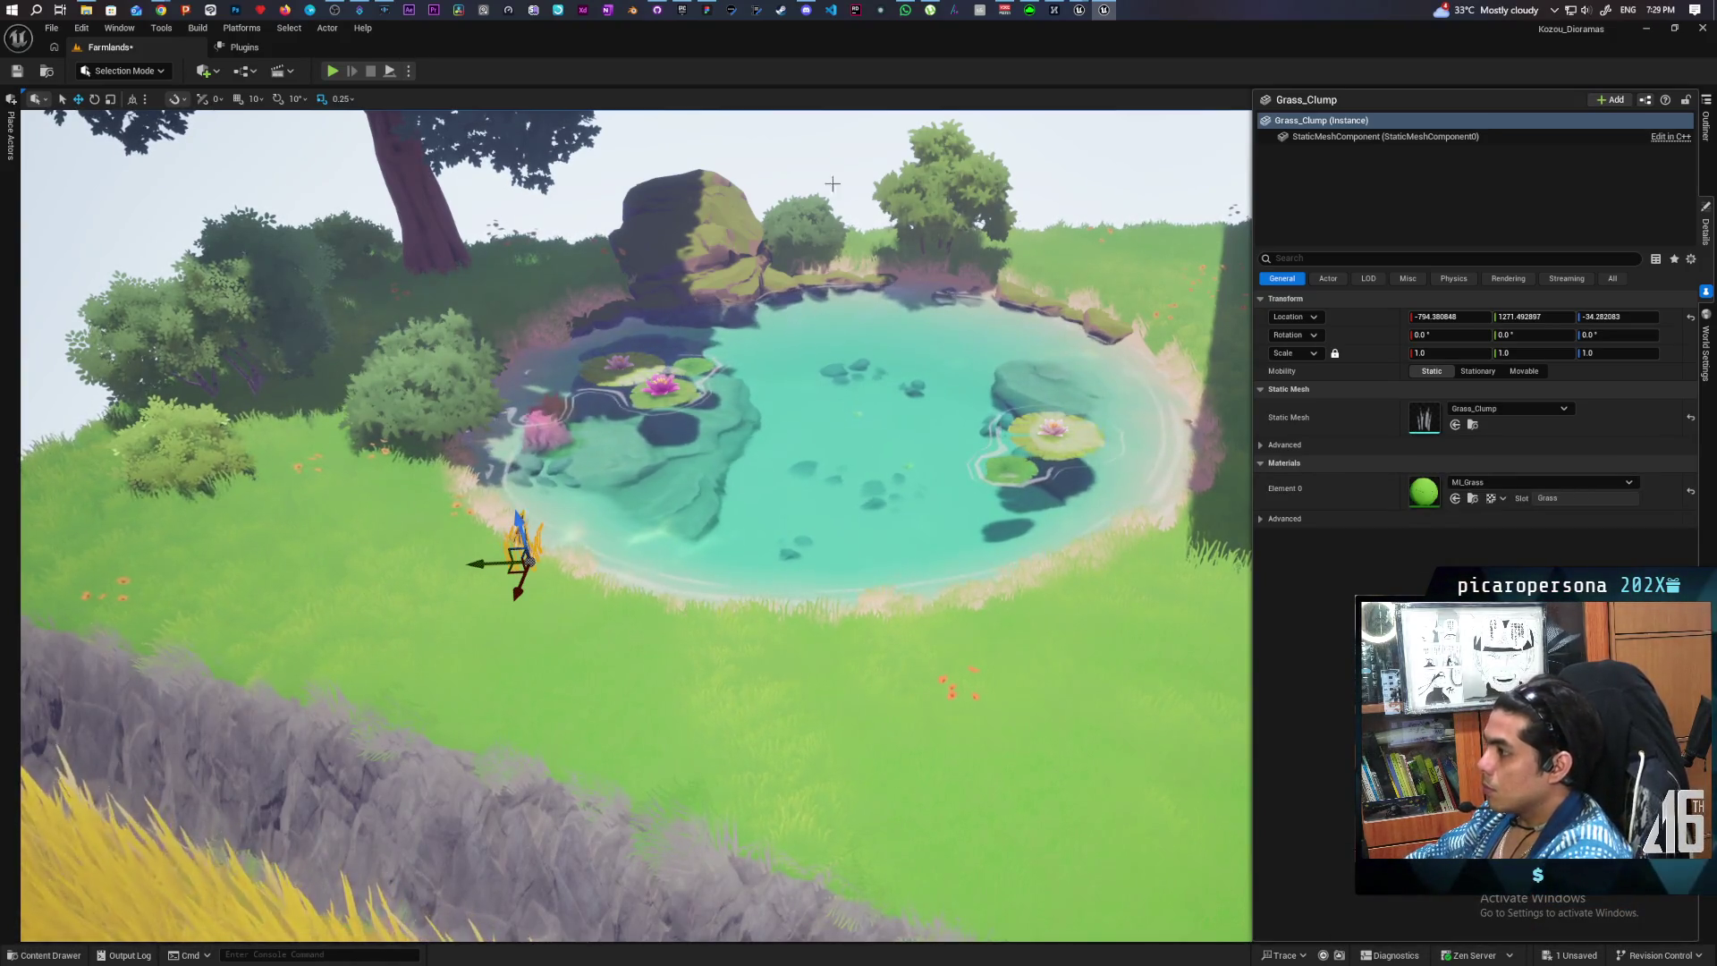
left_click(833, 183)
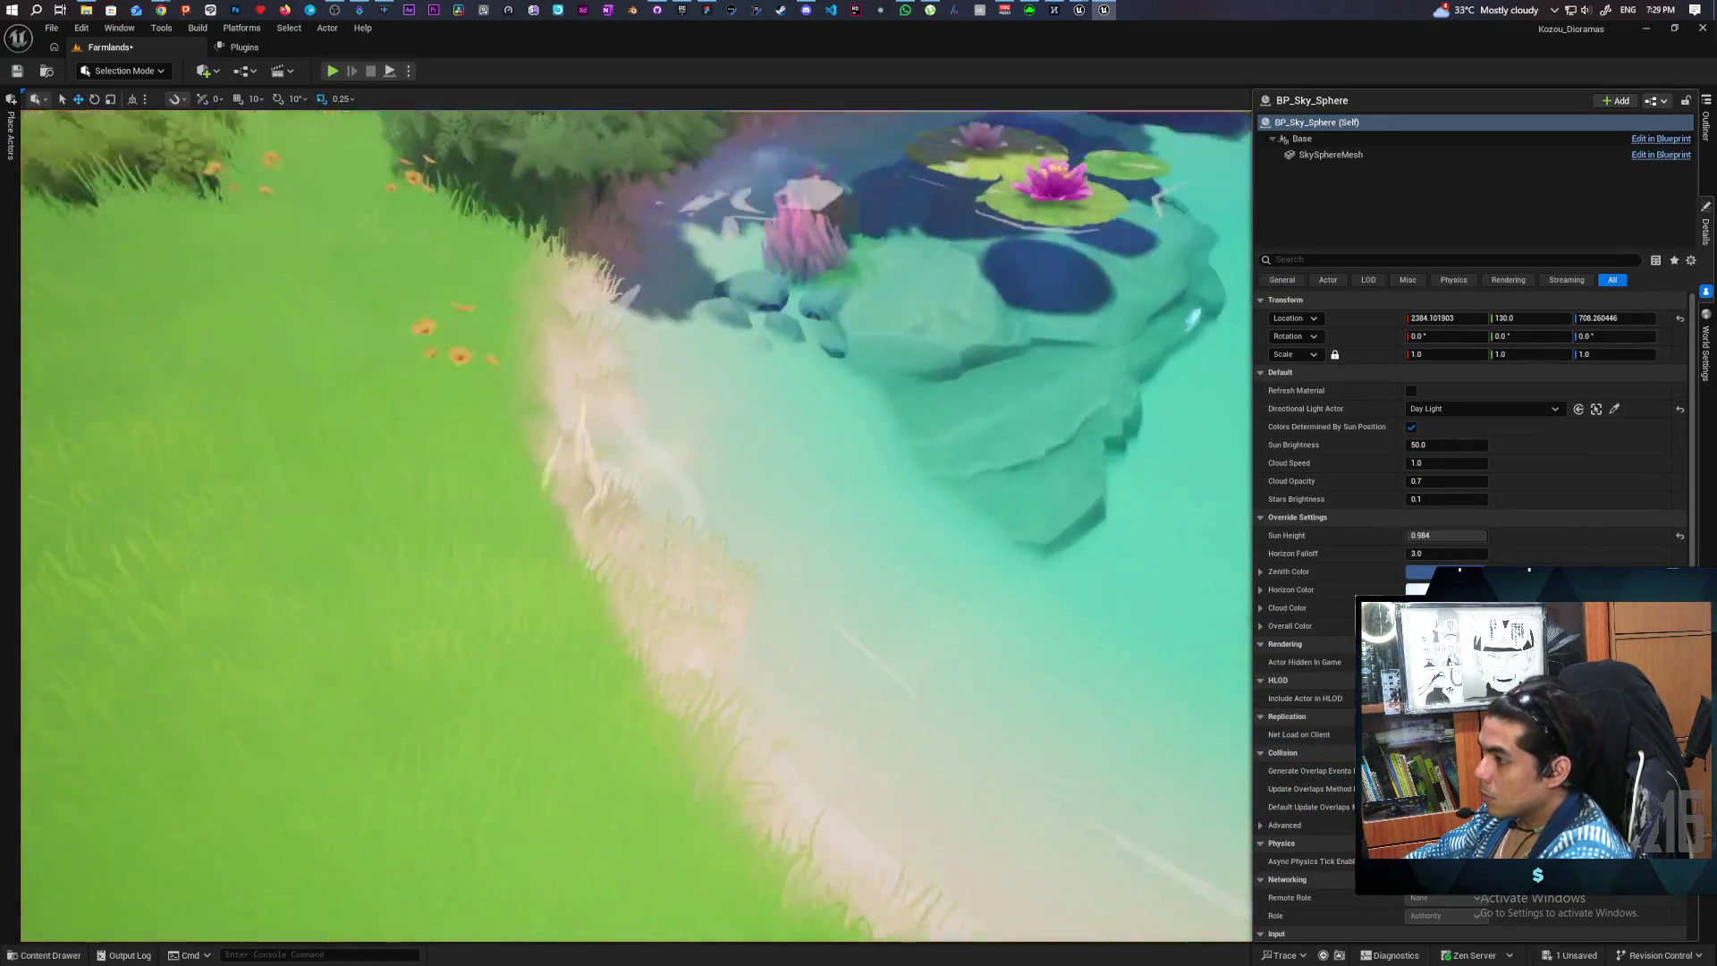
left_click(565, 237)
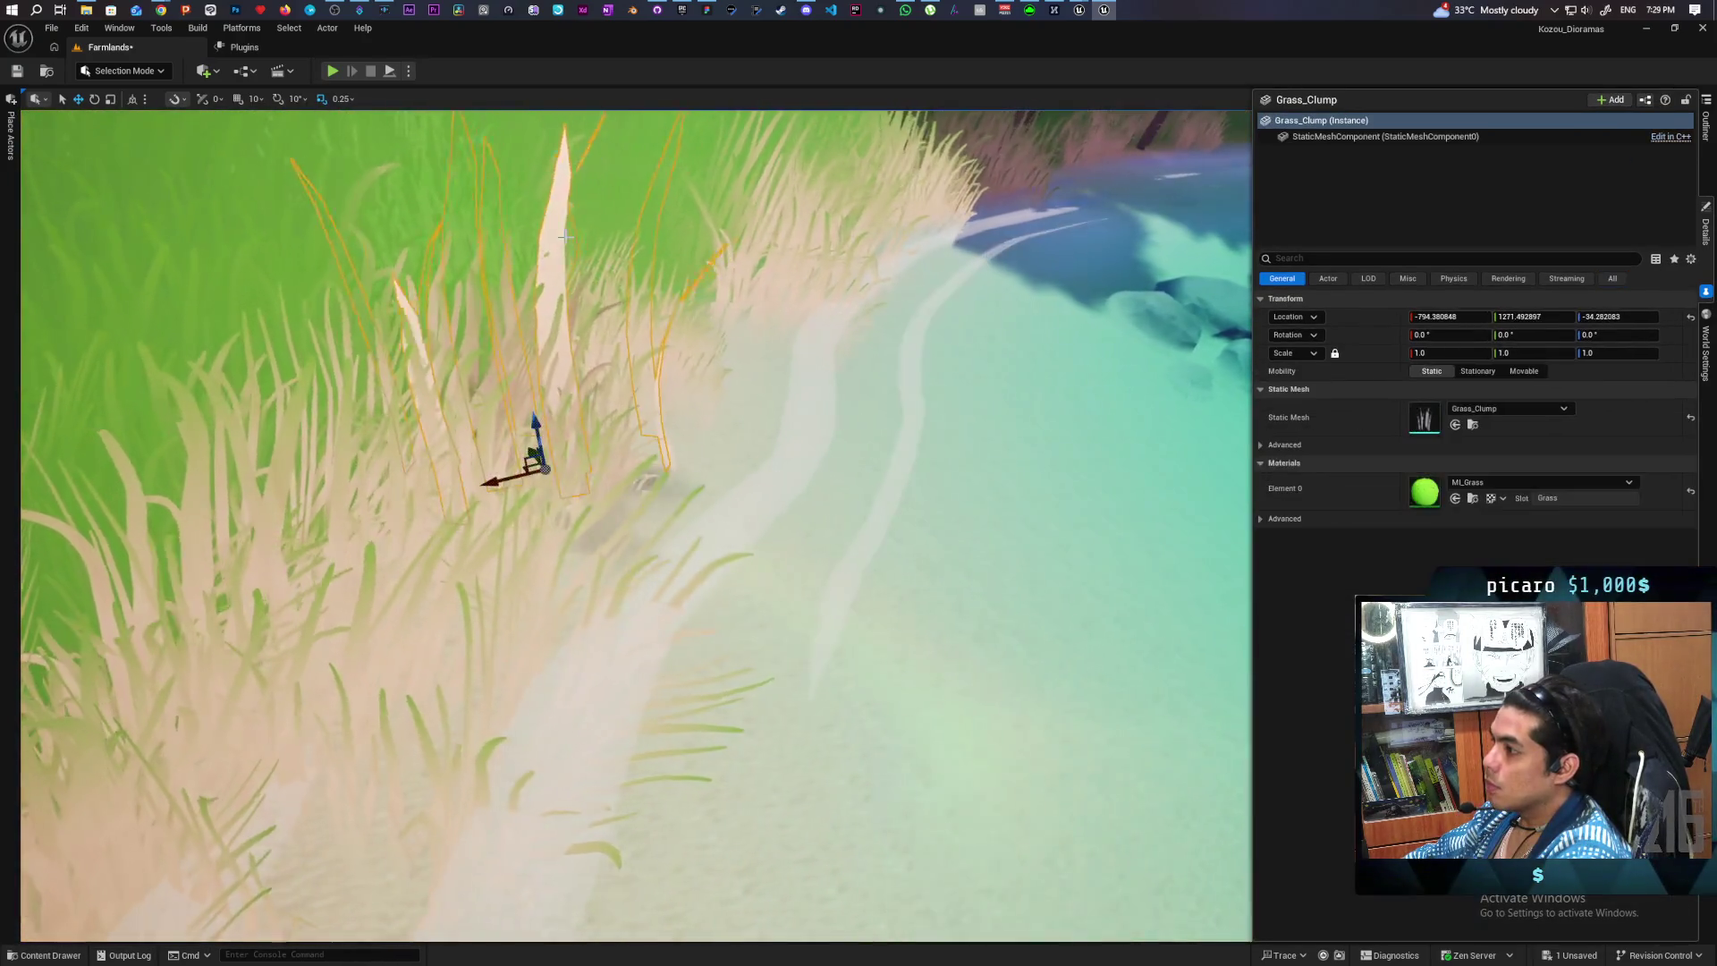
left_click_drag(565, 237, 582, 421)
left_click_drag(493, 392, 626, 349)
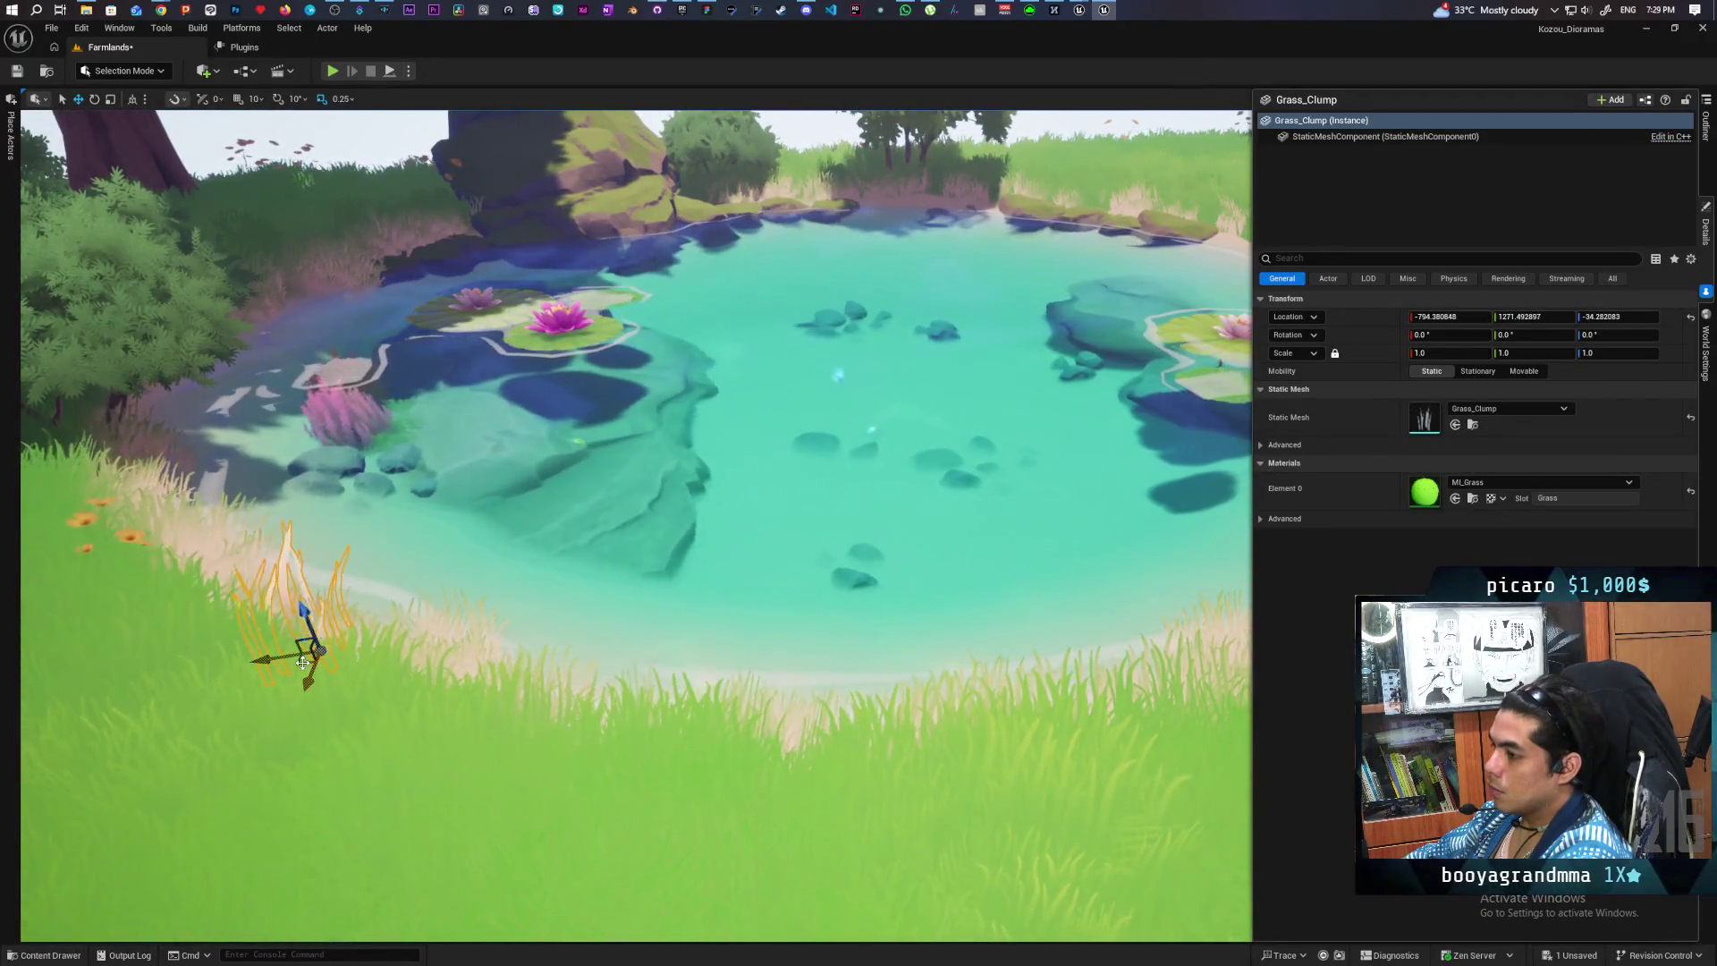
- Nudge the grass clump slightly on the bank and check it up close by the lily pads
left_click_drag(250, 722, 260, 685)
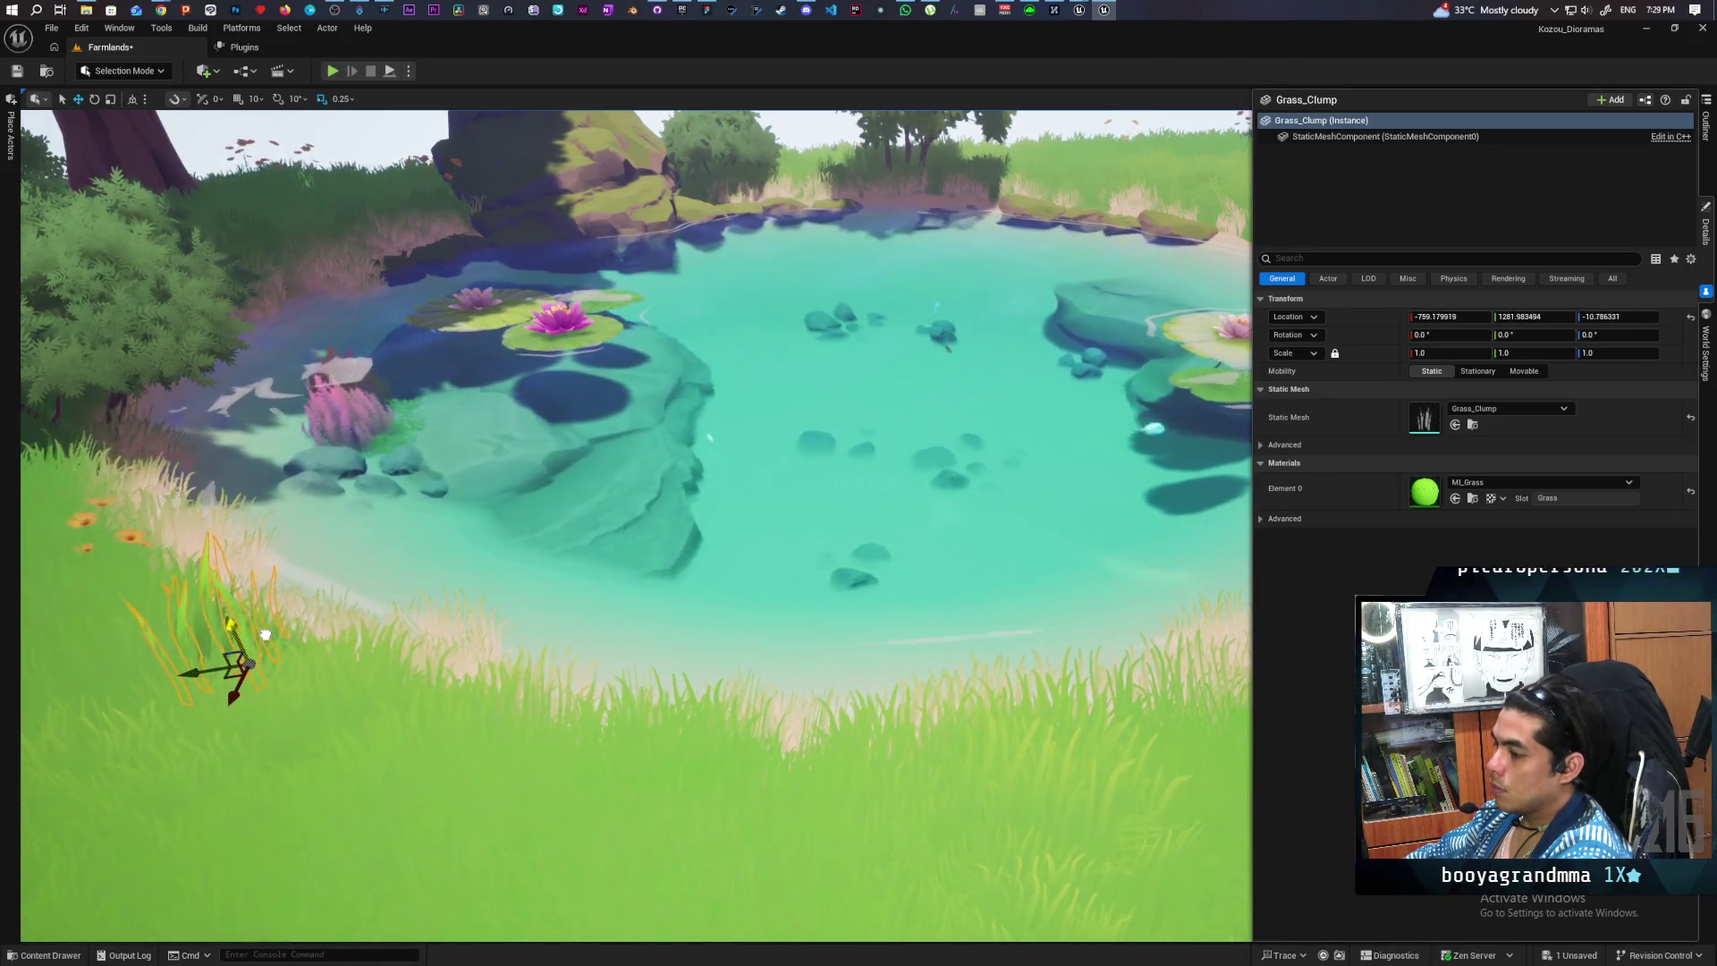
scroll(265, 634, "down", 5)
left_click(626, 197)
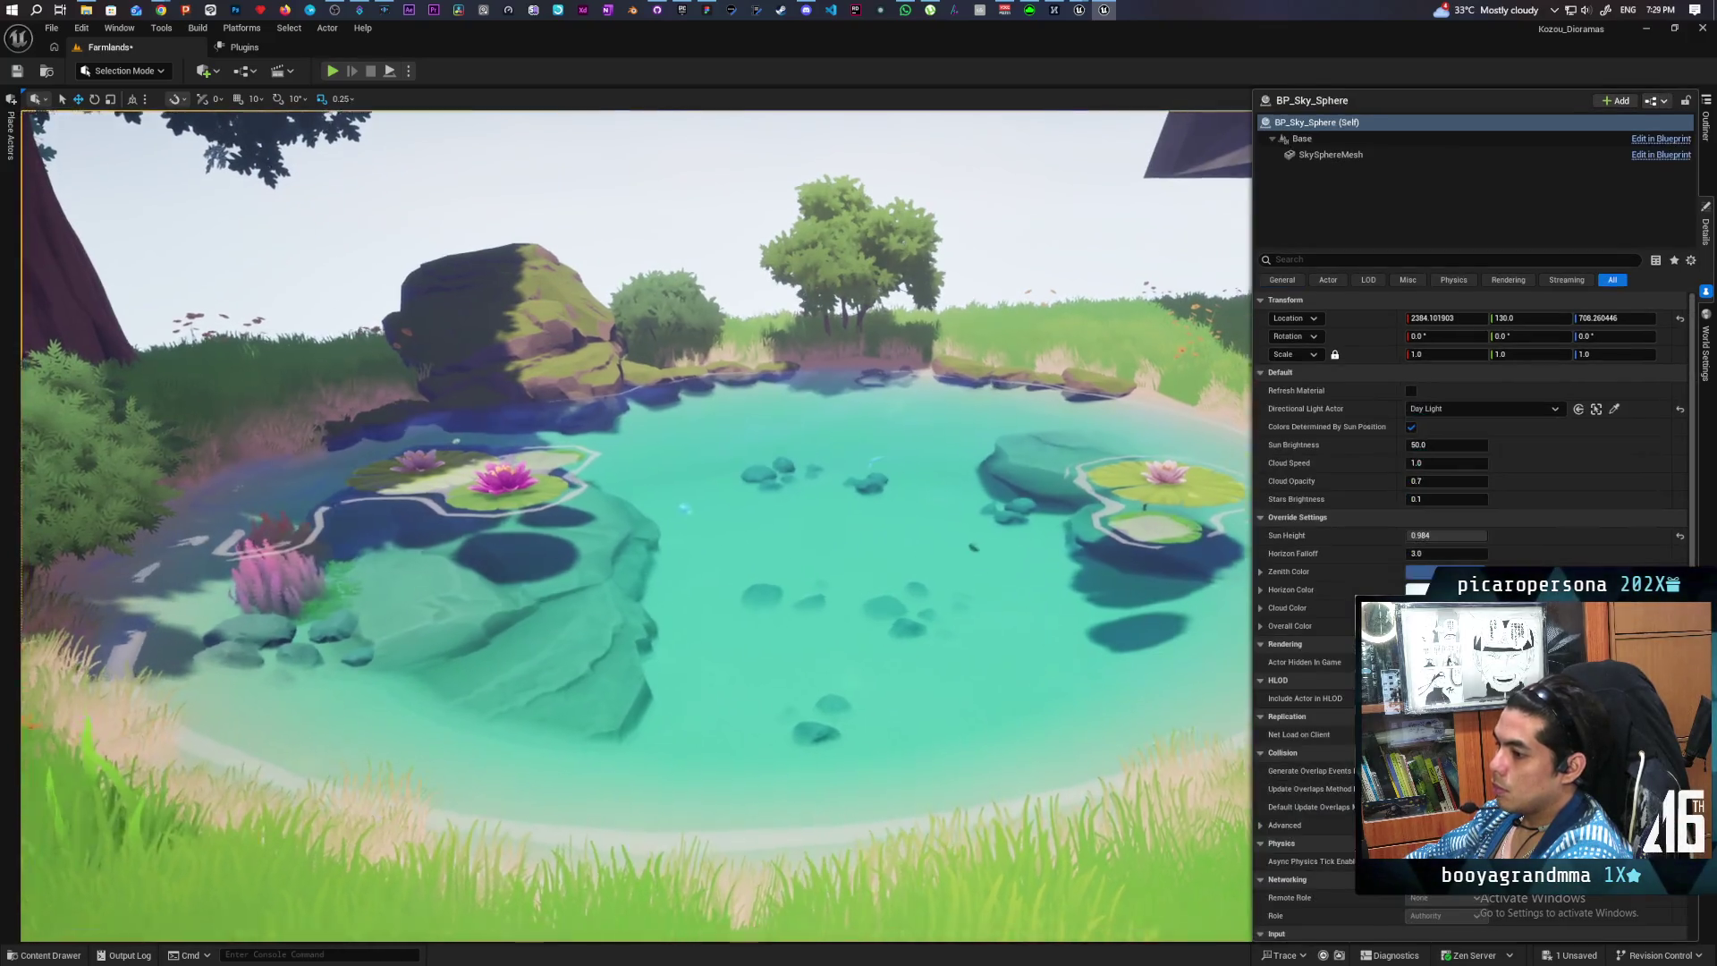
mouse_move(627, 518)
left_mouse_down()
mouse_move(608, 626)
mouse_move(555, 554)
mouse_move(550, 707)
mouse_move(490, 656)
left_mouse_up()
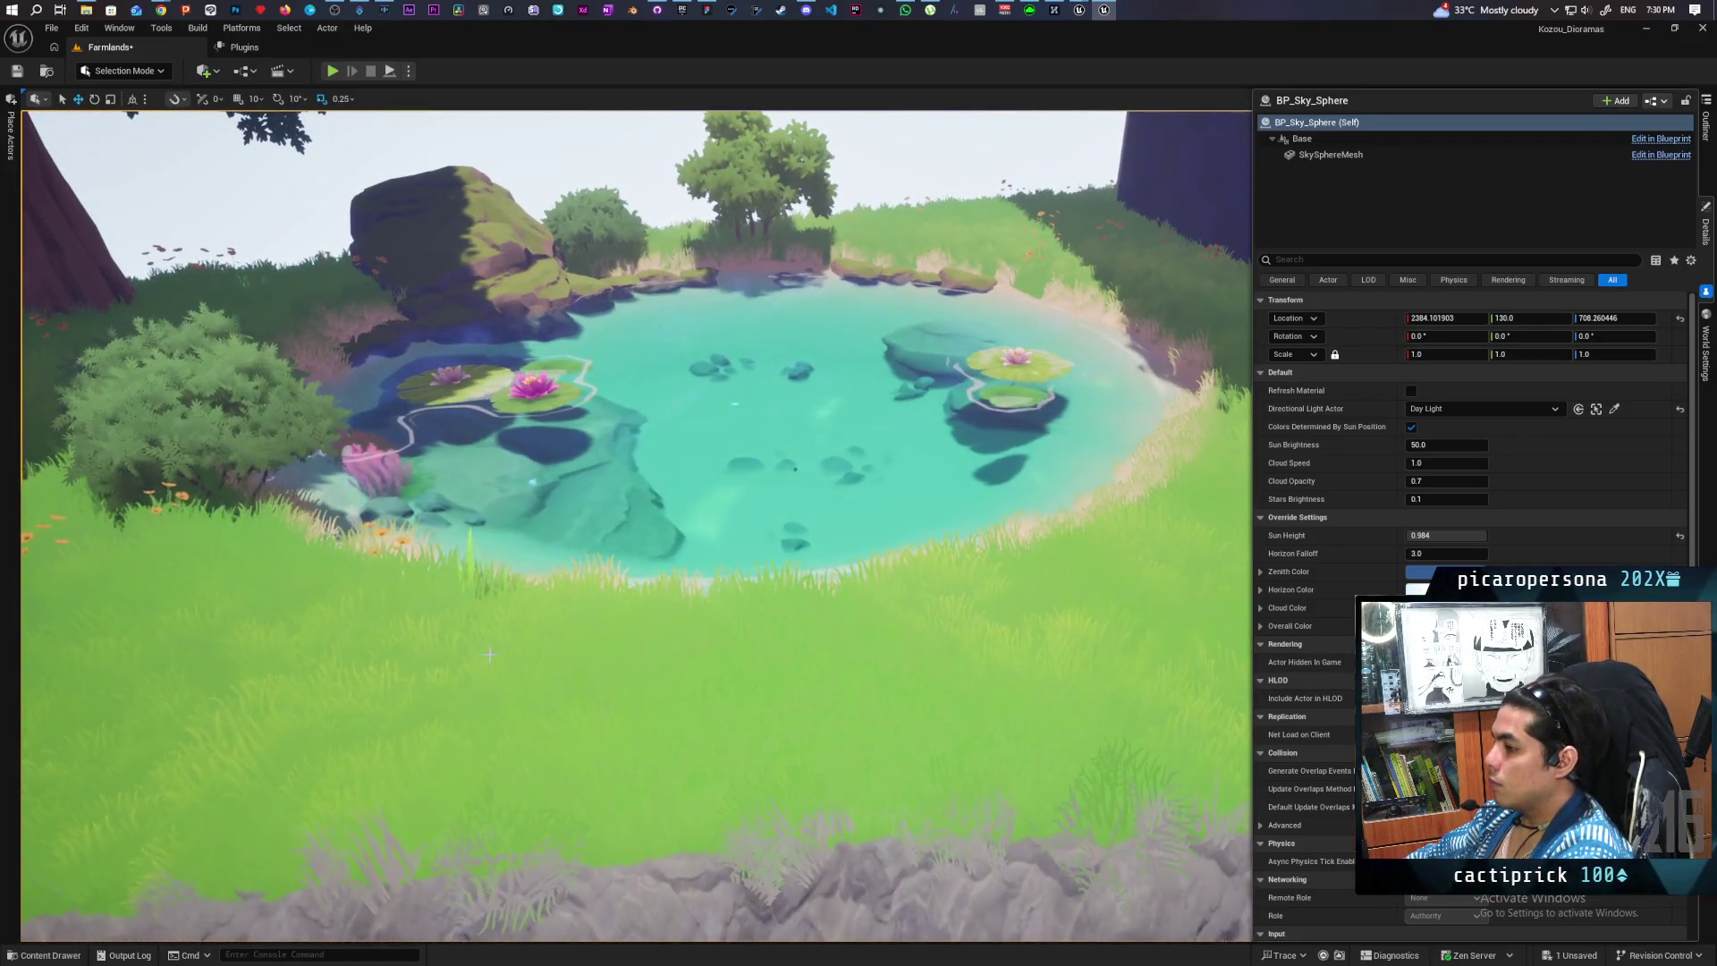
left_click(483, 577)
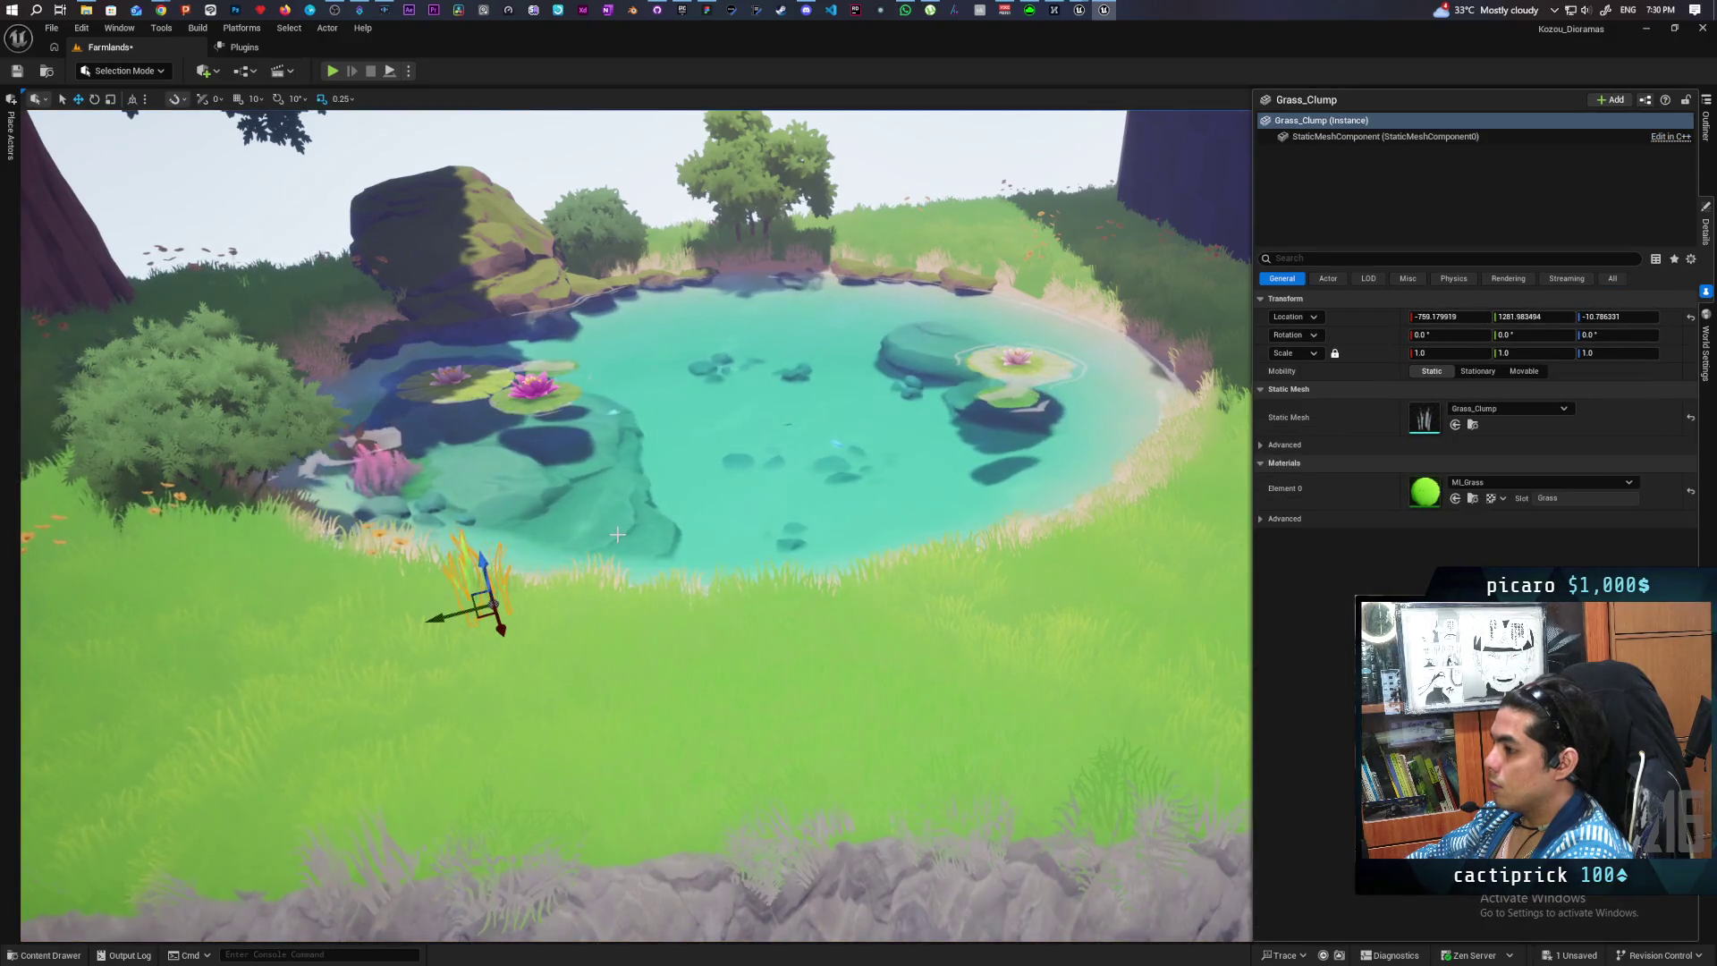
key("Escape")
scroll(626, 421, "down", 5)
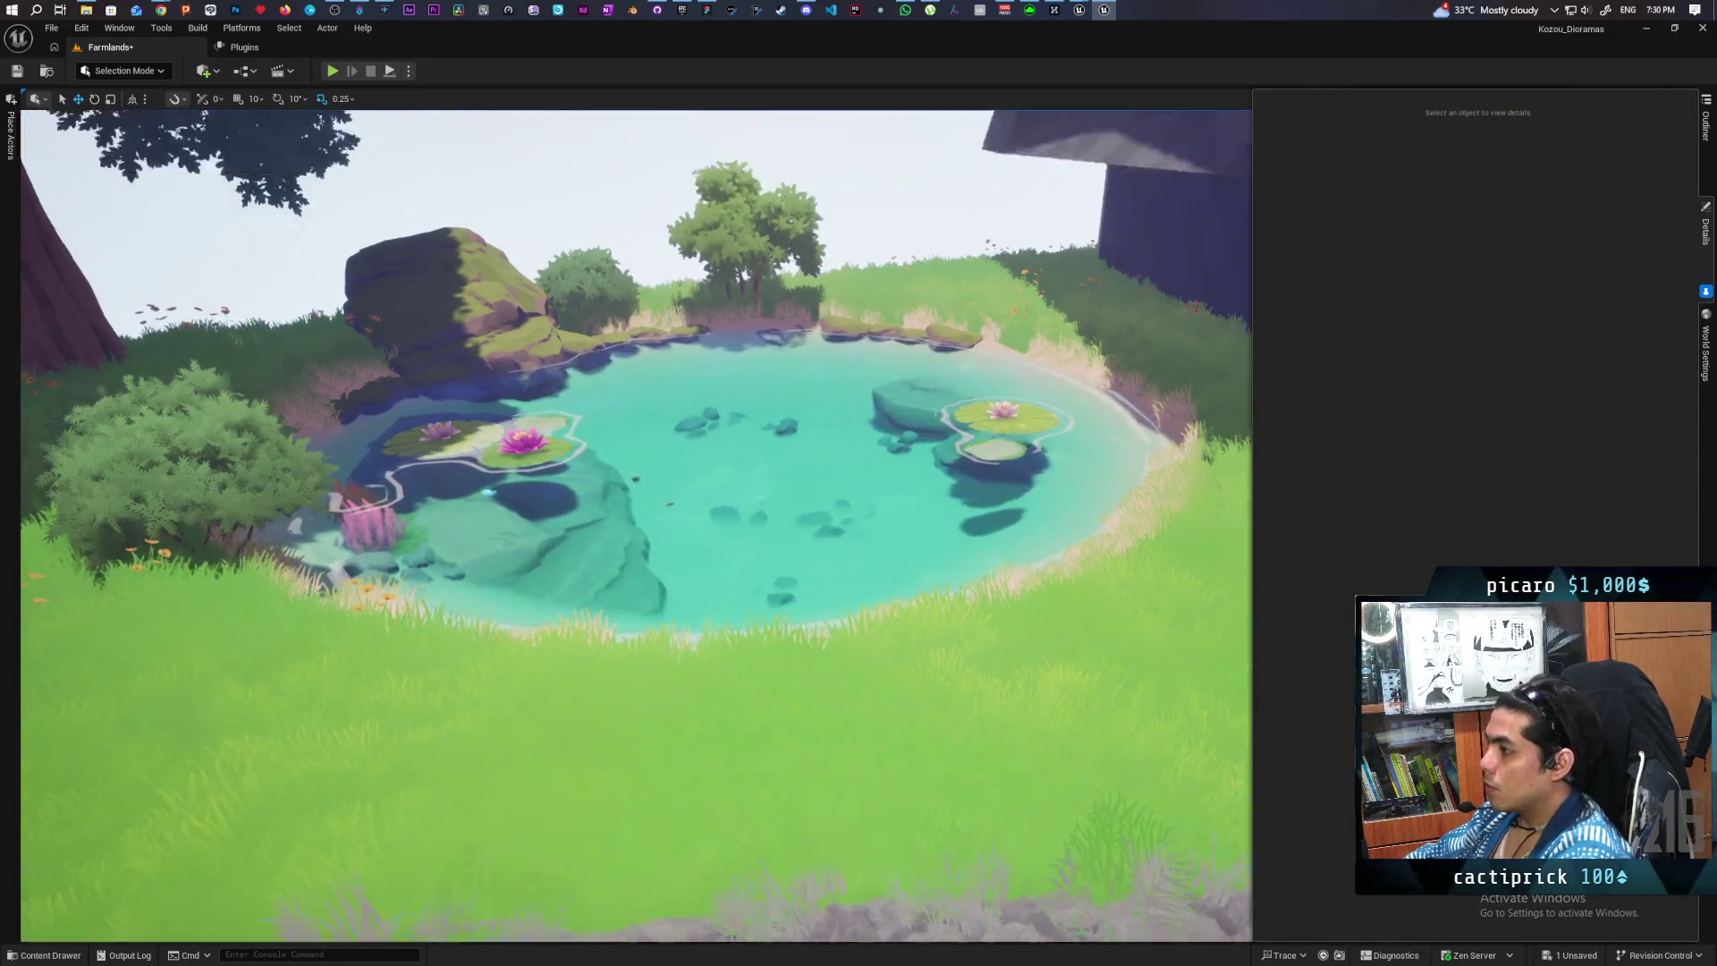
left_click(614, 283)
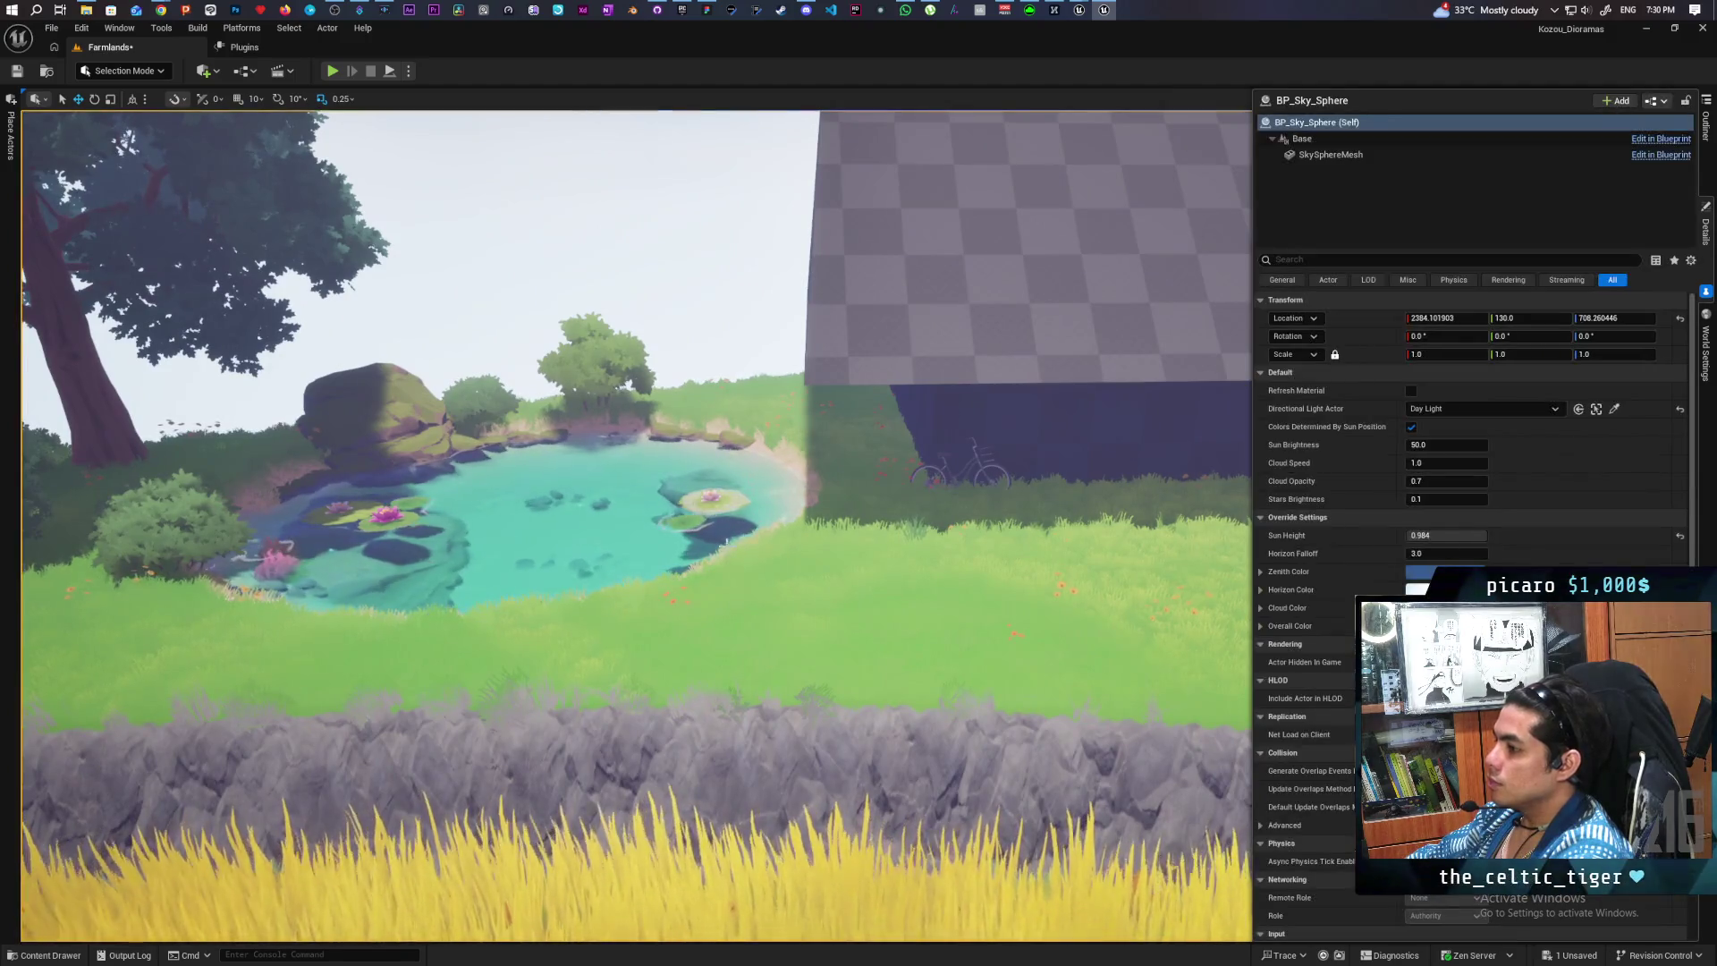
scroll(615, 282, "up", 3)
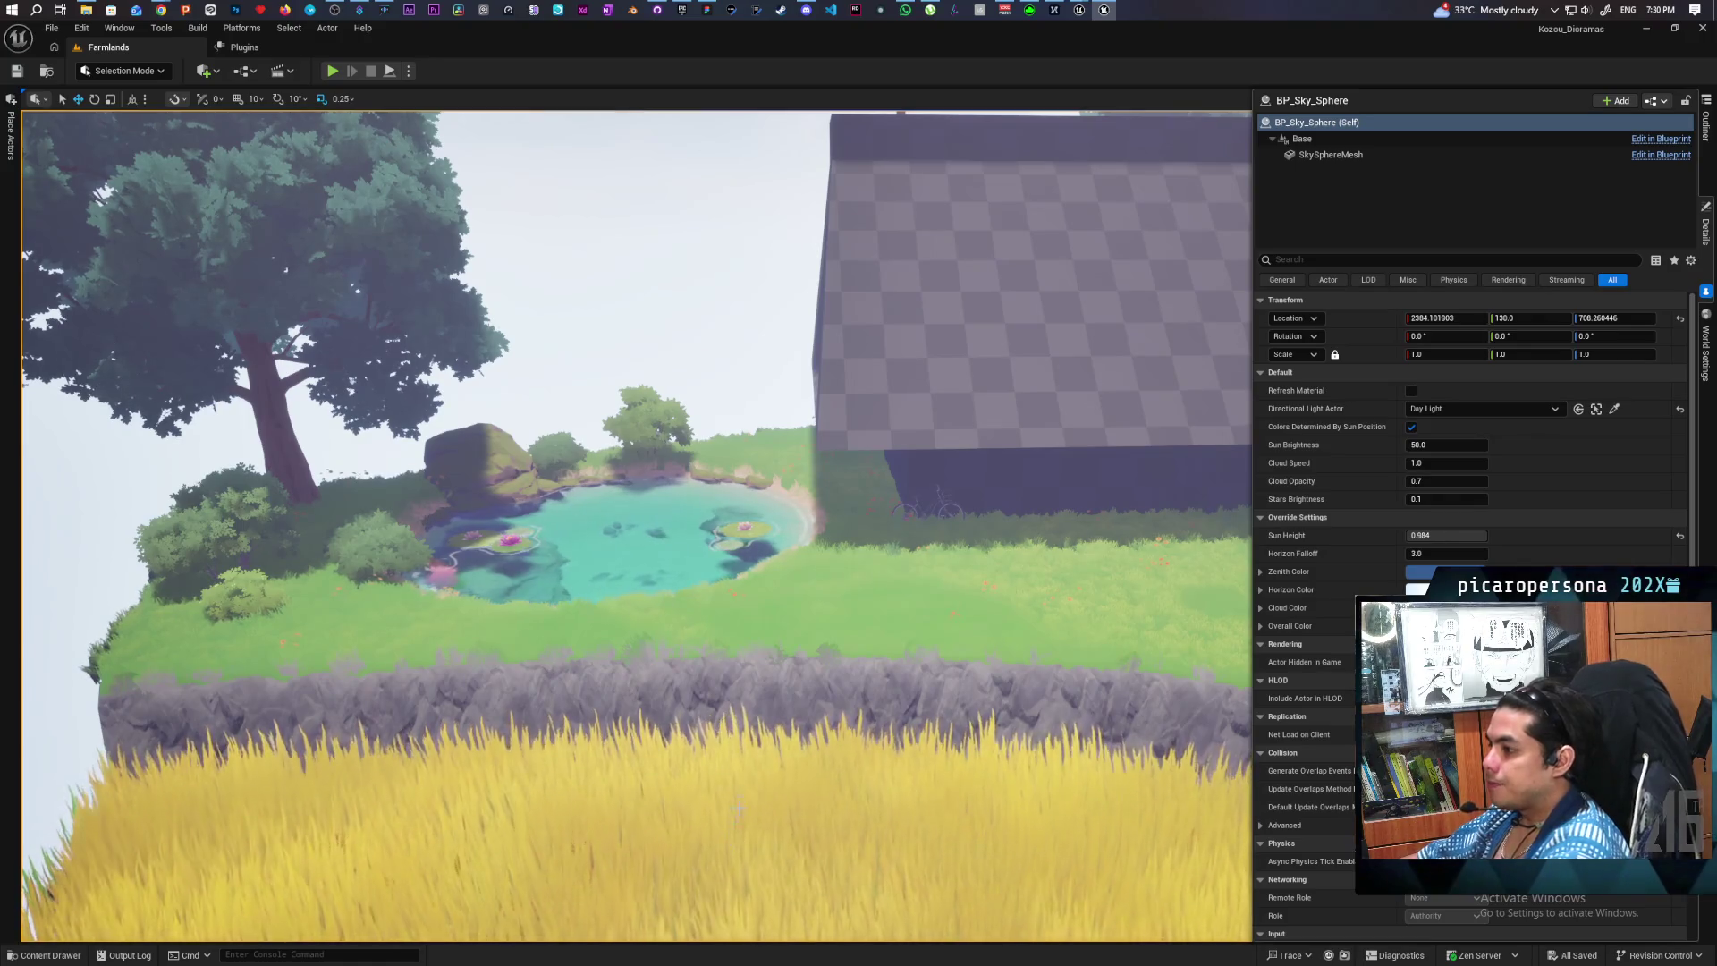
scroll(636, 526, "up", 10)
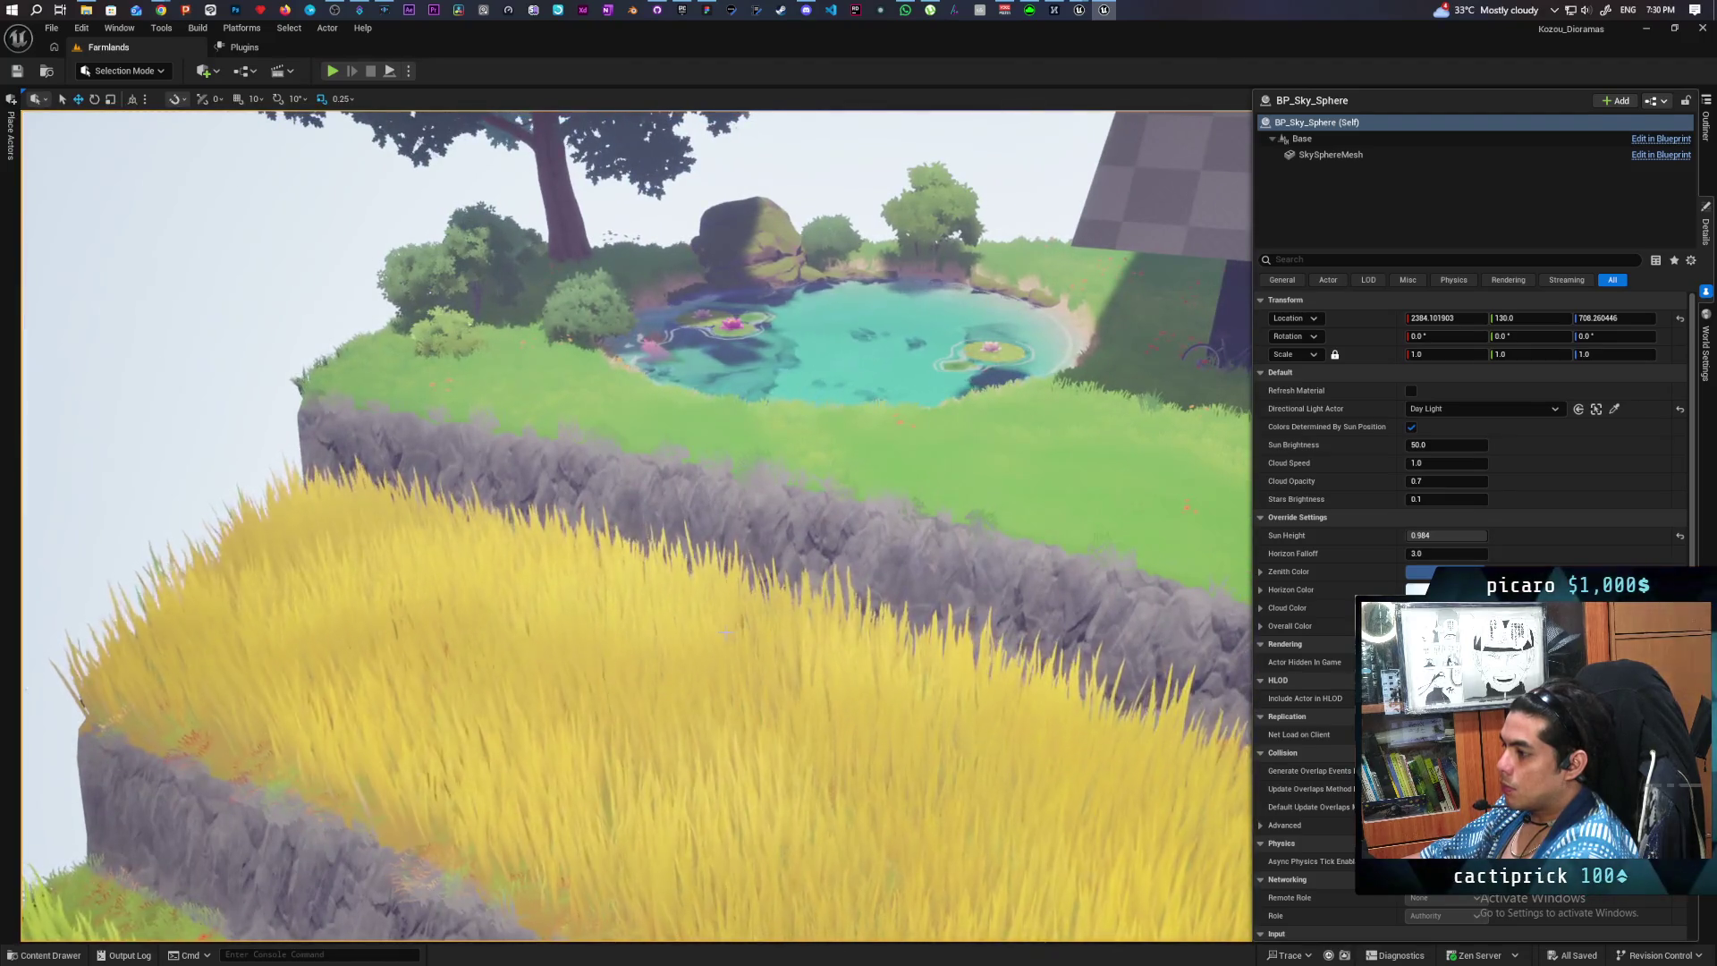
left_click(726, 633)
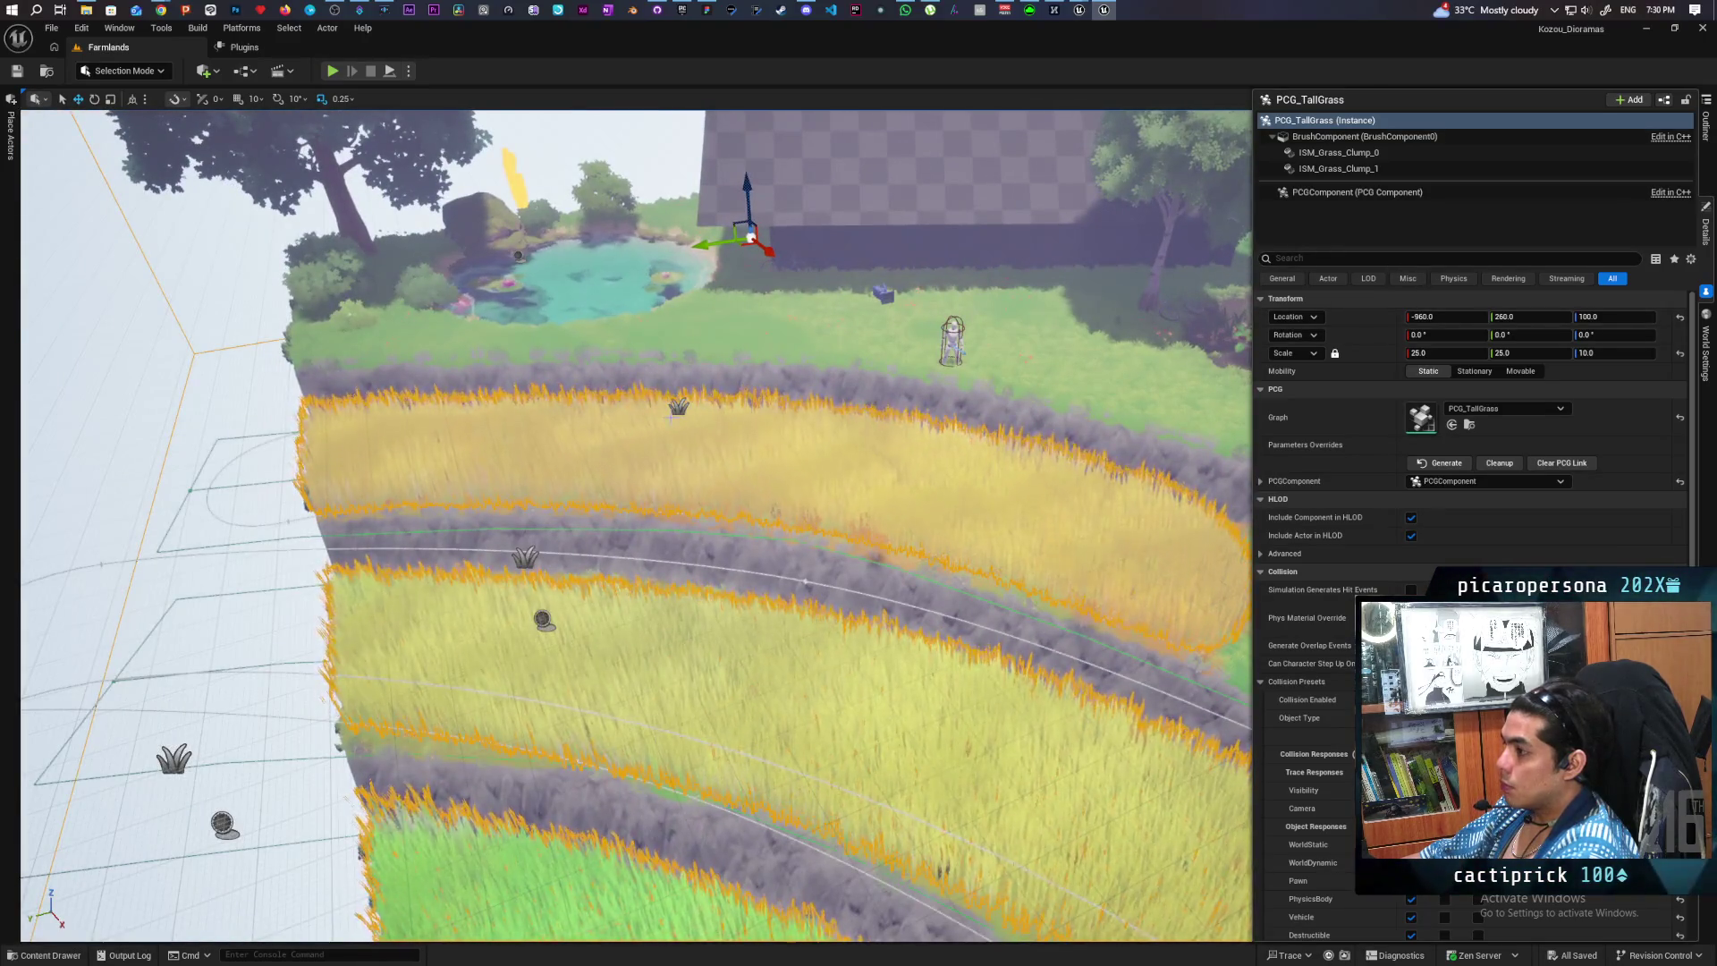
left_click(679, 407)
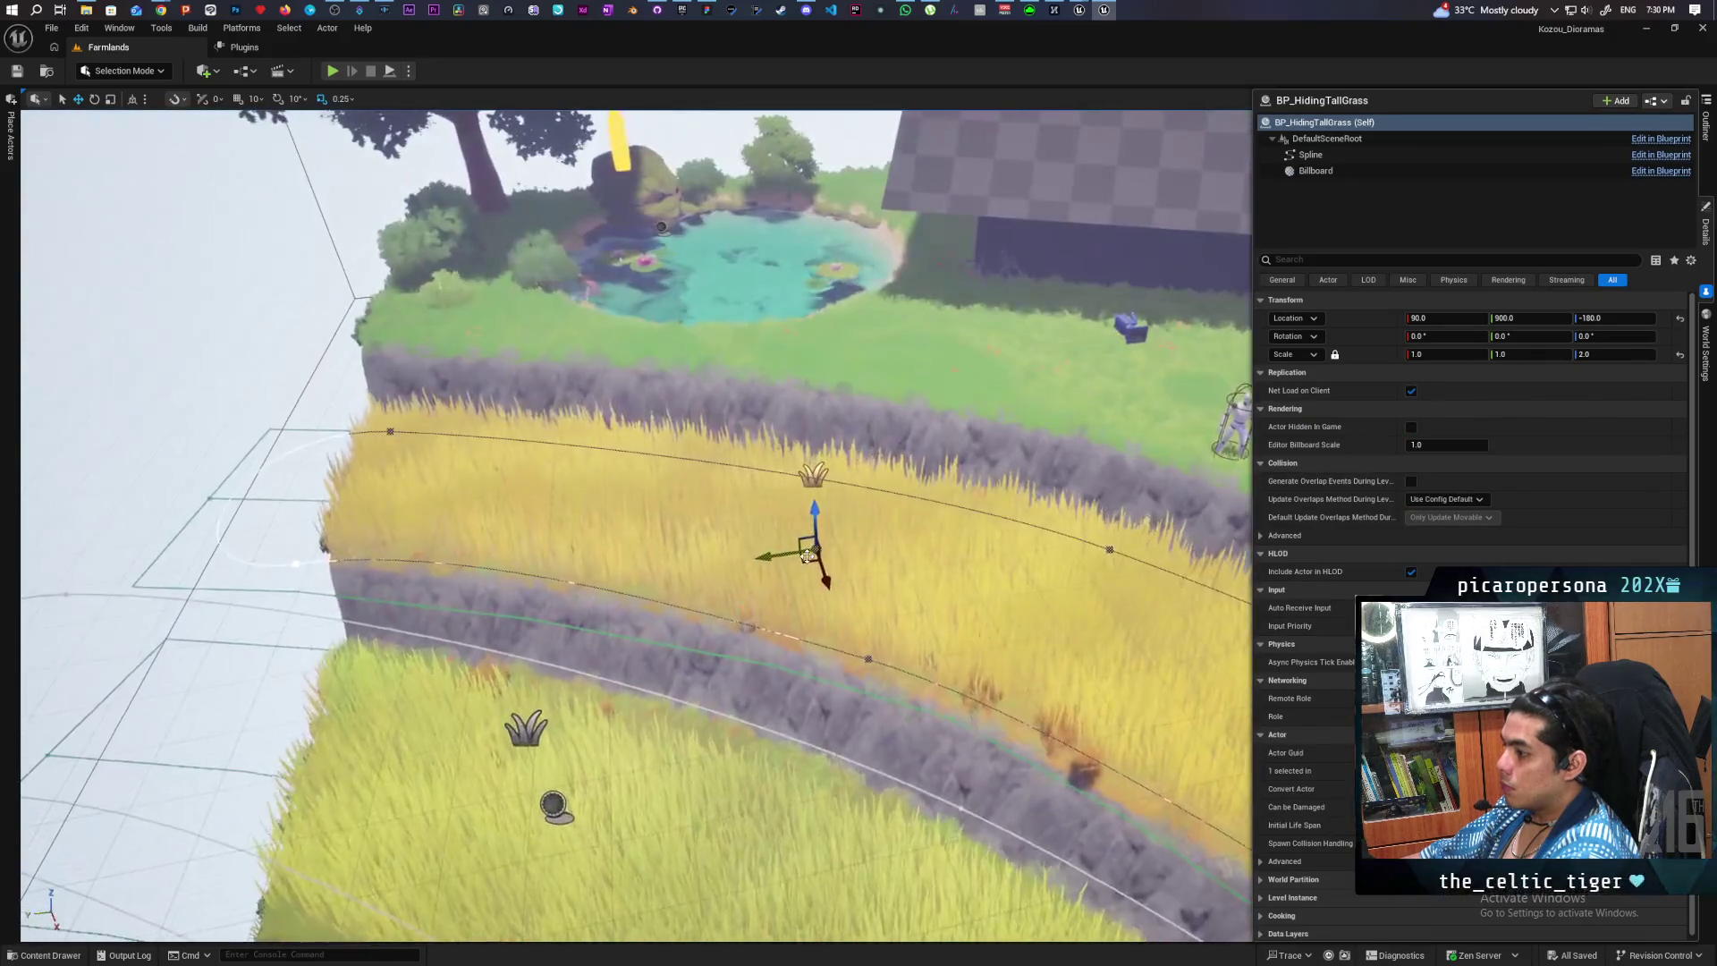
- Drag a BP_HidingTallGrass4 actor from the content drawer into the level near the pond
key("ctrl+space")
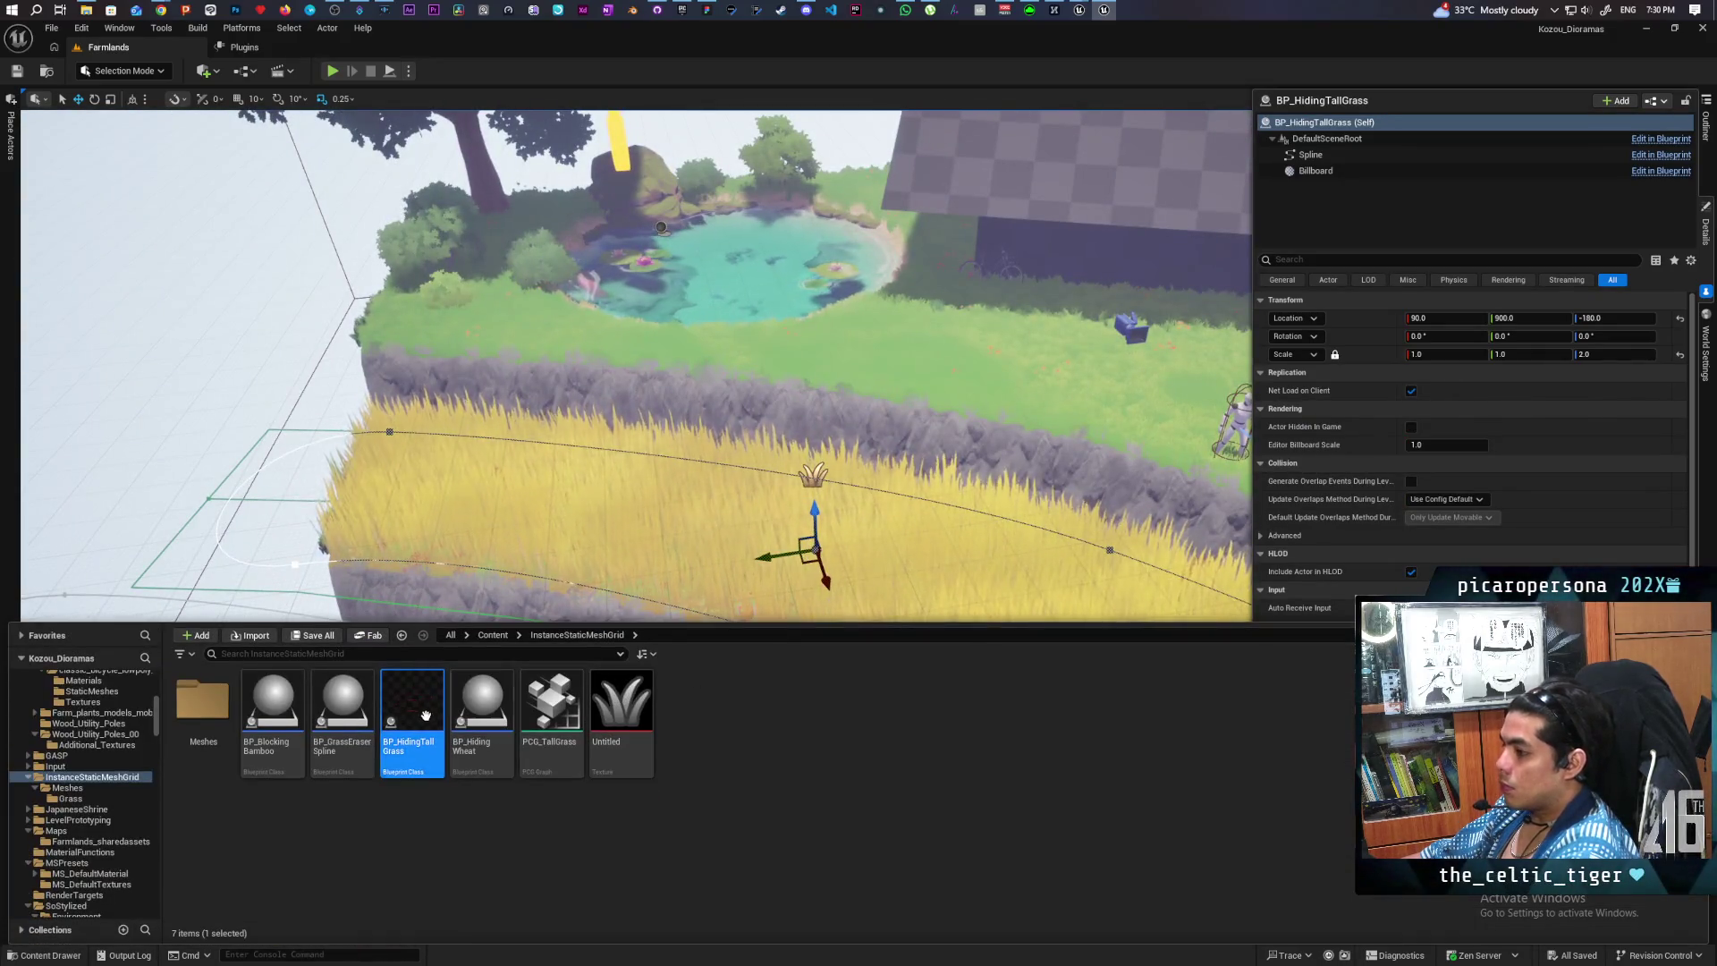
mouse_move(426, 715)
left_mouse_down()
mouse_move(626, 465)
mouse_move(824, 364)
left_mouse_up()
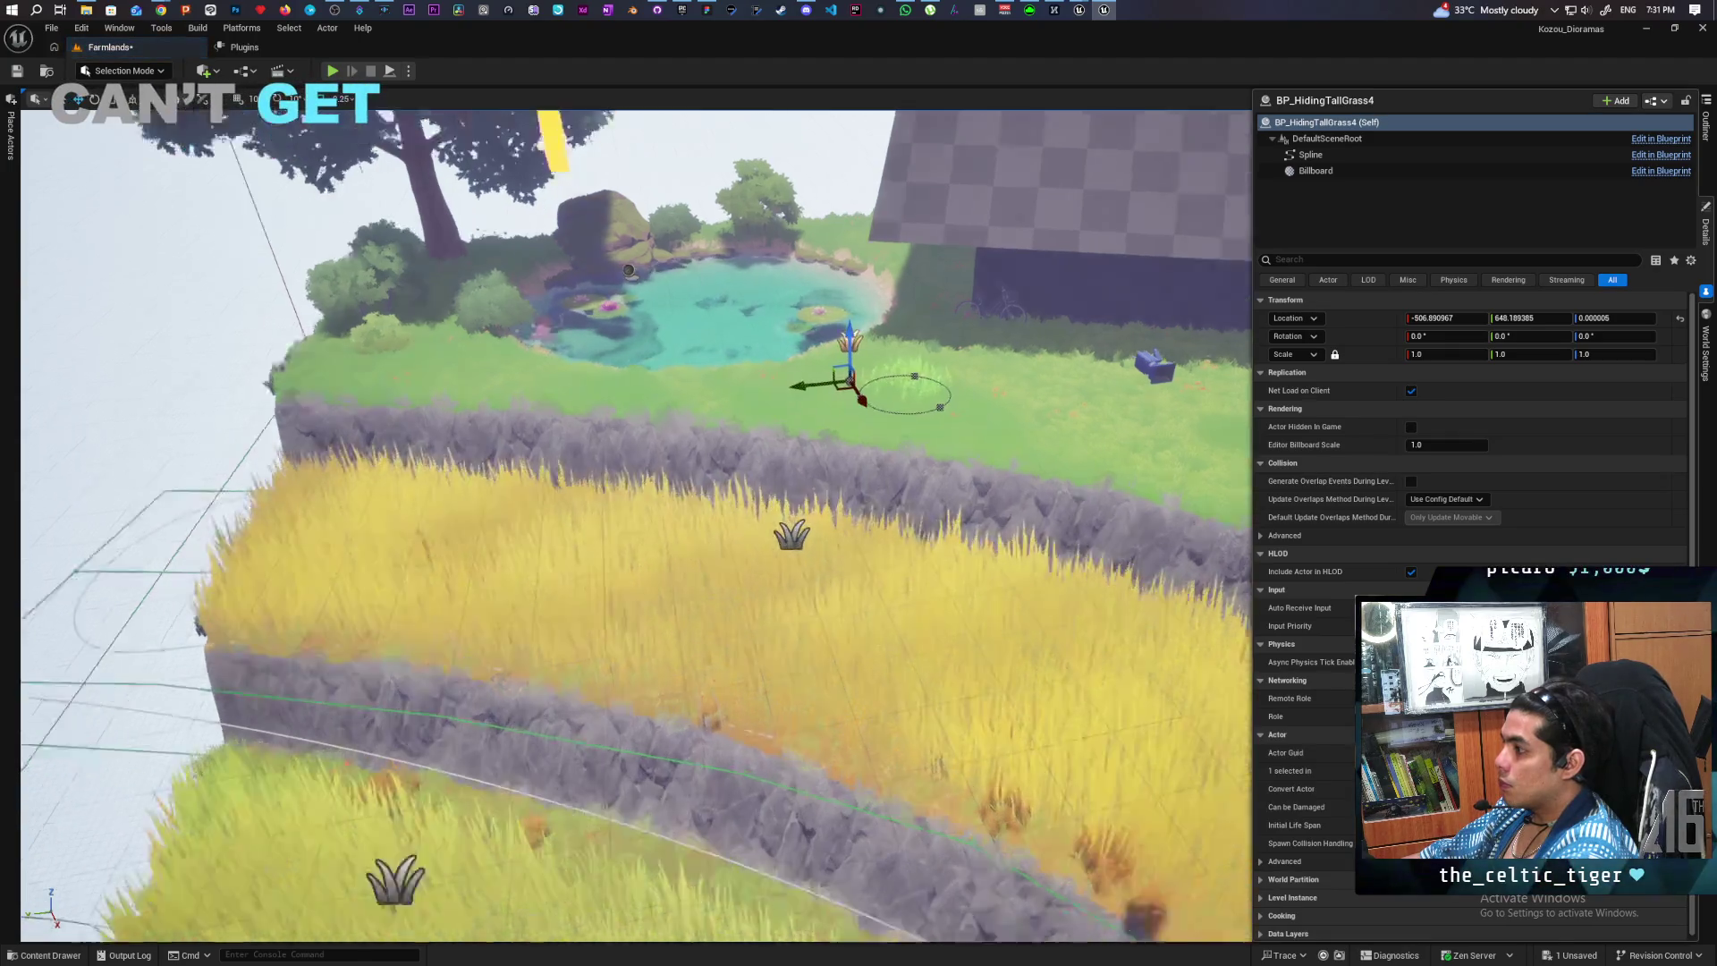
key("f")
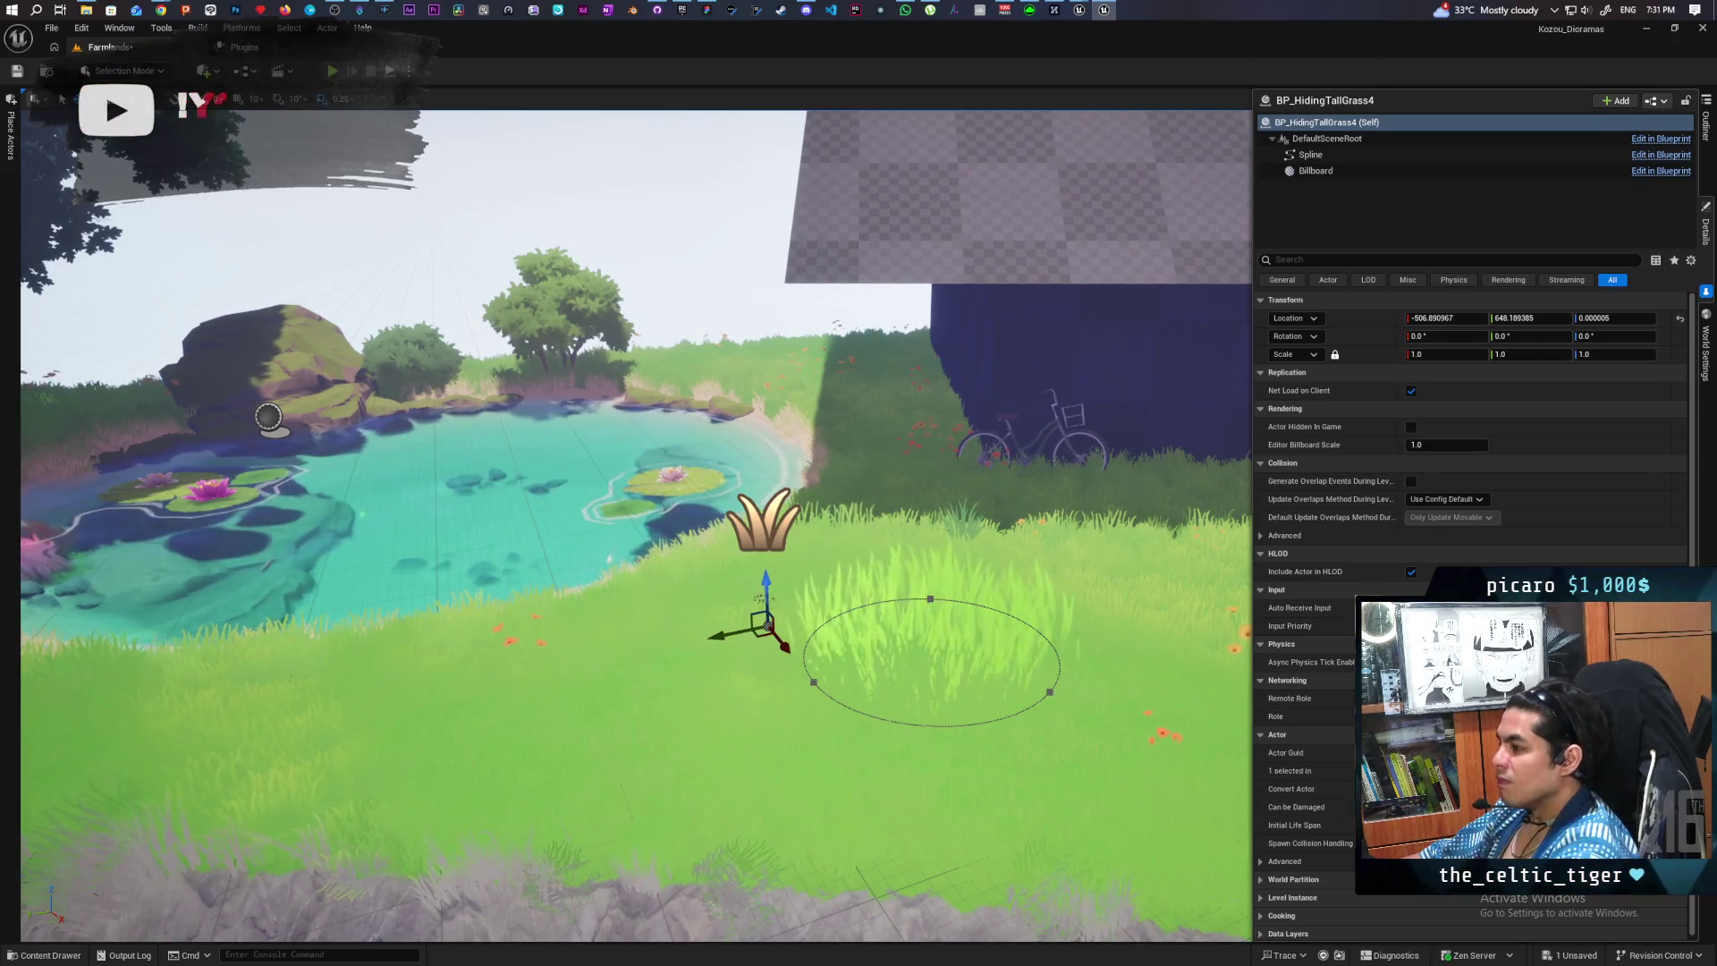
mouse_move(627, 536)
left_mouse_down()
mouse_move(608, 600)
mouse_move(679, 644)
left_mouse_up()
left_click_drag(554, 501, 522, 477)
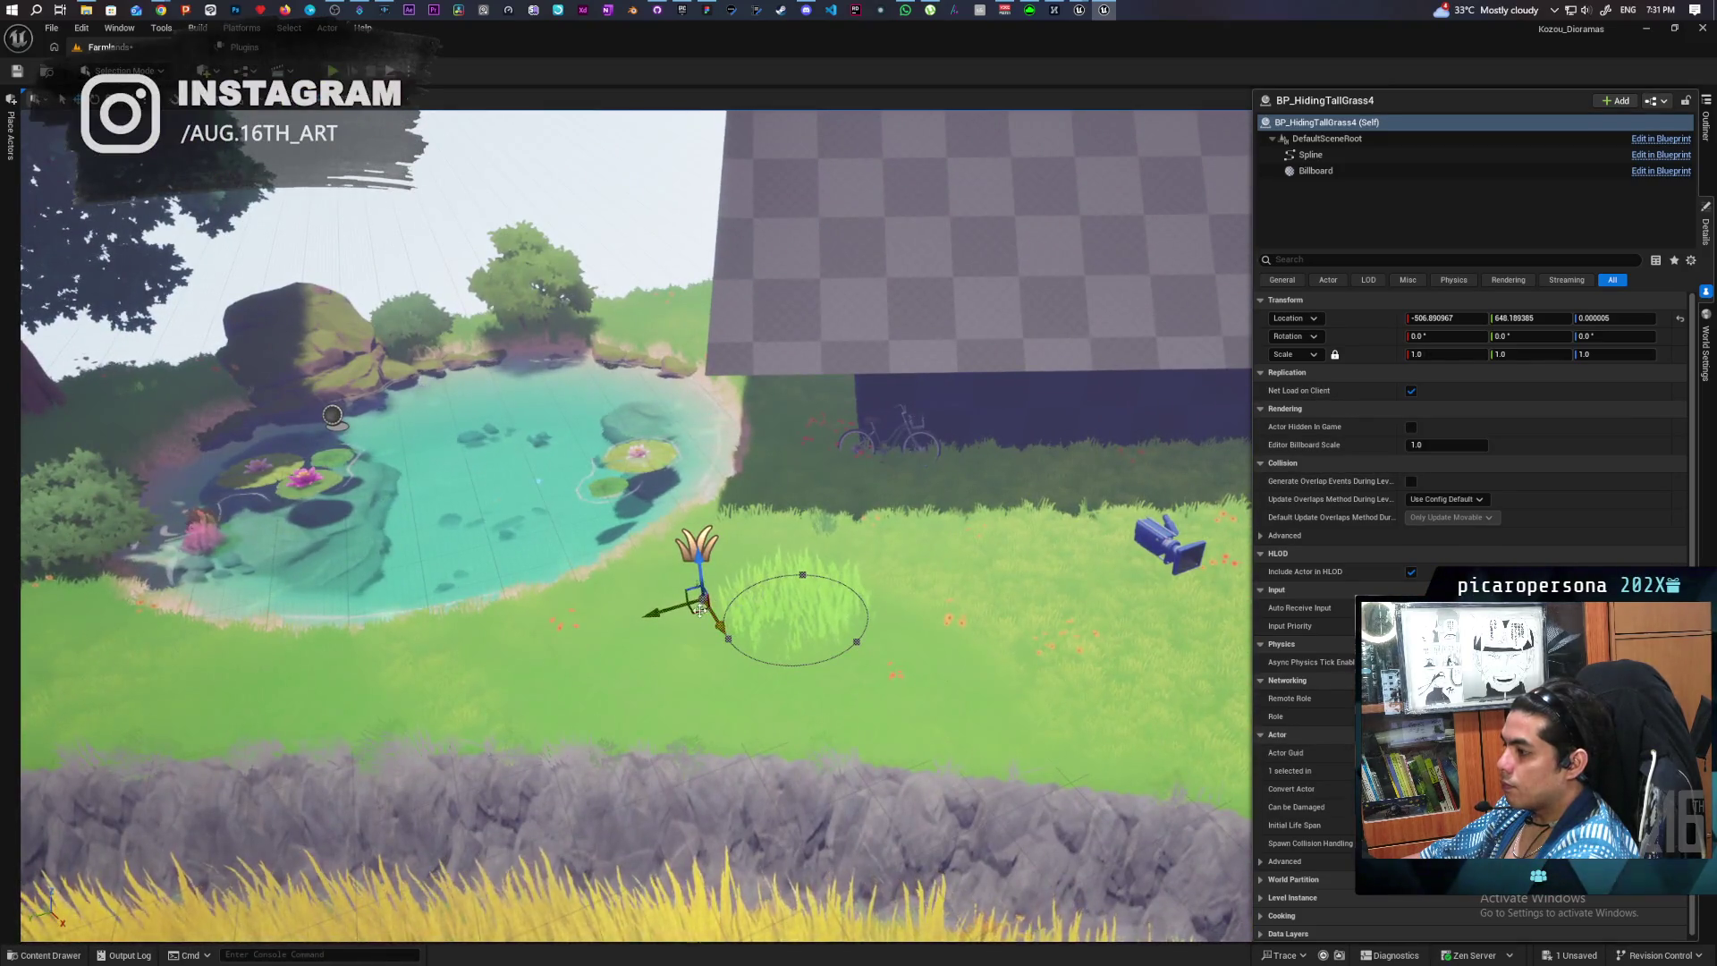
- Move the tall grass patch left onto the pond's left edge
mouse_move(692, 584)
left_mouse_down()
mouse_move(575, 617)
mouse_move(178, 617)
mouse_move(191, 646)
left_mouse_up()
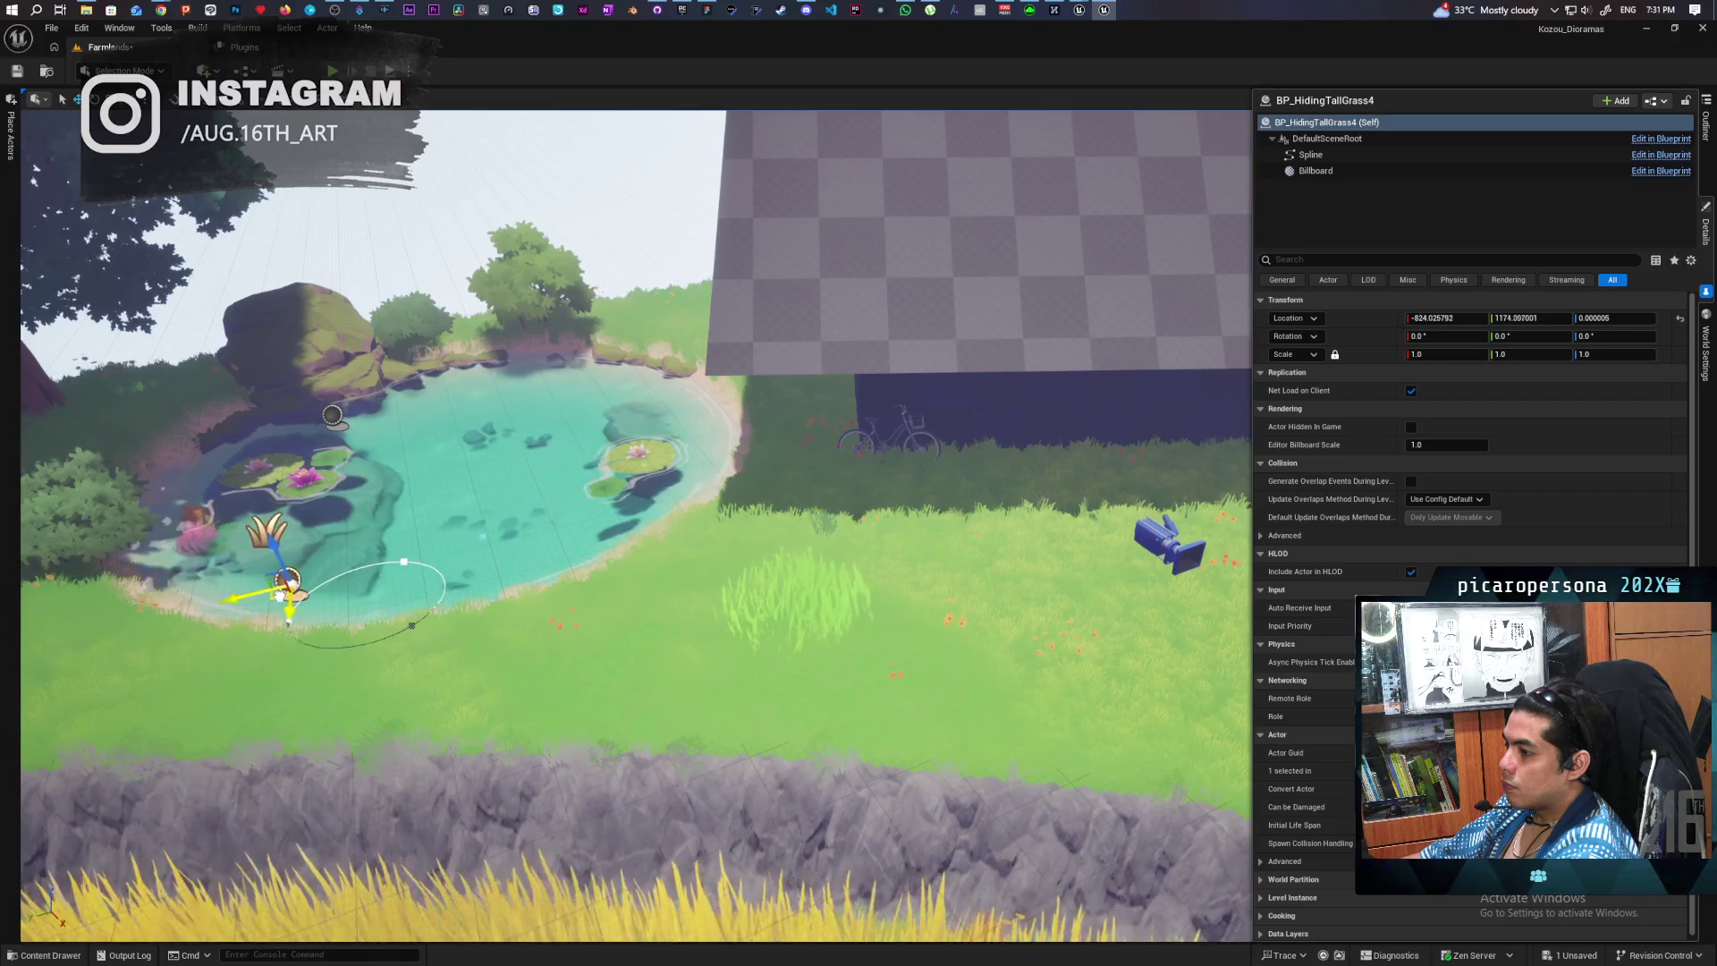
mouse_move(280, 595)
left_mouse_down()
mouse_move(364, 575)
mouse_move(364, 555)
mouse_move(460, 575)
mouse_move(262, 720)
left_mouse_up()
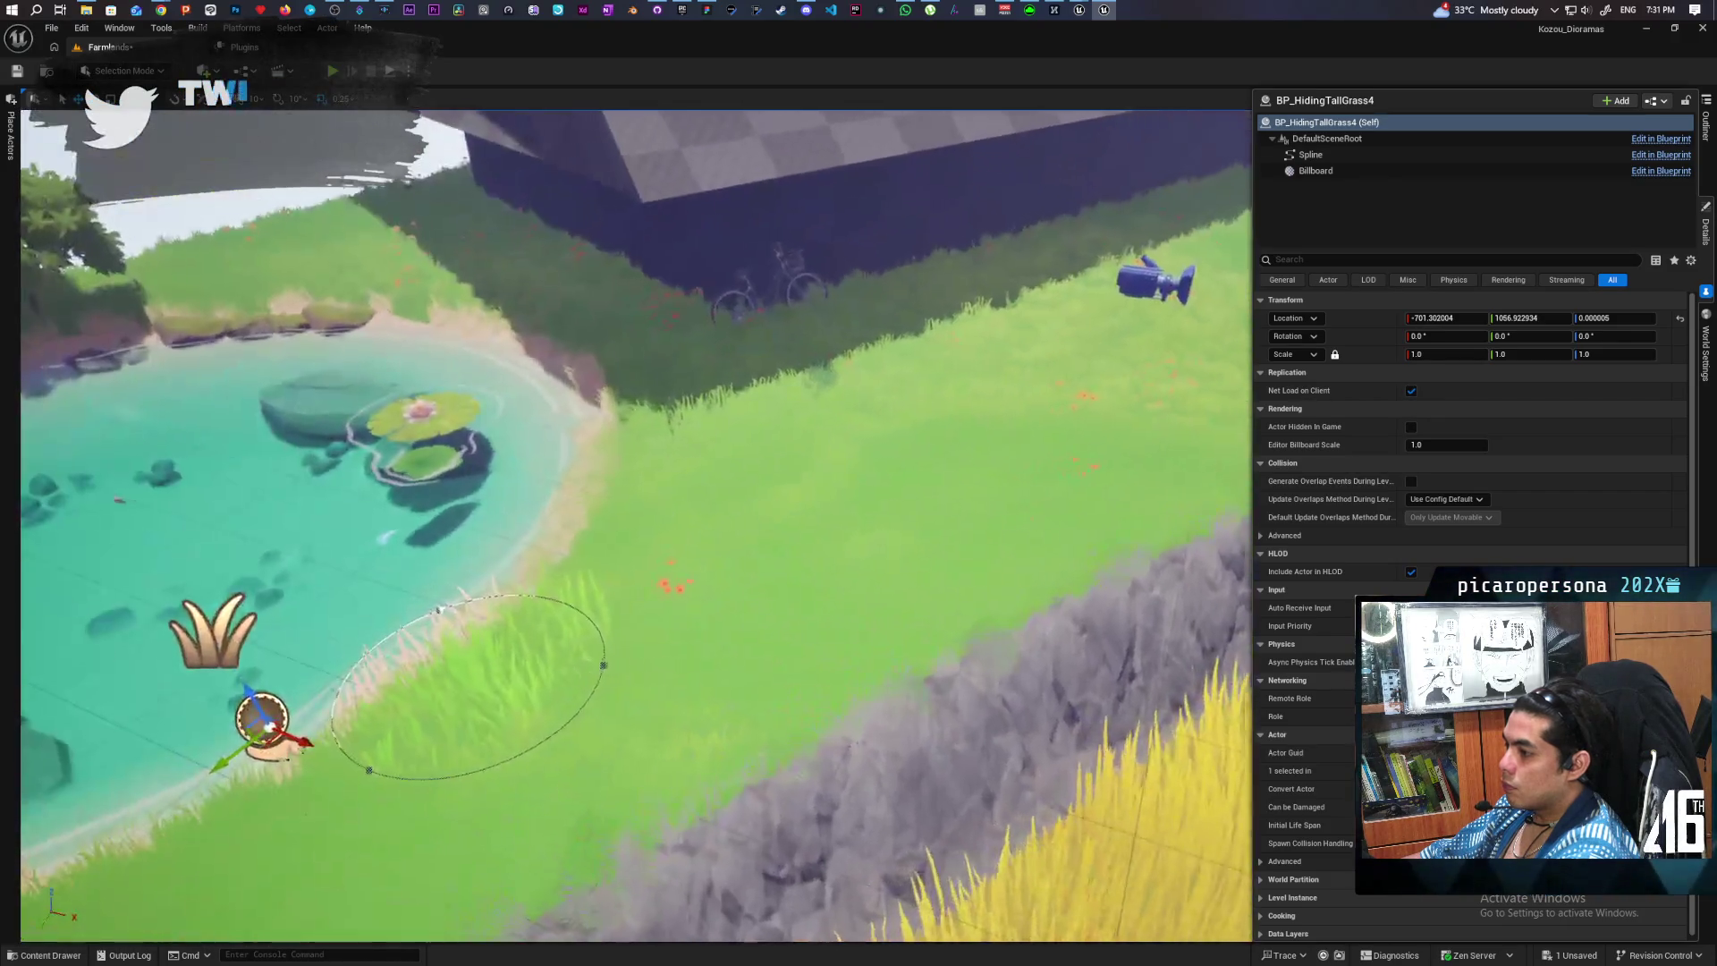
scroll(636, 526, "down", 5)
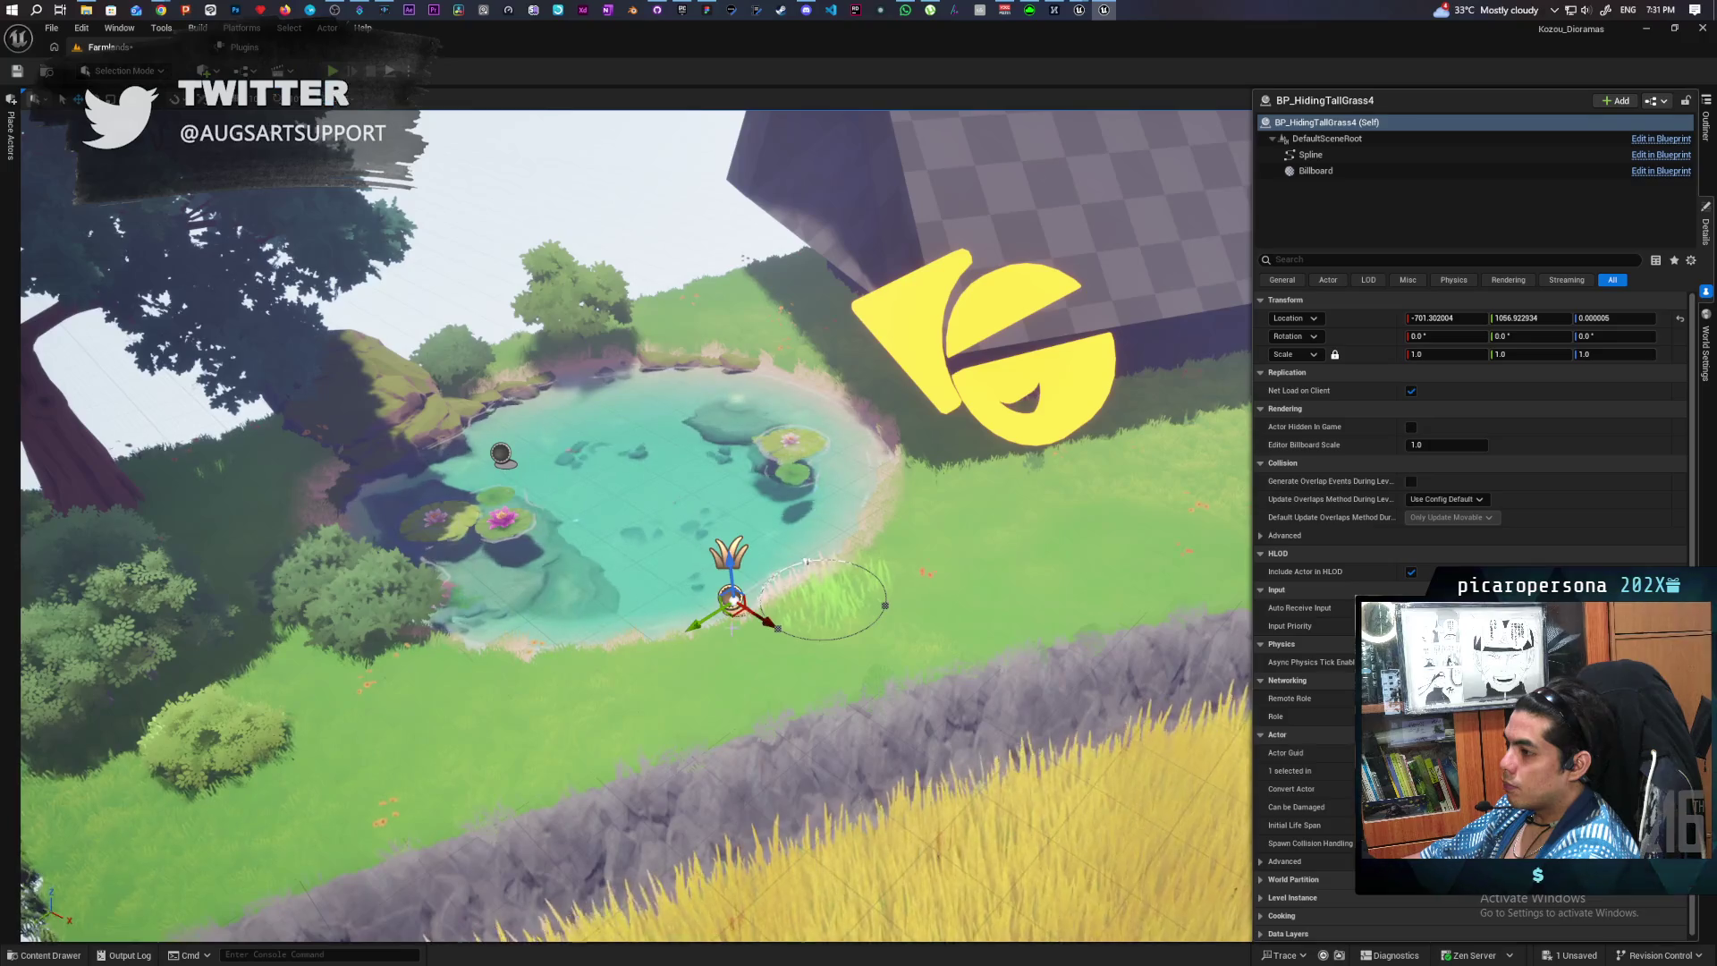
left_click_drag(731, 615, 232, 501)
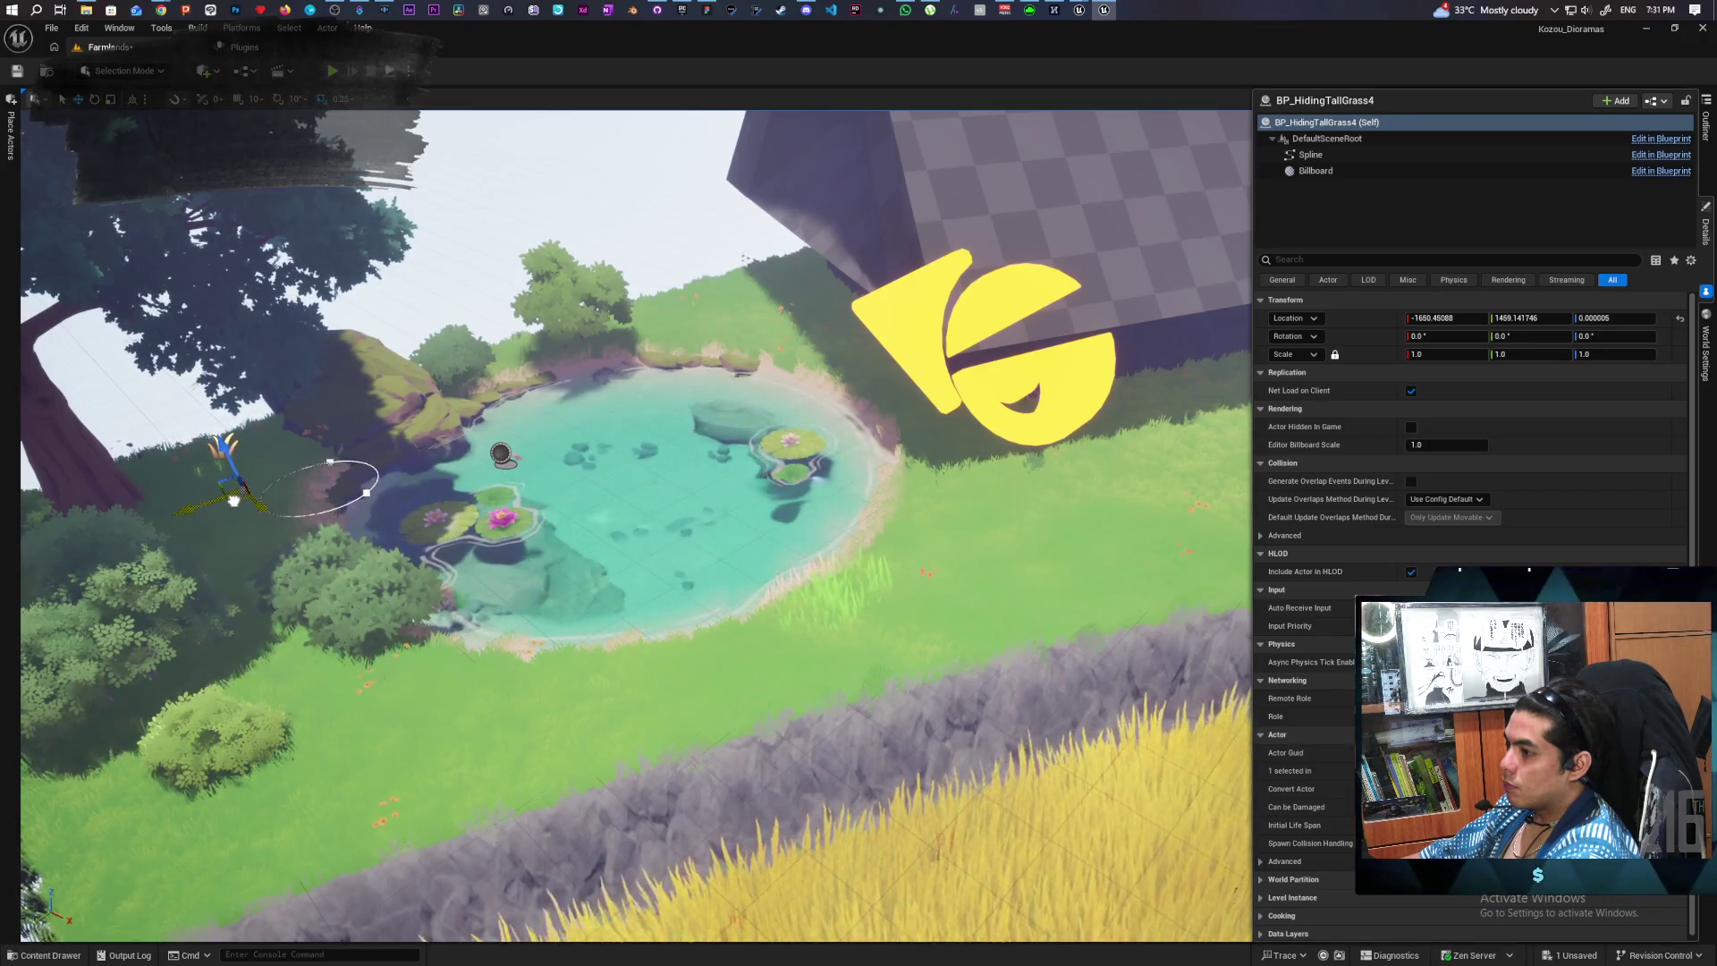
key("f")
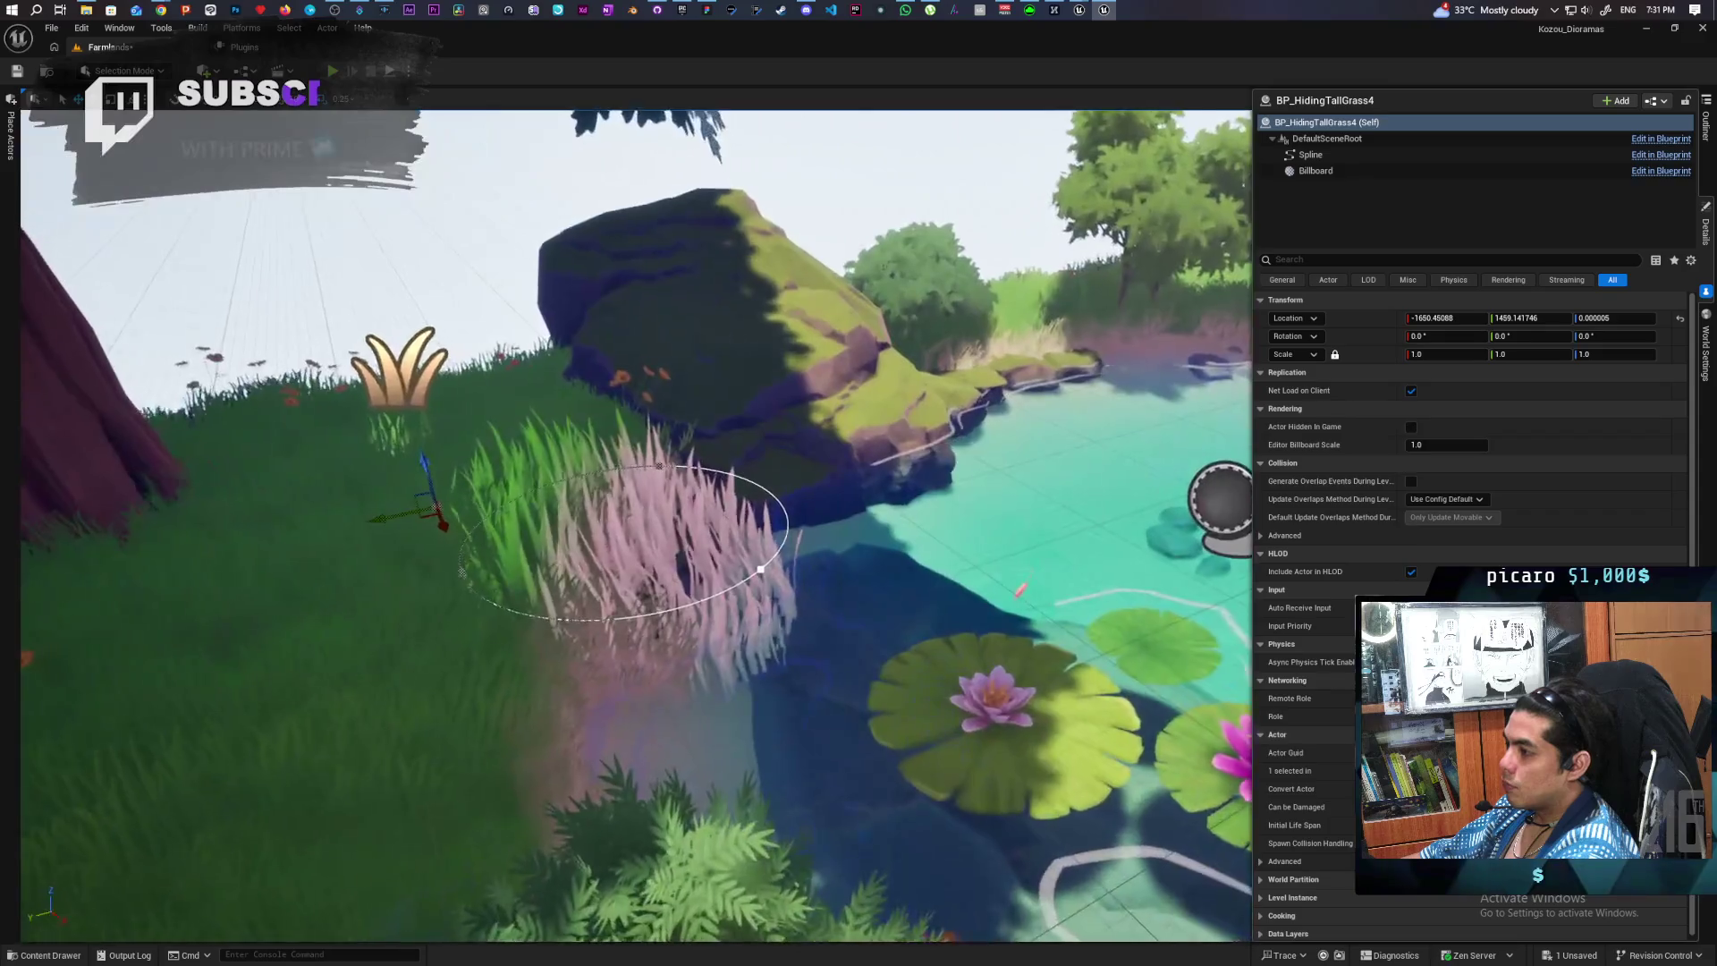
mouse_move(383, 507)
left_mouse_down()
mouse_move(319, 479)
mouse_move(357, 491)
mouse_move(361, 525)
mouse_move(345, 479)
left_mouse_up()
scroll(713, 486, "down", 5)
- Slide the tall grass patch across to the pond's back edge beside the tree, then deselect
left_click_drag(713, 486, 765, 452)
scroll(594, 517, "down", 5)
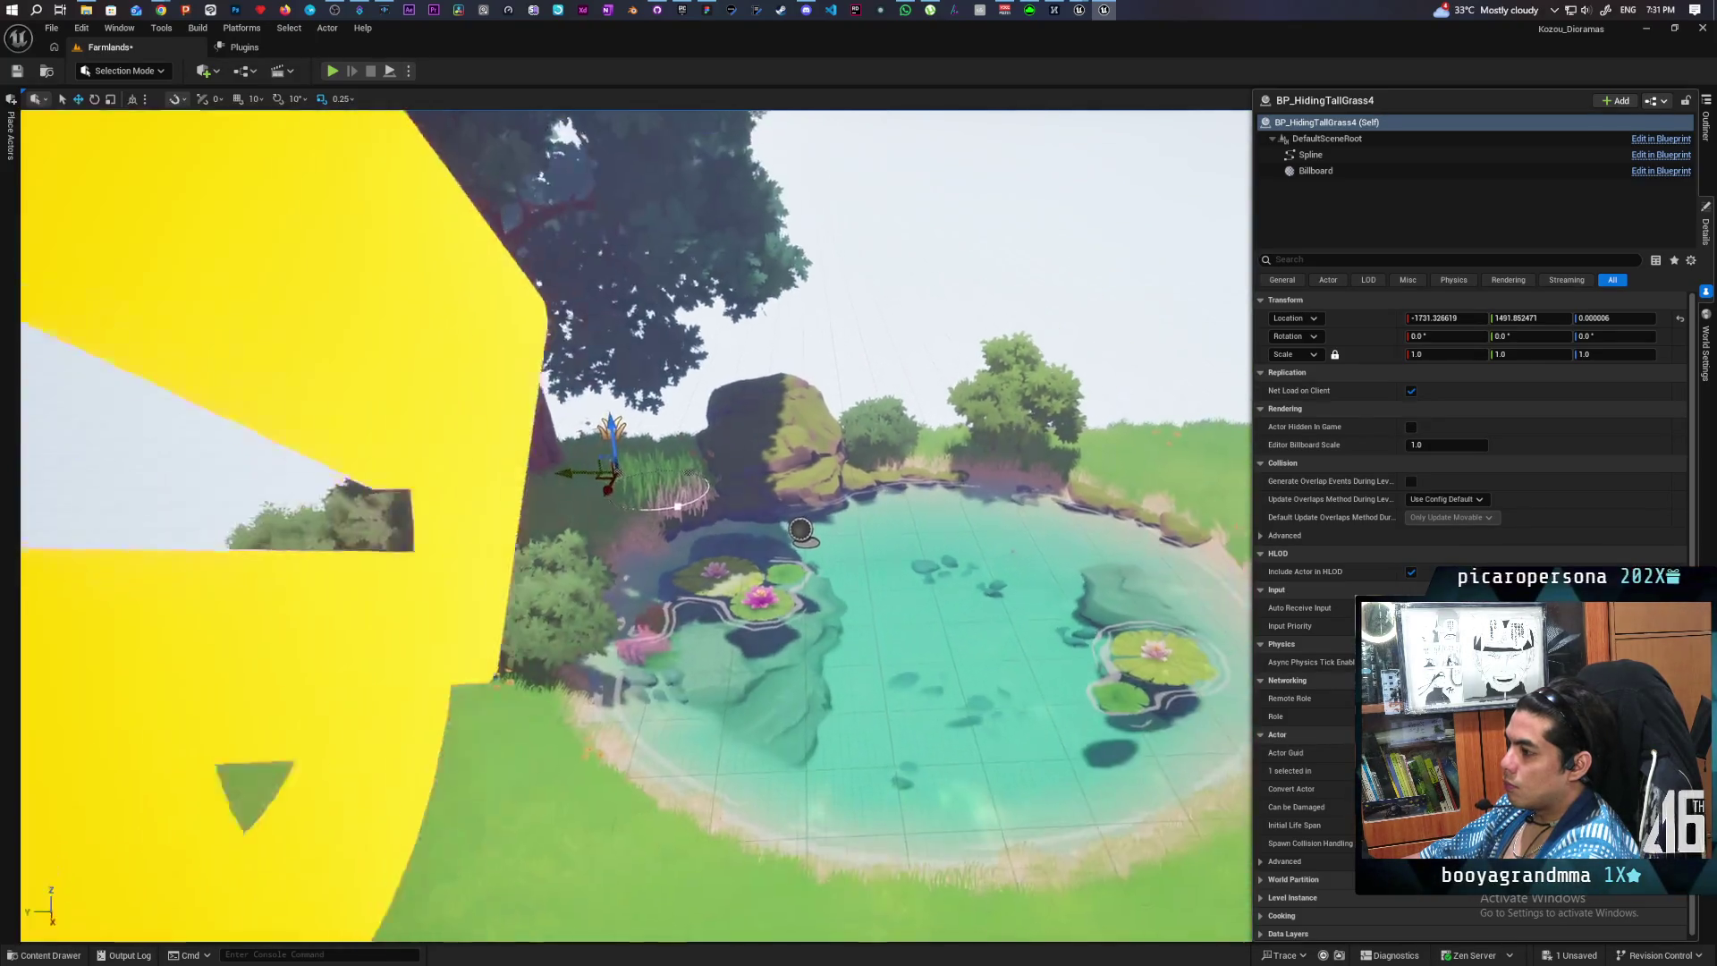
scroll(594, 517, "up", 5)
scroll(594, 517, "down", 5)
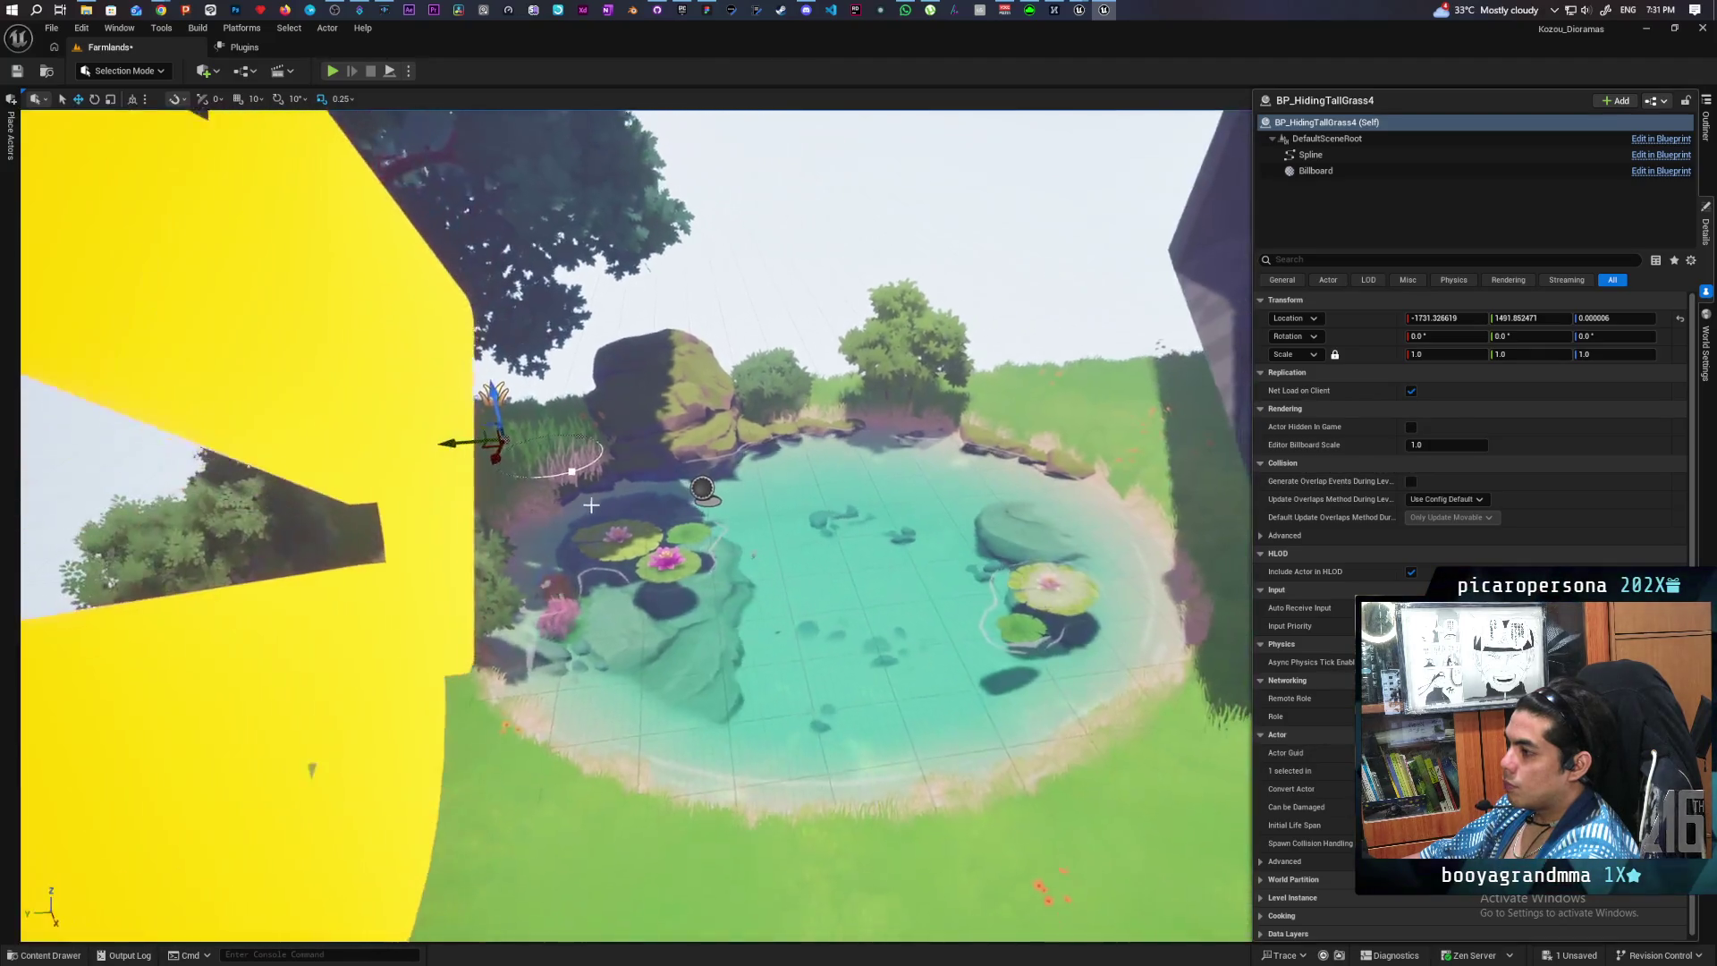
scroll(571, 474, "up", 4)
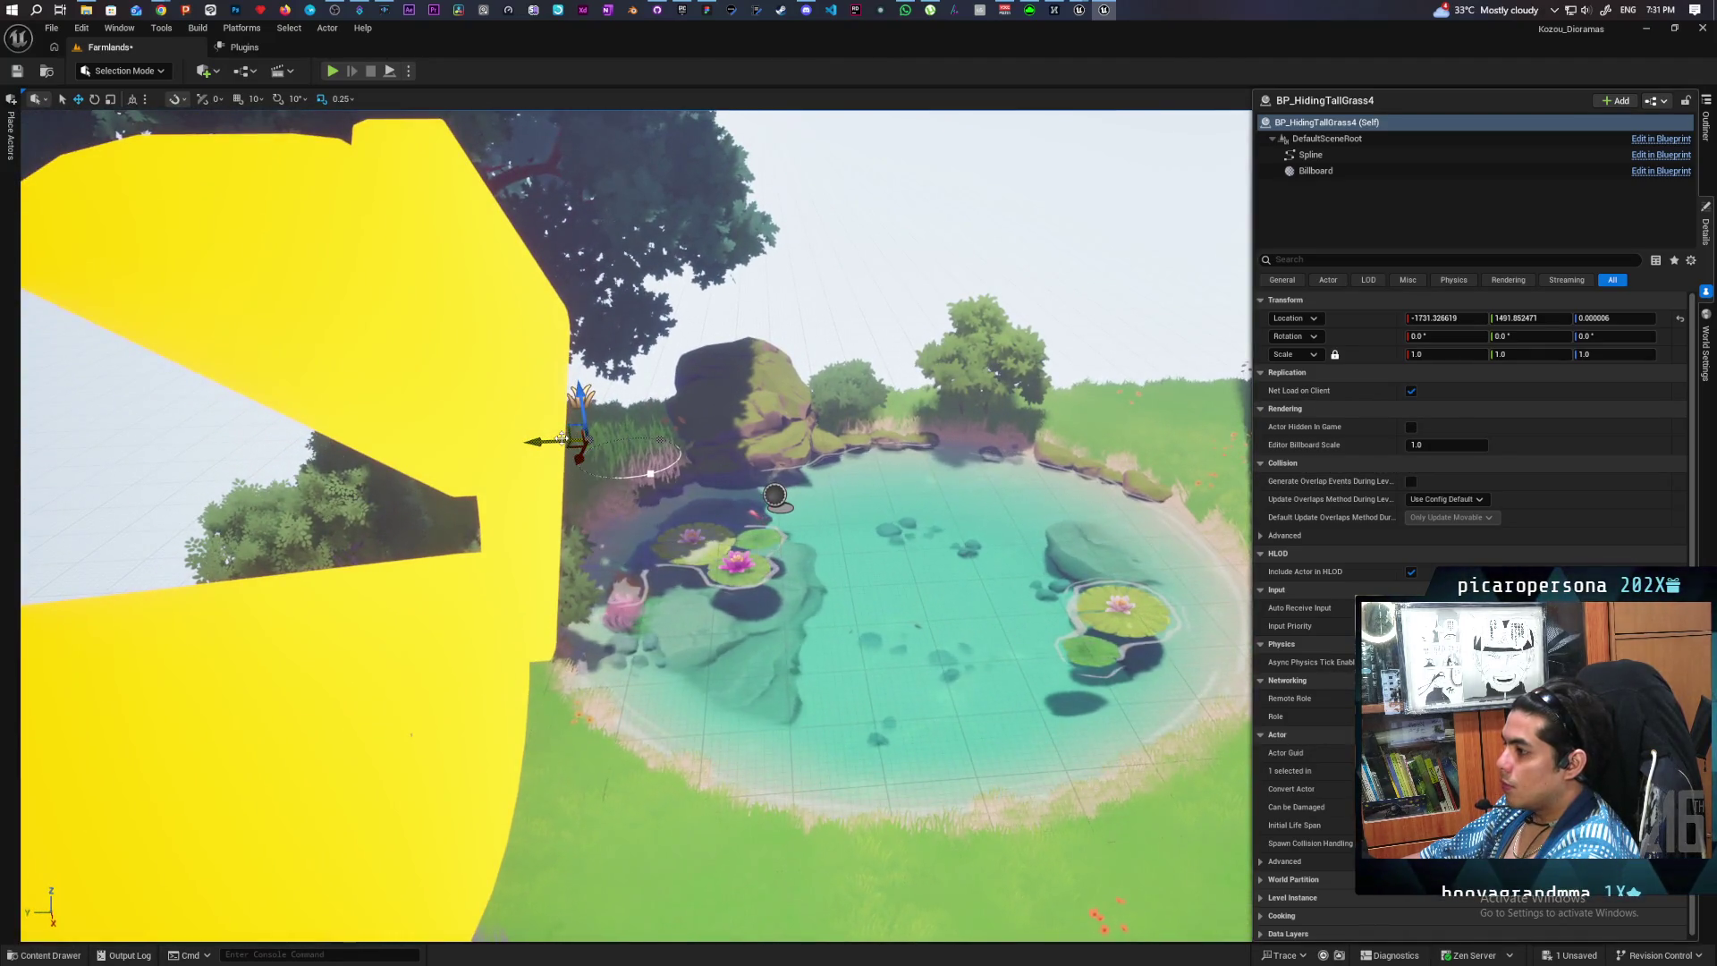
left_click_drag(577, 441, 882, 428)
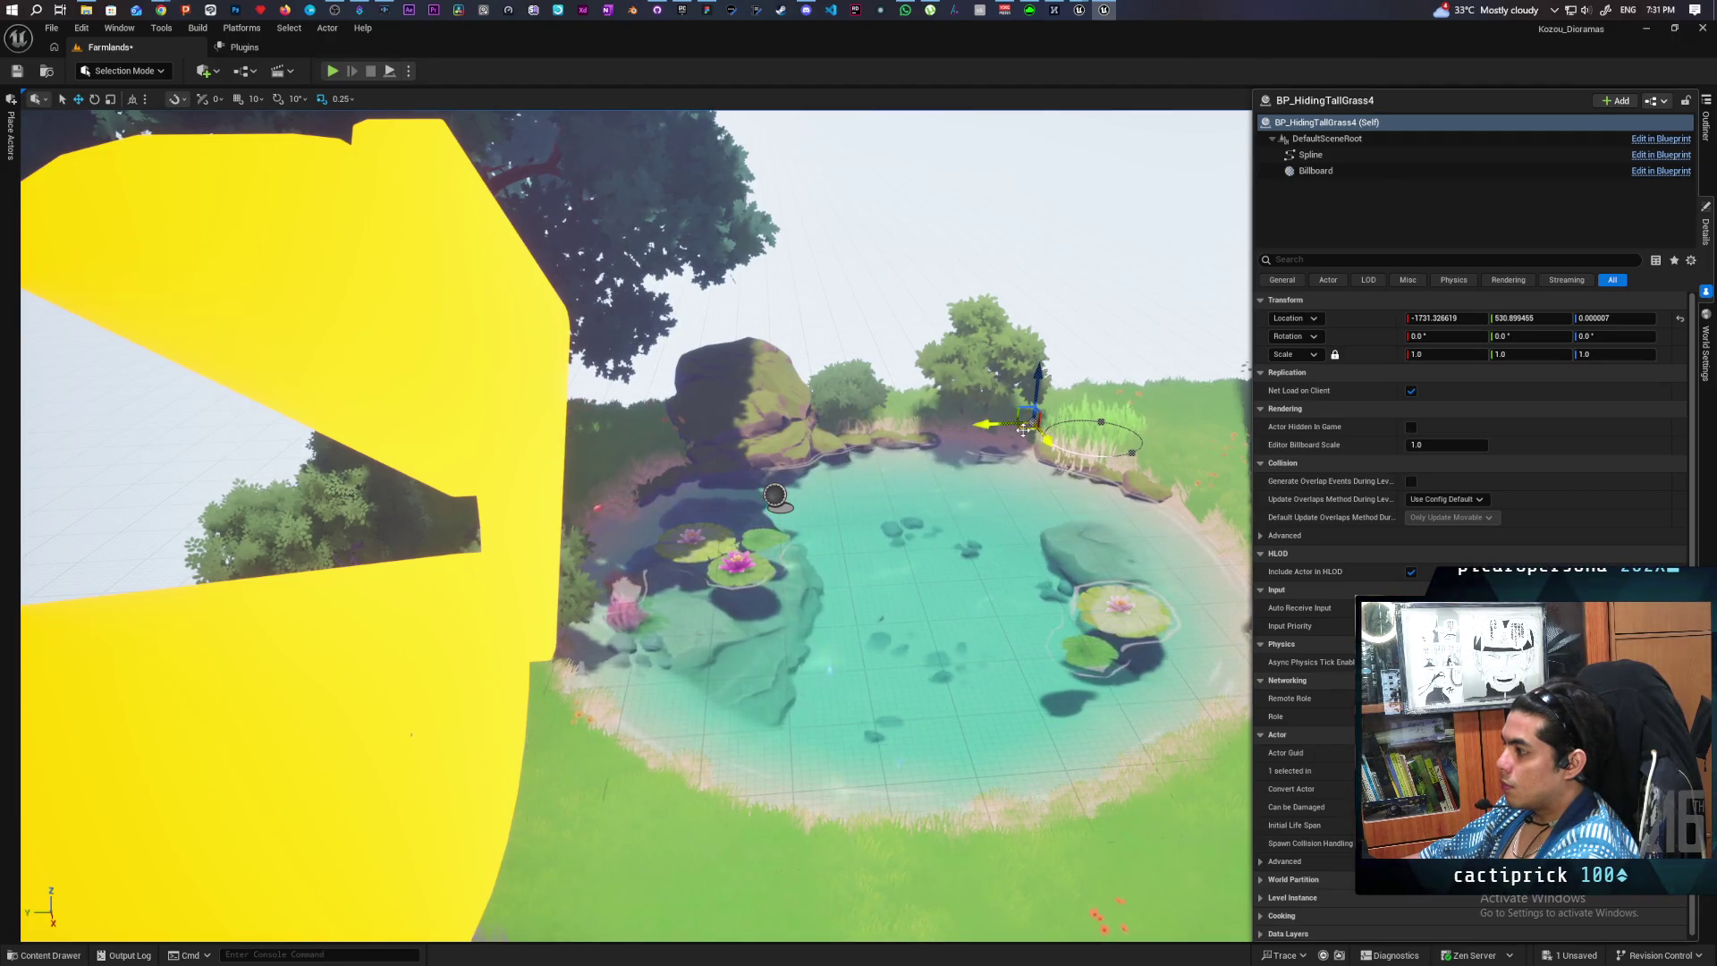
left_click_drag(1022, 431, 1035, 423)
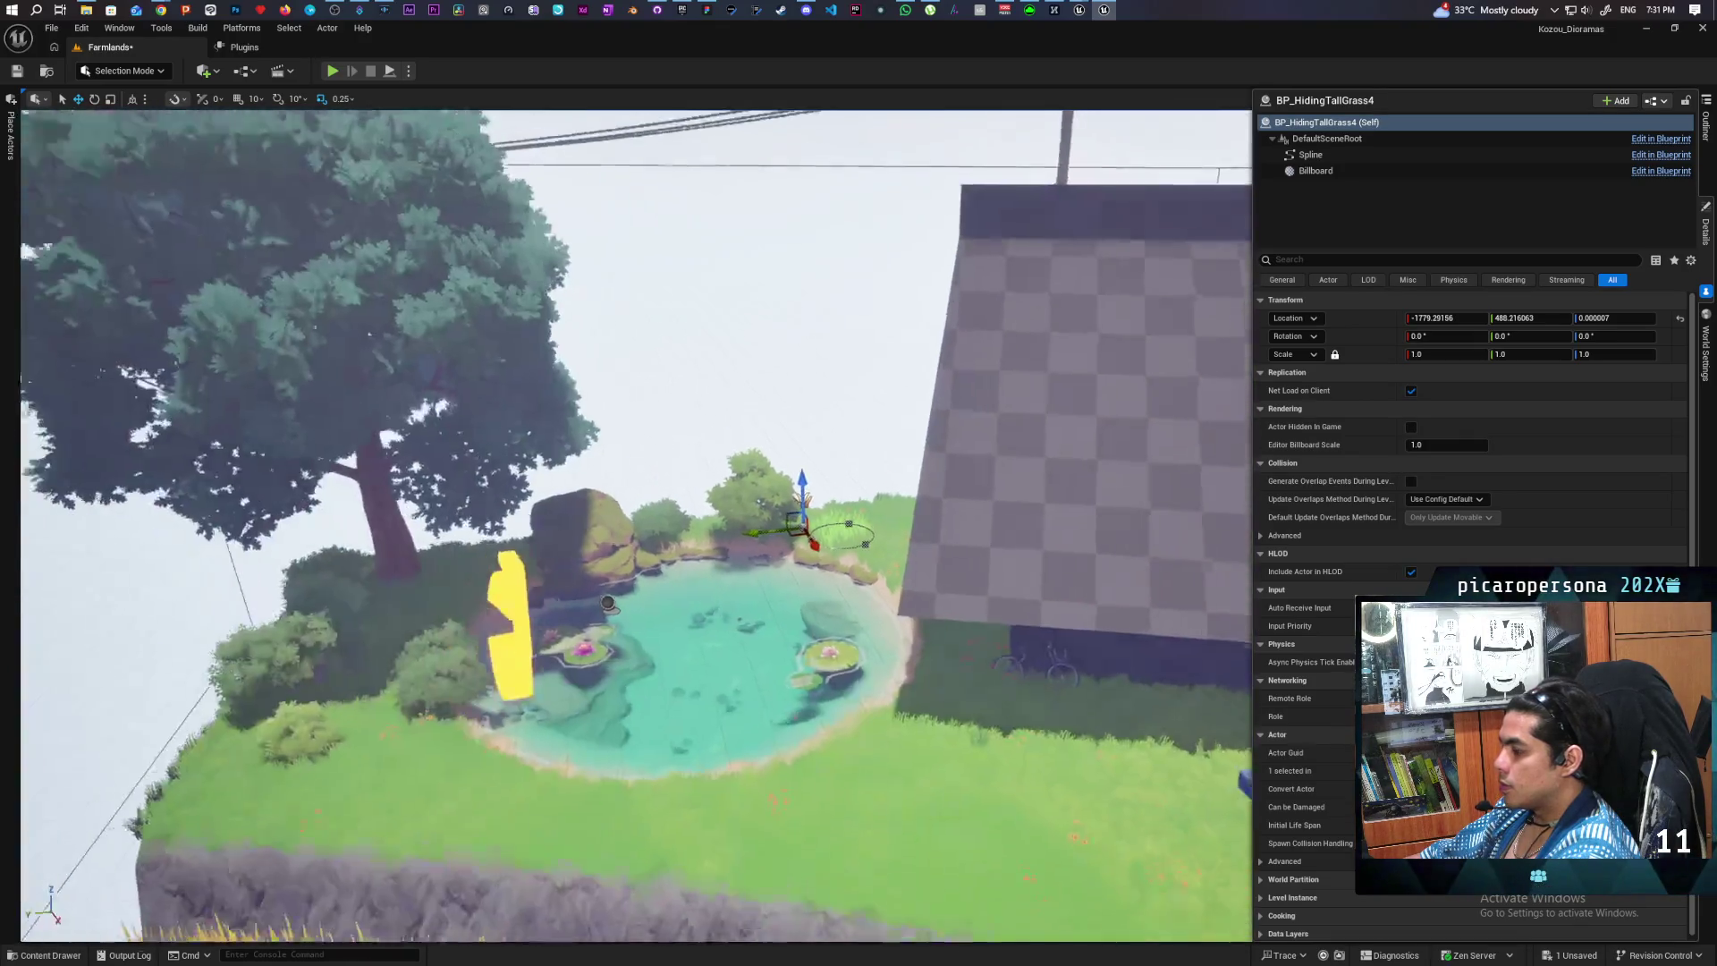
key("f")
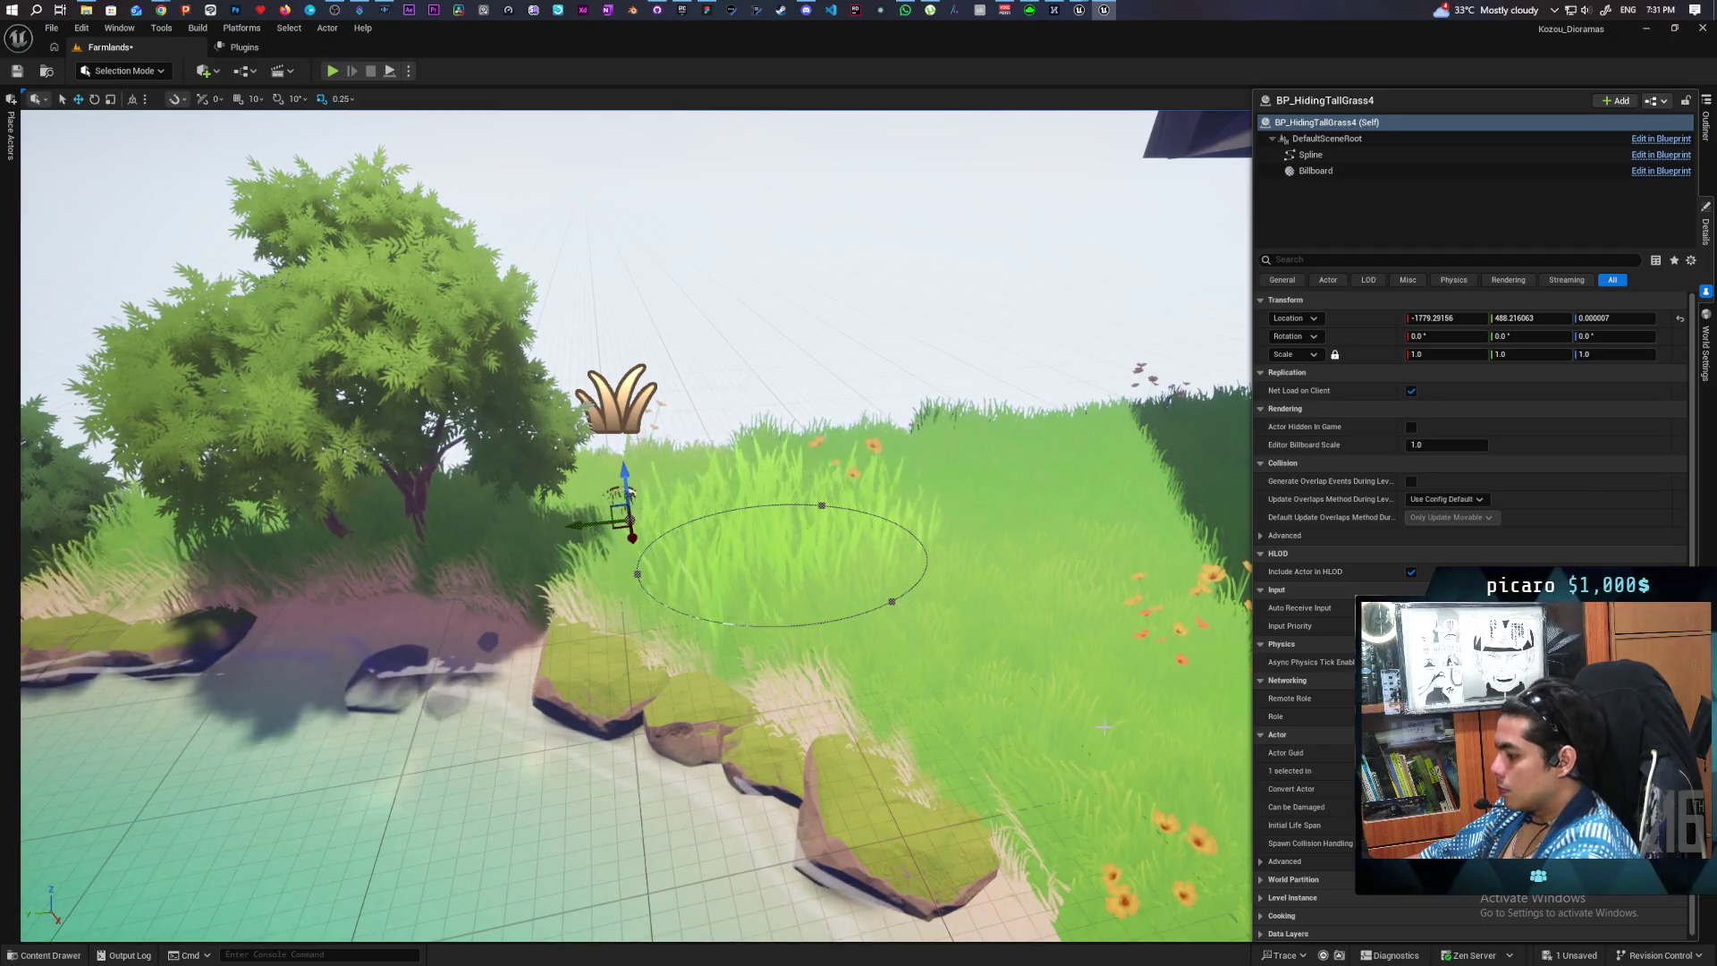
key("Delete")
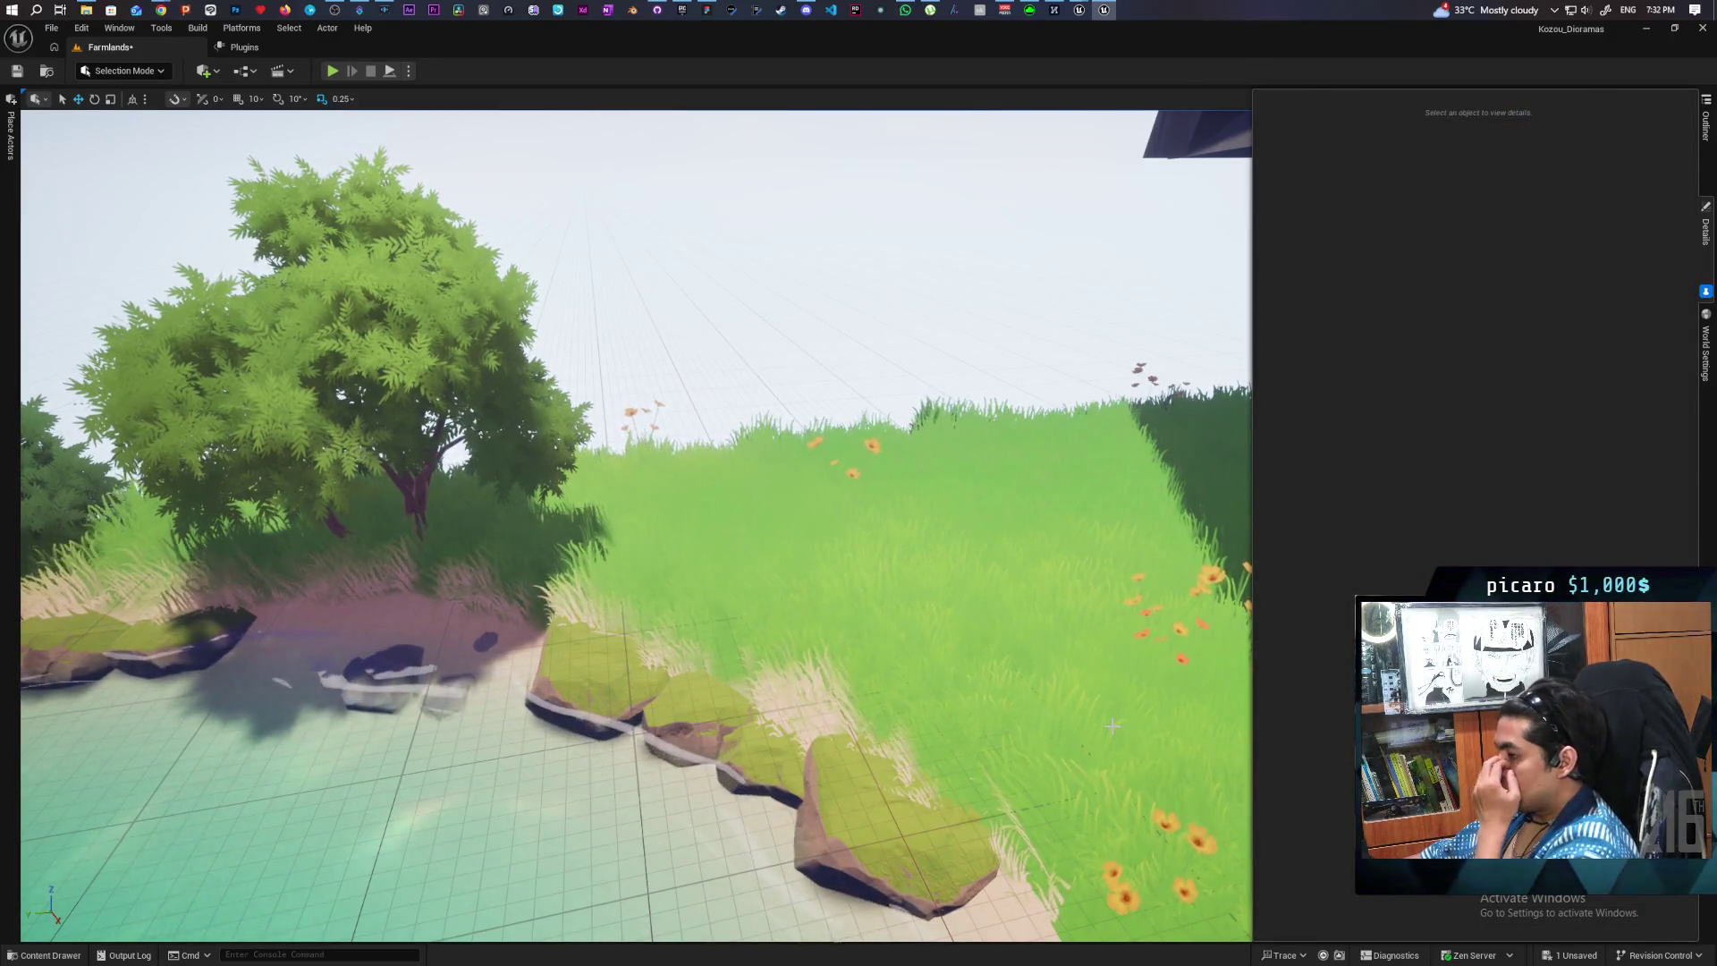
- Save all with Ctrl+S, then fly to the house's power pole and pick its top cable
scroll(964, 714, "down", 10)
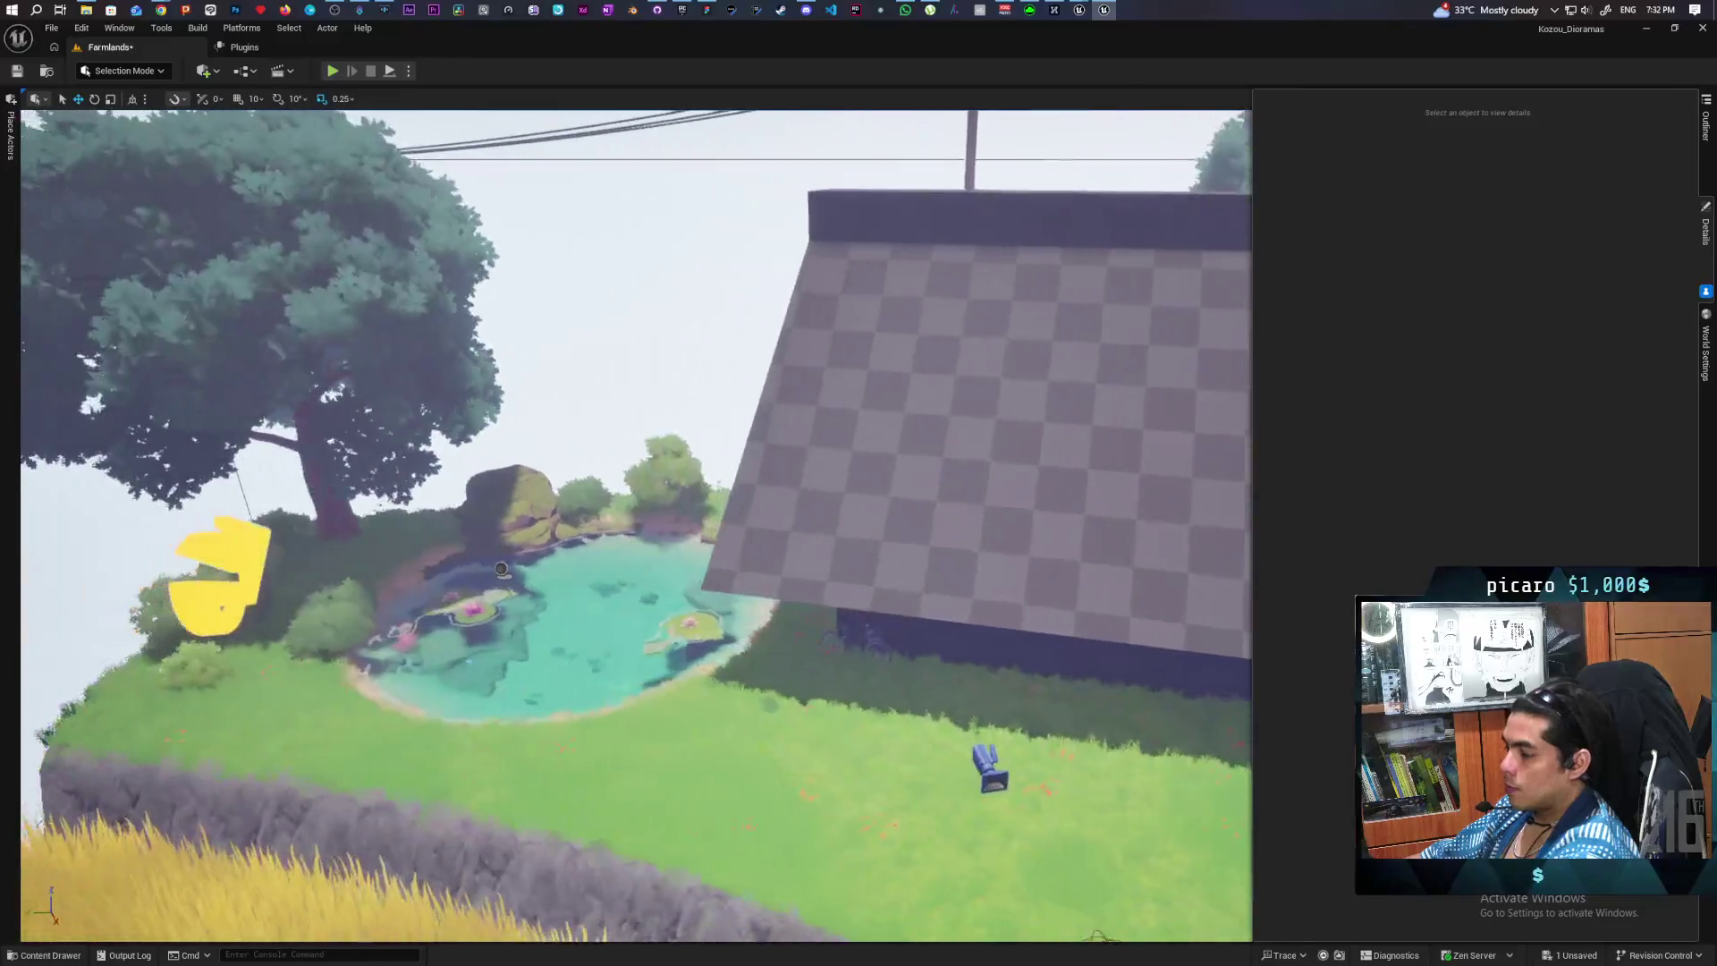
key("ctrl+s")
left_click(662, 338)
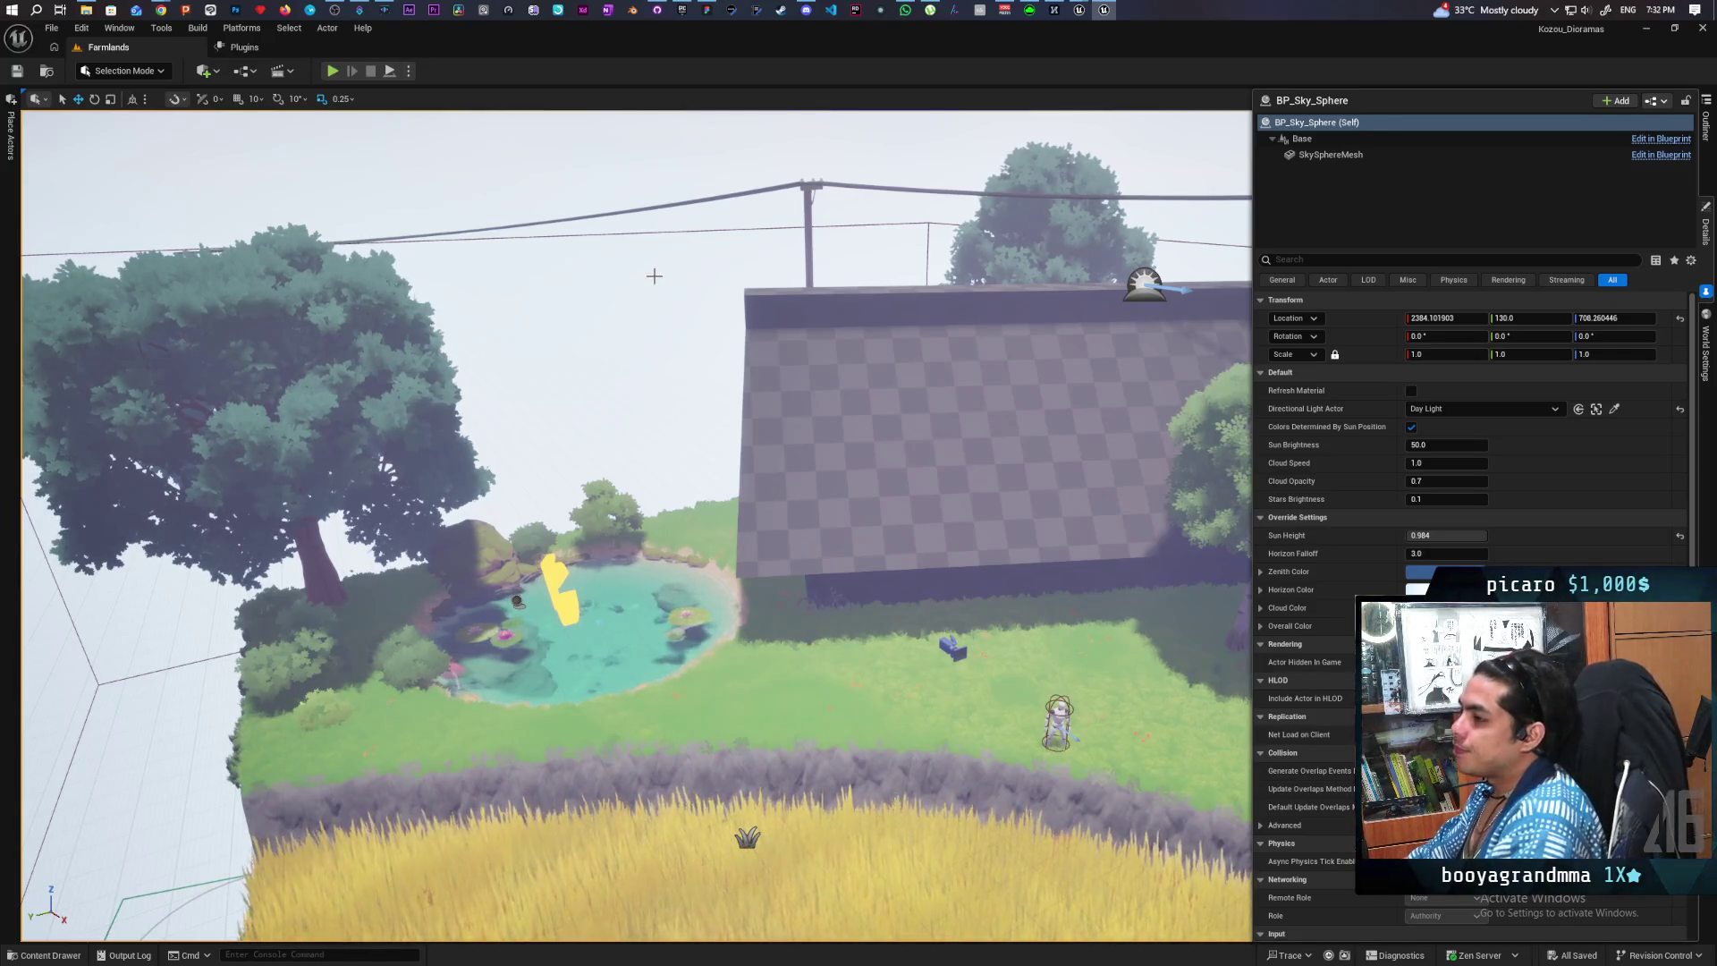
left_click_drag(668, 369, 897, 313)
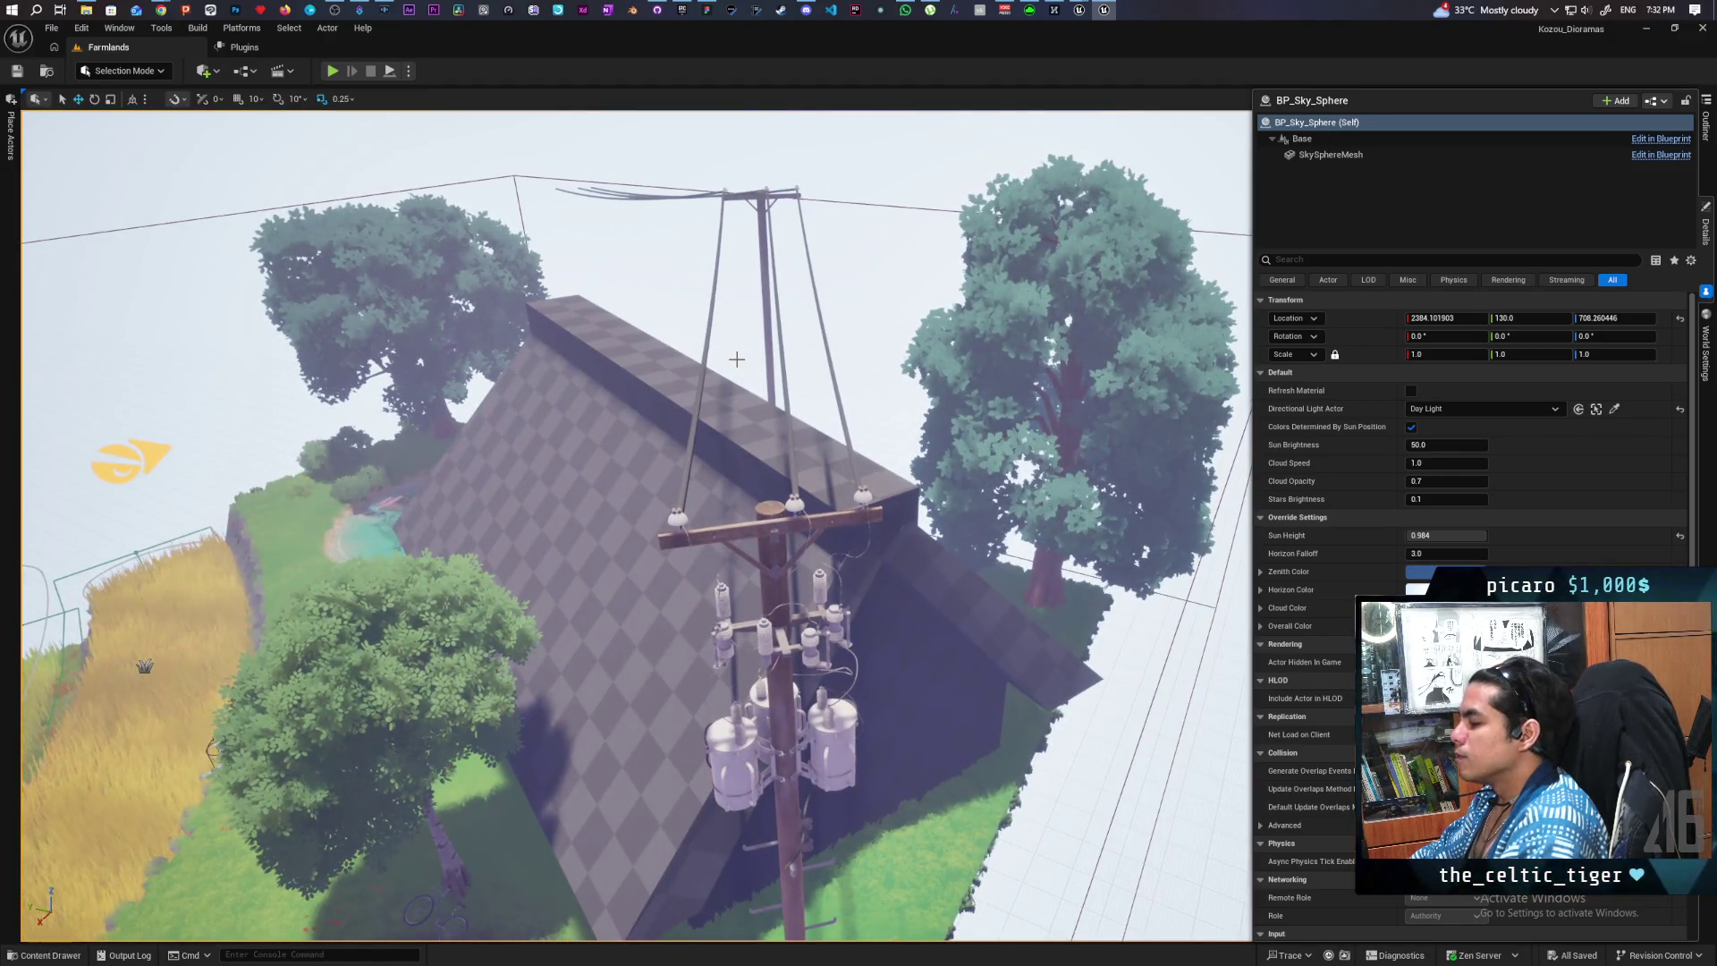
left_click_drag(736, 359, 790, 452)
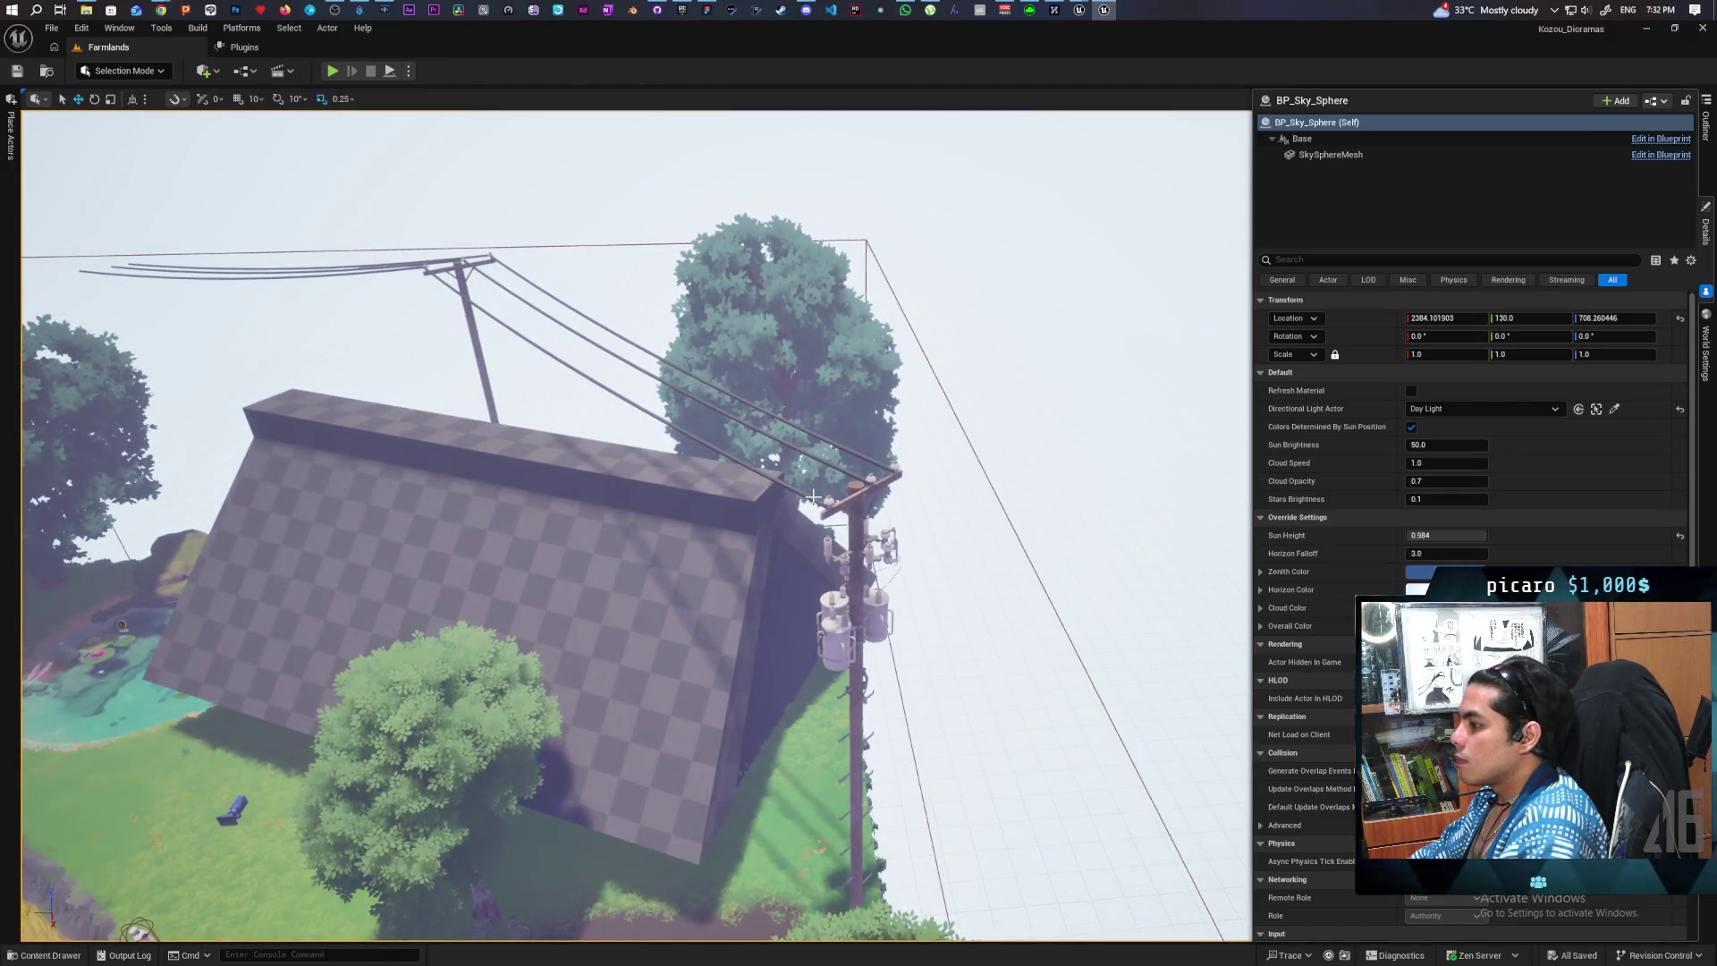
left_click(814, 497)
- Select the three CableActors at the pole top and pull their ends away from it
left_click_drag(626, 537, 626, 586)
left_click_drag(1022, 394, 1022, 420)
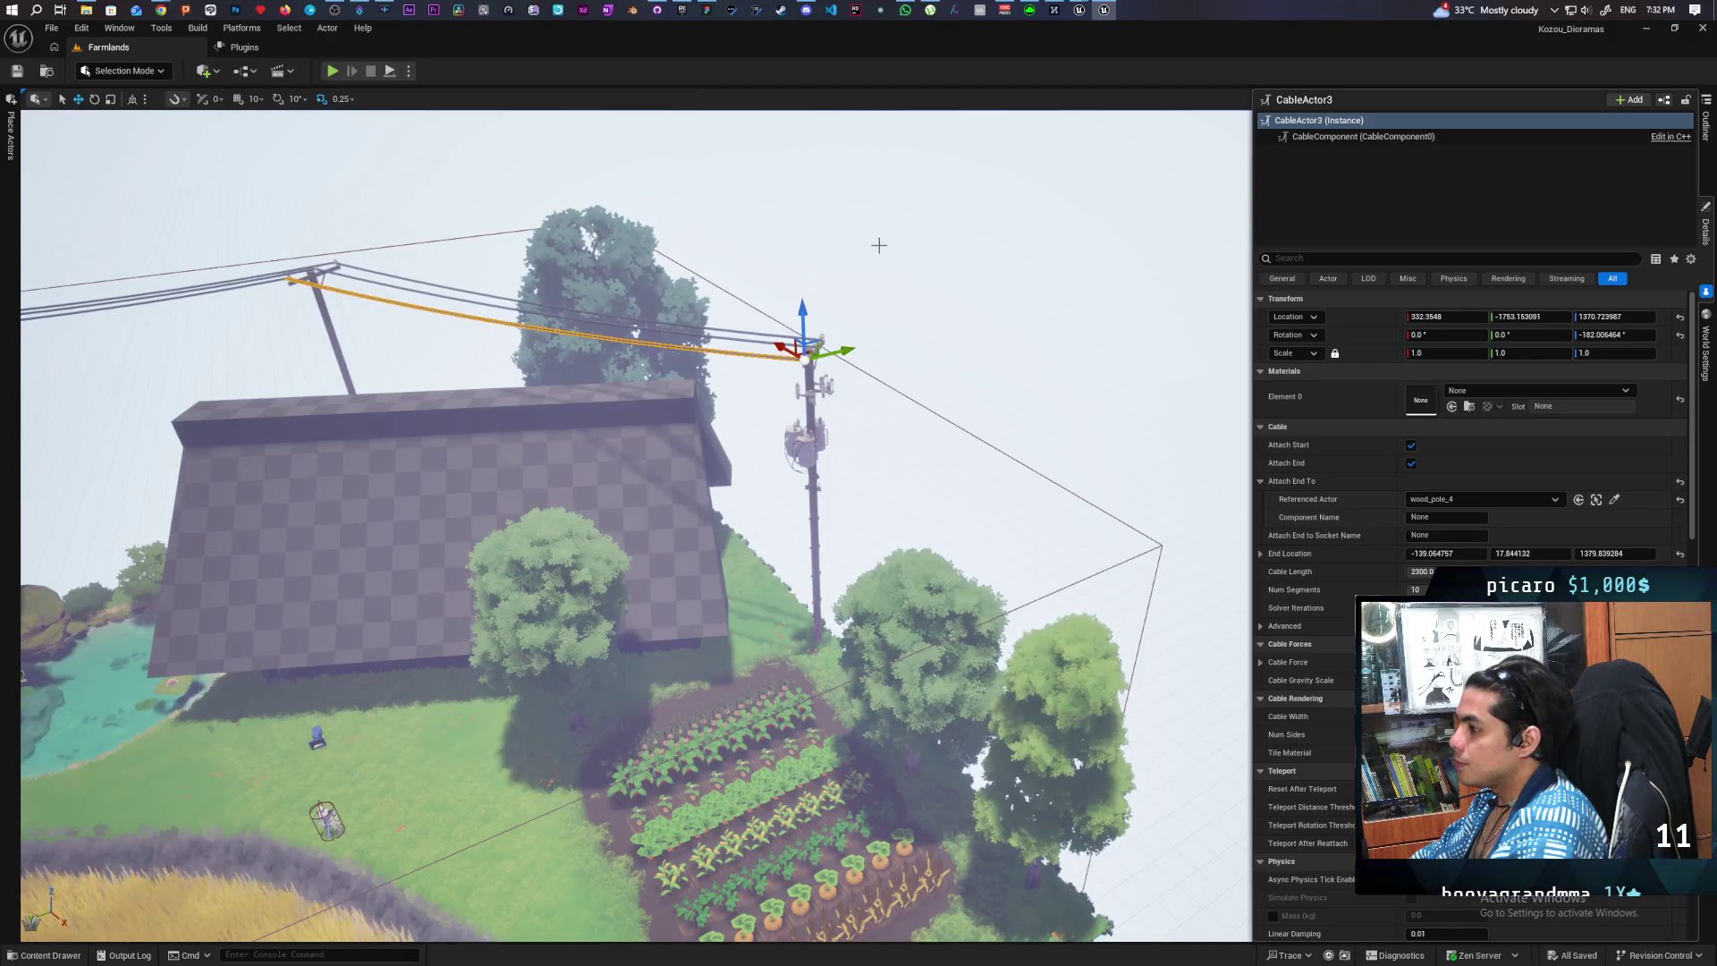
left_click_drag(947, 320, 1060, 397)
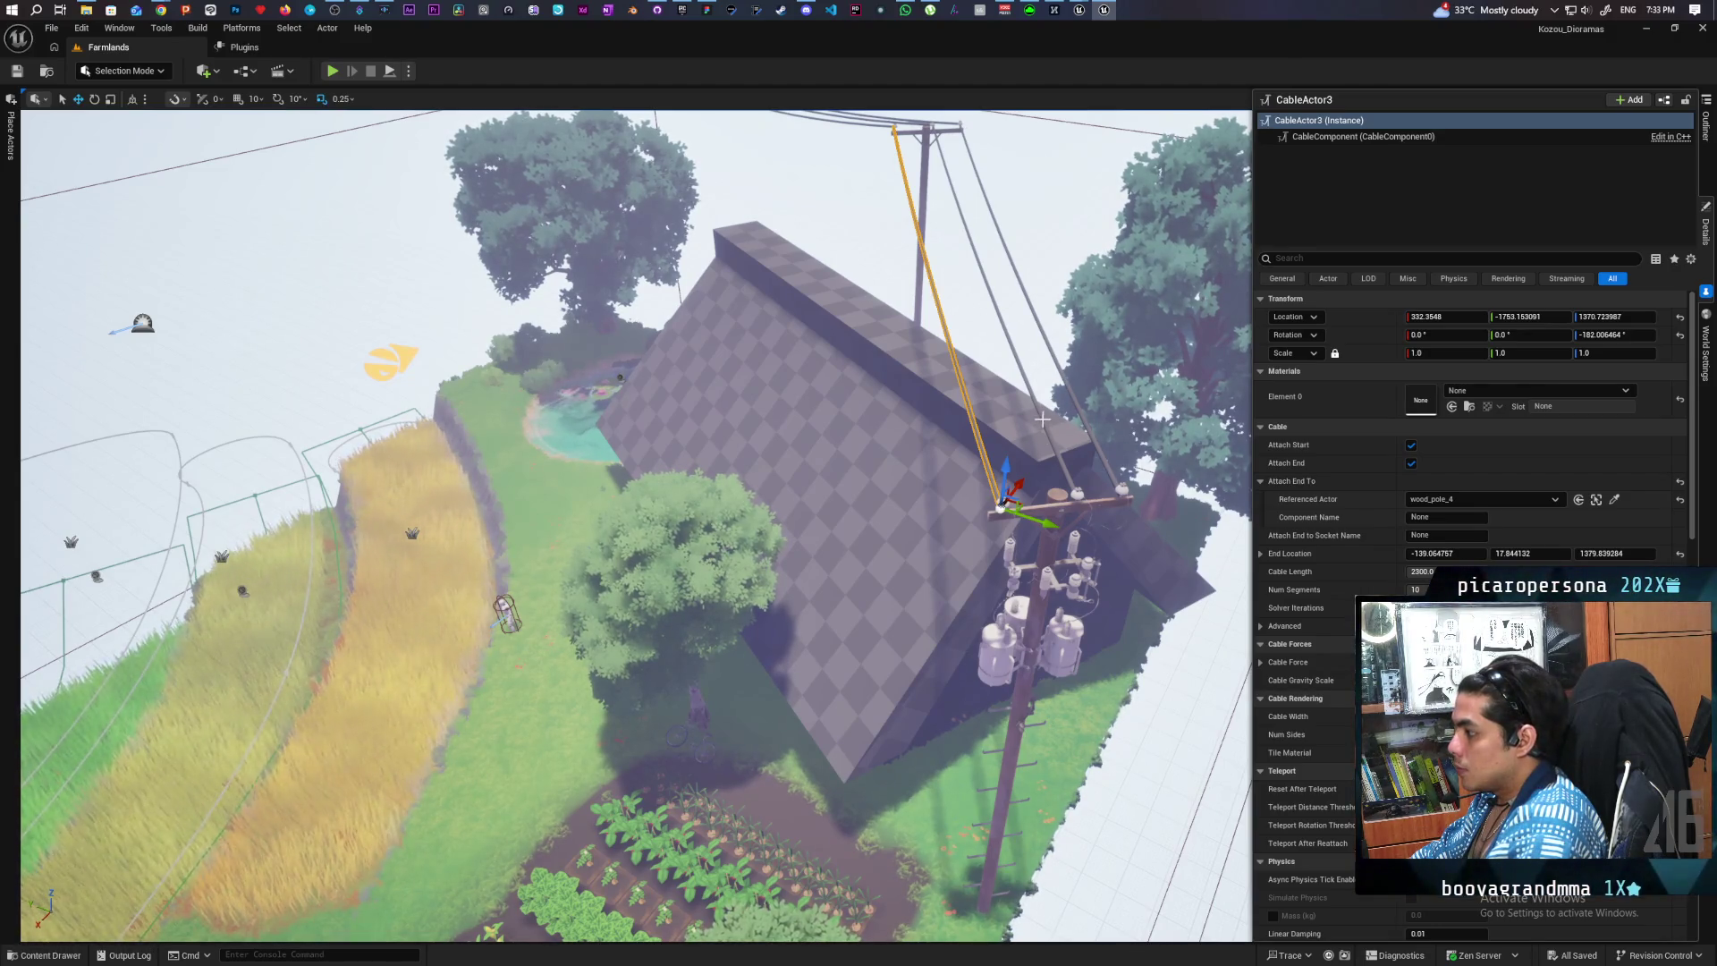
left_click(1060, 447)
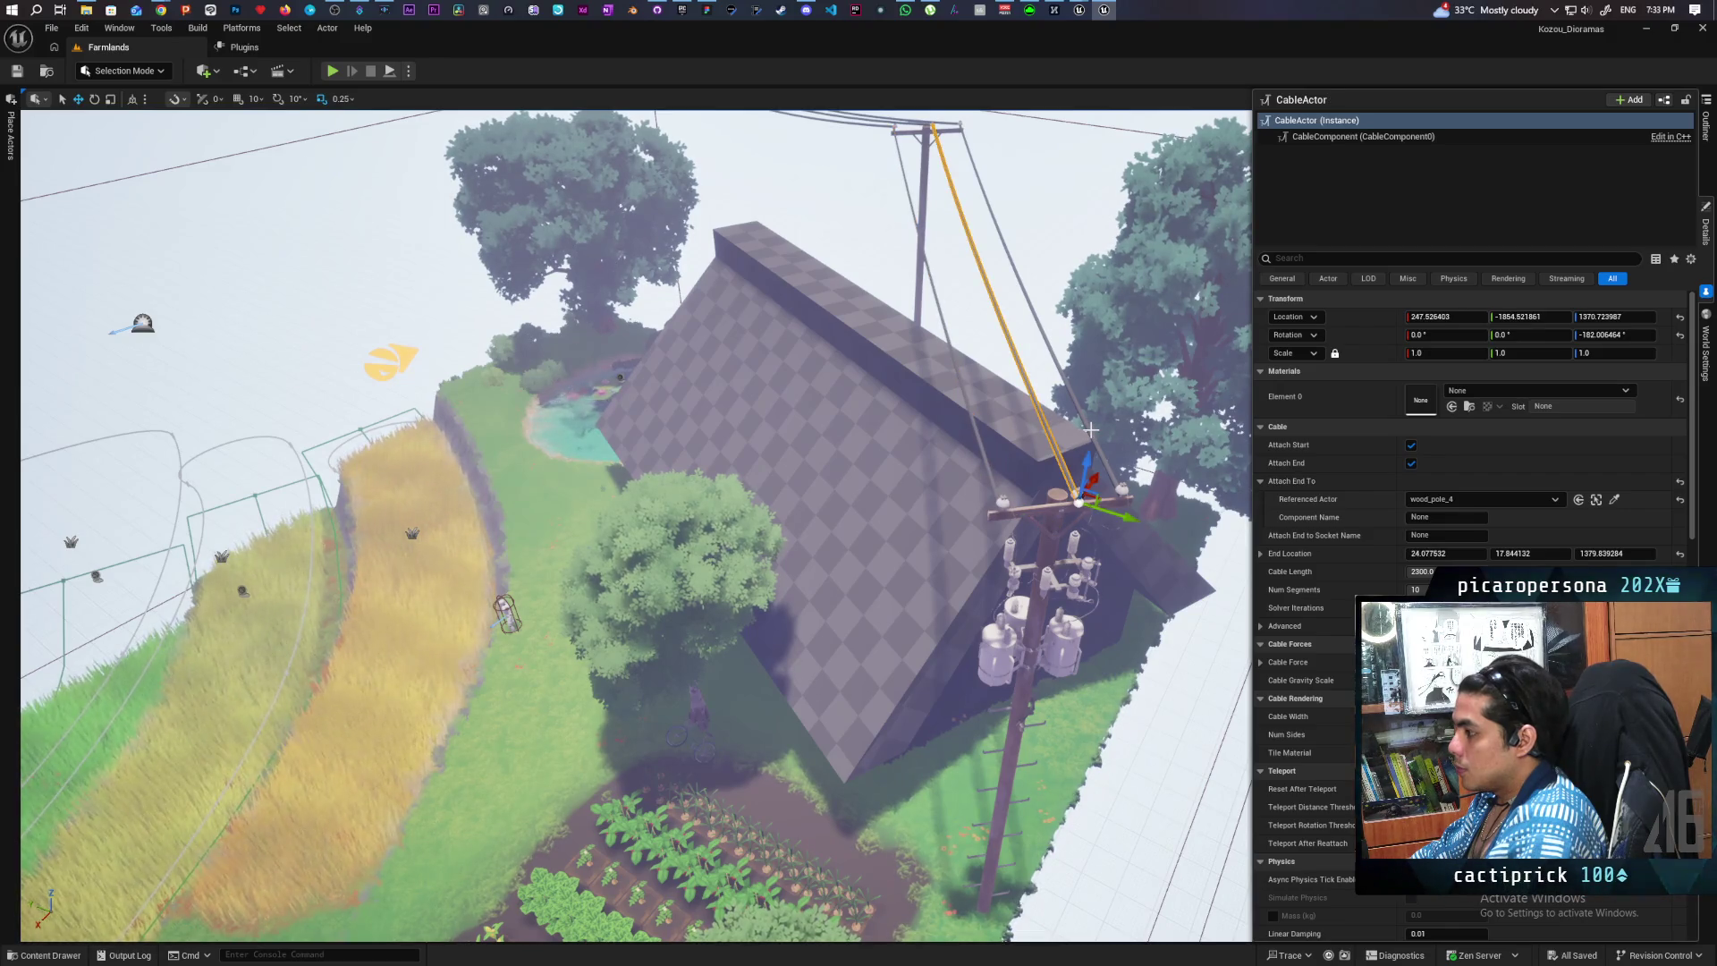
left_click(1091, 429, "ctrl")
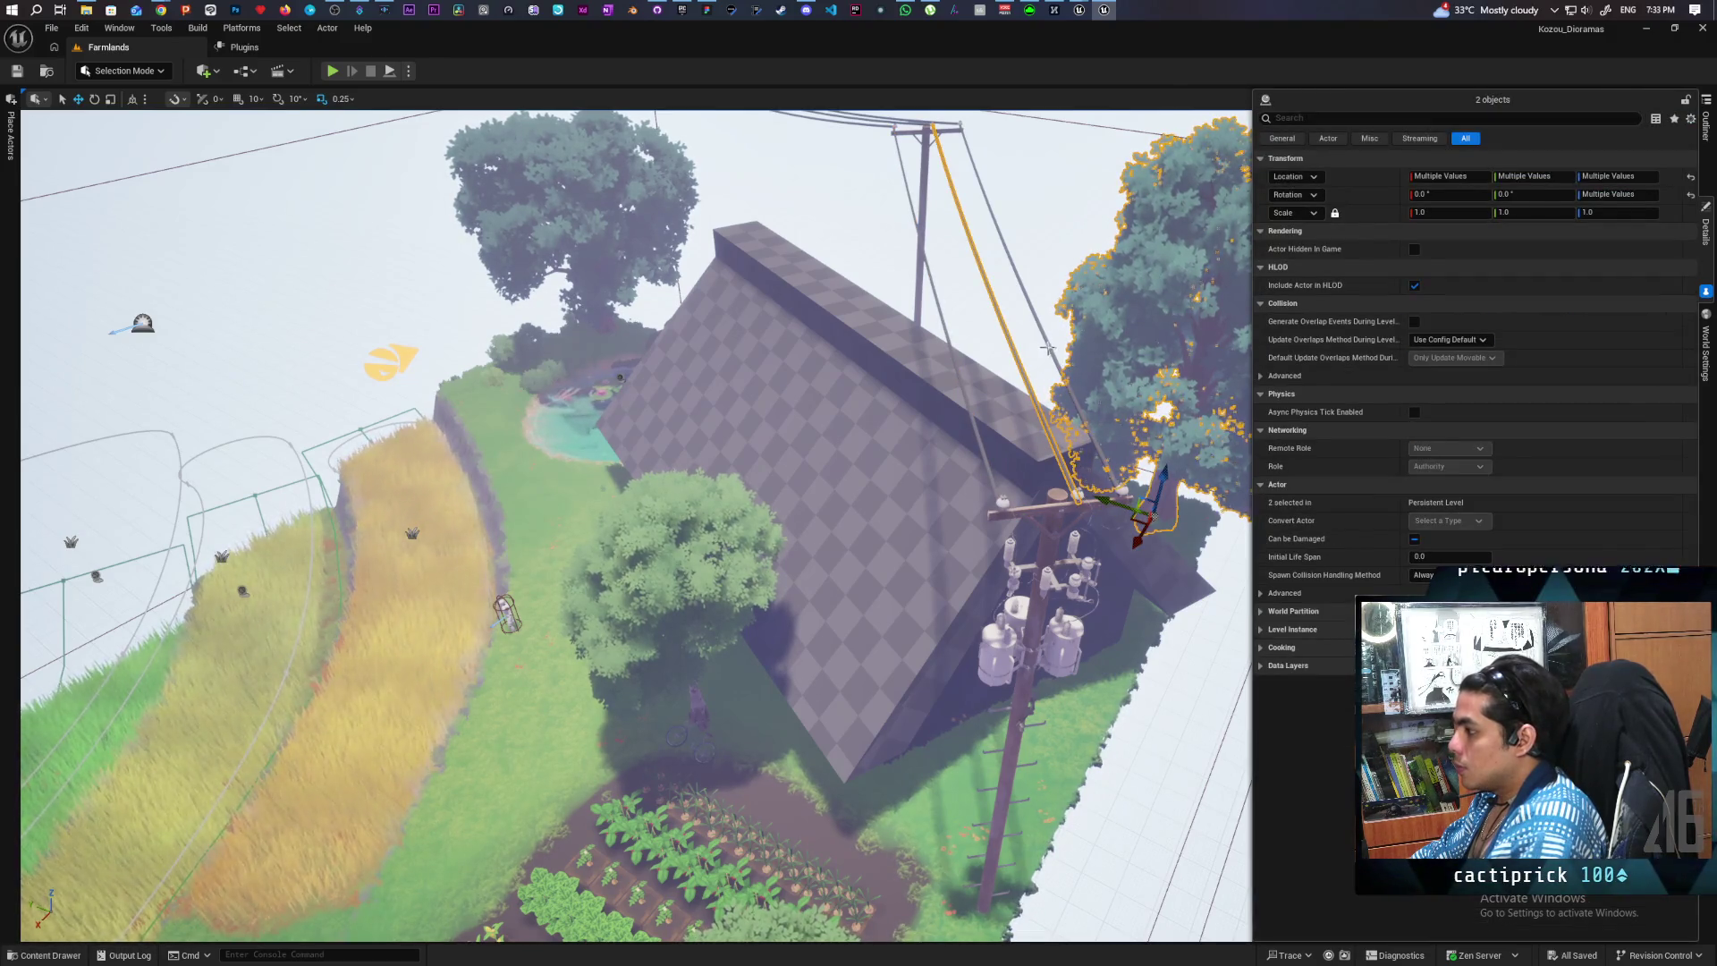
left_click(1029, 357)
left_click(1016, 354, "ctrl")
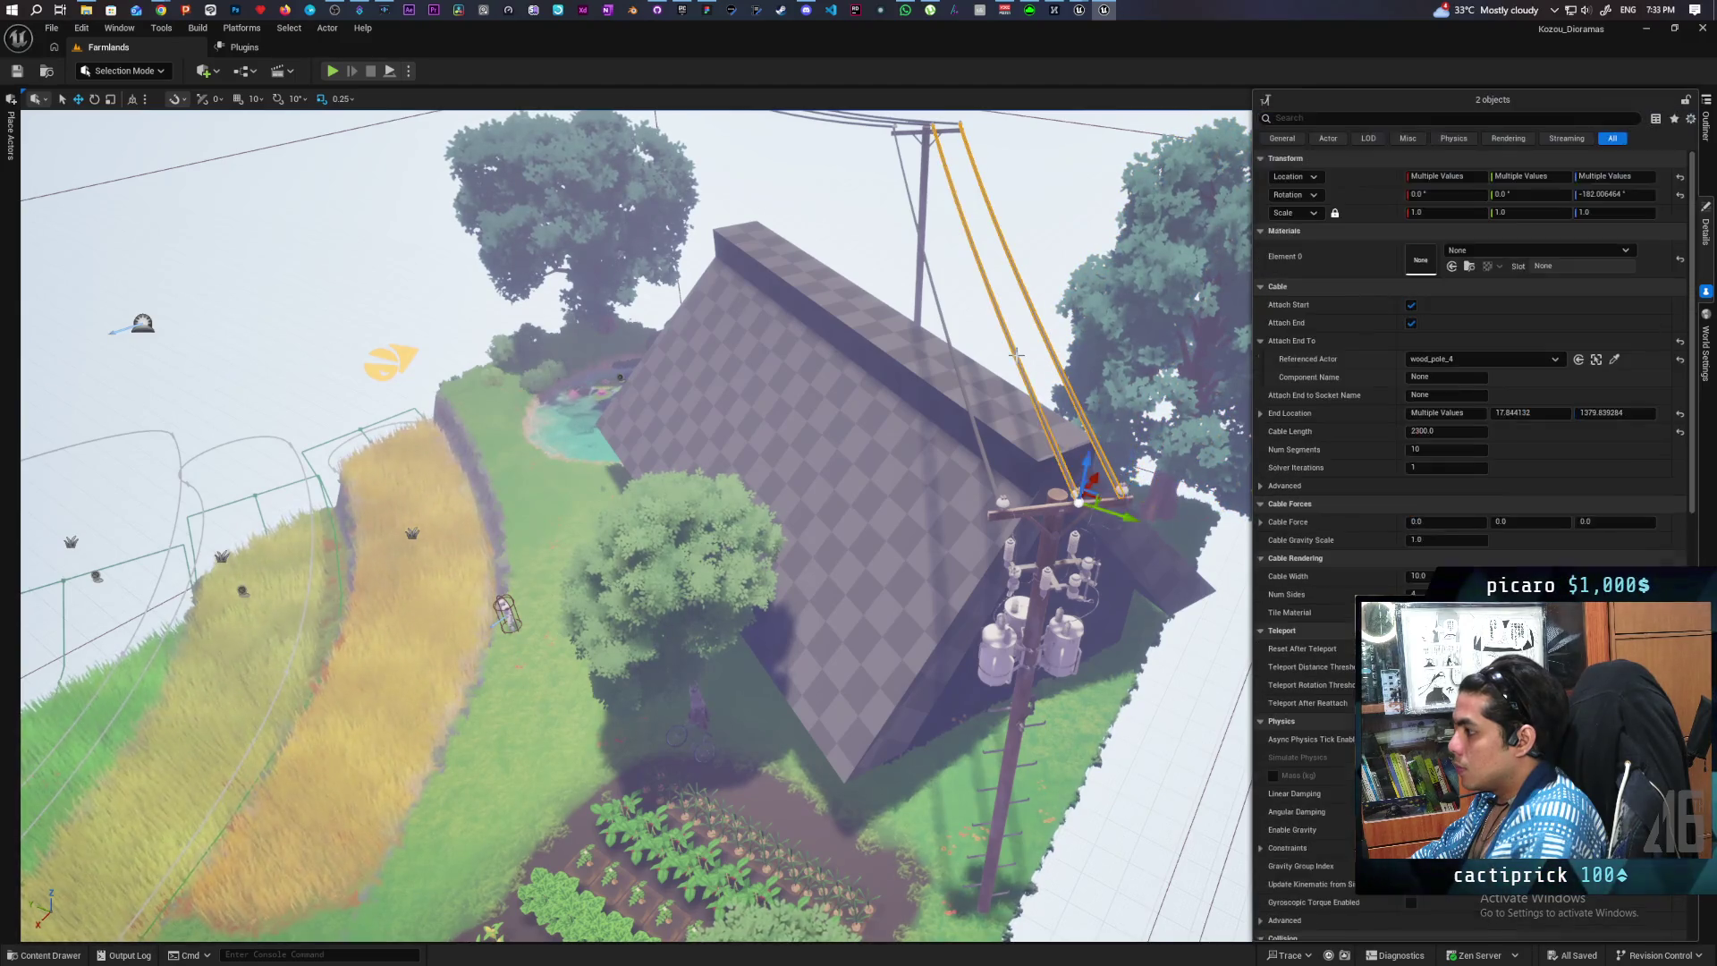
left_click(954, 361, "ctrl")
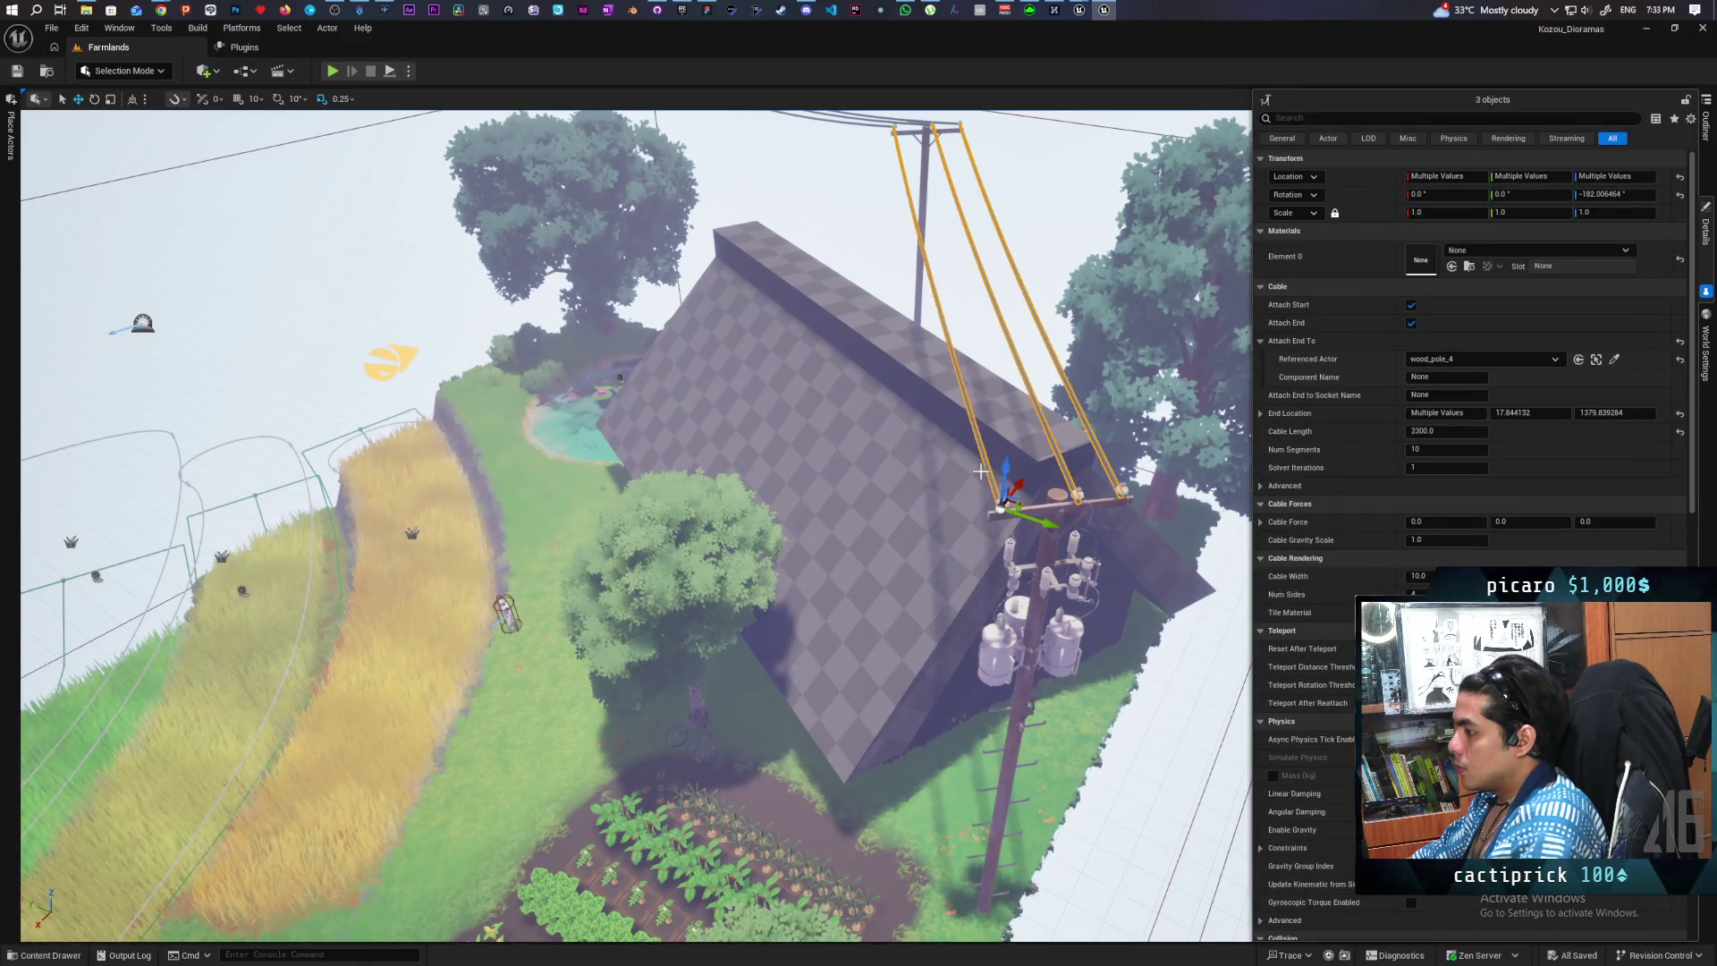
key("f")
scroll(966, 483, "down", 5)
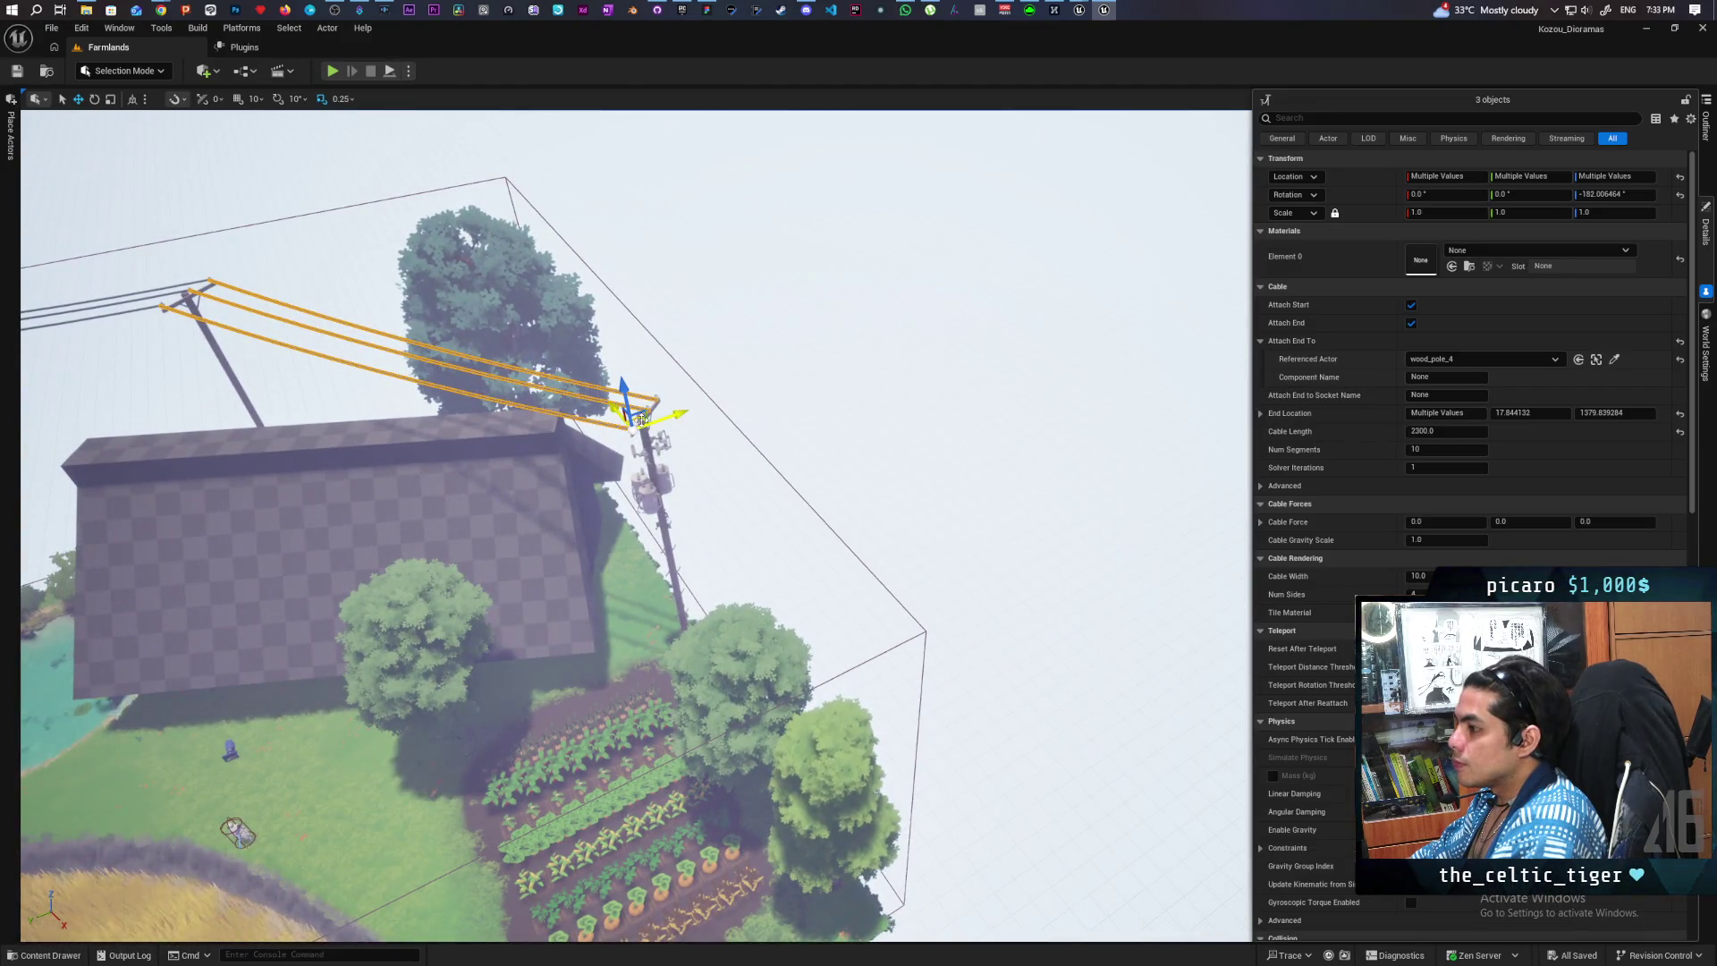
mouse_move(640, 419)
left_mouse_down()
mouse_move(1219, 575)
mouse_move(1242, 601)
left_mouse_up()
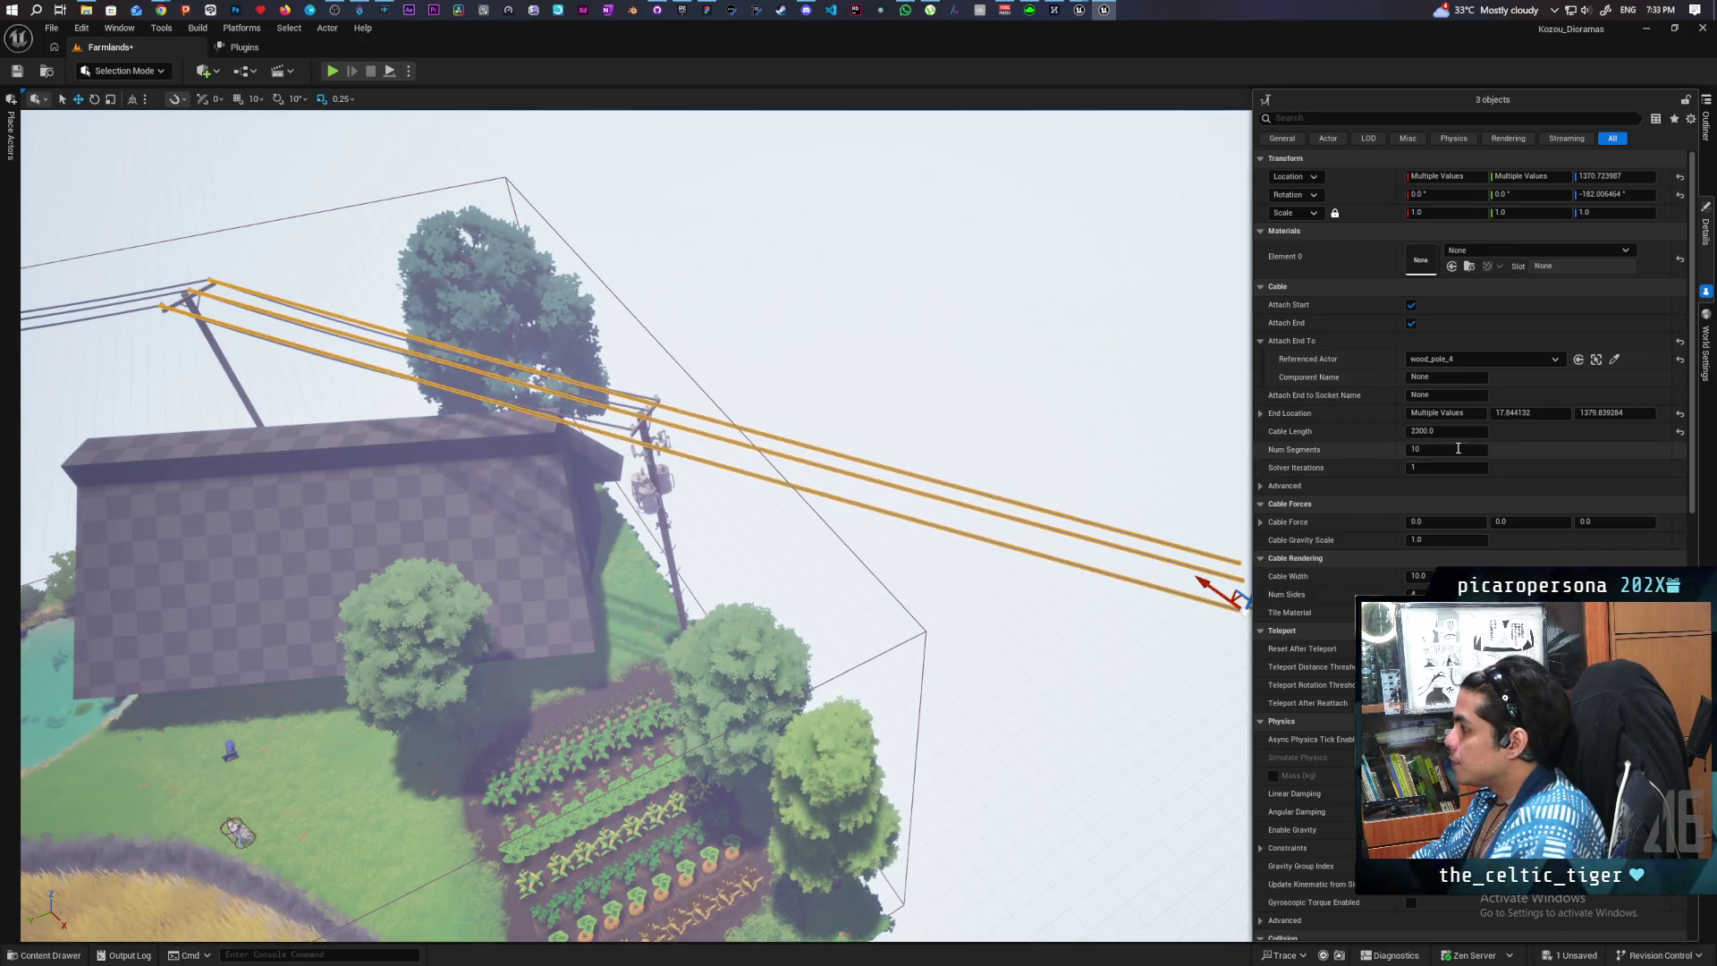
- Attach the cable ends to wood_pole_01 with the eyedropper and set End Location Y to 0
left_click(1614, 360)
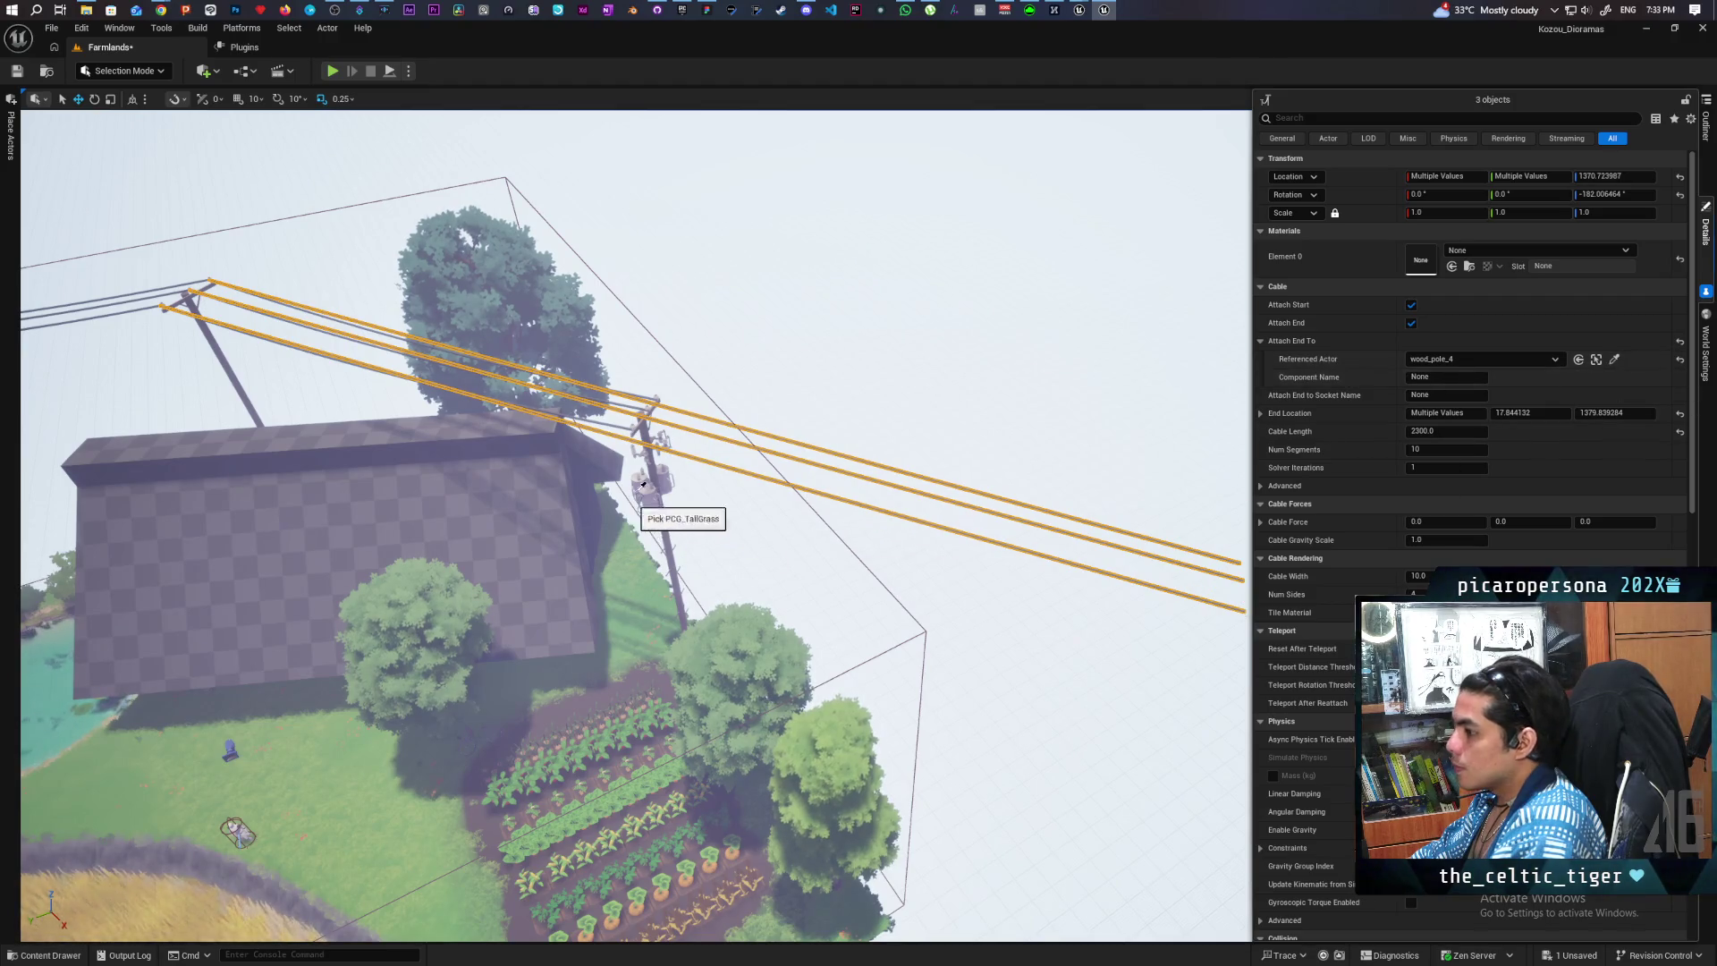
left_click(662, 463)
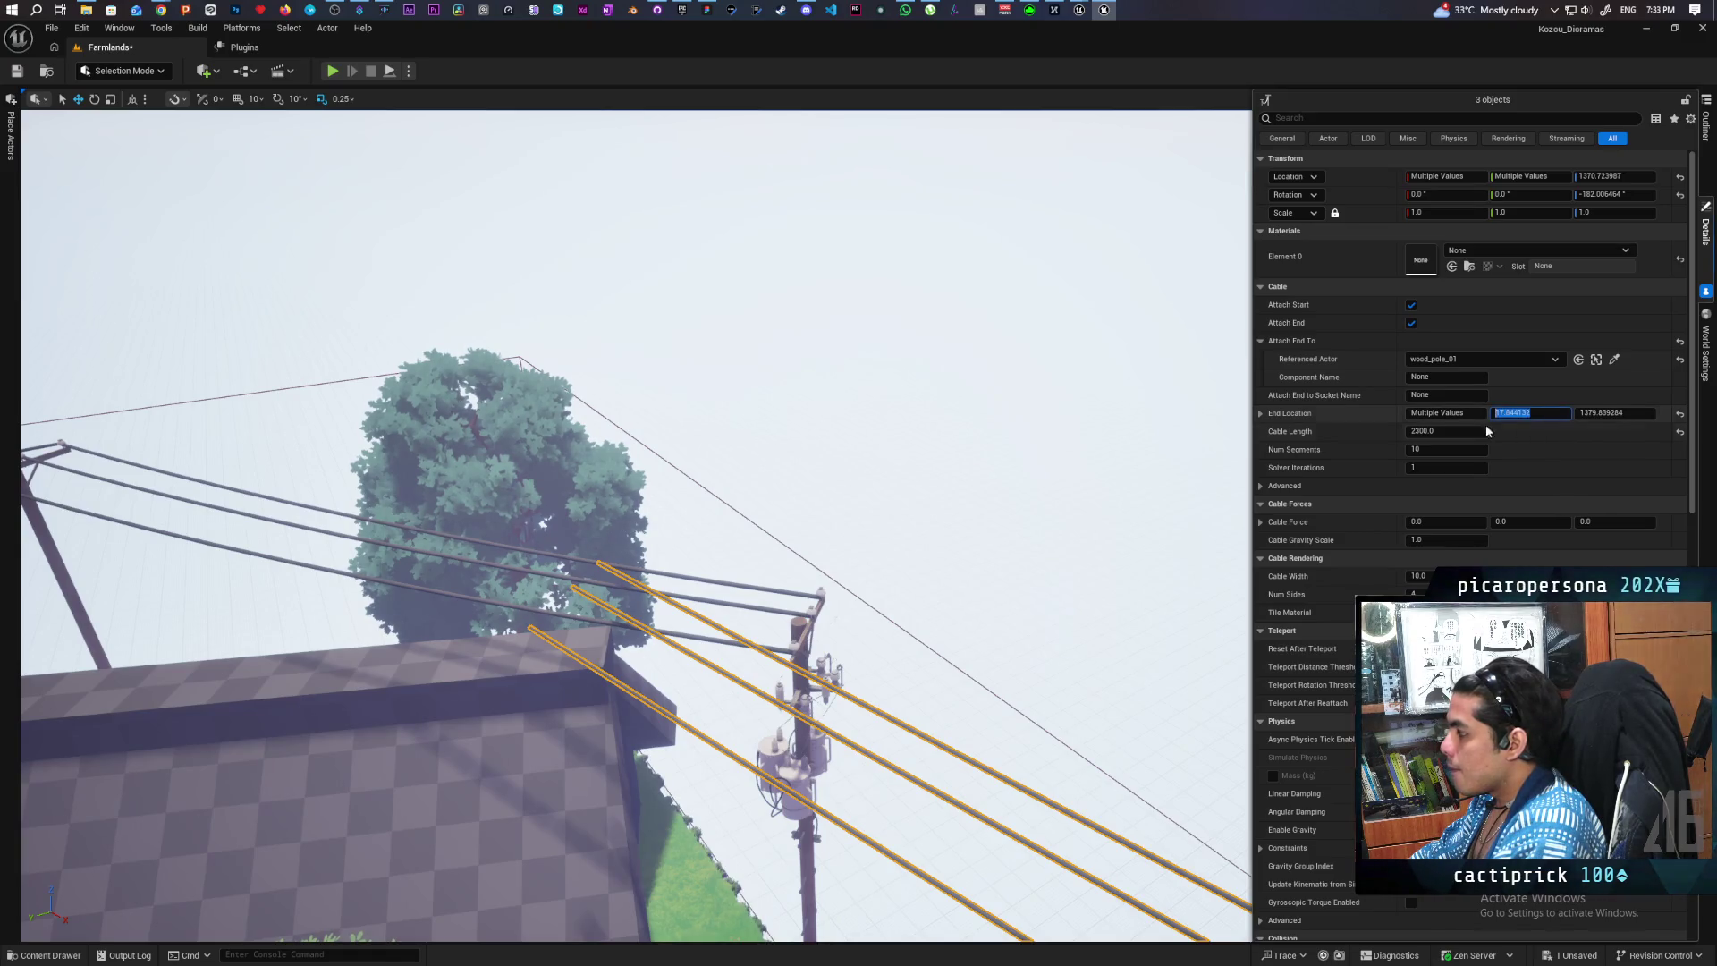
type("0")
key("Return")
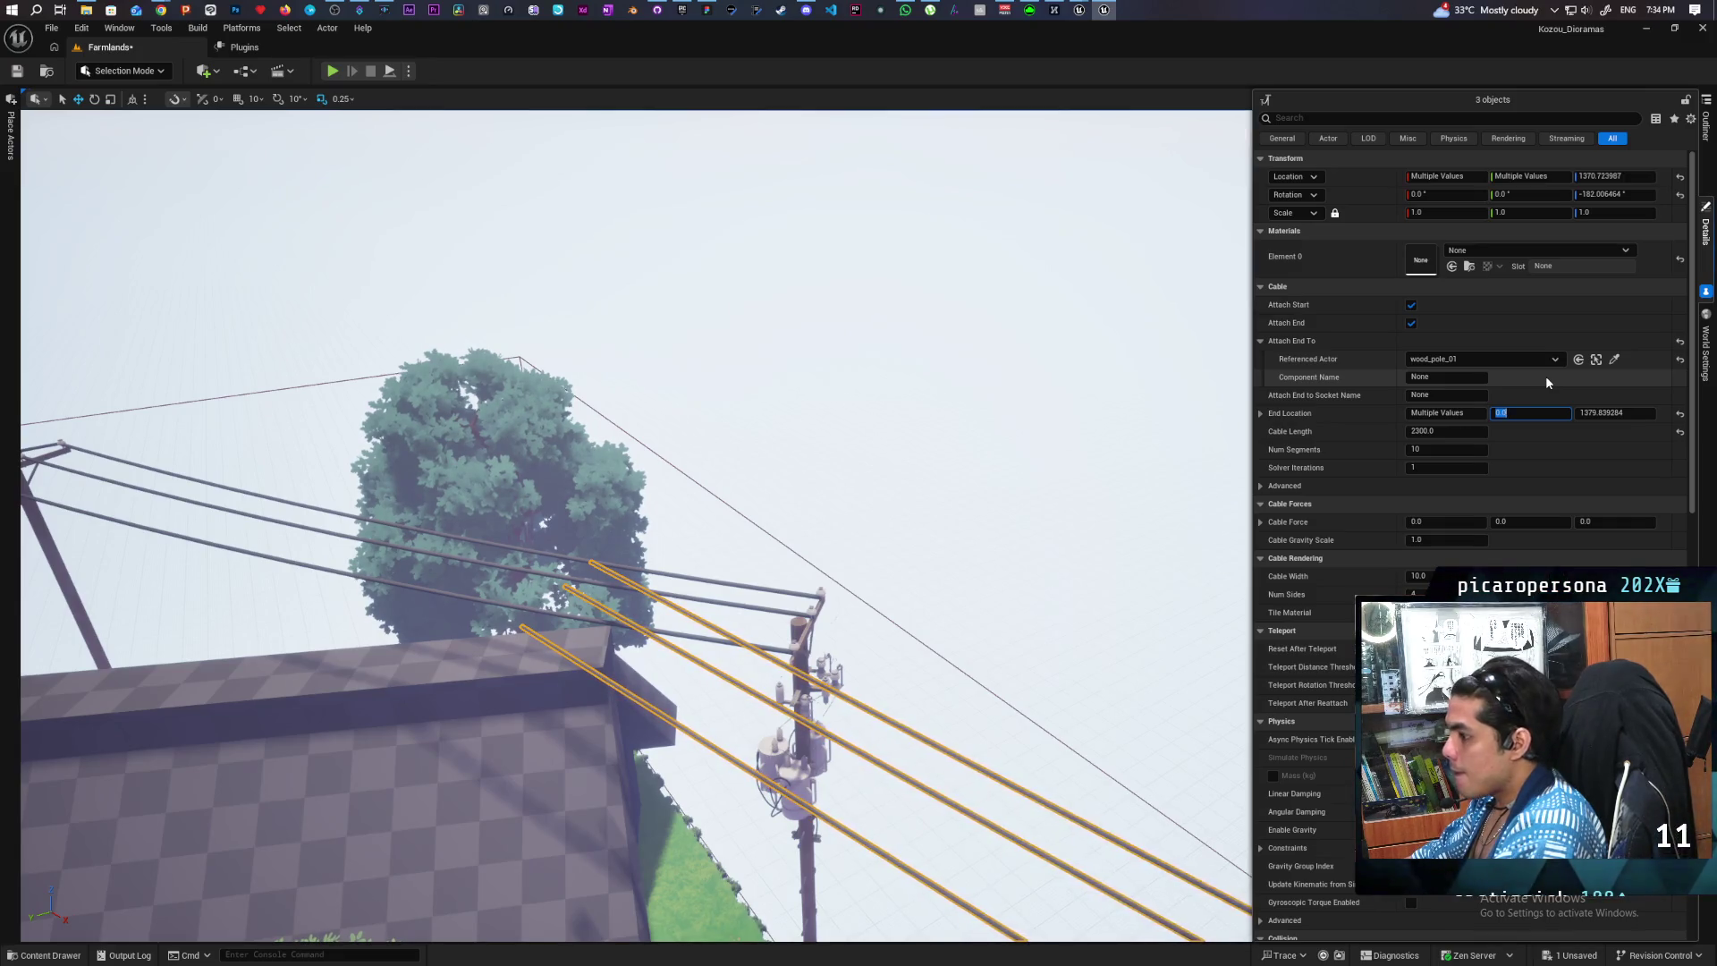
left_click_drag(1053, 624, 1035, 644)
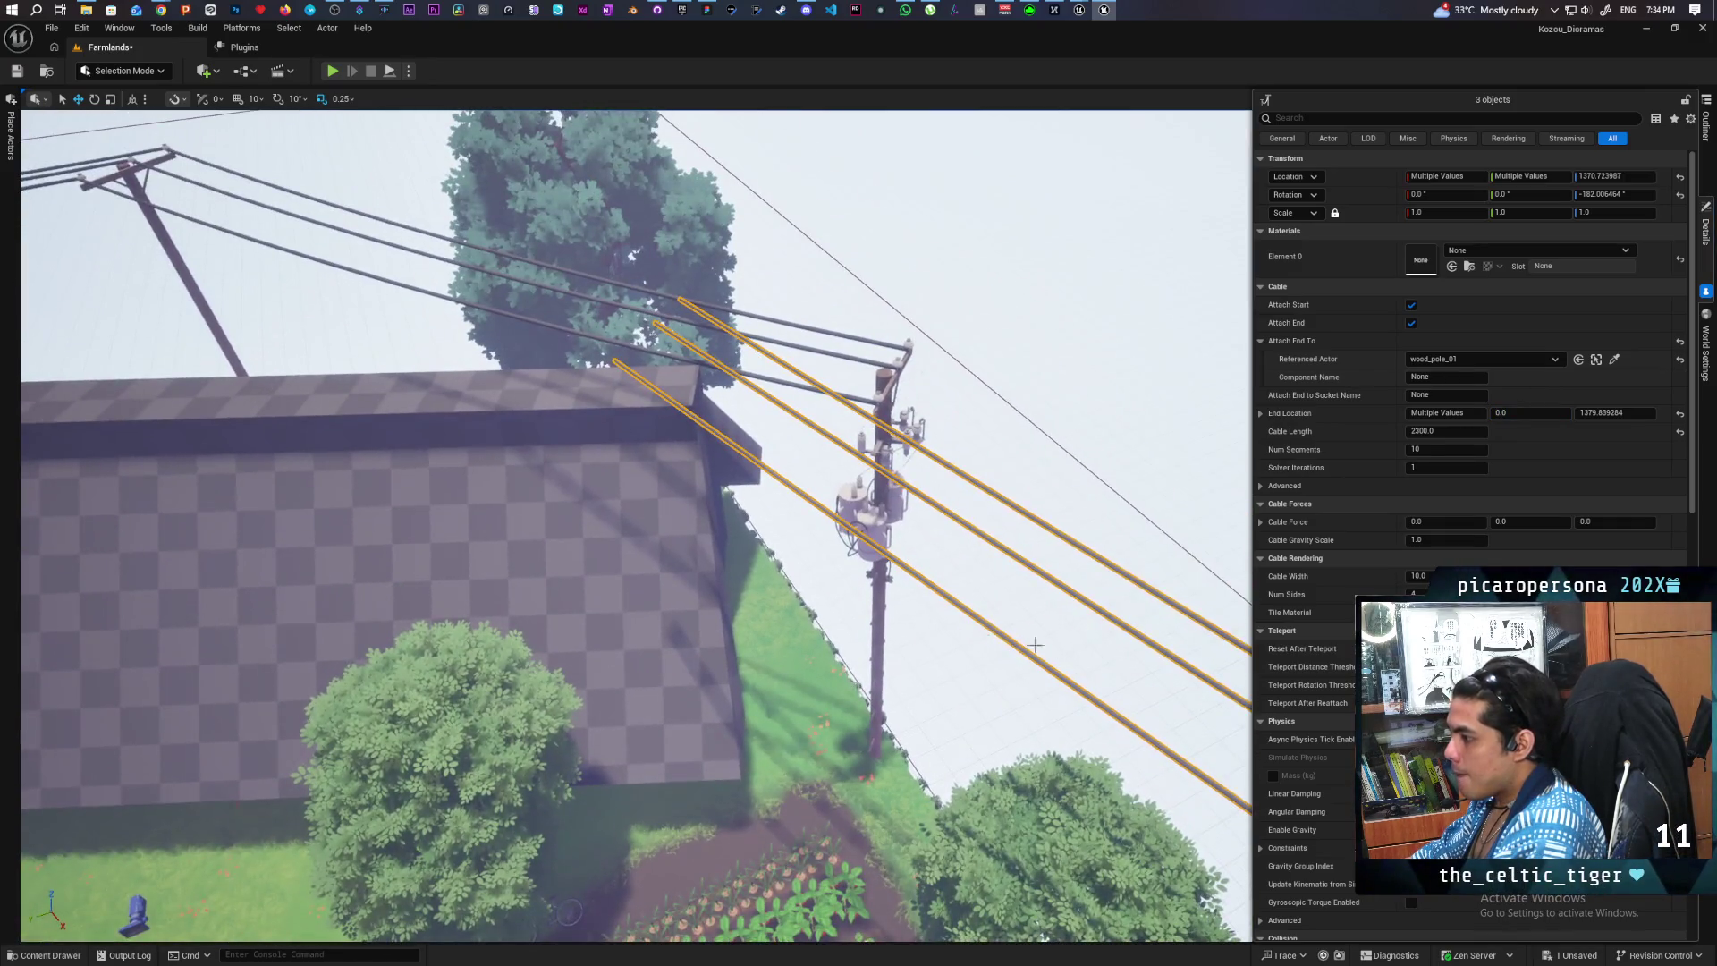
left_click(881, 584)
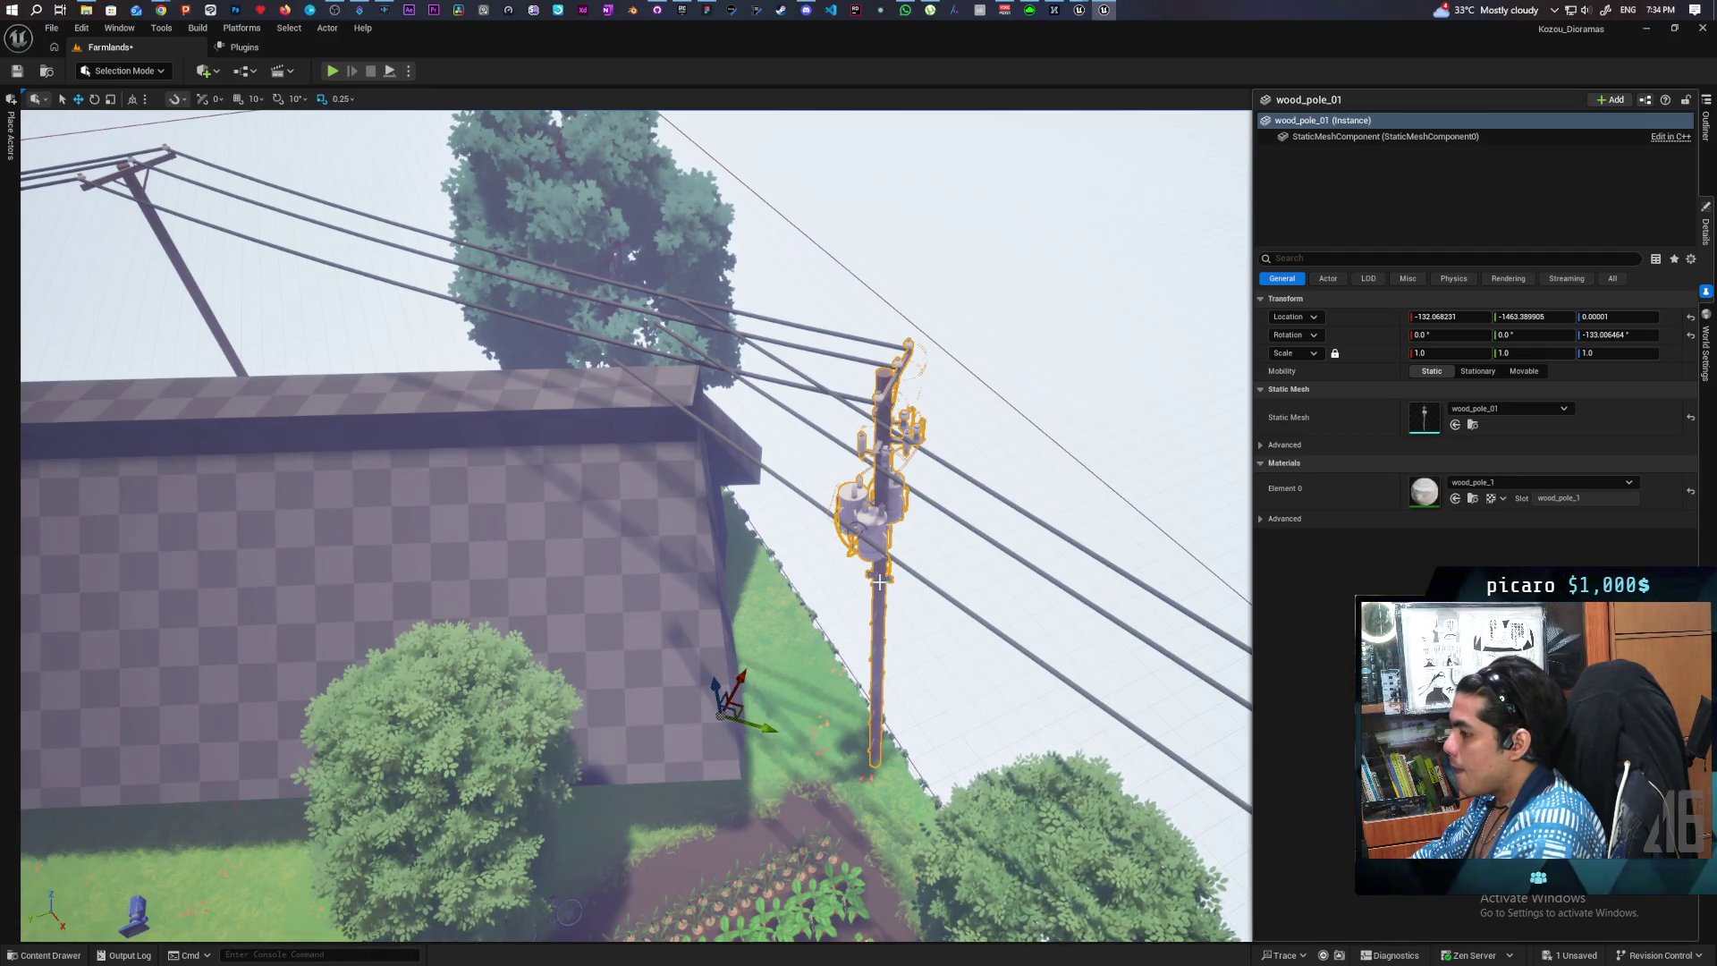
- Set End Location Y to 500 for all three selected cables
left_click_drag(931, 579, 1077, 560)
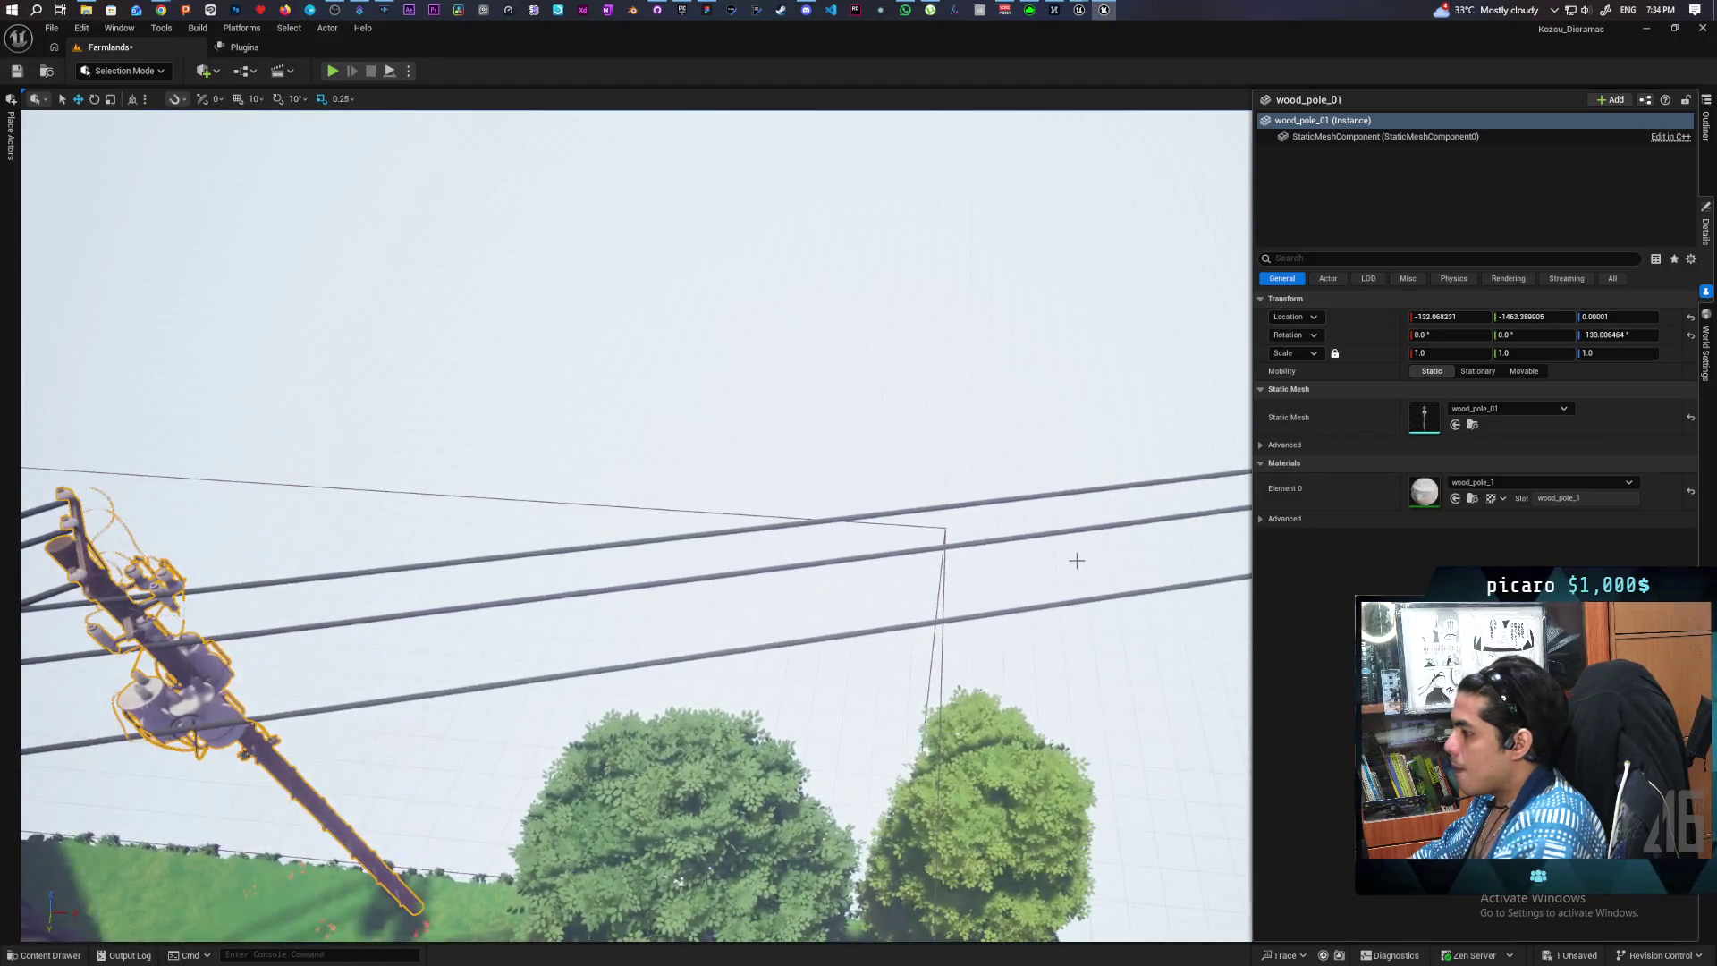
left_click(1016, 497)
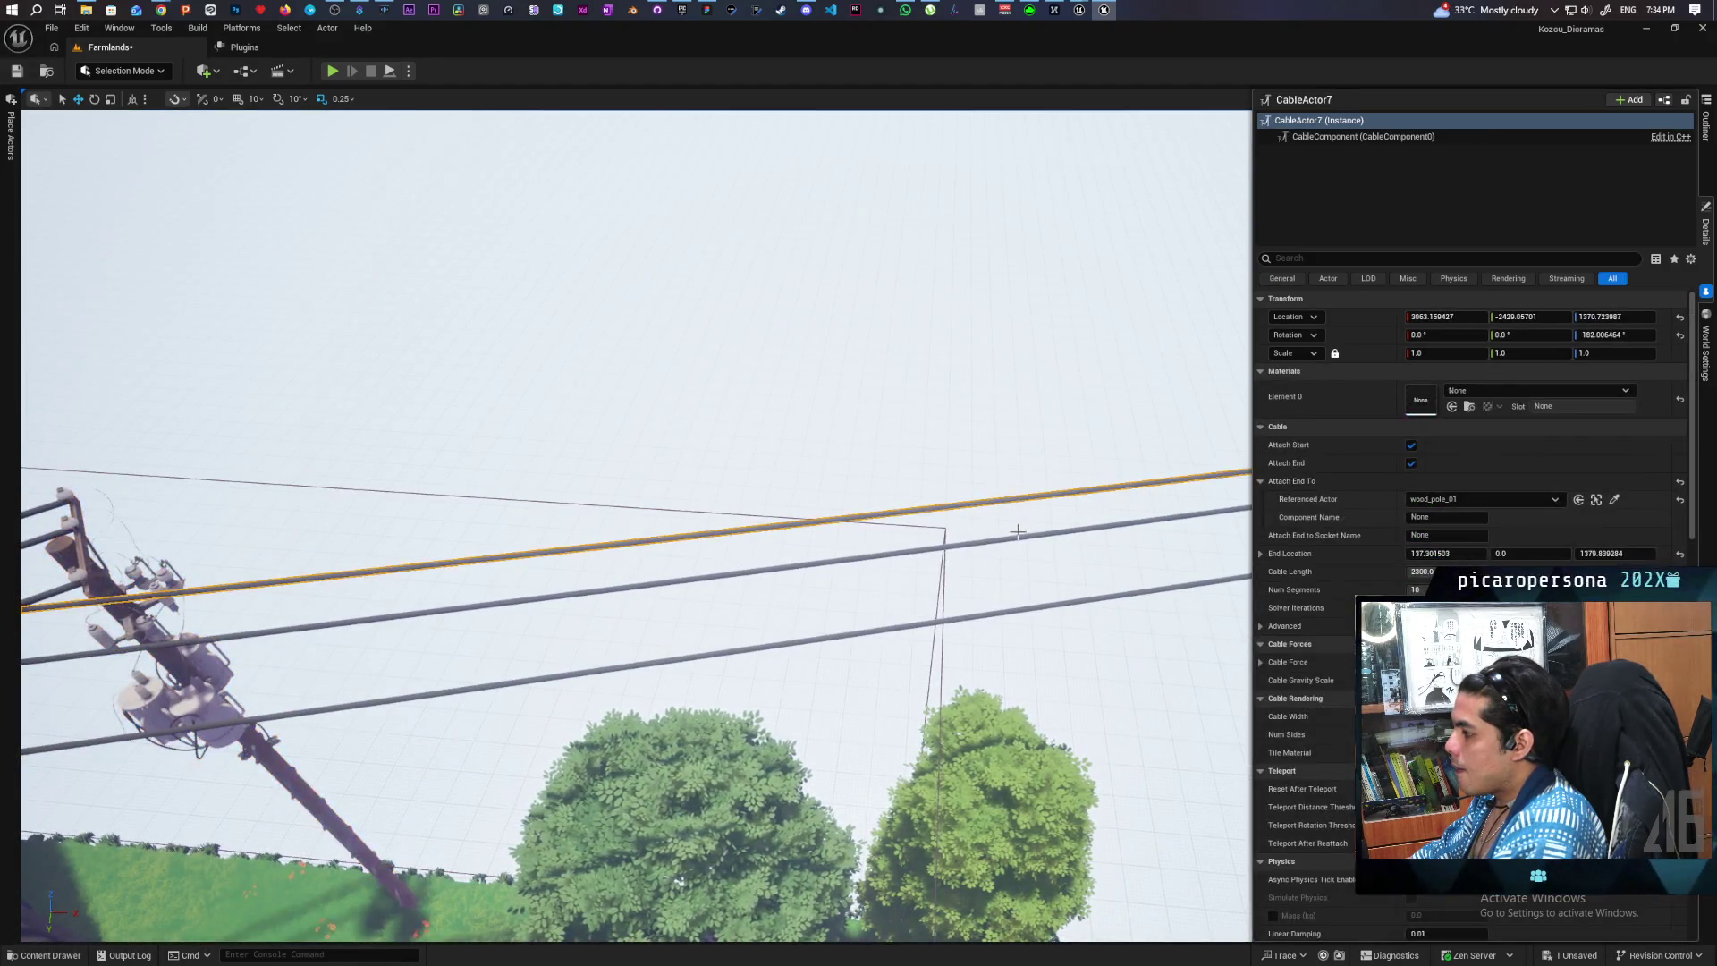
left_click(1018, 538, "ctrl")
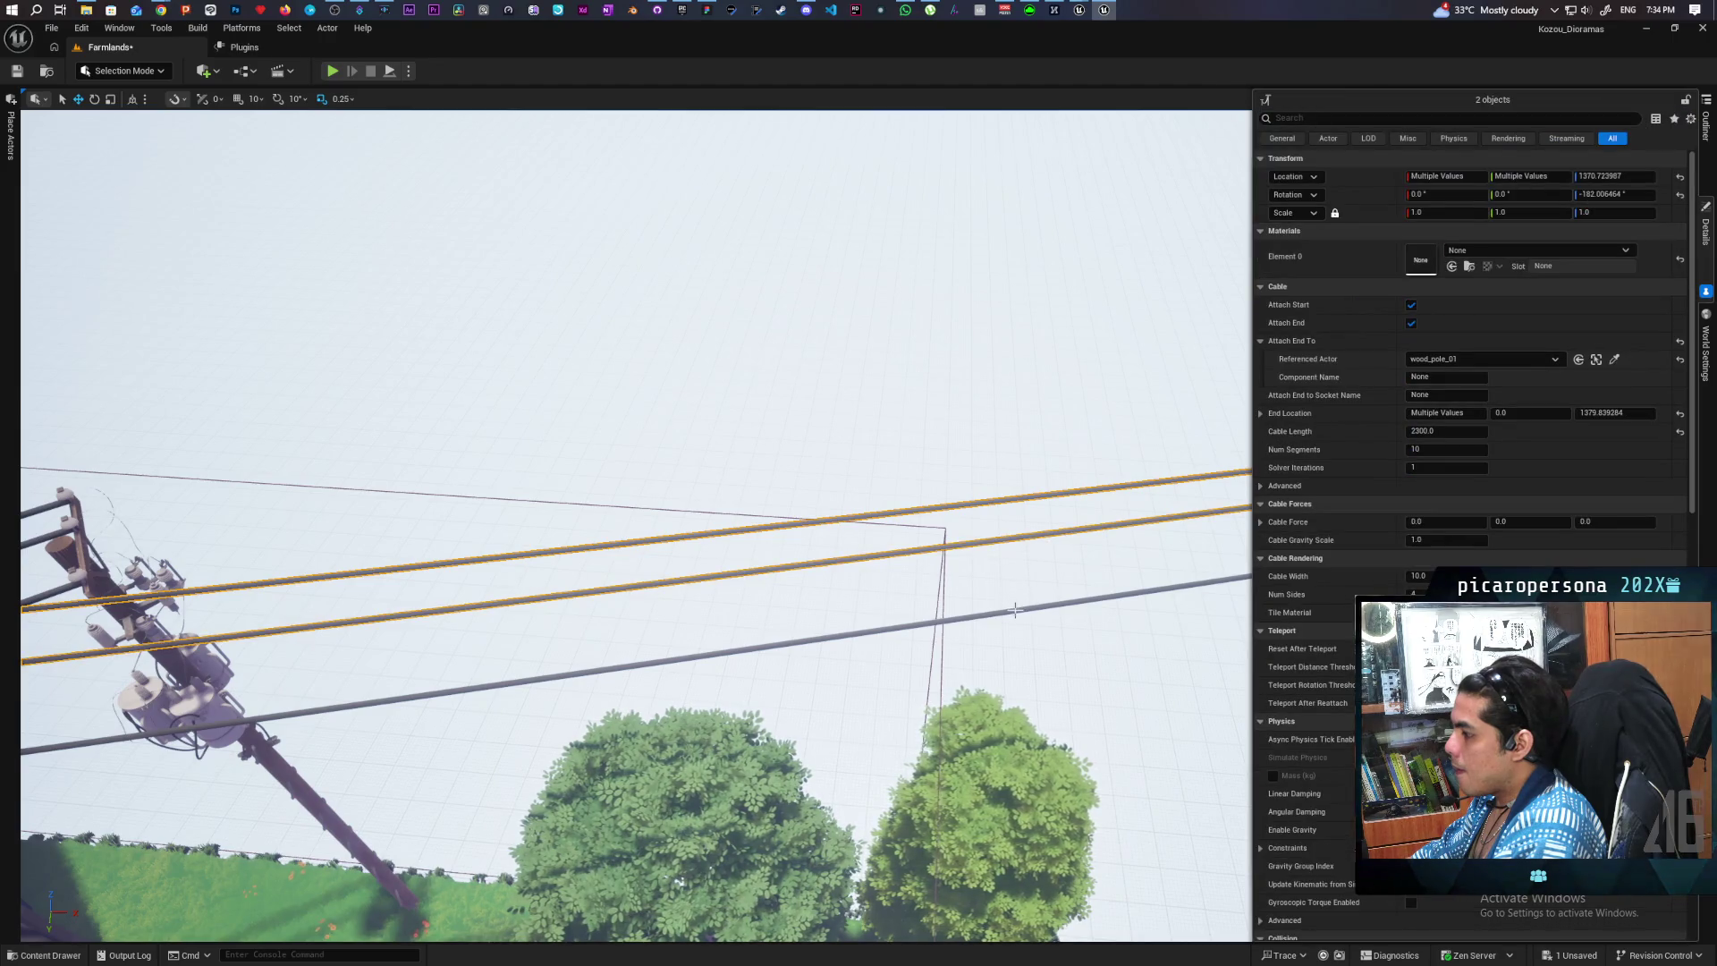
left_click_drag(635, 526, 548, 533)
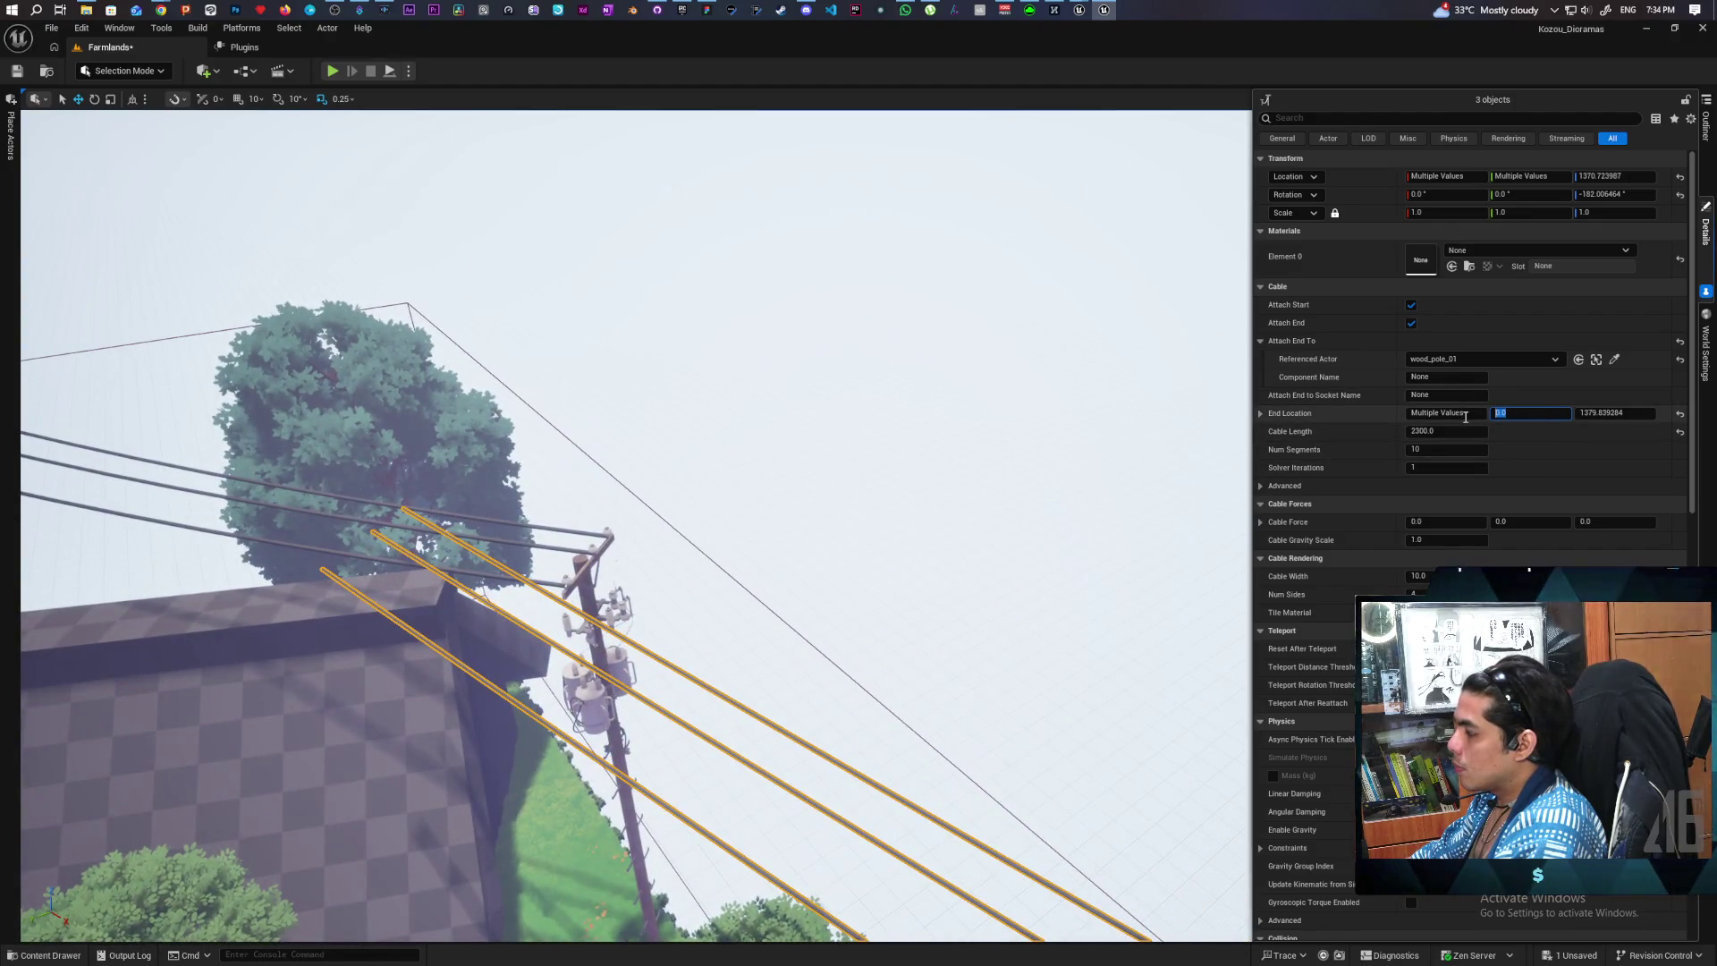
type("50")
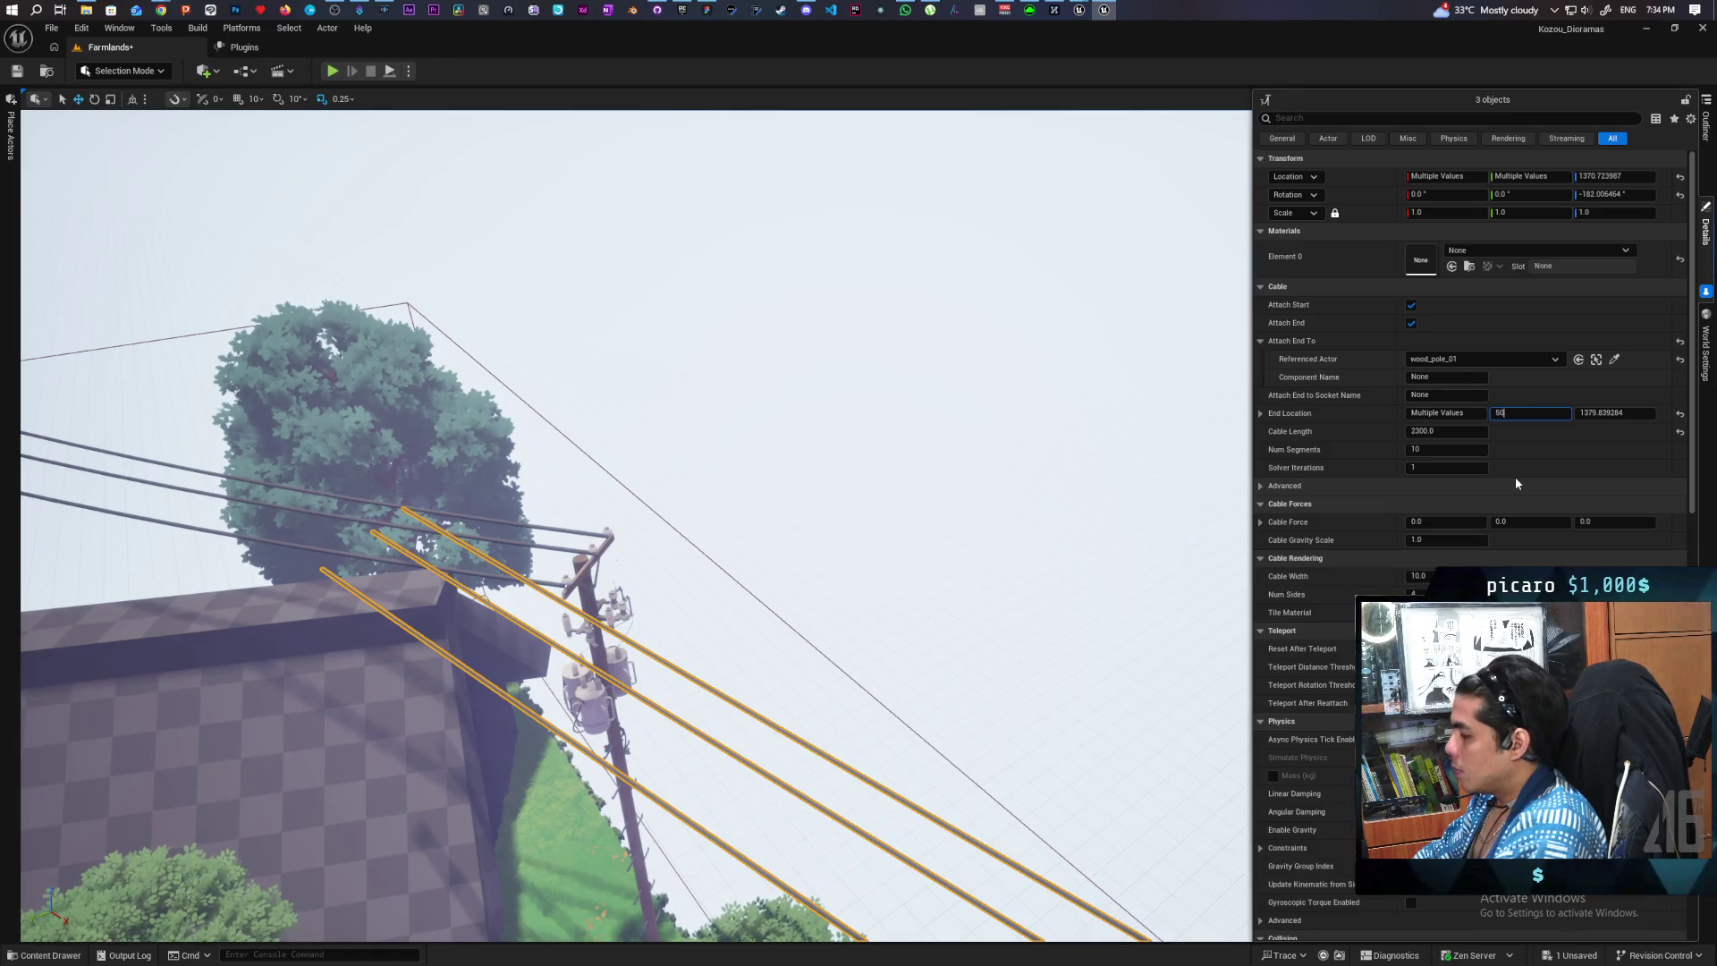
type("0.0")
key("Return")
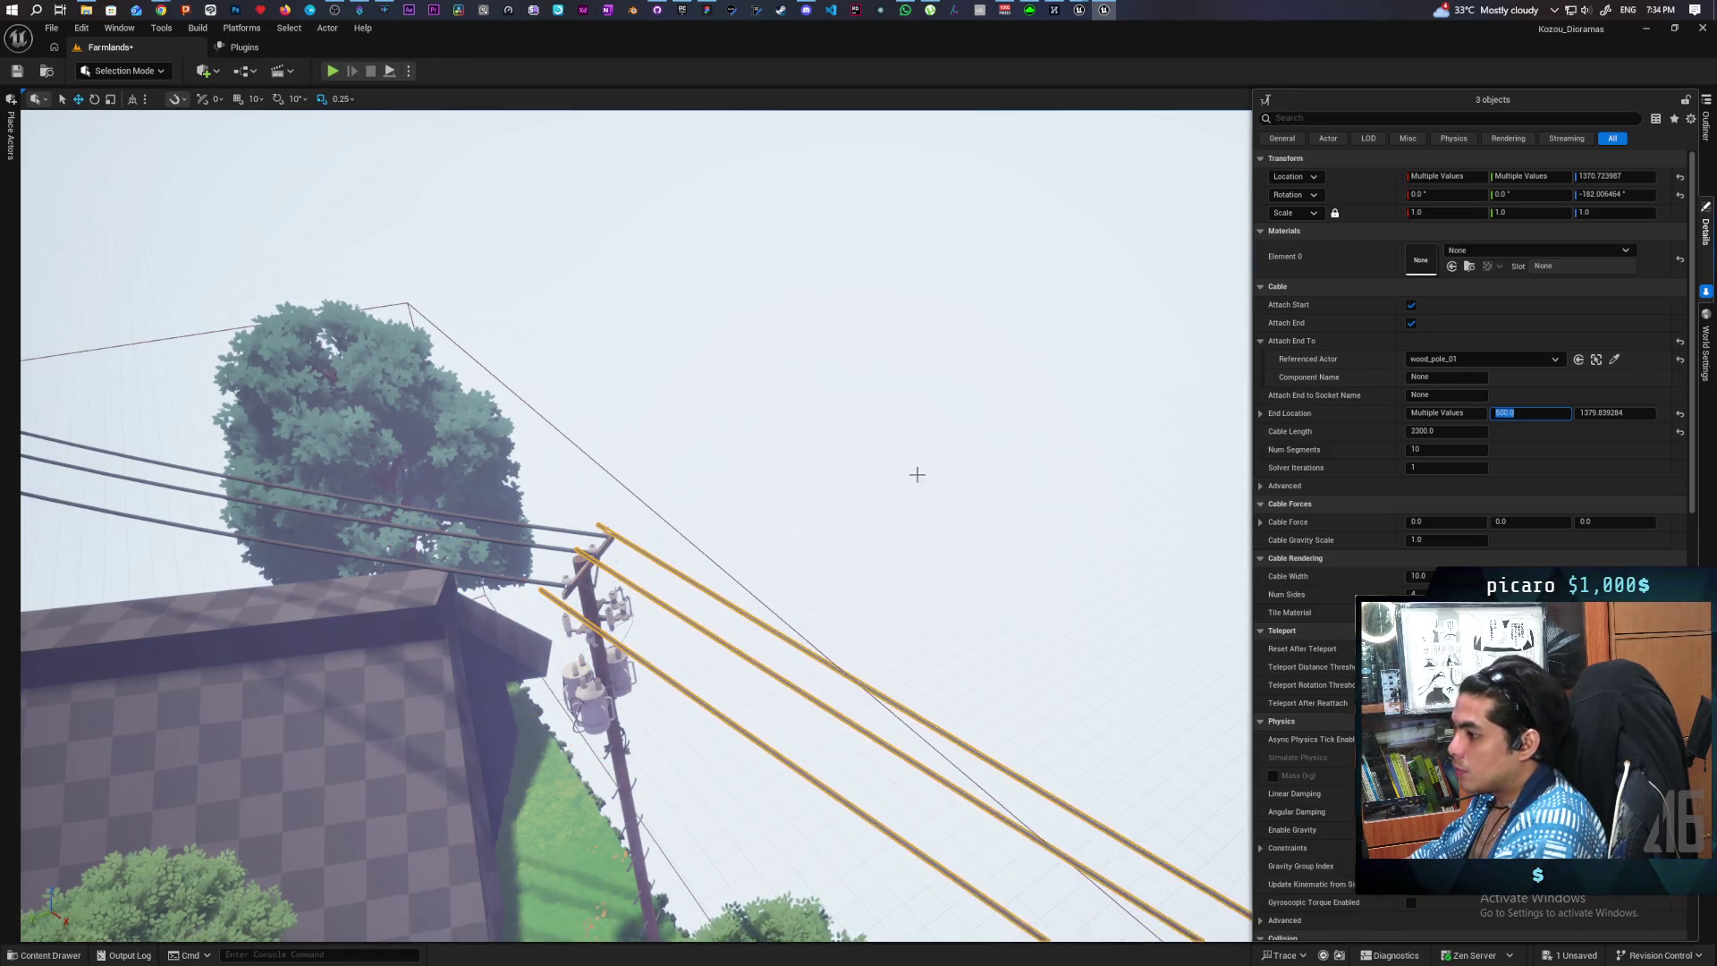
- Drag CableActor7's End Location Y to about 534.7, onto the crossarm's right insulator
key("f")
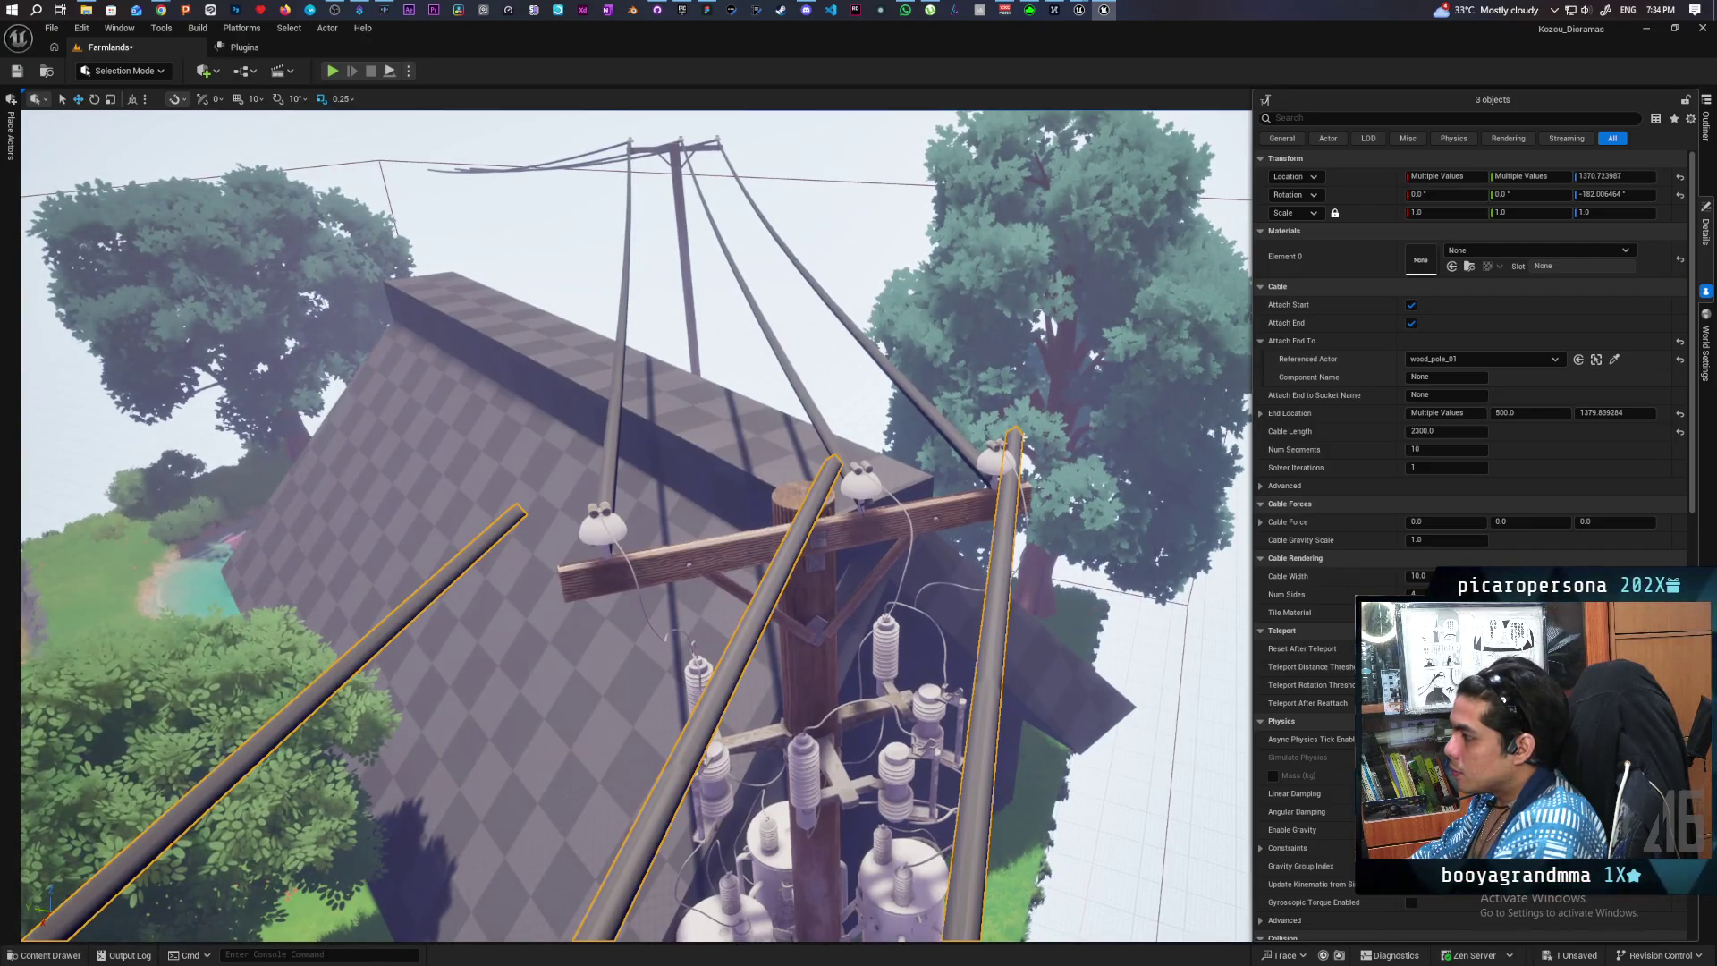
left_click(1009, 511)
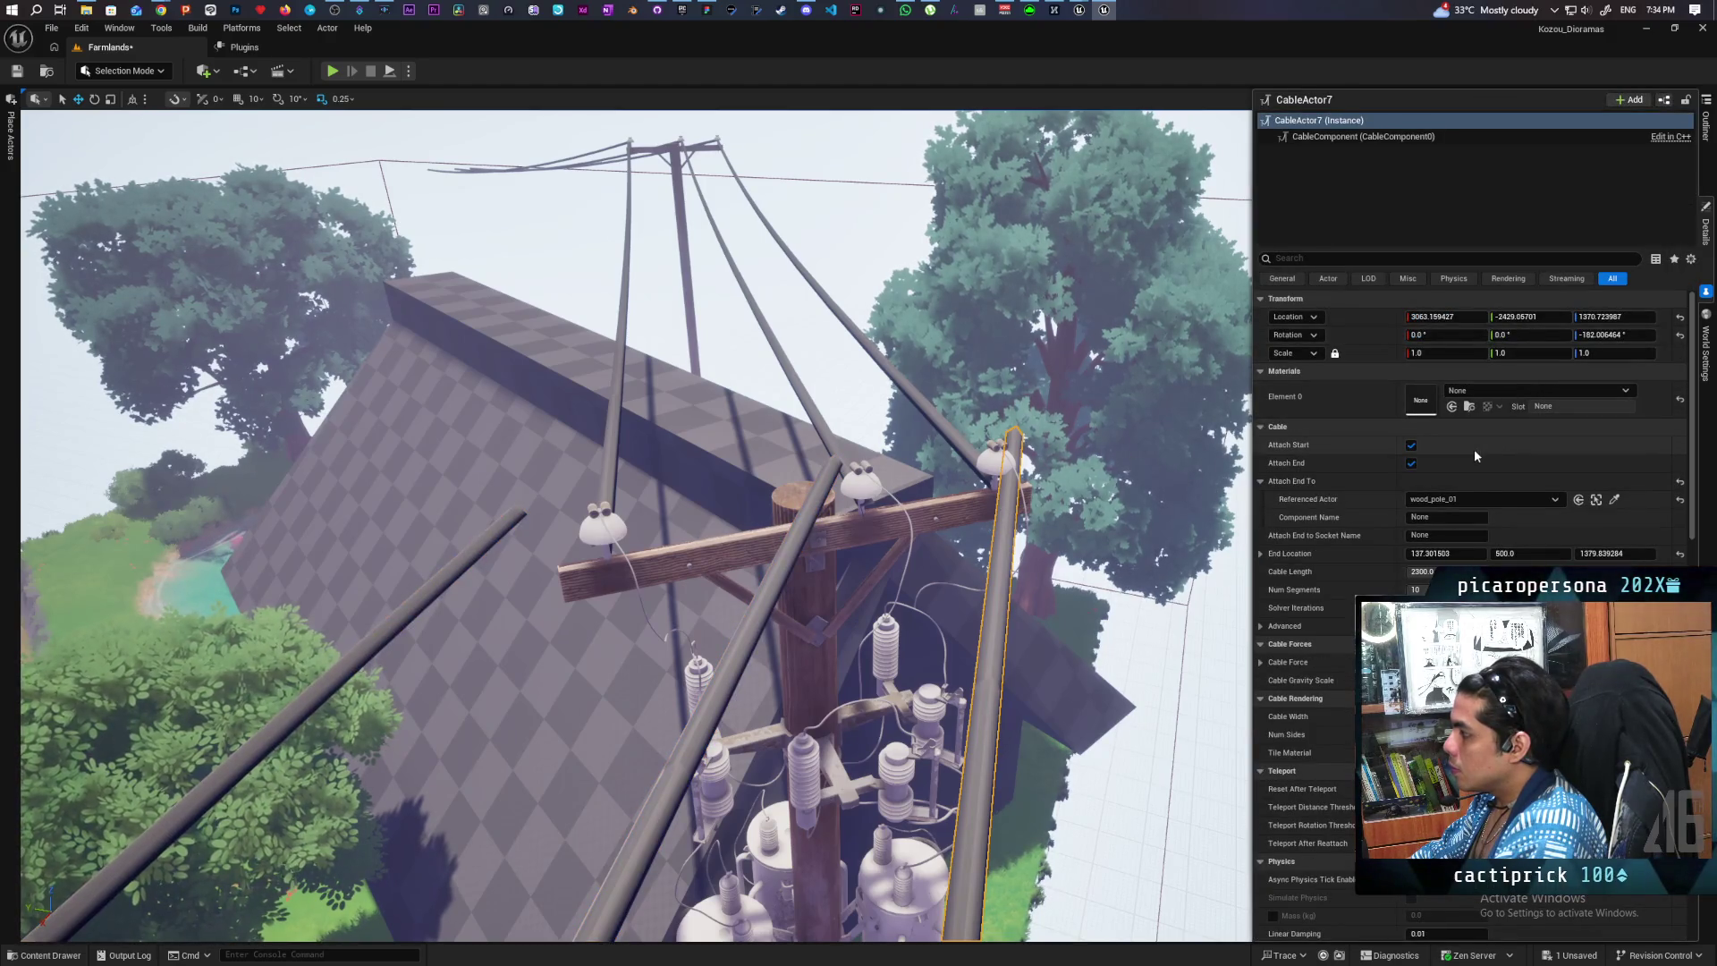
mouse_move(1530, 554)
left_mouse_down()
mouse_move(1431, 554)
mouse_move(1565, 554)
mouse_move(1467, 554)
left_mouse_up()
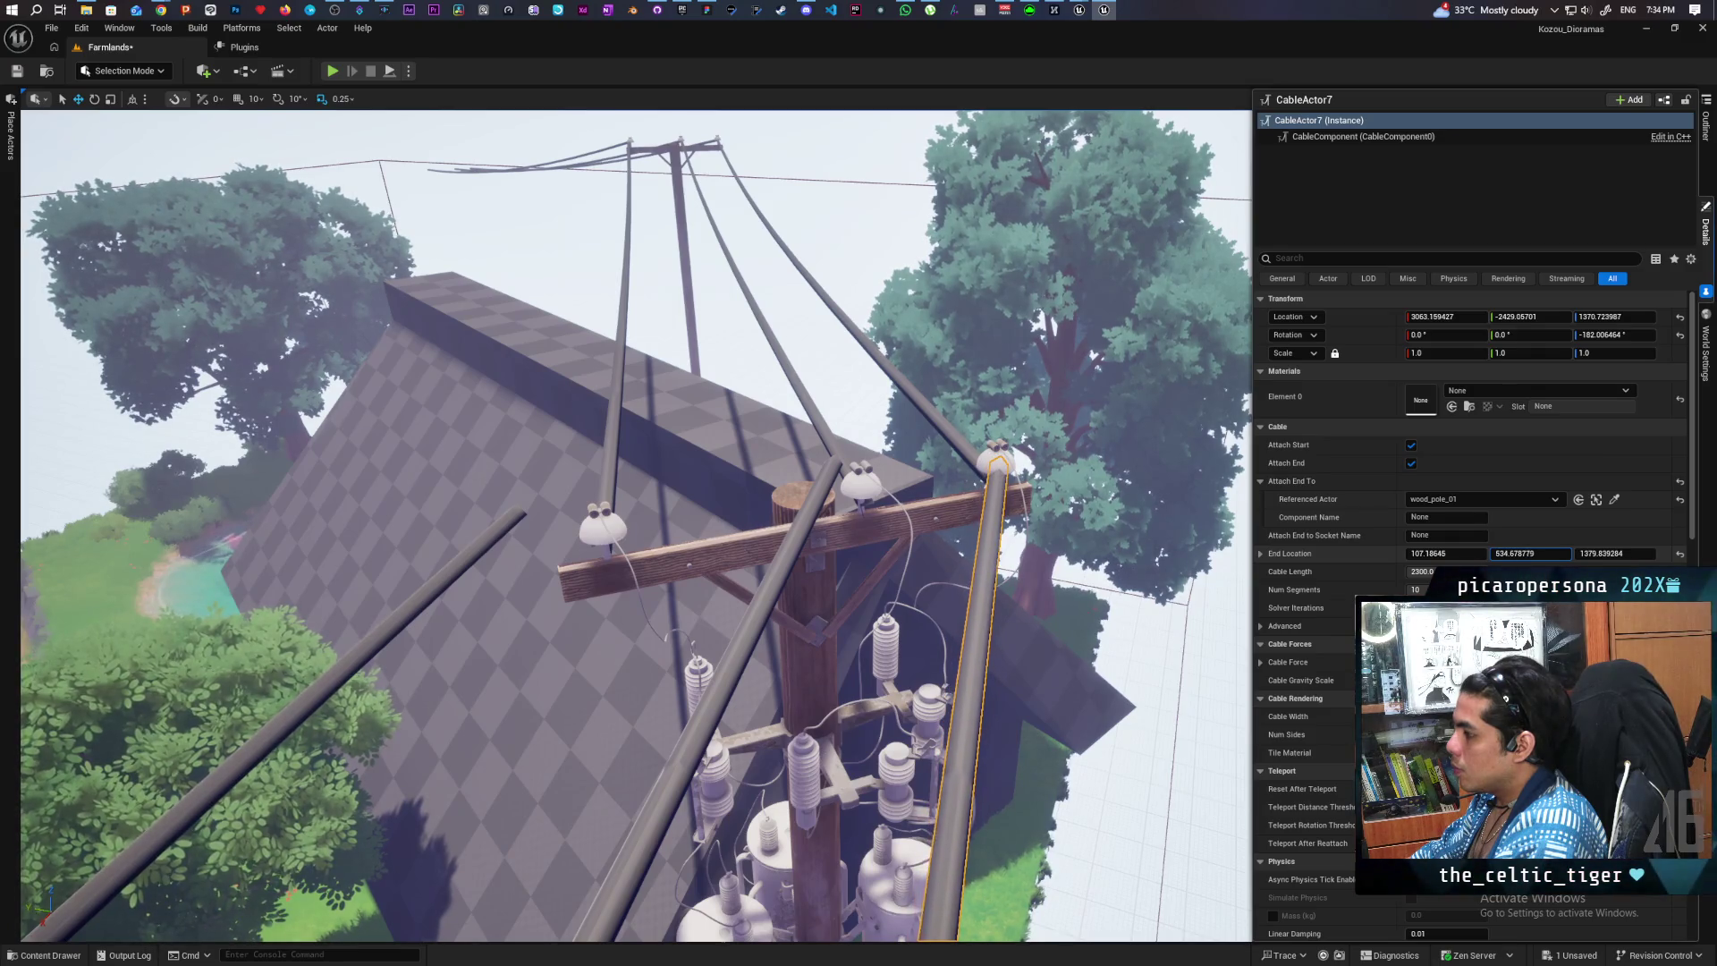
- Drag End Location X of CableActor8 and CableActor9 onto their insulators (CableActor9 about −100.0)
left_click(813, 494)
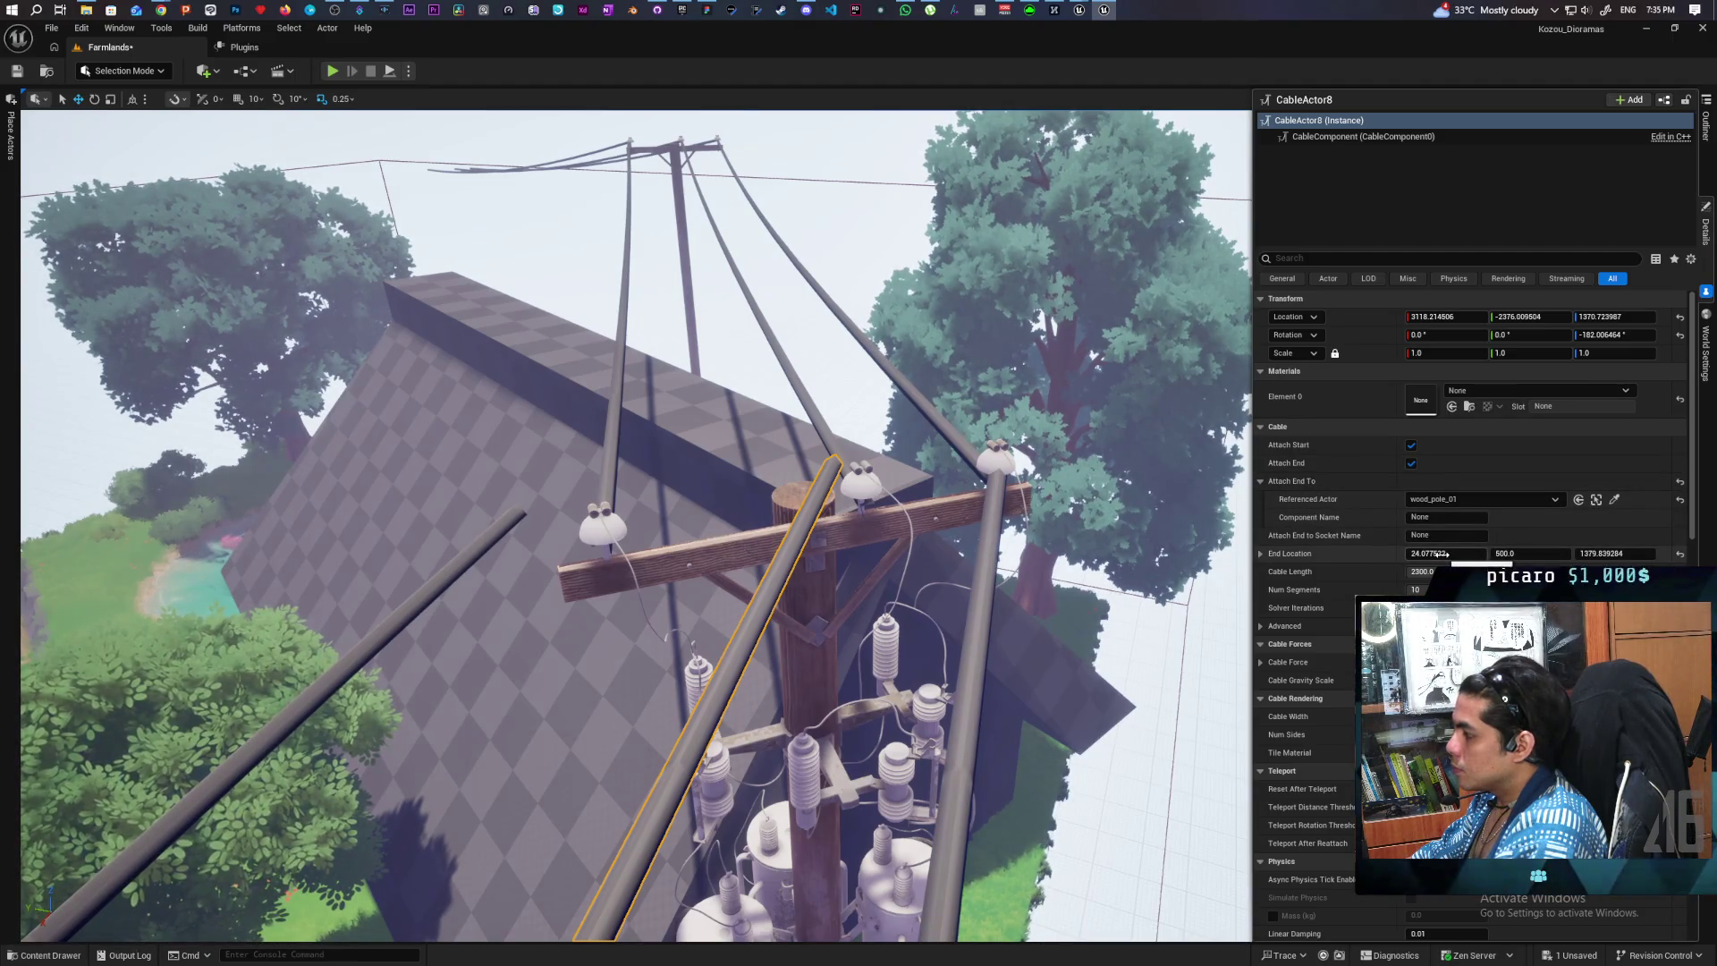
mouse_move(1445, 554)
left_mouse_down()
mouse_move(1538, 554)
mouse_move(1514, 554)
left_mouse_up()
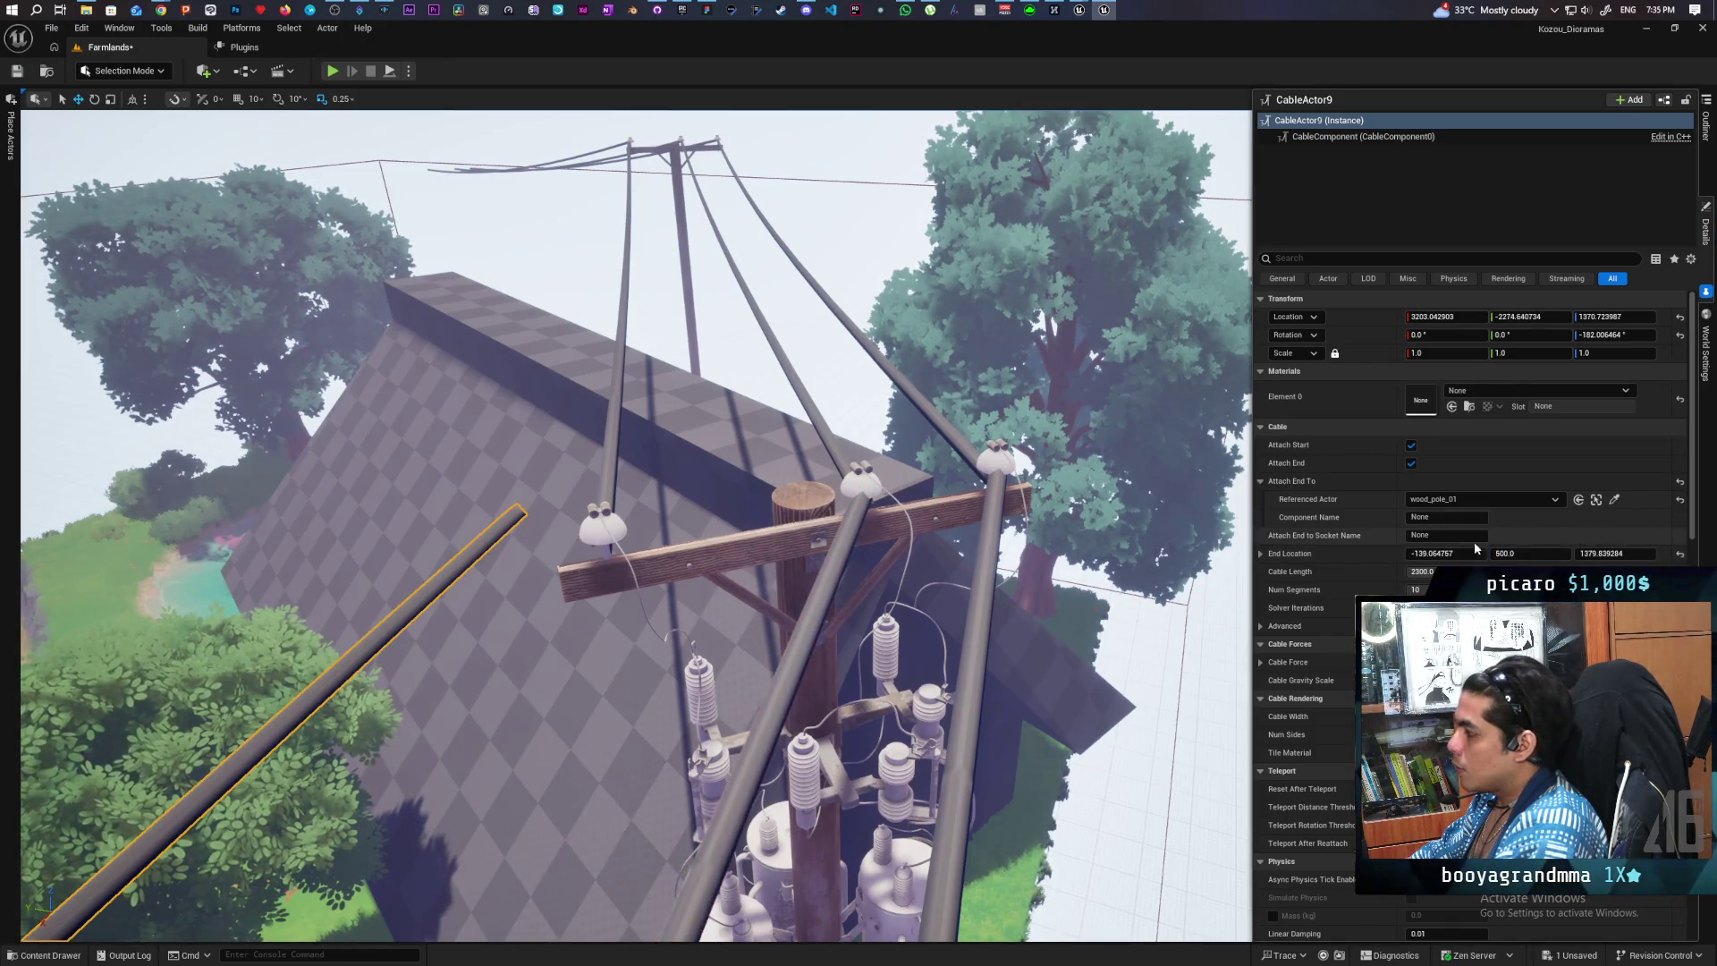
mouse_move(1444, 554)
left_mouse_down()
mouse_move(1522, 549)
mouse_move(1487, 554)
left_mouse_up()
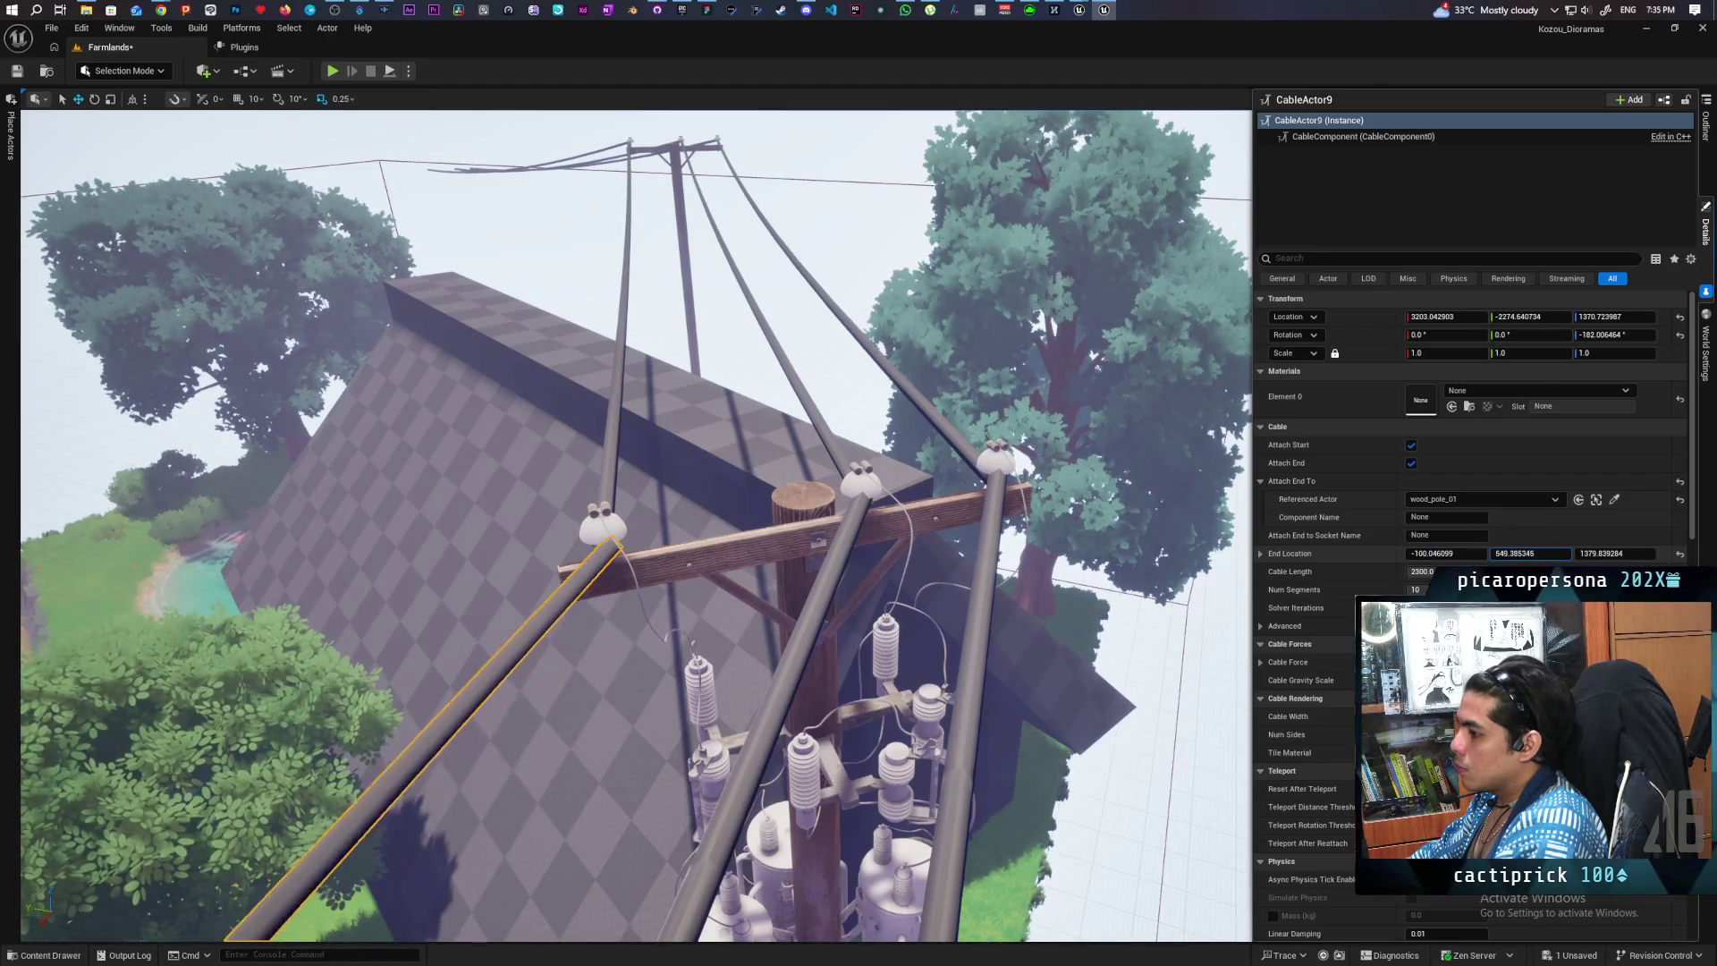
mouse_move(924, 612)
left_mouse_down()
mouse_move(939, 716)
mouse_move(931, 605)
left_mouse_up()
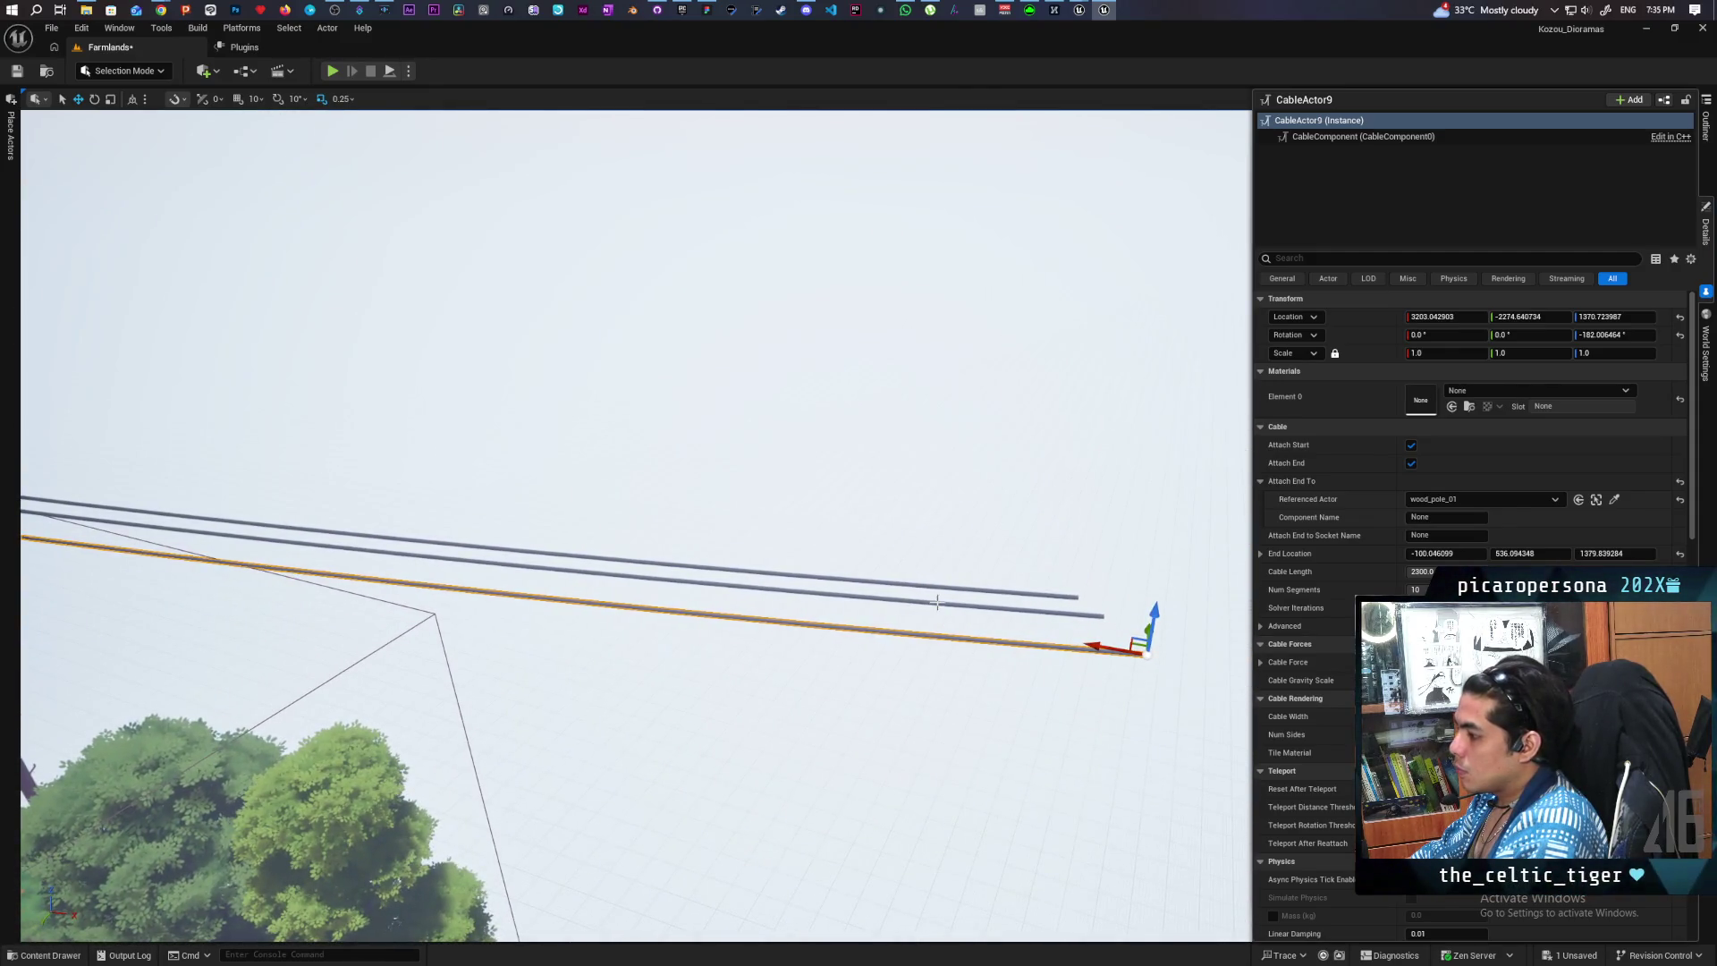
- Shift-select all three cables, move their loose ends left and down along Z, then deselect
left_click(937, 600, "ctrl")
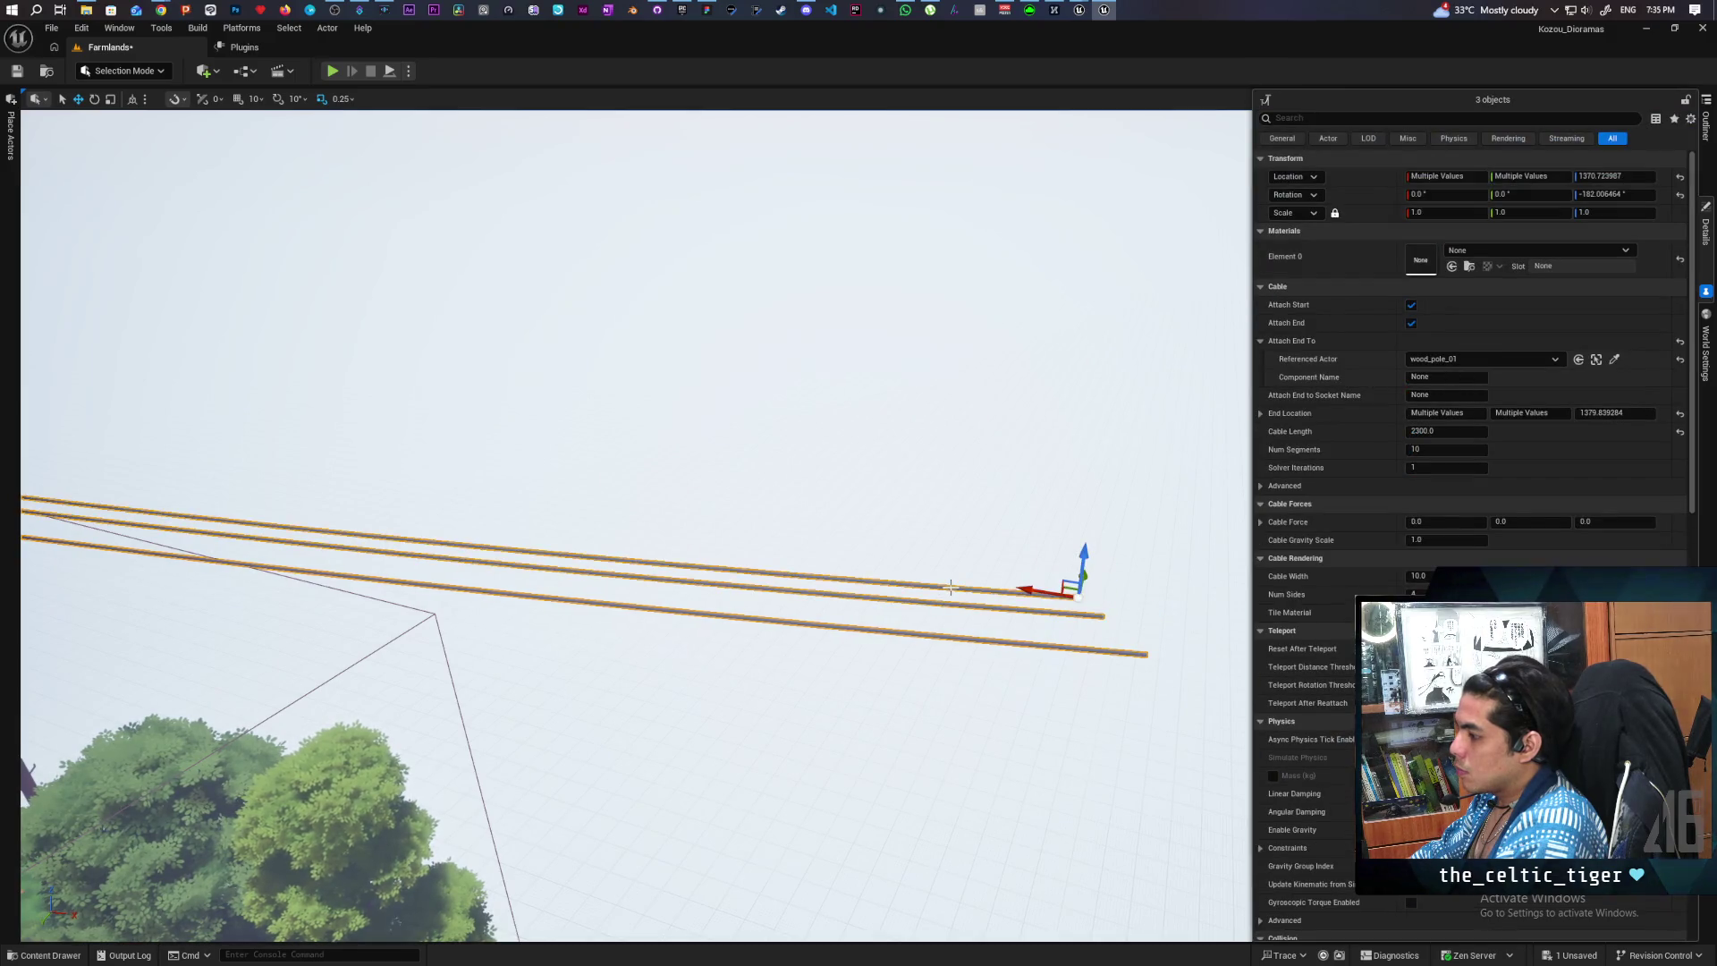
left_click_drag(951, 588, 950, 626)
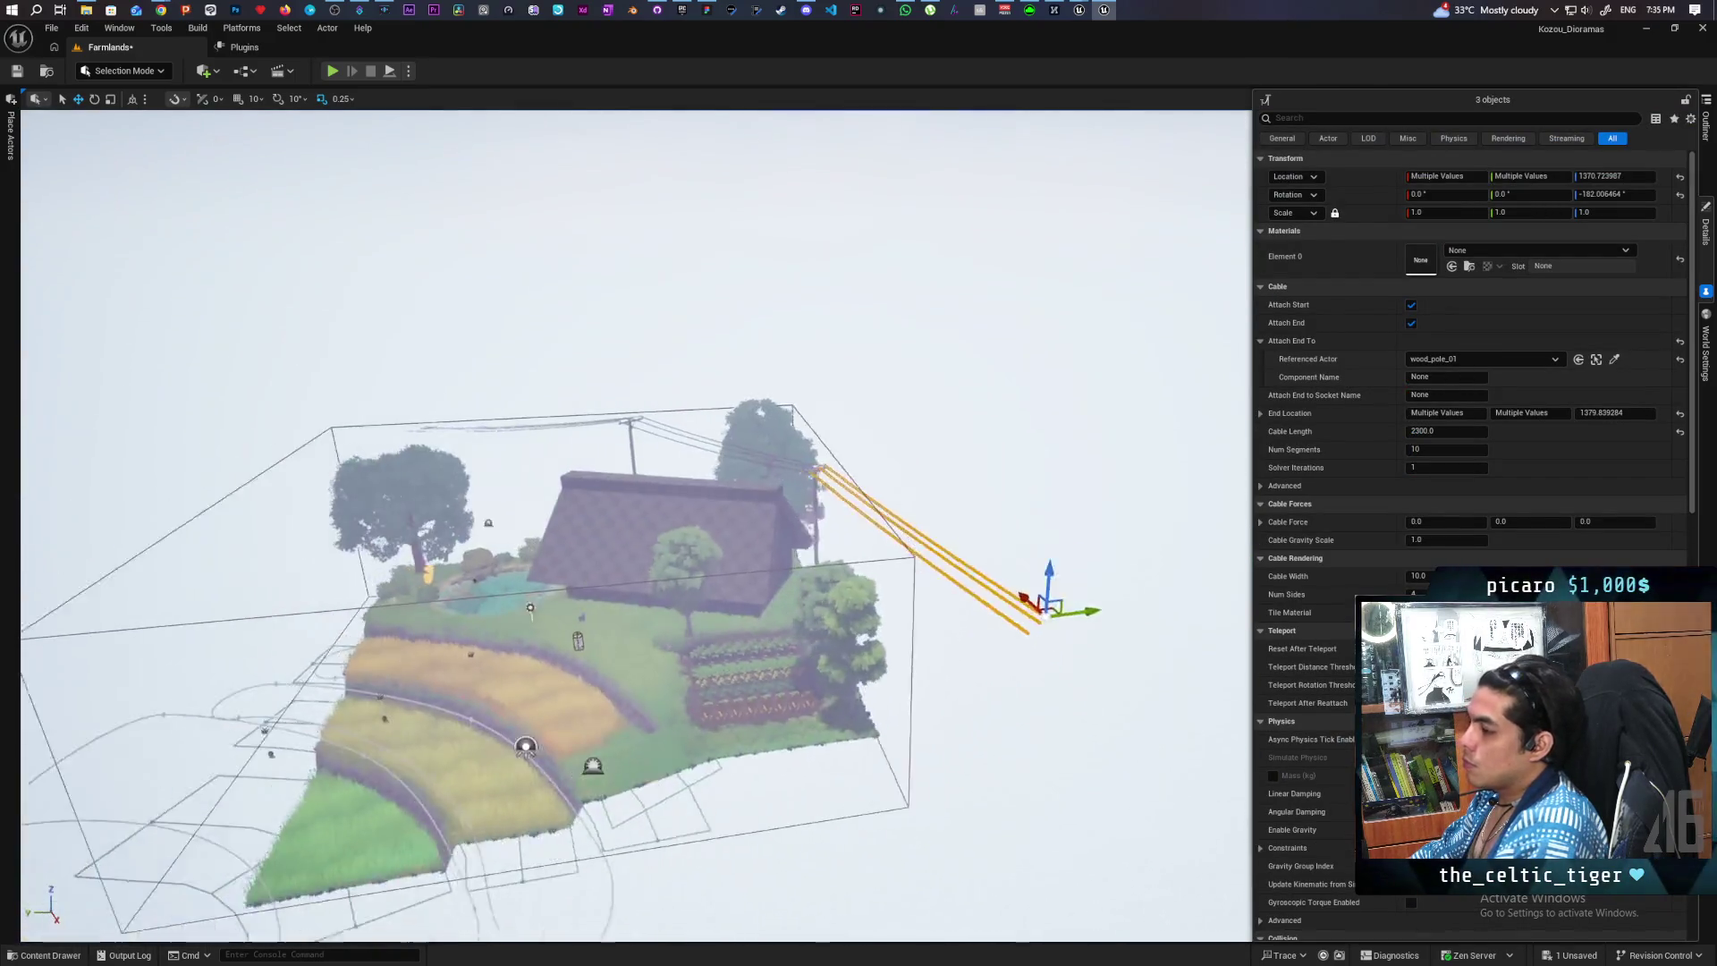
left_click_drag(1082, 550, 1082, 550)
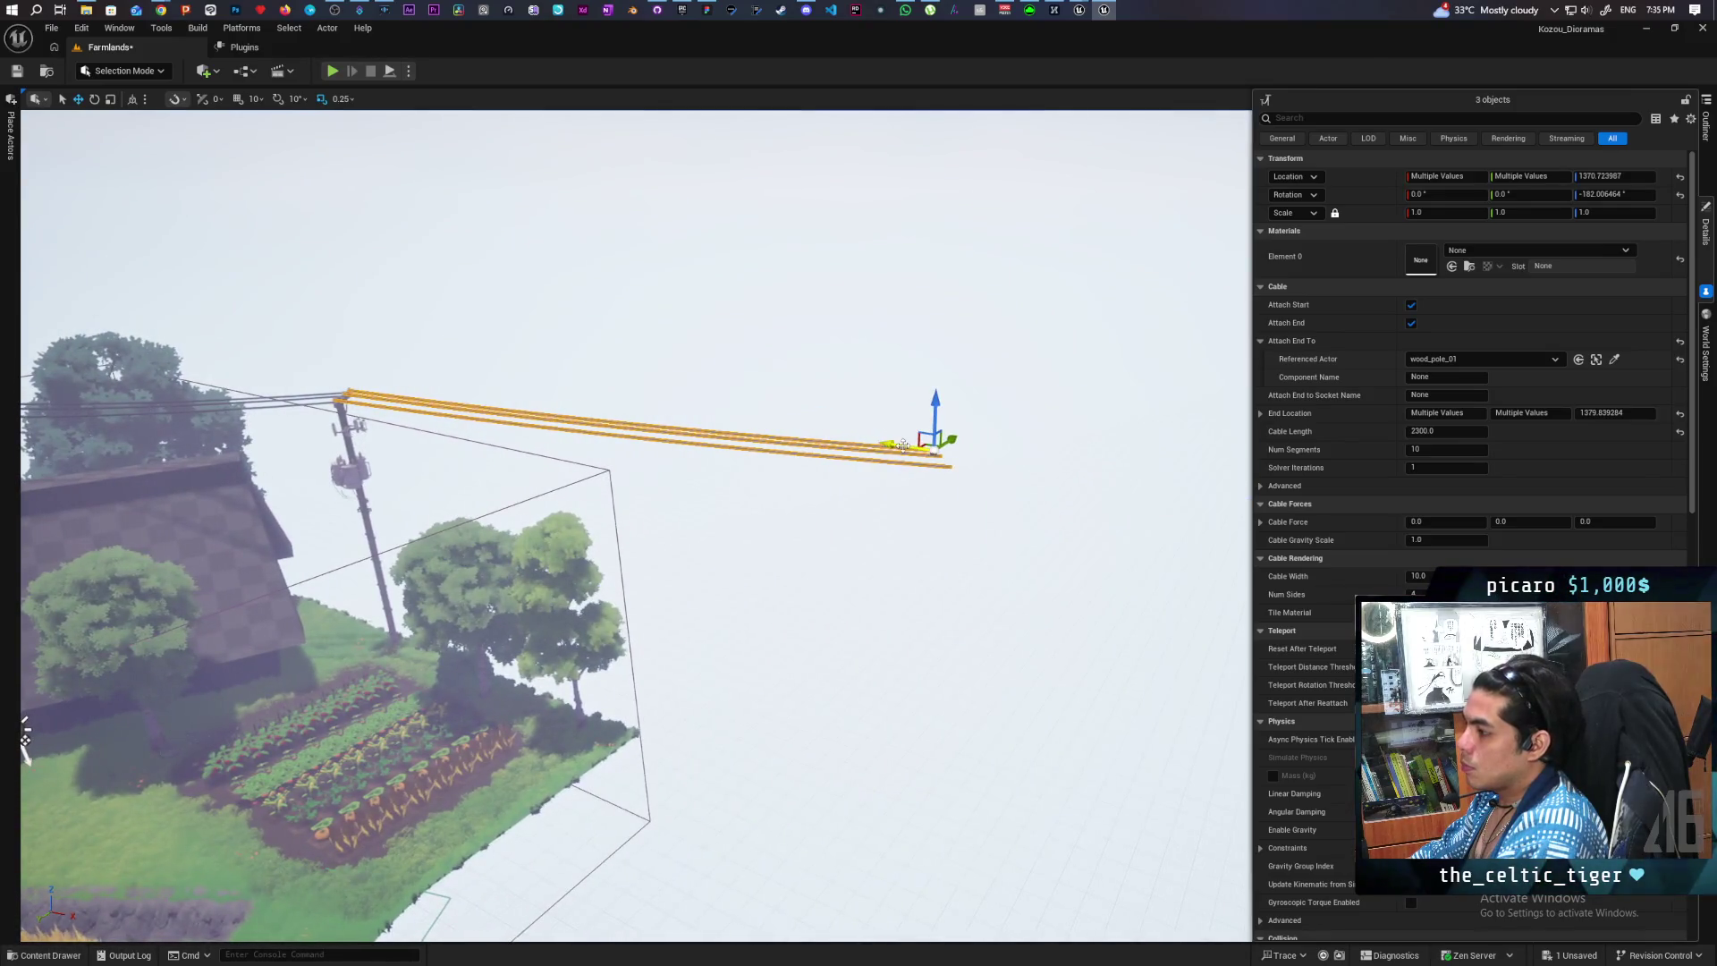
left_click_drag(903, 445, 830, 418)
scroll(830, 419, "up", 3)
scroll(1102, 406, "down", 3)
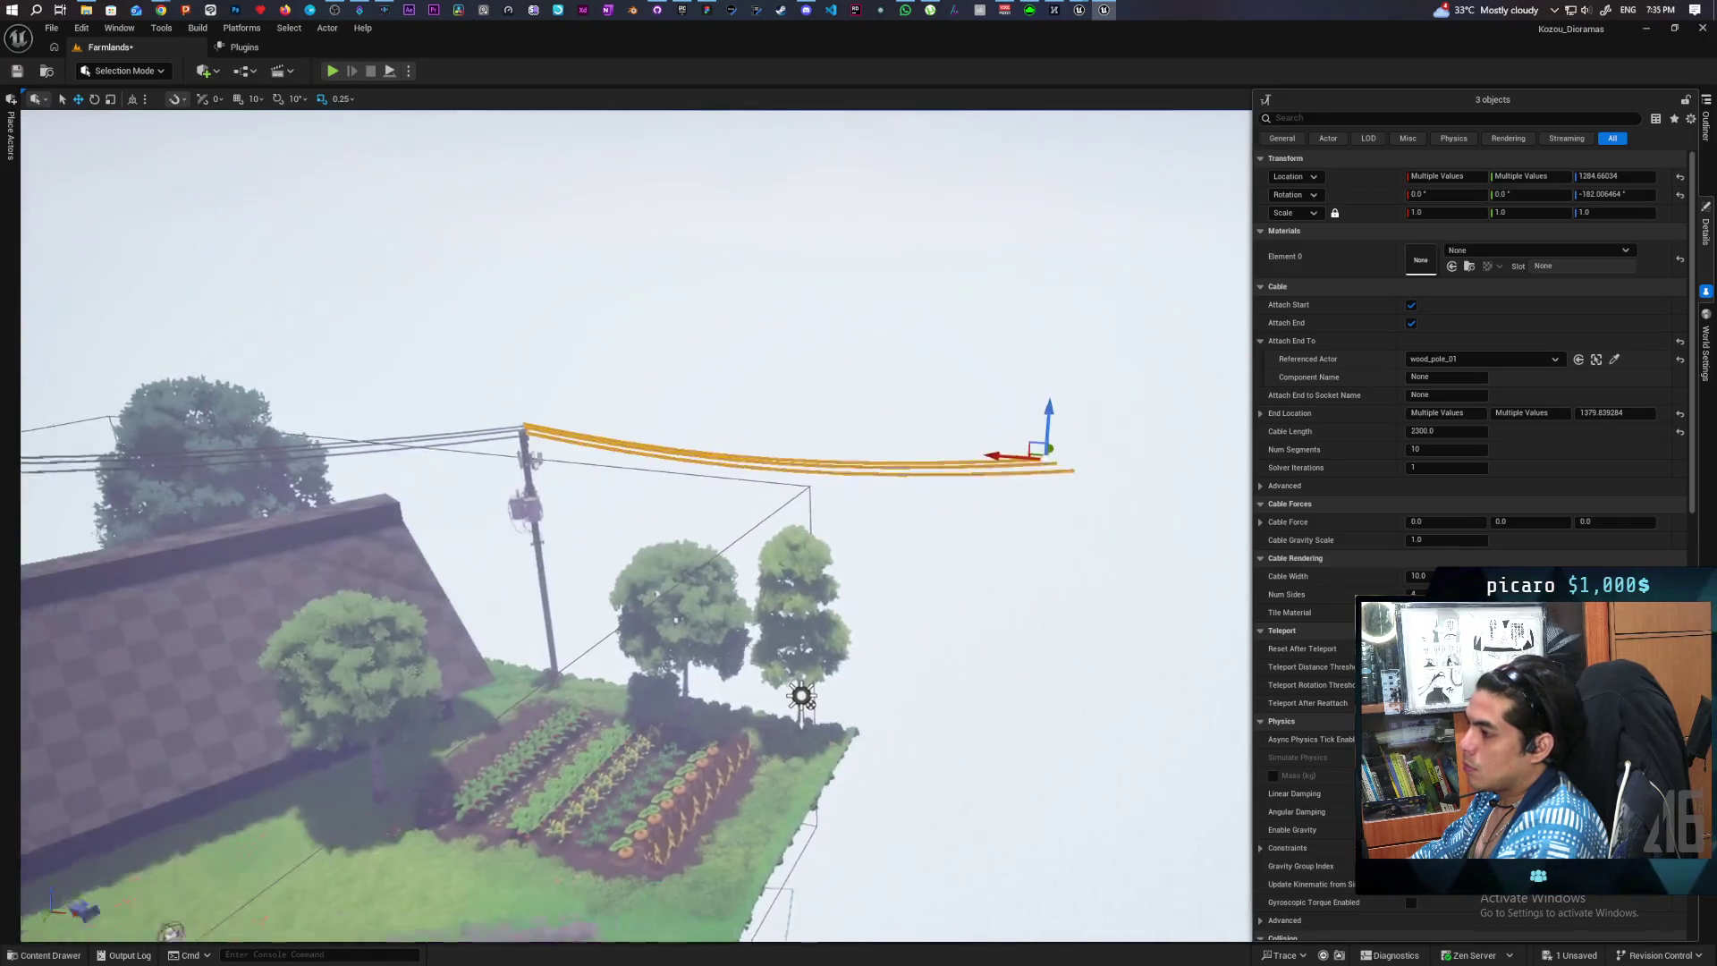
scroll(1102, 406, "up", 4)
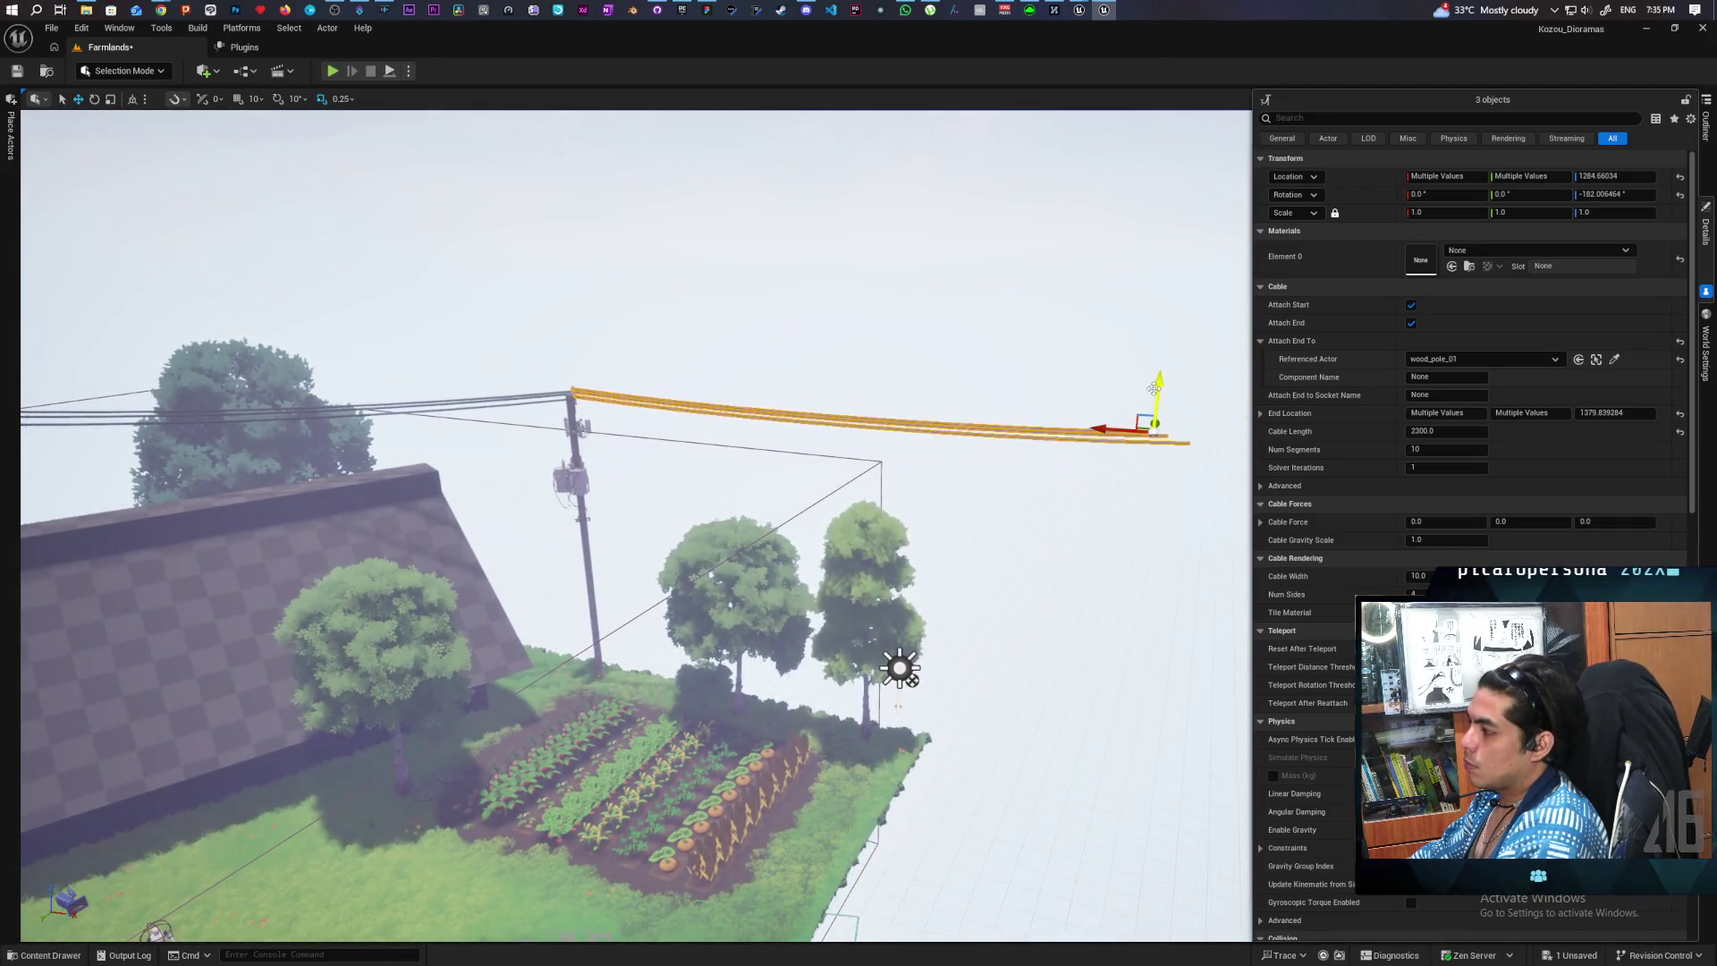
left_click_drag(1154, 389, 1157, 416)
left_click(883, 337)
scroll(883, 336, "down", 3)
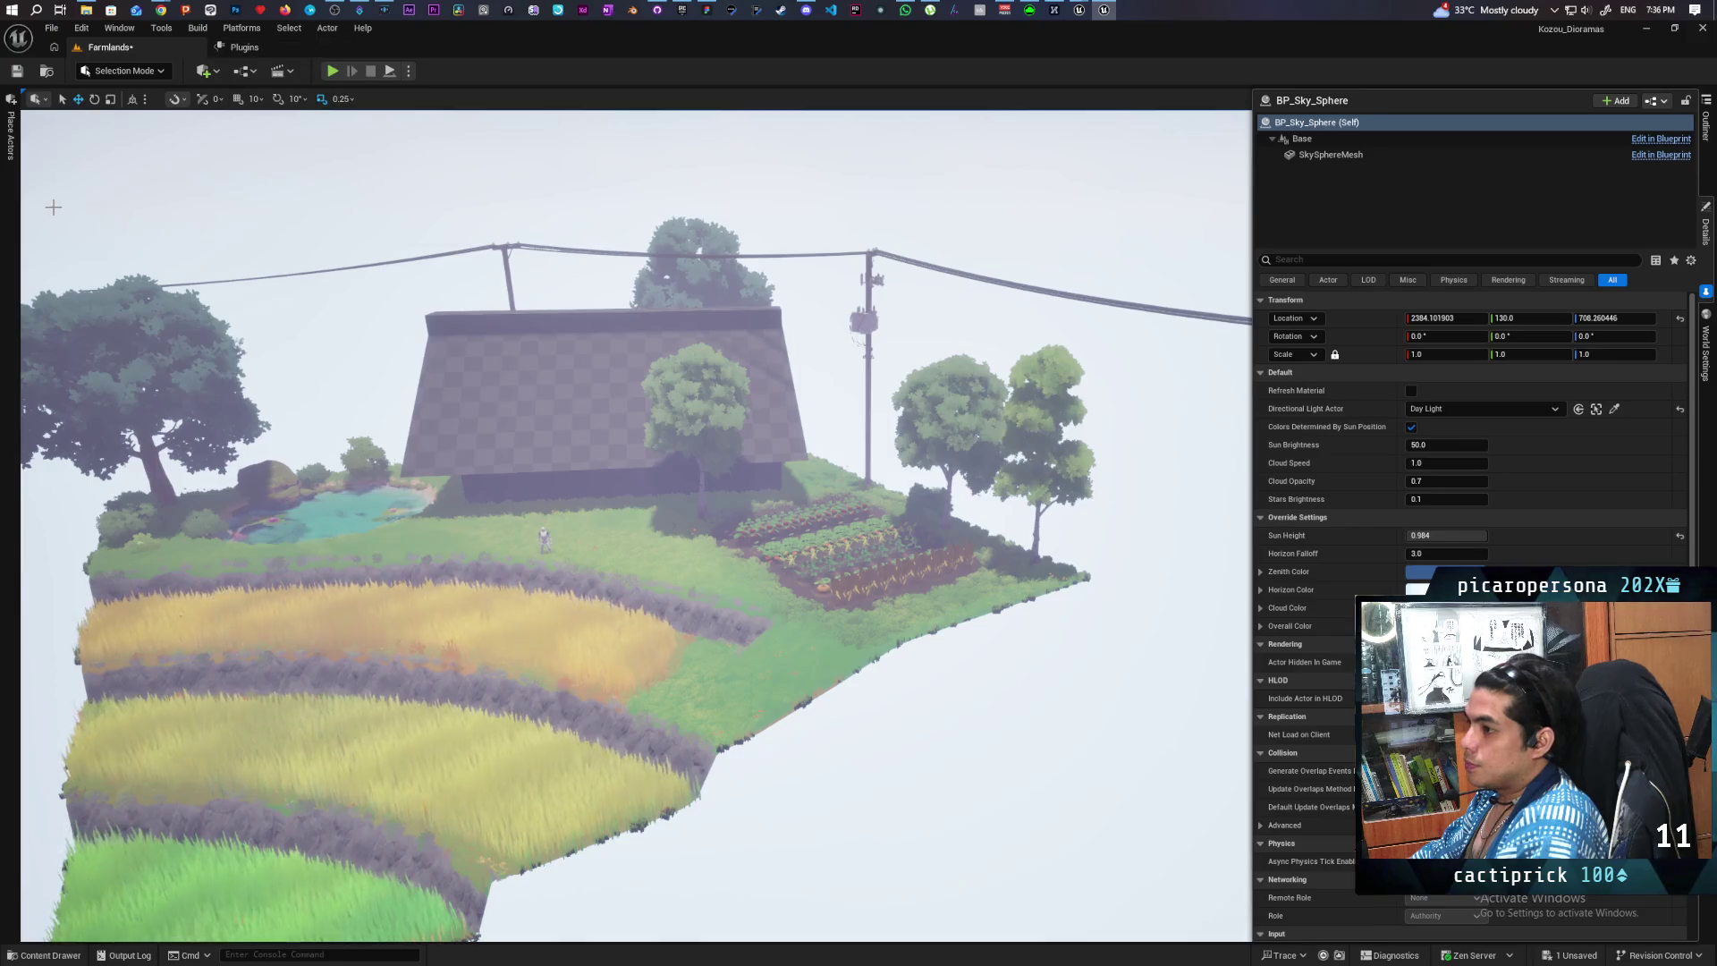
- Snip the finished diorama viewport region to the clipboard with Win+Shift+S
key("super+shift+s")
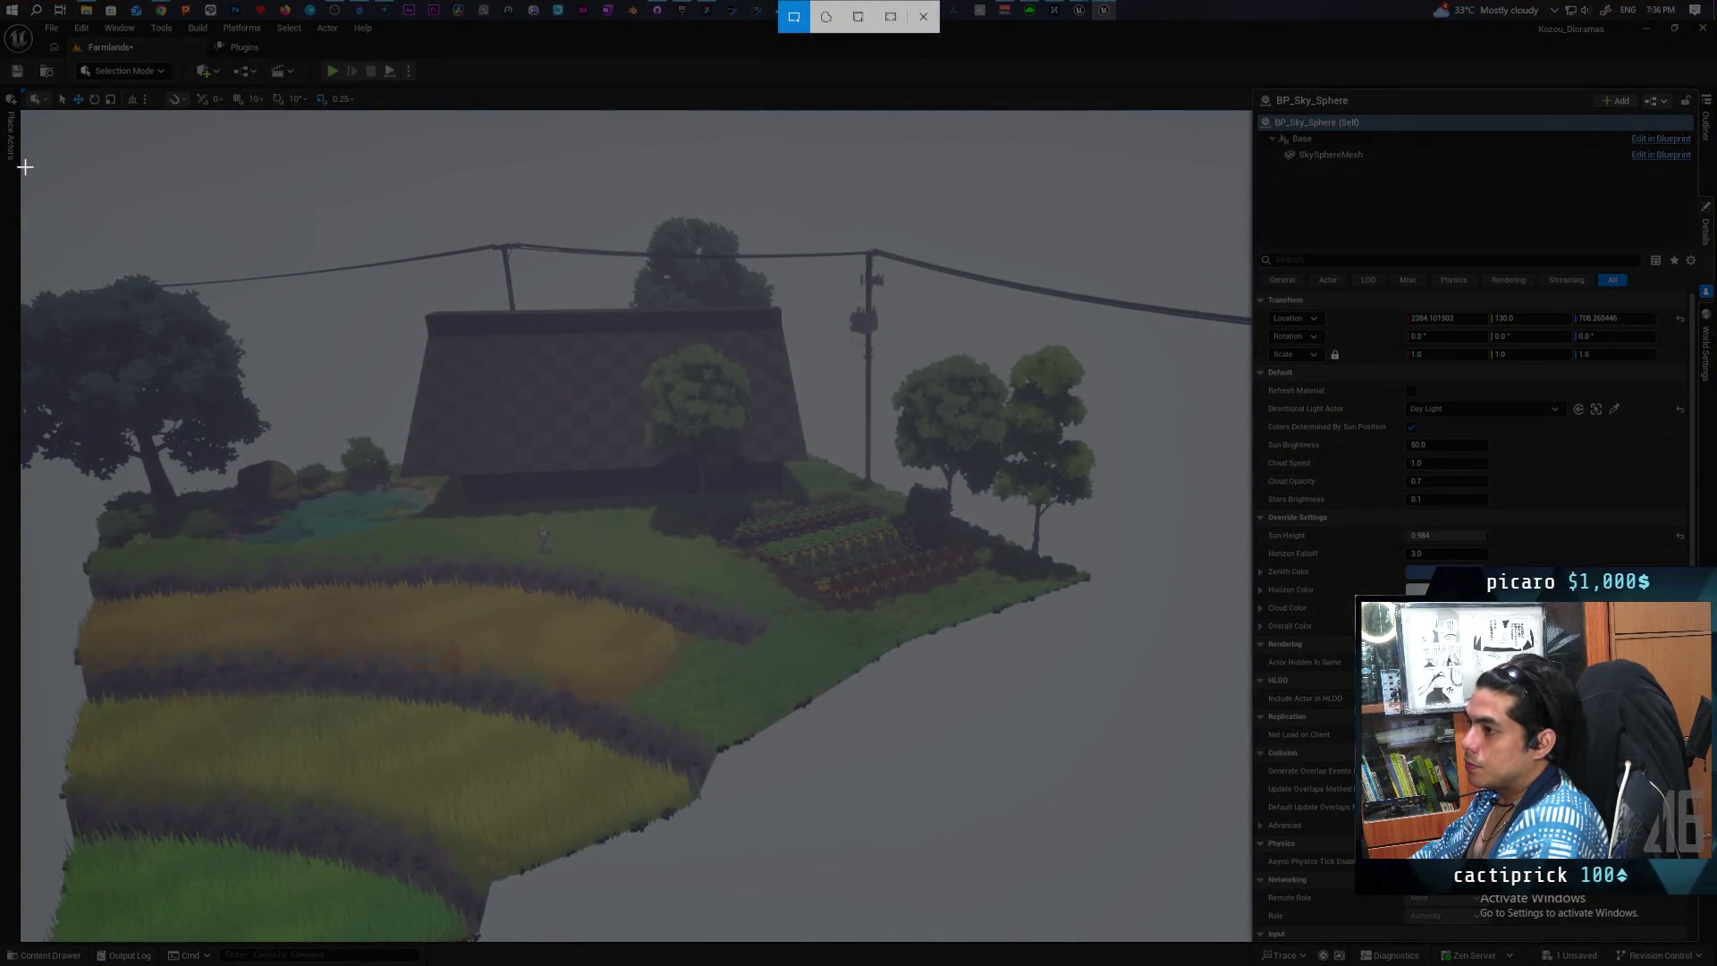
mouse_move(25, 161)
left_mouse_down()
mouse_move(932, 683)
mouse_move(1247, 940)
mouse_move(1143, 921)
left_mouse_up()
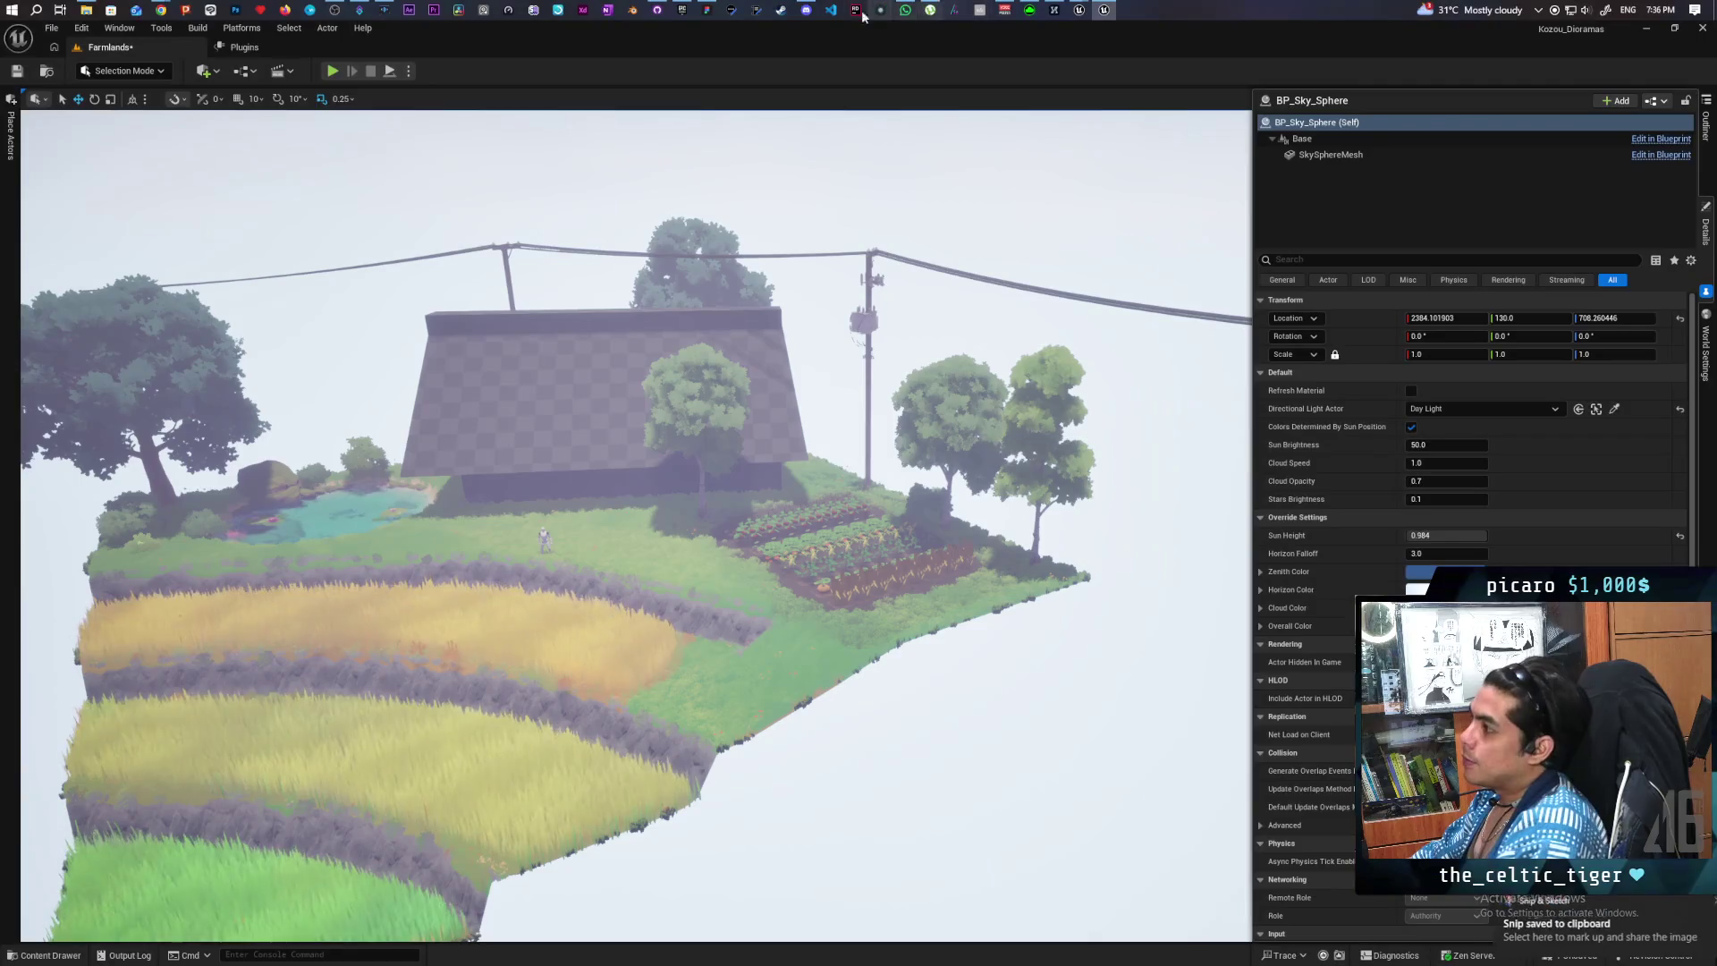
left_click(806, 10)
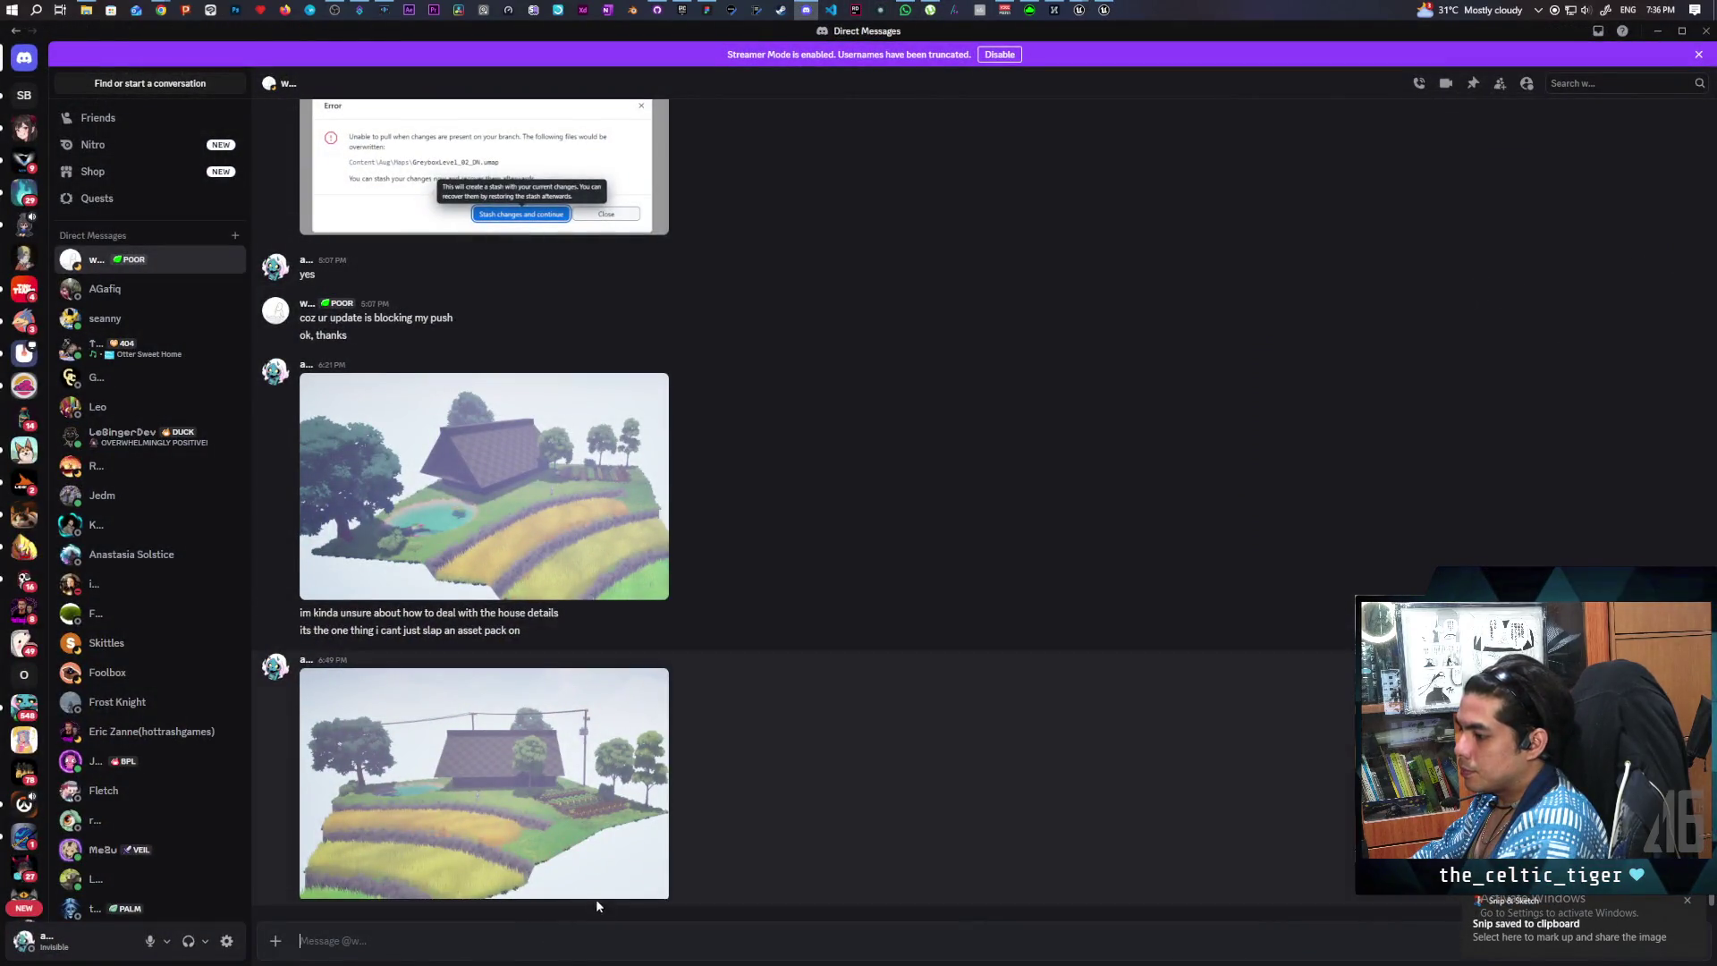
- Paste the diorama snip into the Discord direct message and send it
key("ctrl+v")
key("Return")
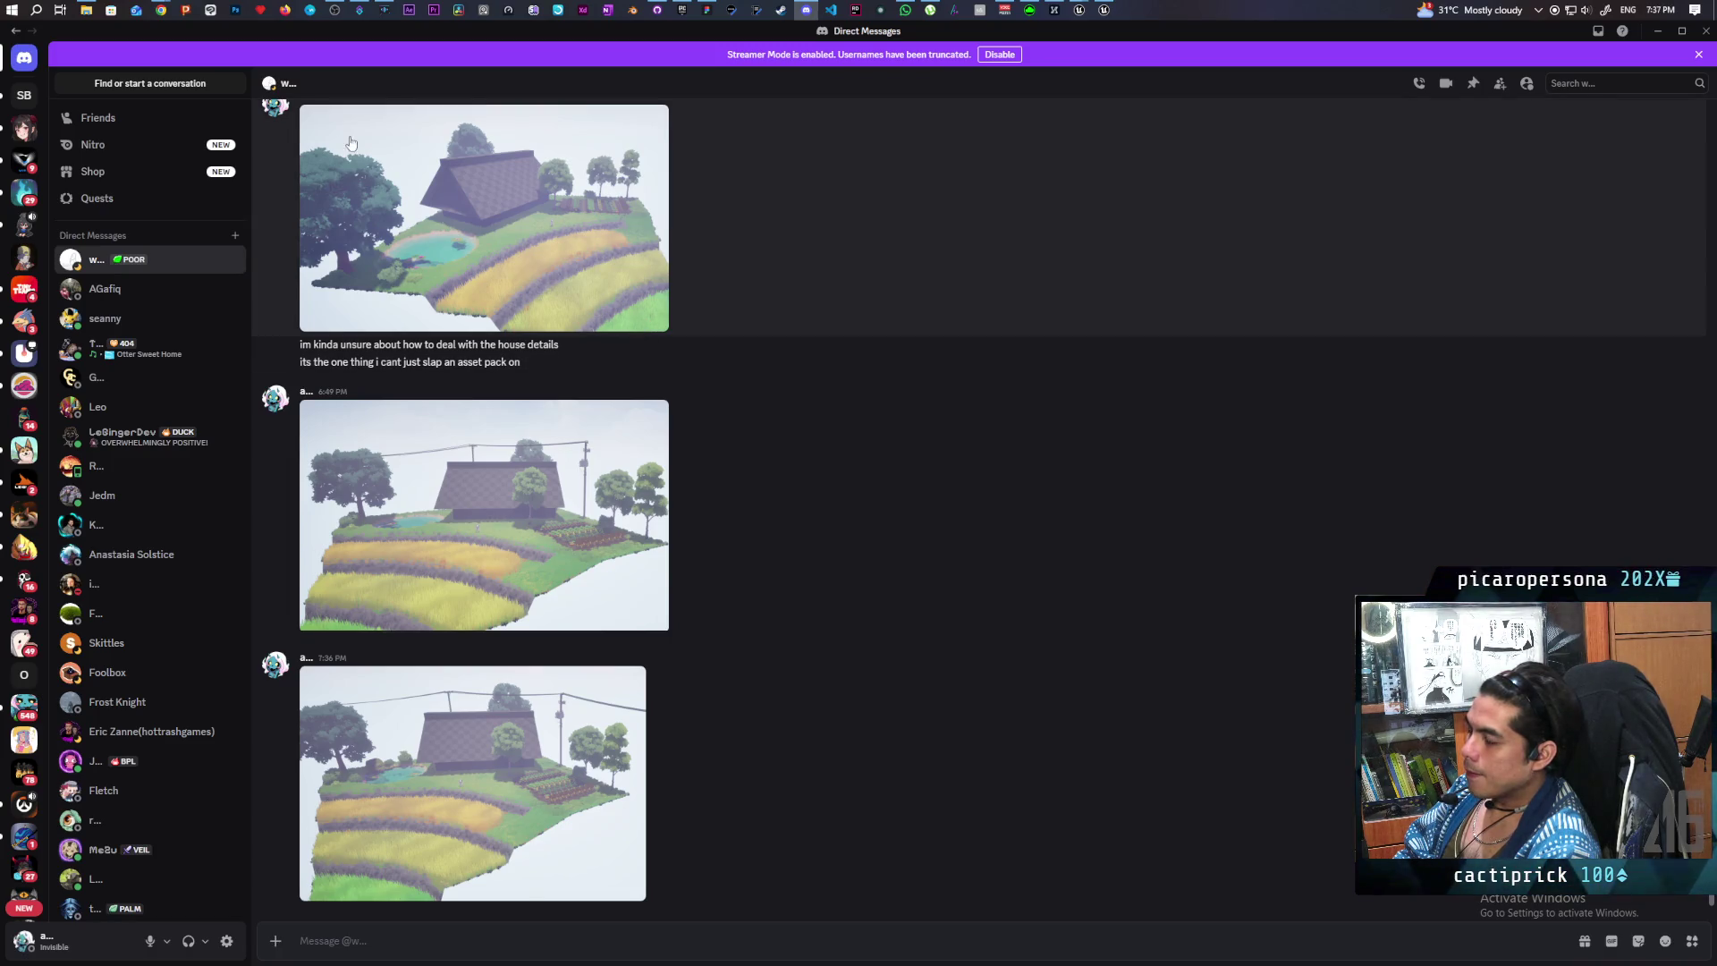
mouse_move(161, 9)
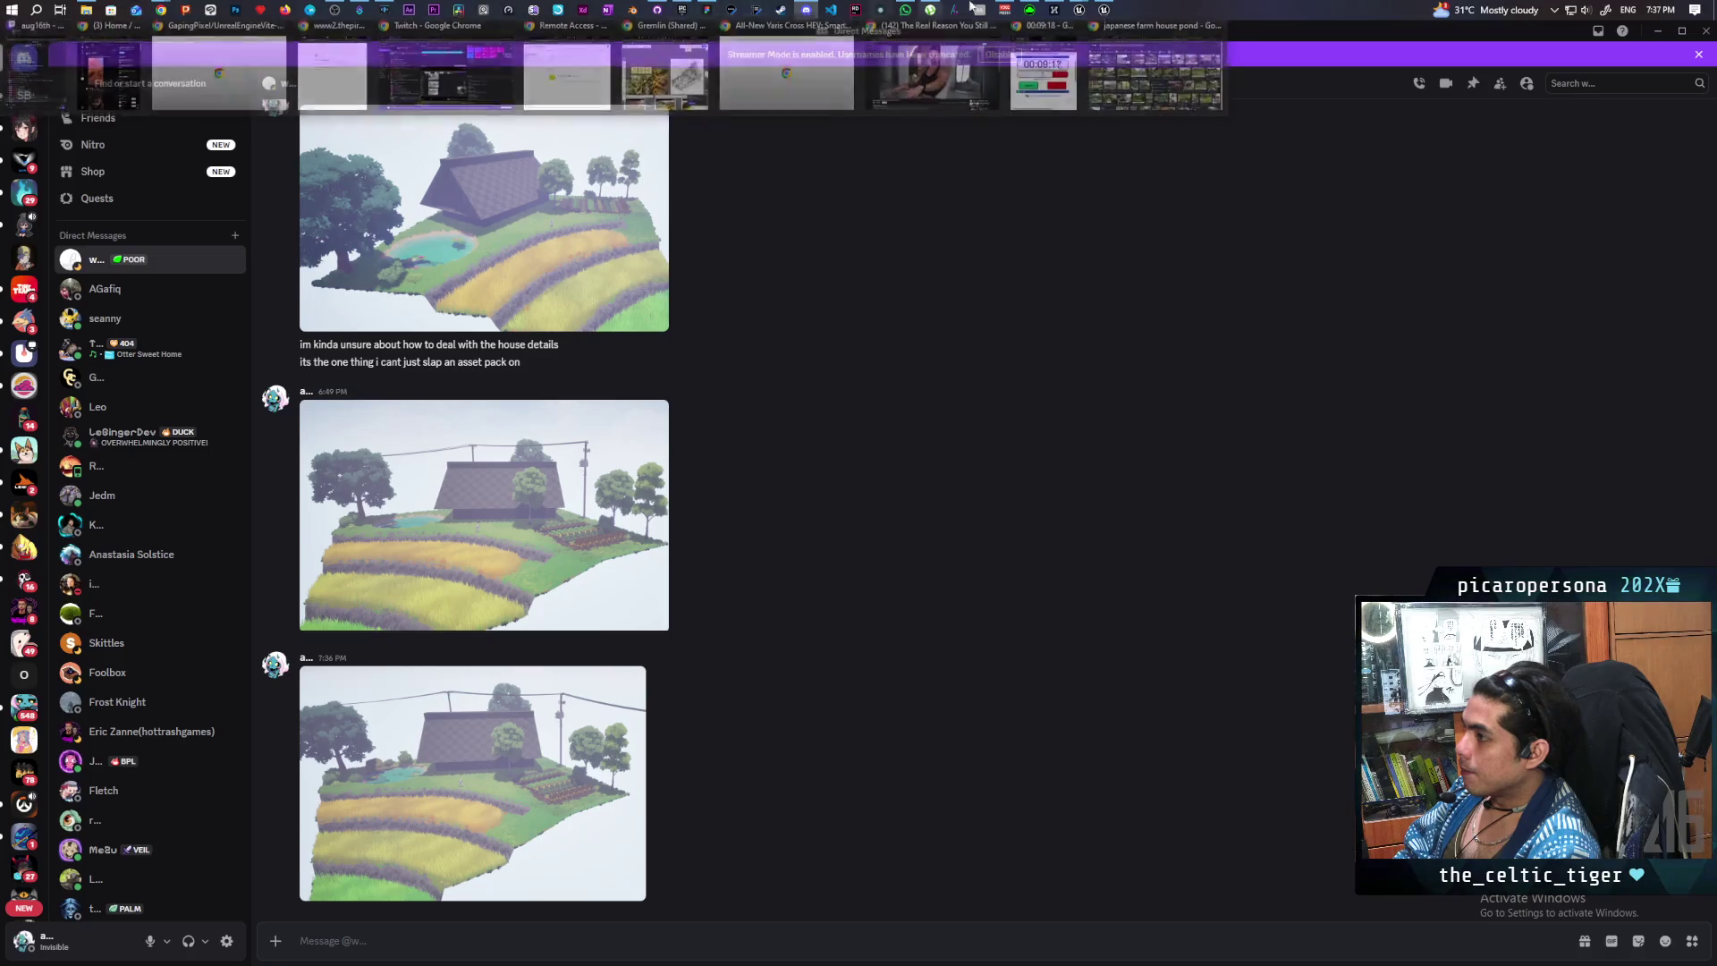
- Bring the Unreal editor forward, then switch over to the Chrome YouTube window
left_click(1106, 8)
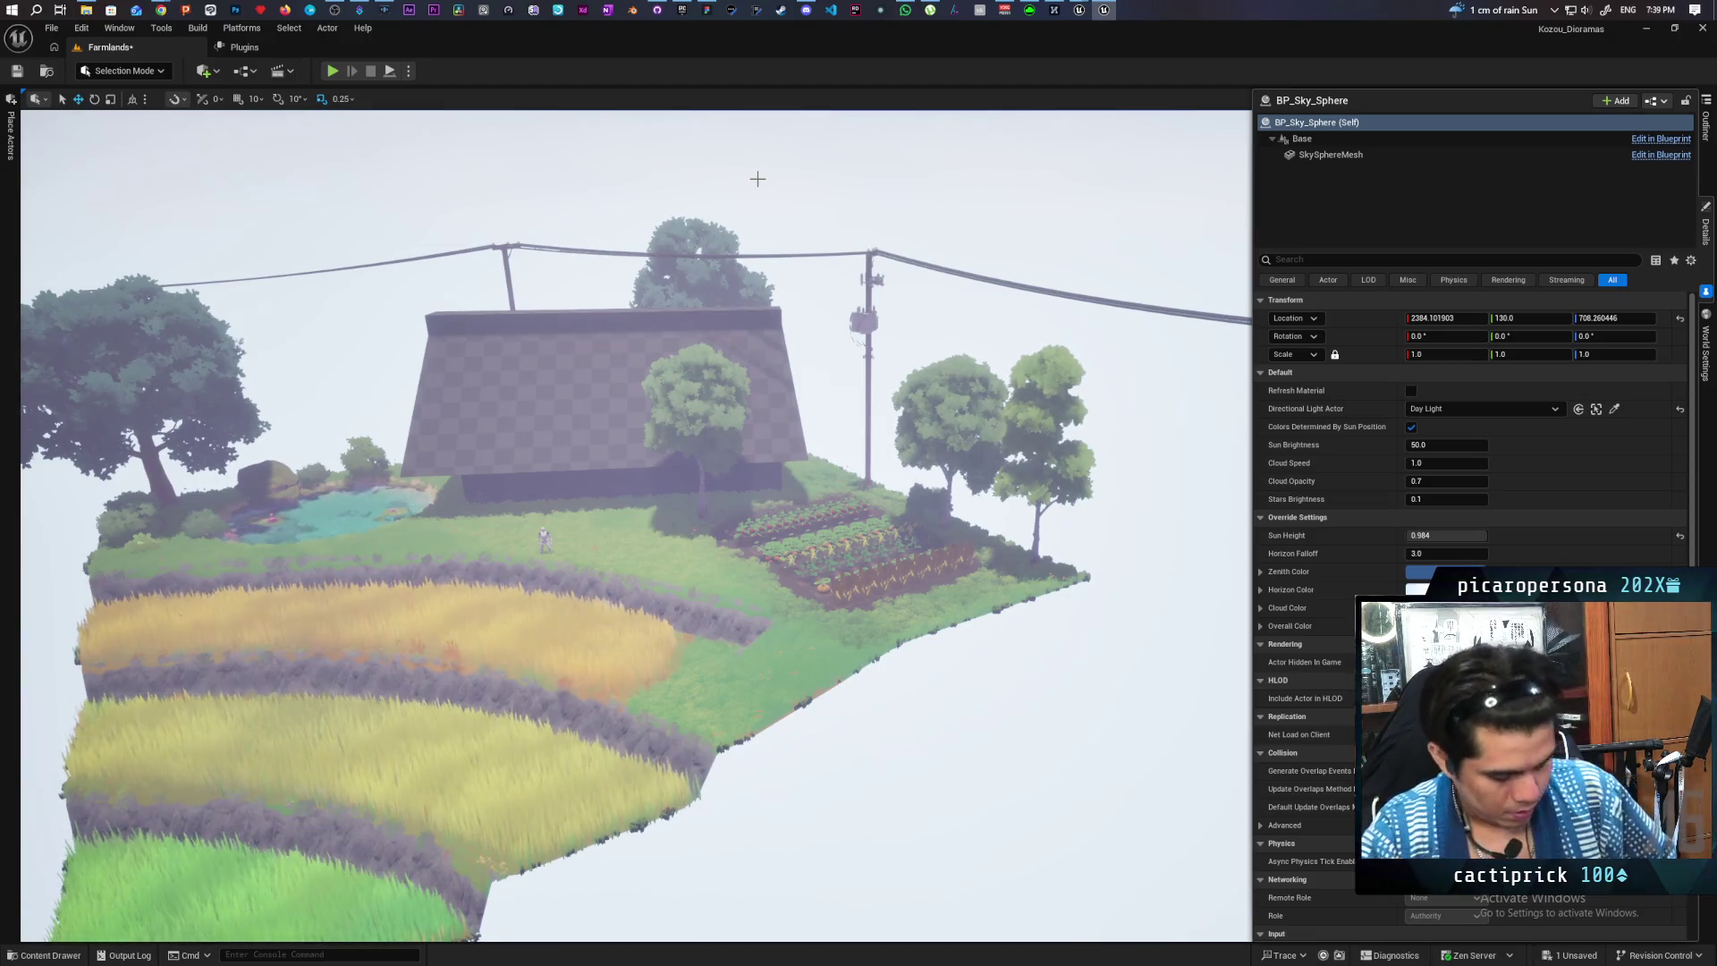
key("alt+Tab")
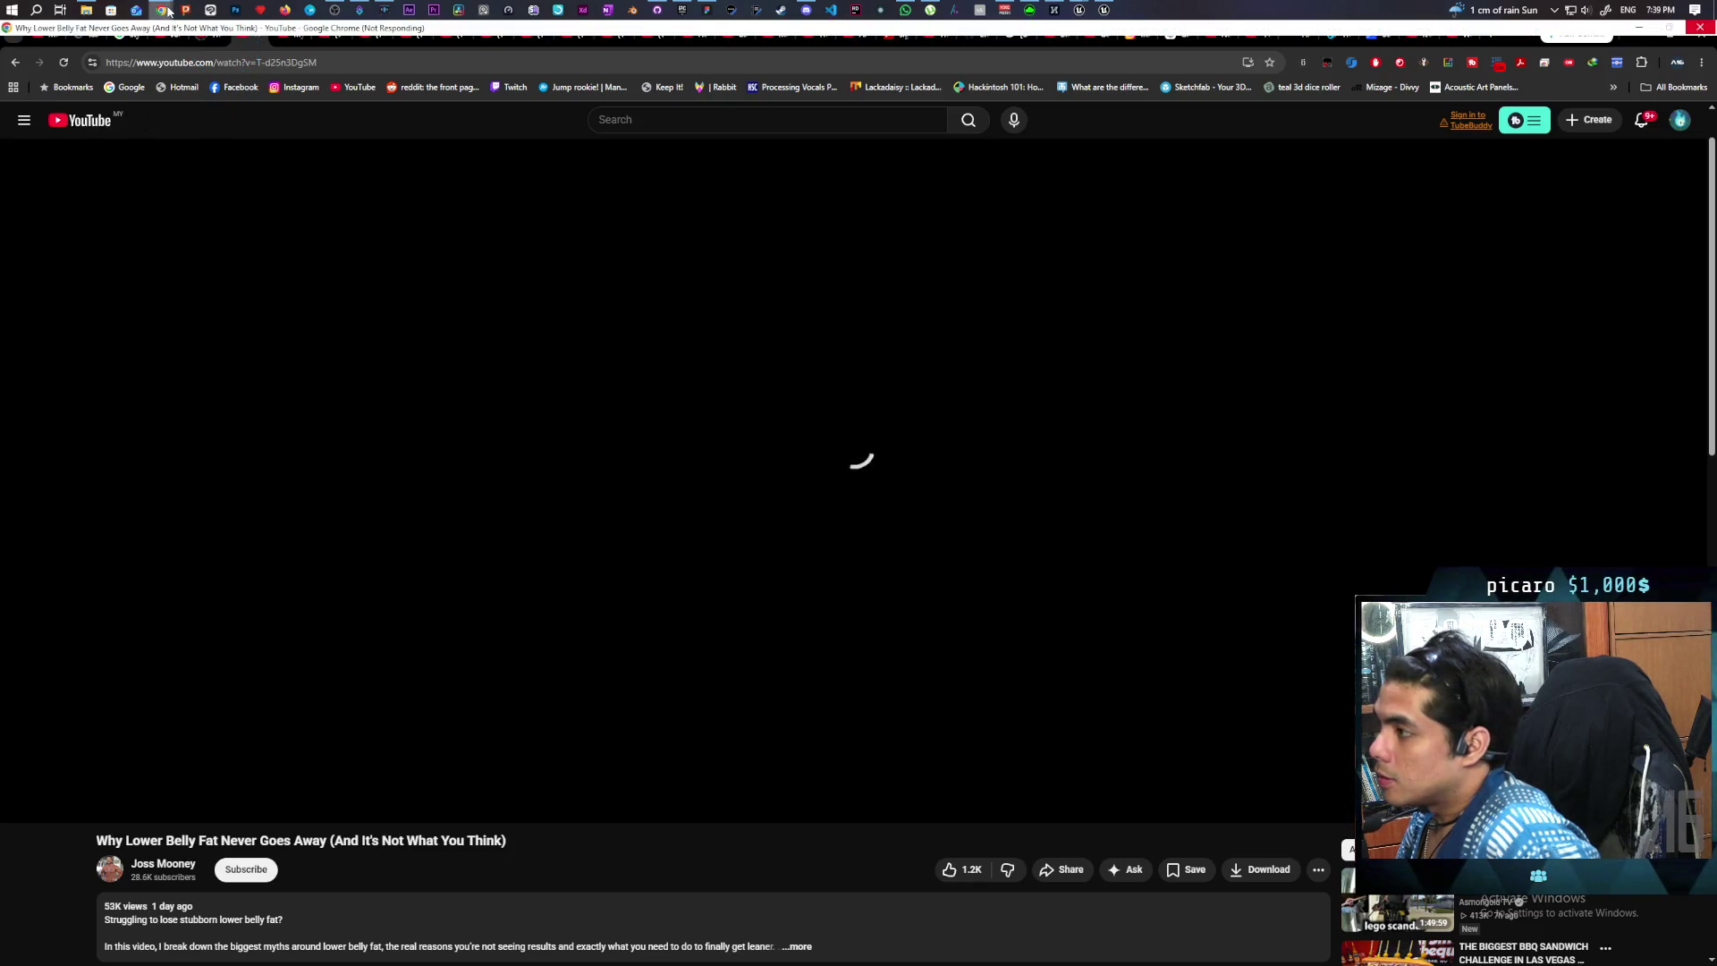
- Switch to the Chrome tab with the video 'My Game Got Twice as Fun Overnight'
mouse_move(168, 10)
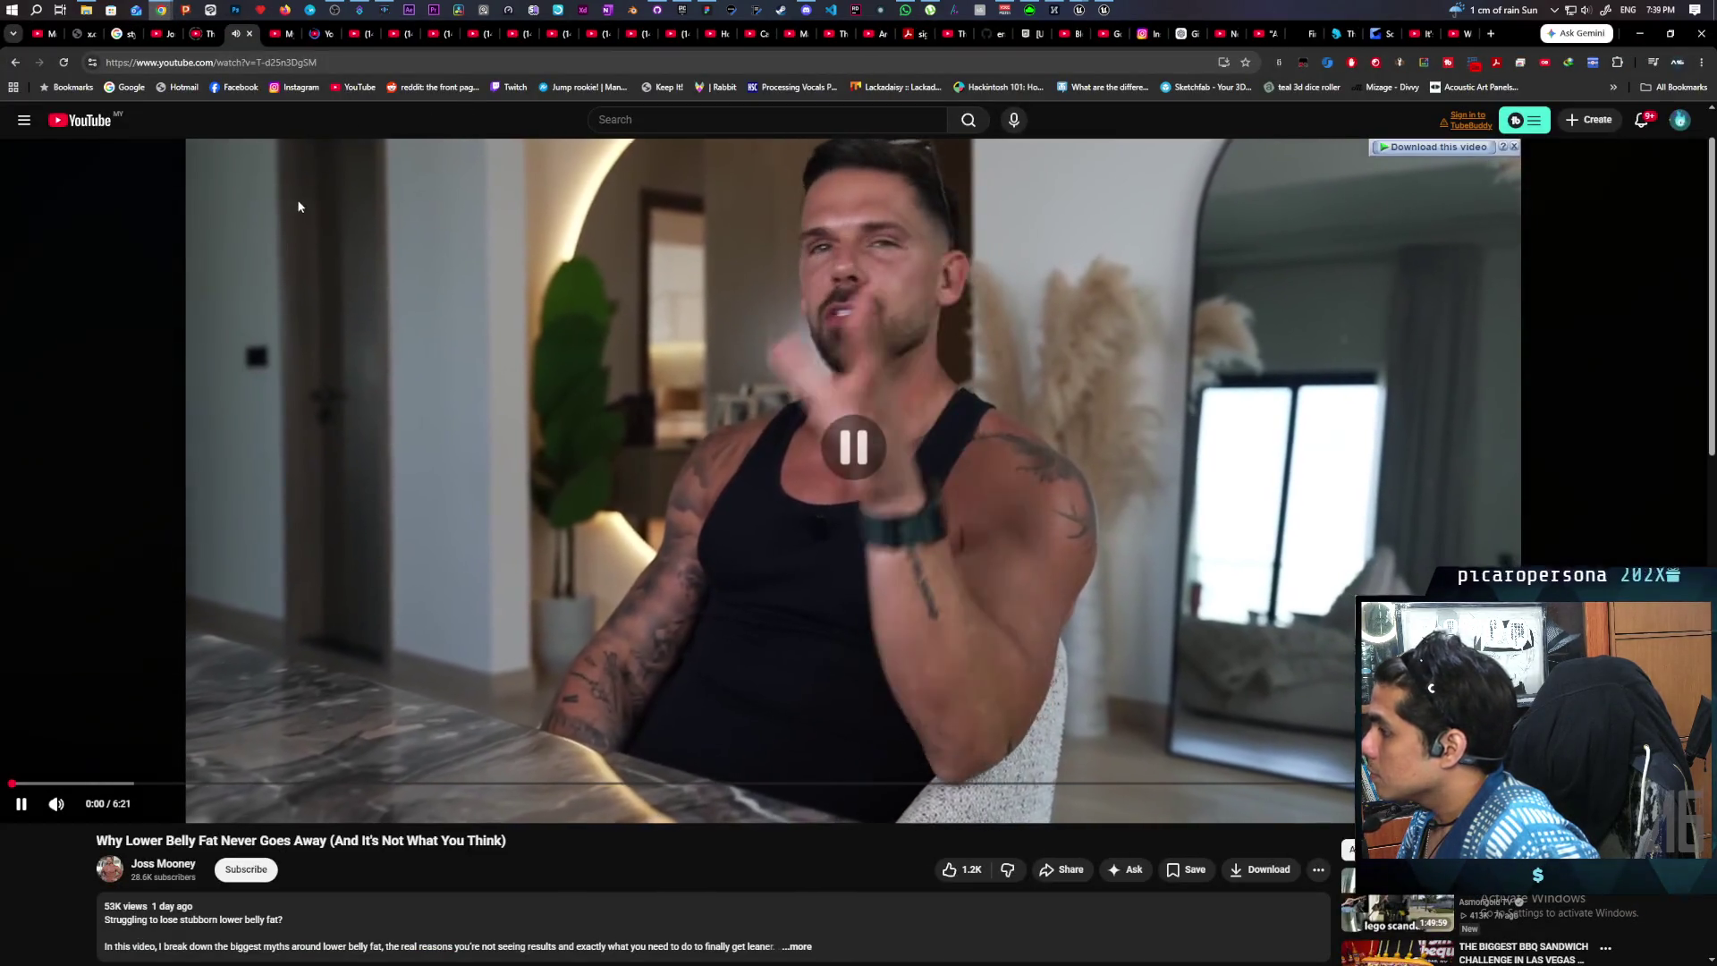
left_click(289, 39)
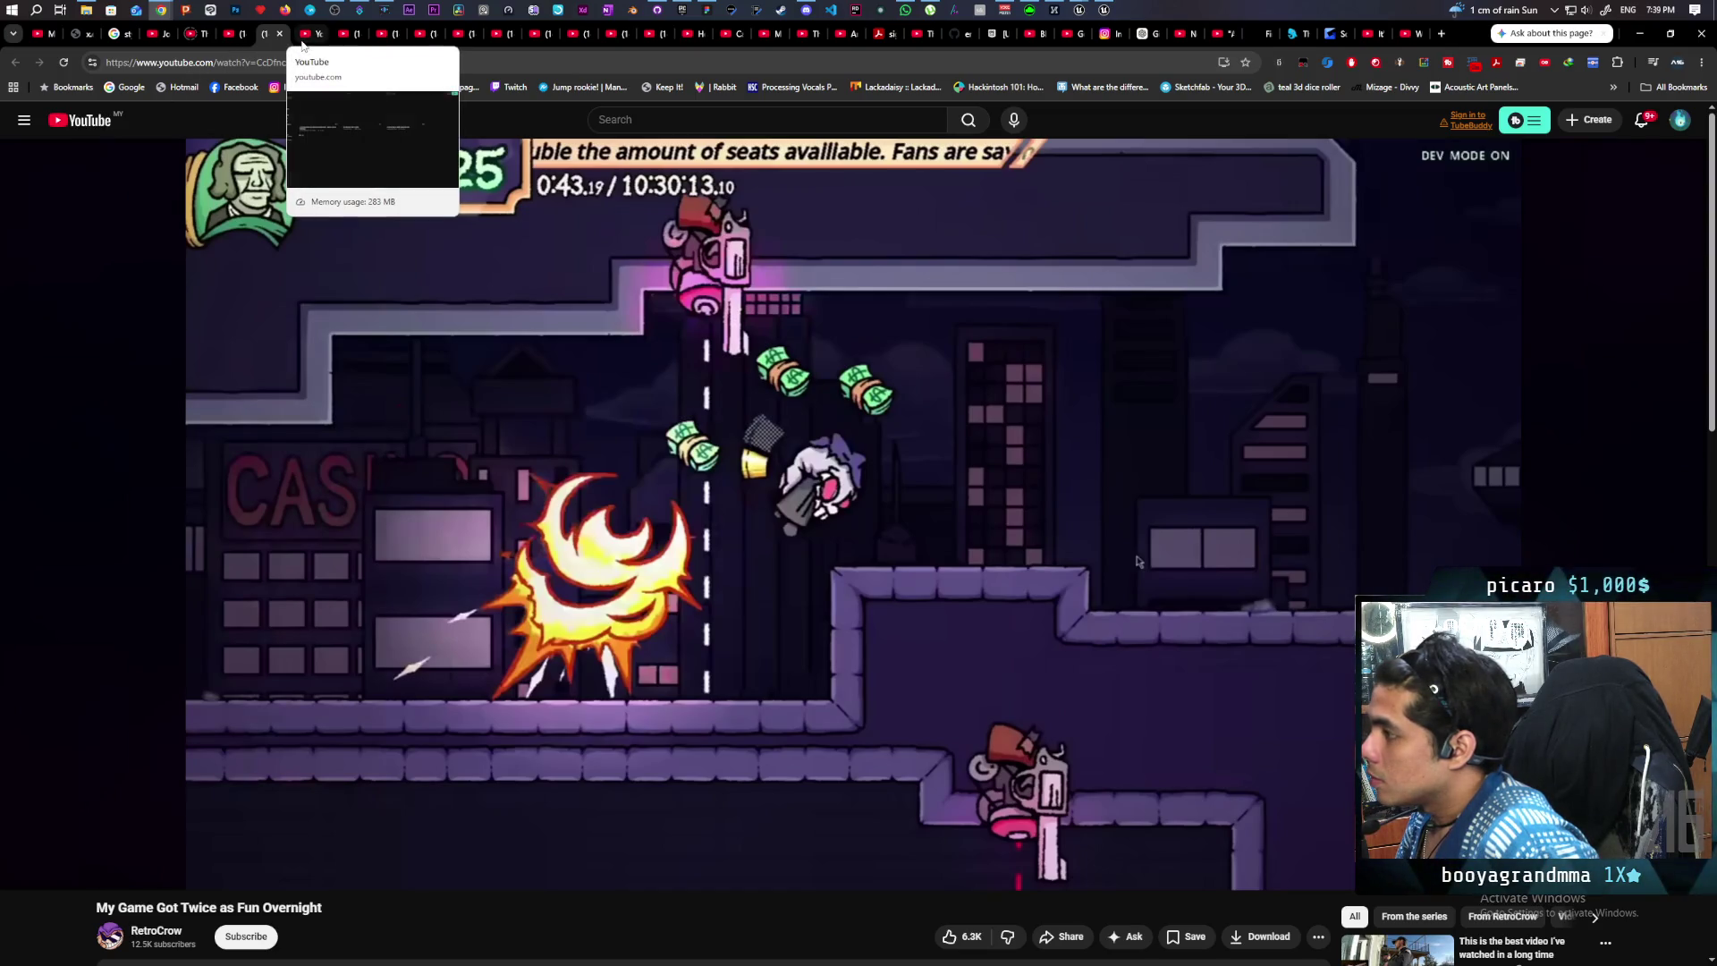
left_click(303, 43)
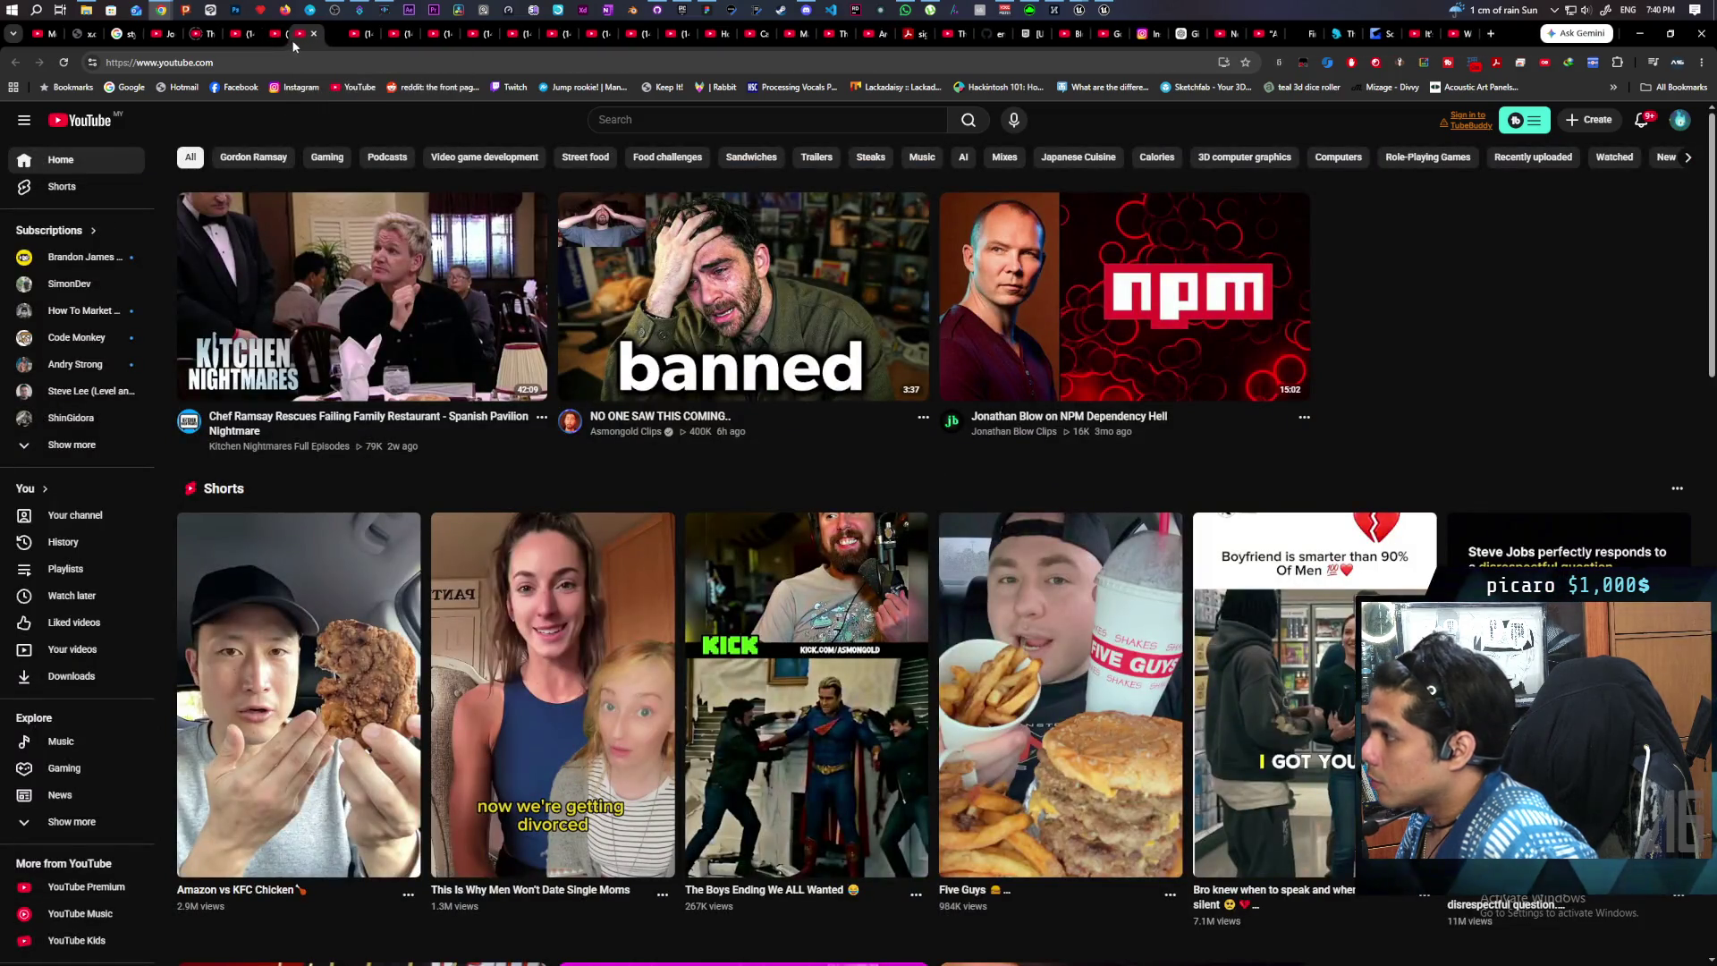
left_click(279, 39)
mouse_move(365, 304)
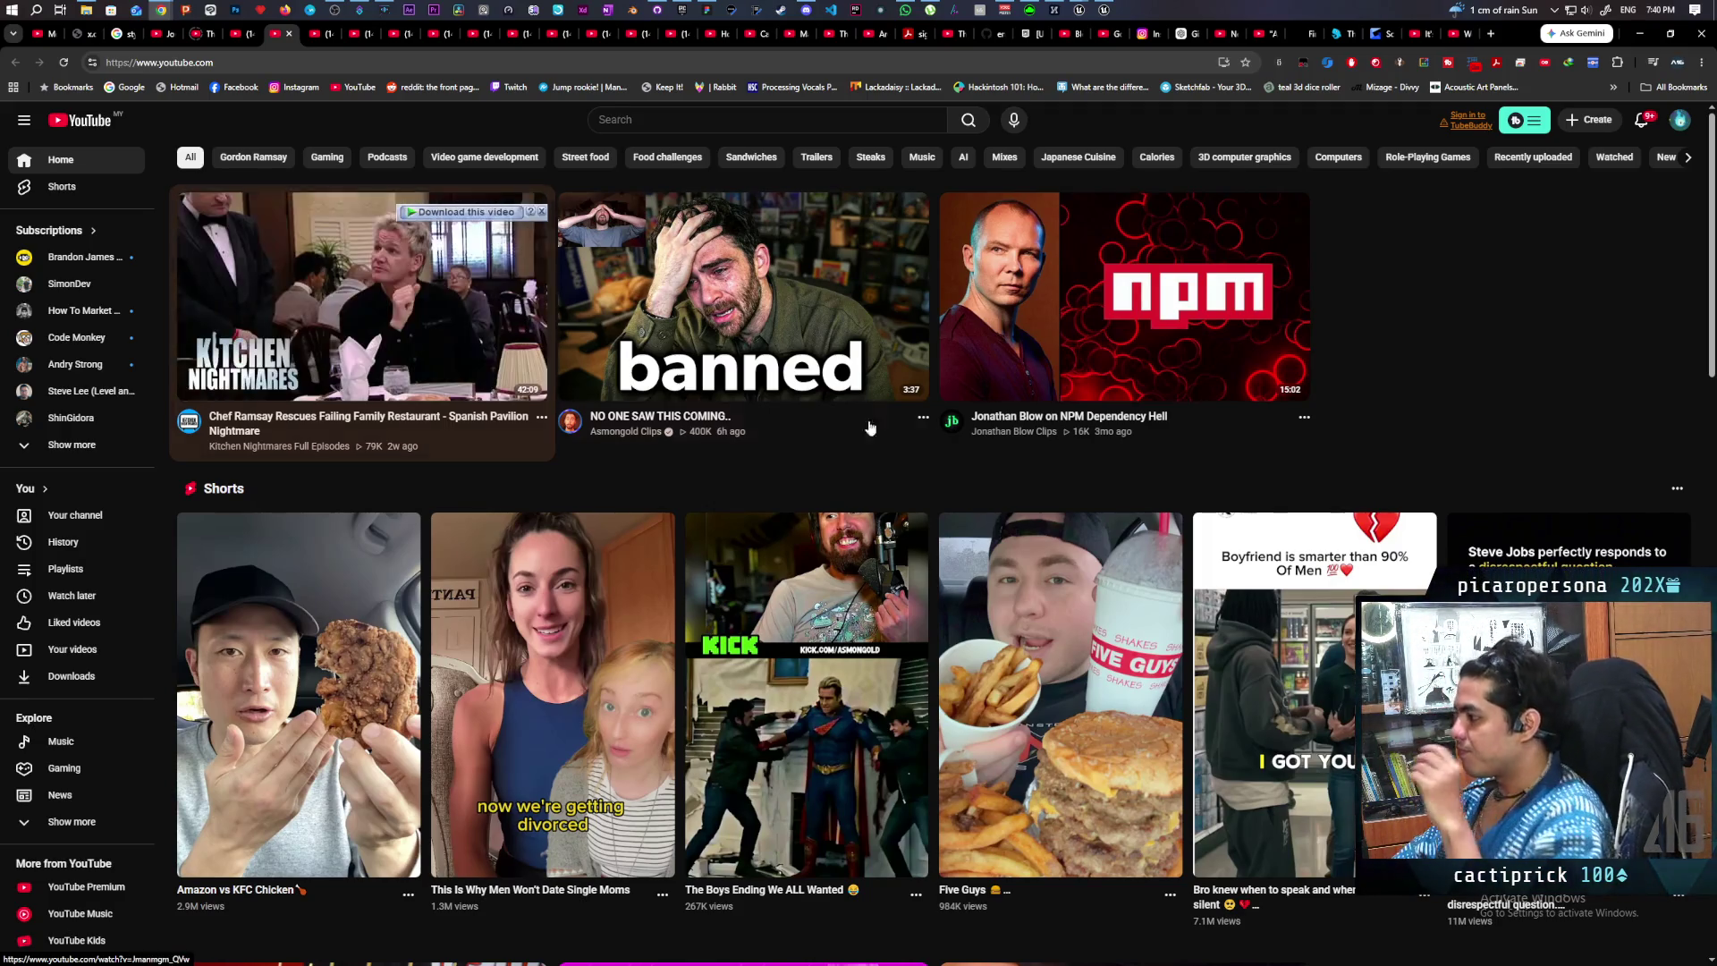
scroll(1290, 437, "down", 2)
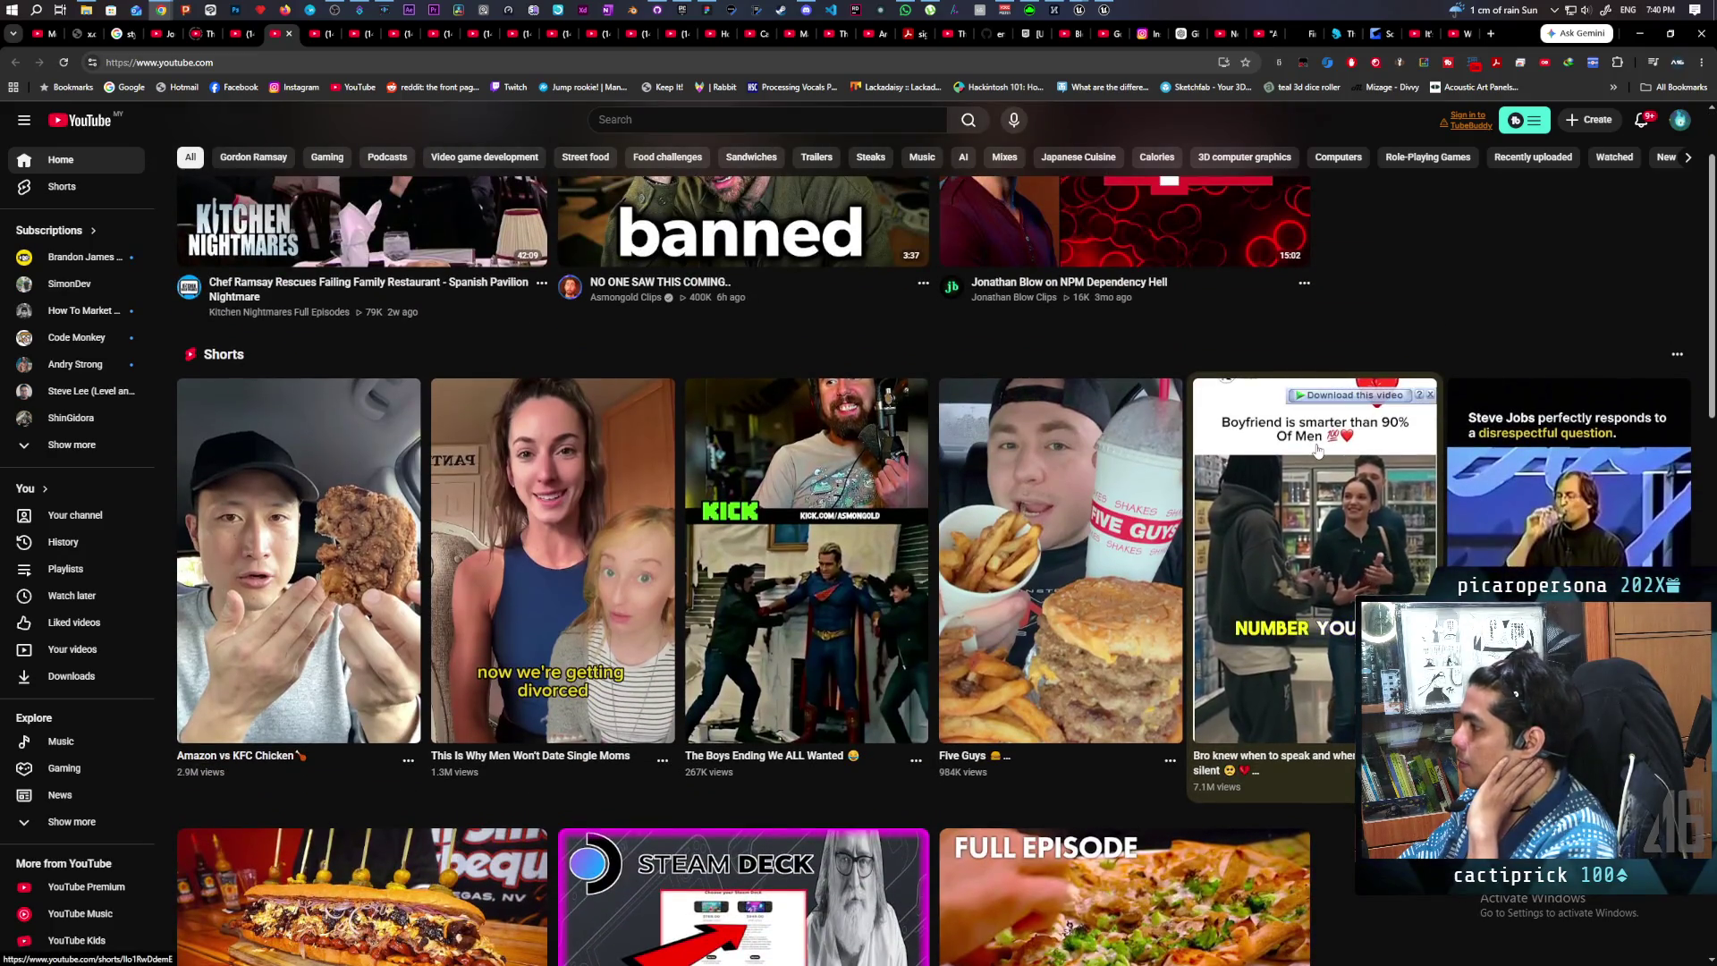
scroll(1317, 450, "down", 1)
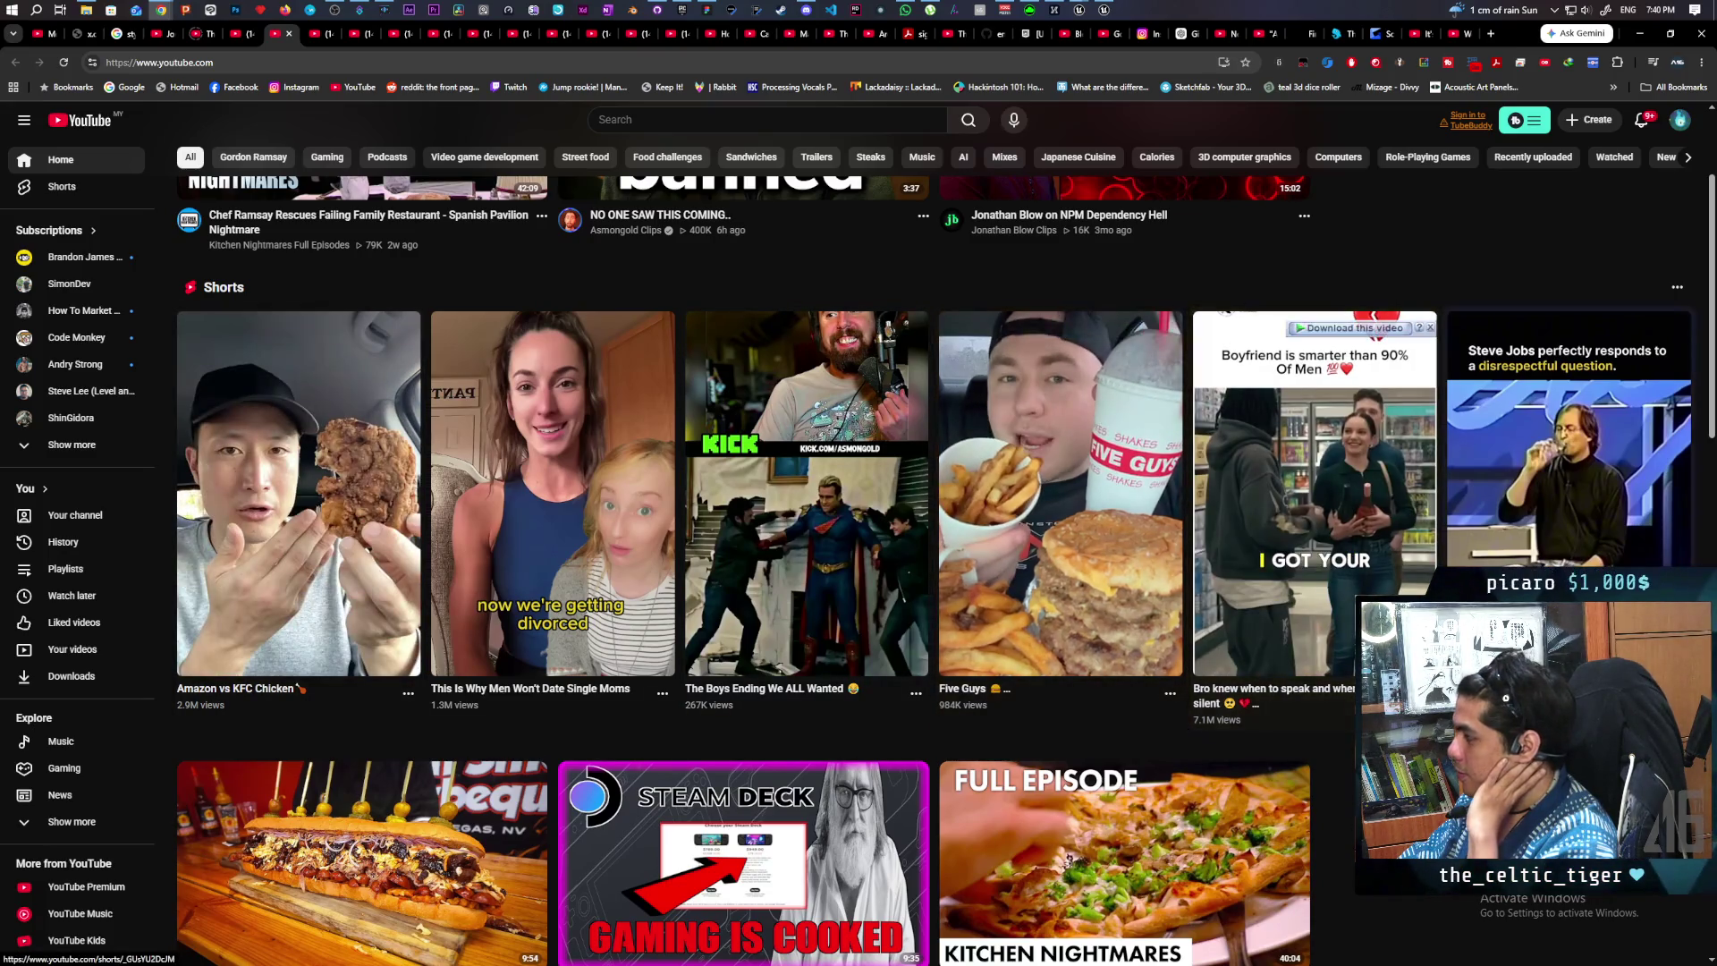
left_click(332, 33)
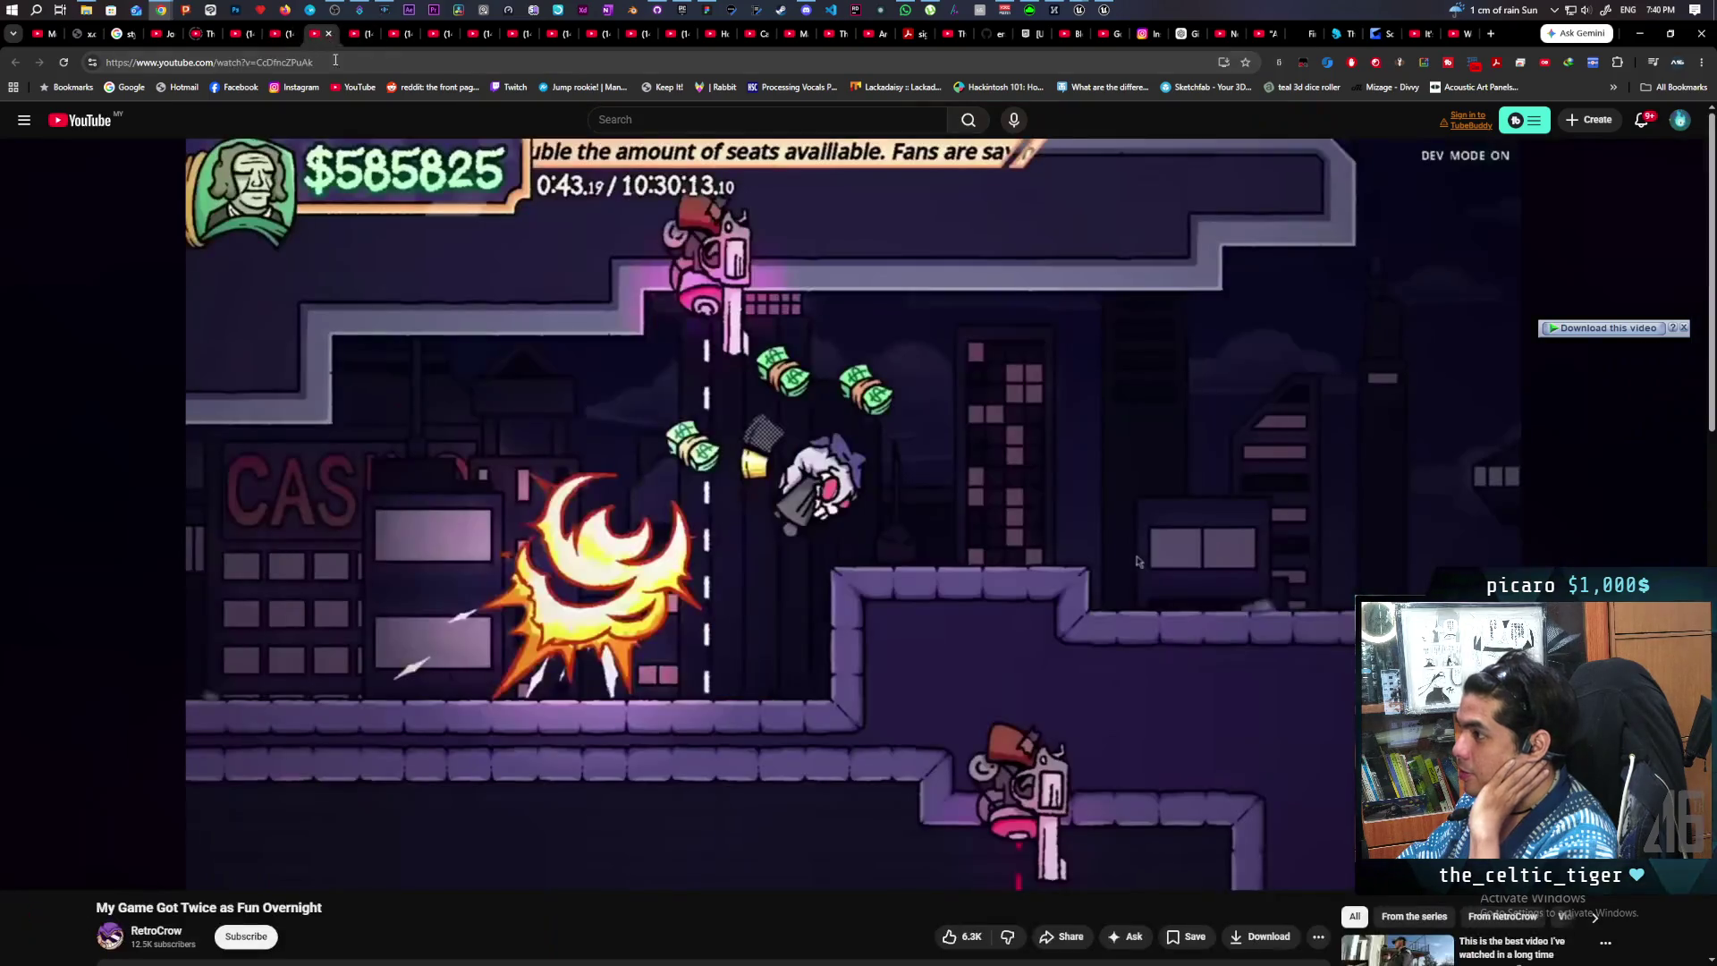
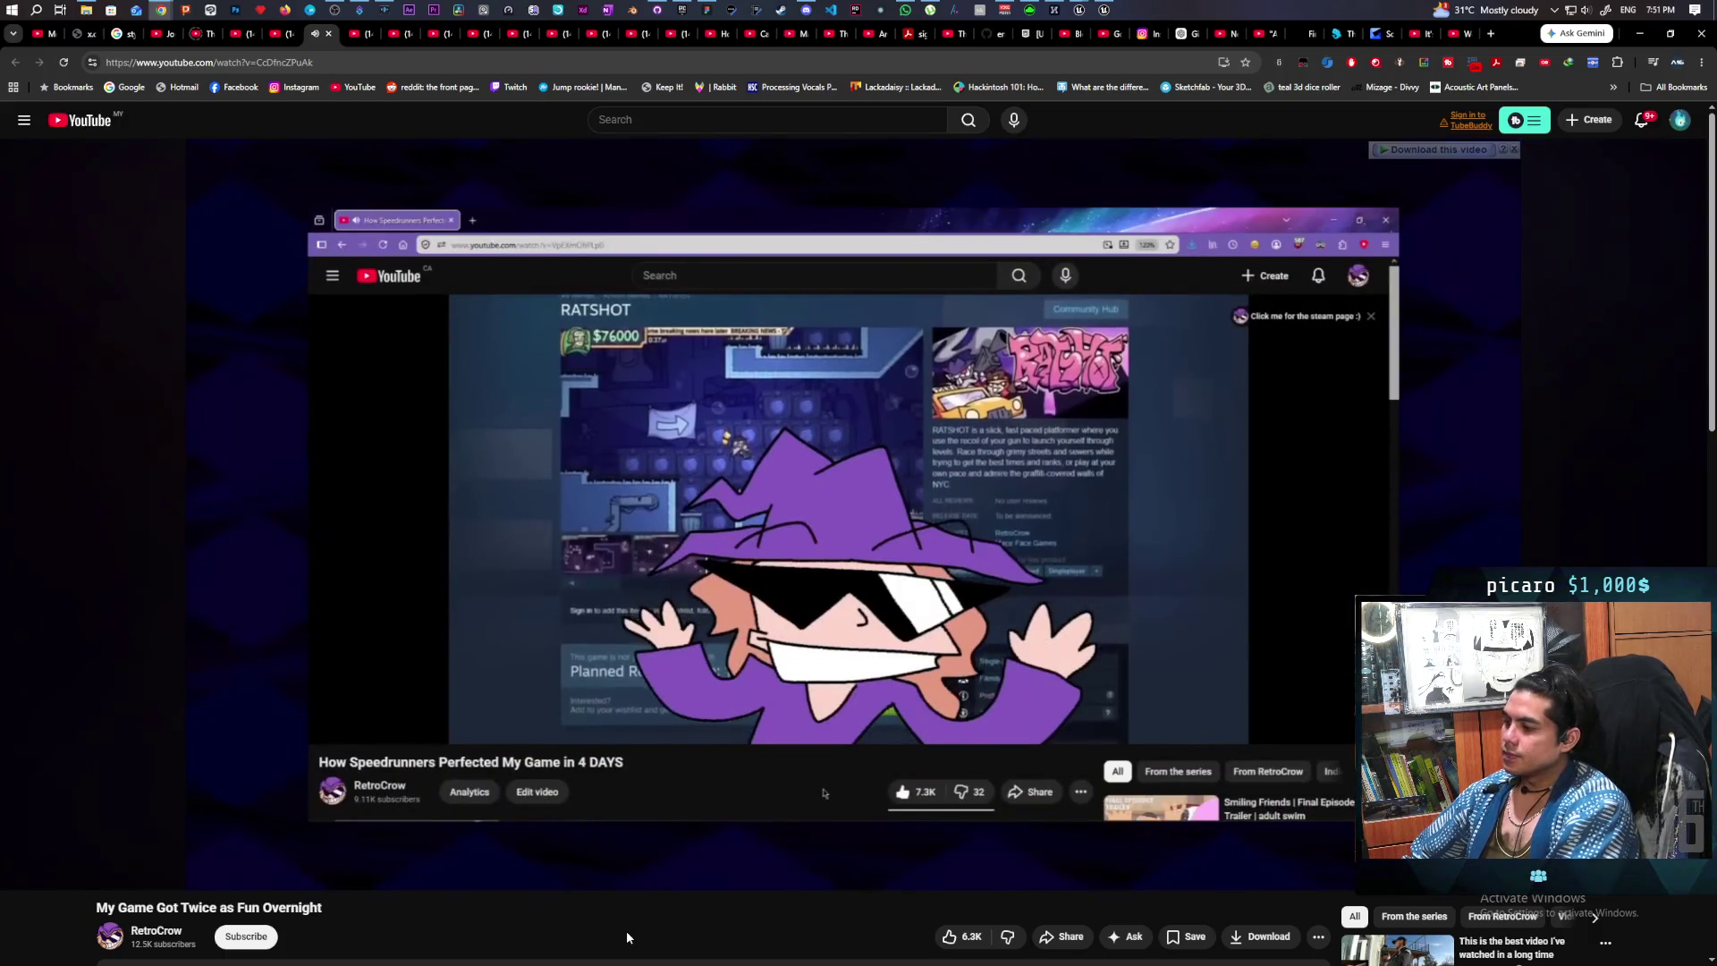
- Let 'My Game Got Twice as Fun Overnight' run to 11:03 until end-screen suggestions show
mouse_move(749, 821)
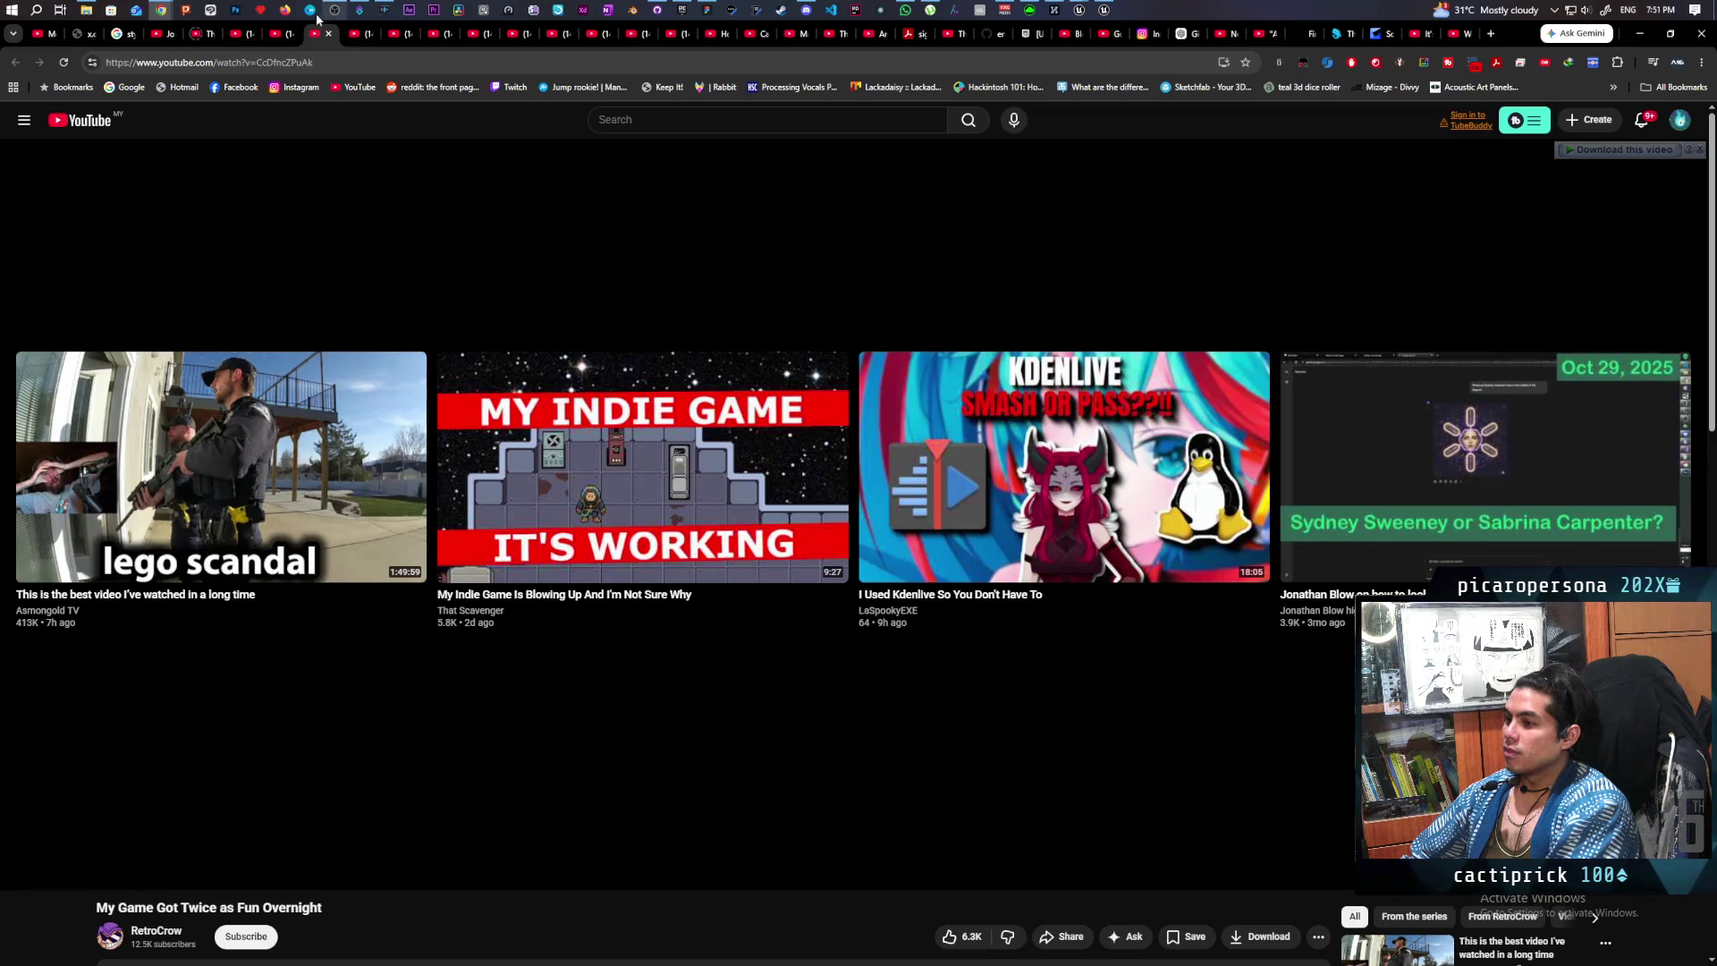
- Switch to the 'My Indie Game Is Blowing Up And I'm Not Sure Why' tab and watch it
left_click(363, 36)
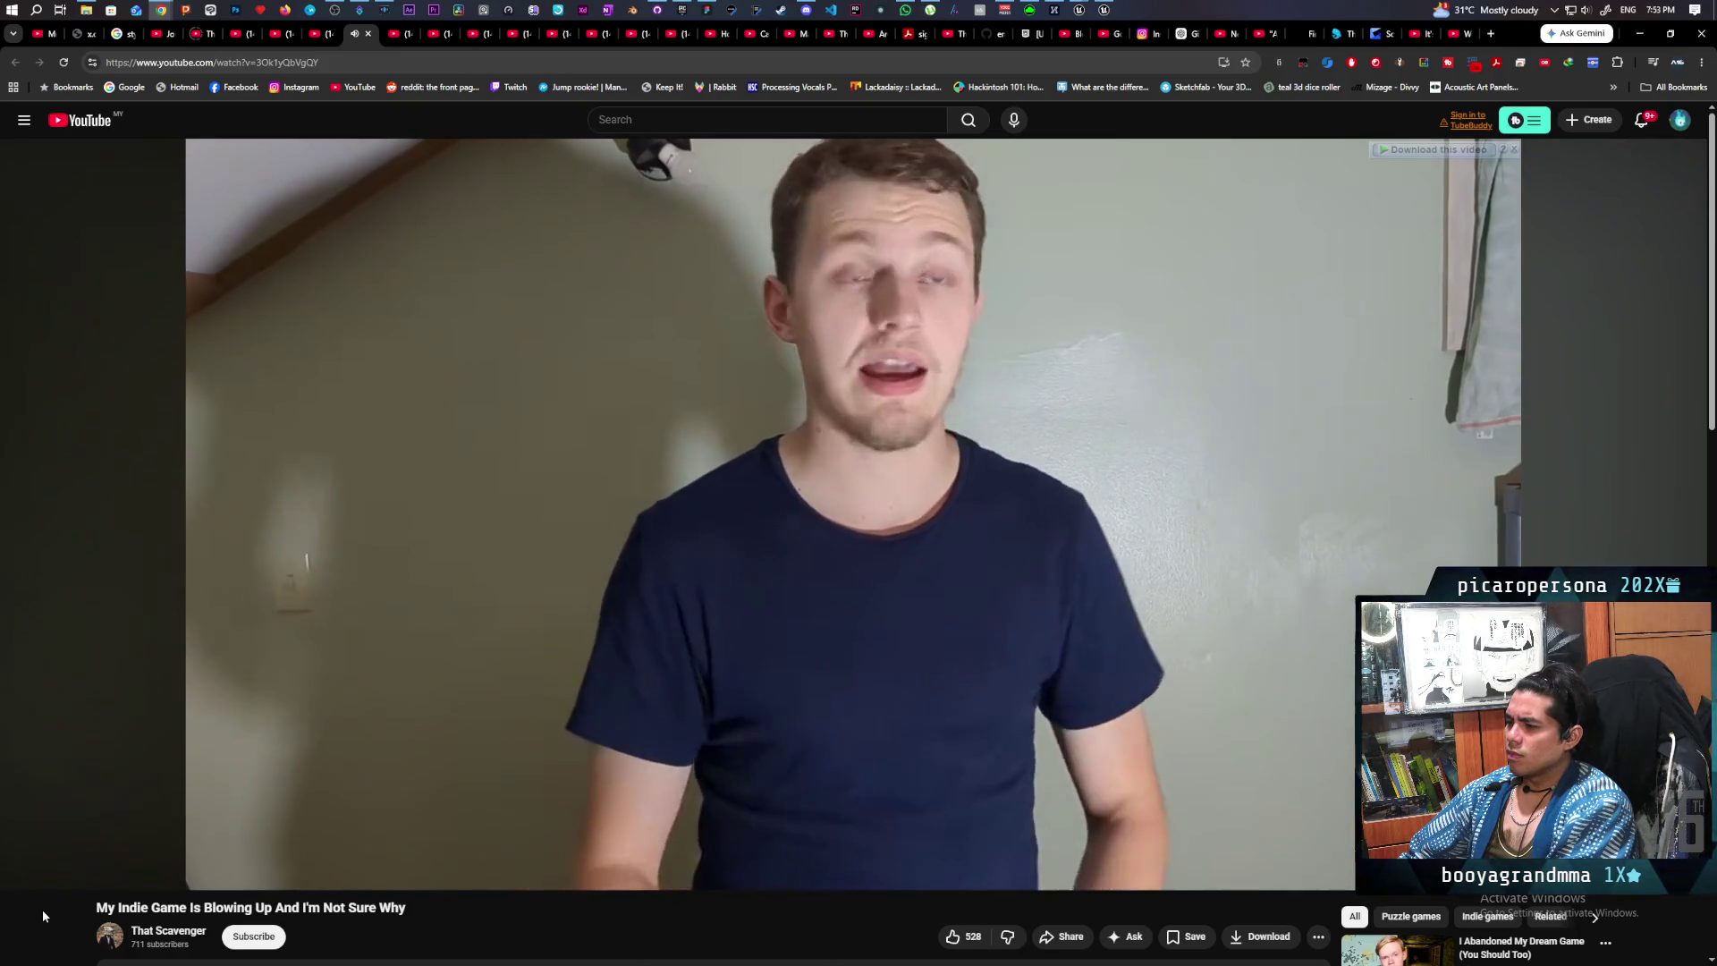
scroll(42, 912, "down", 2)
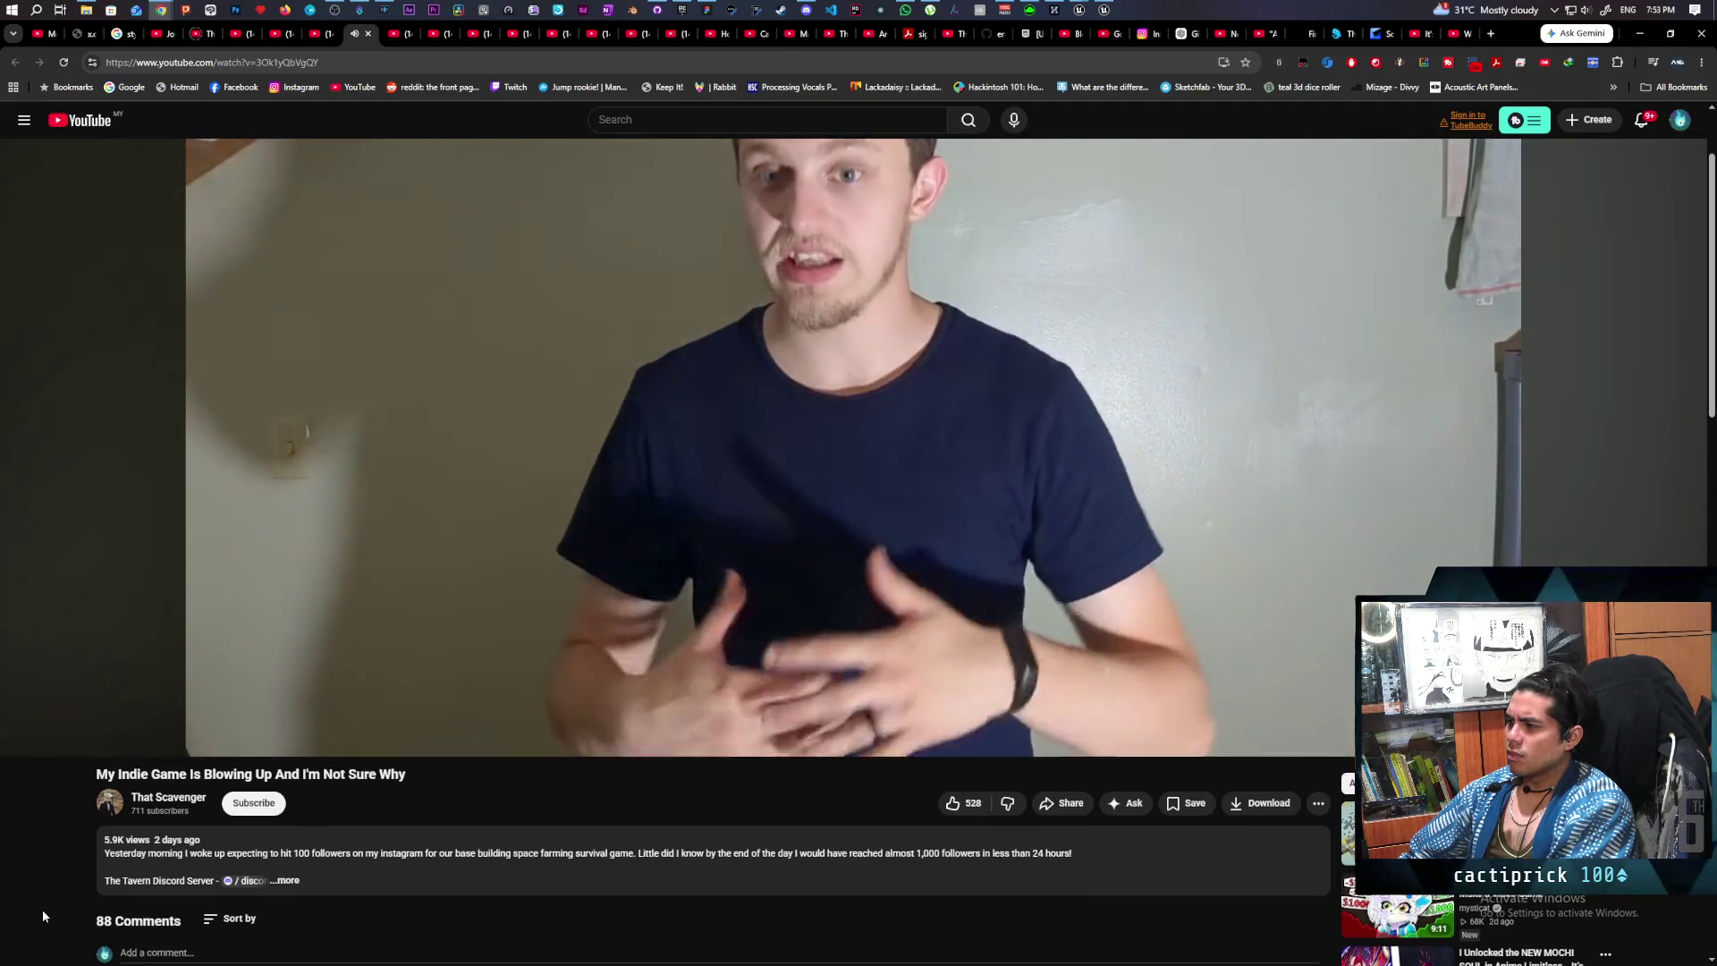
- Pause 'My Indie Game Is Blowing Up' at about 1:50 and move to the next tab's video
scroll(41, 909, "up", 2)
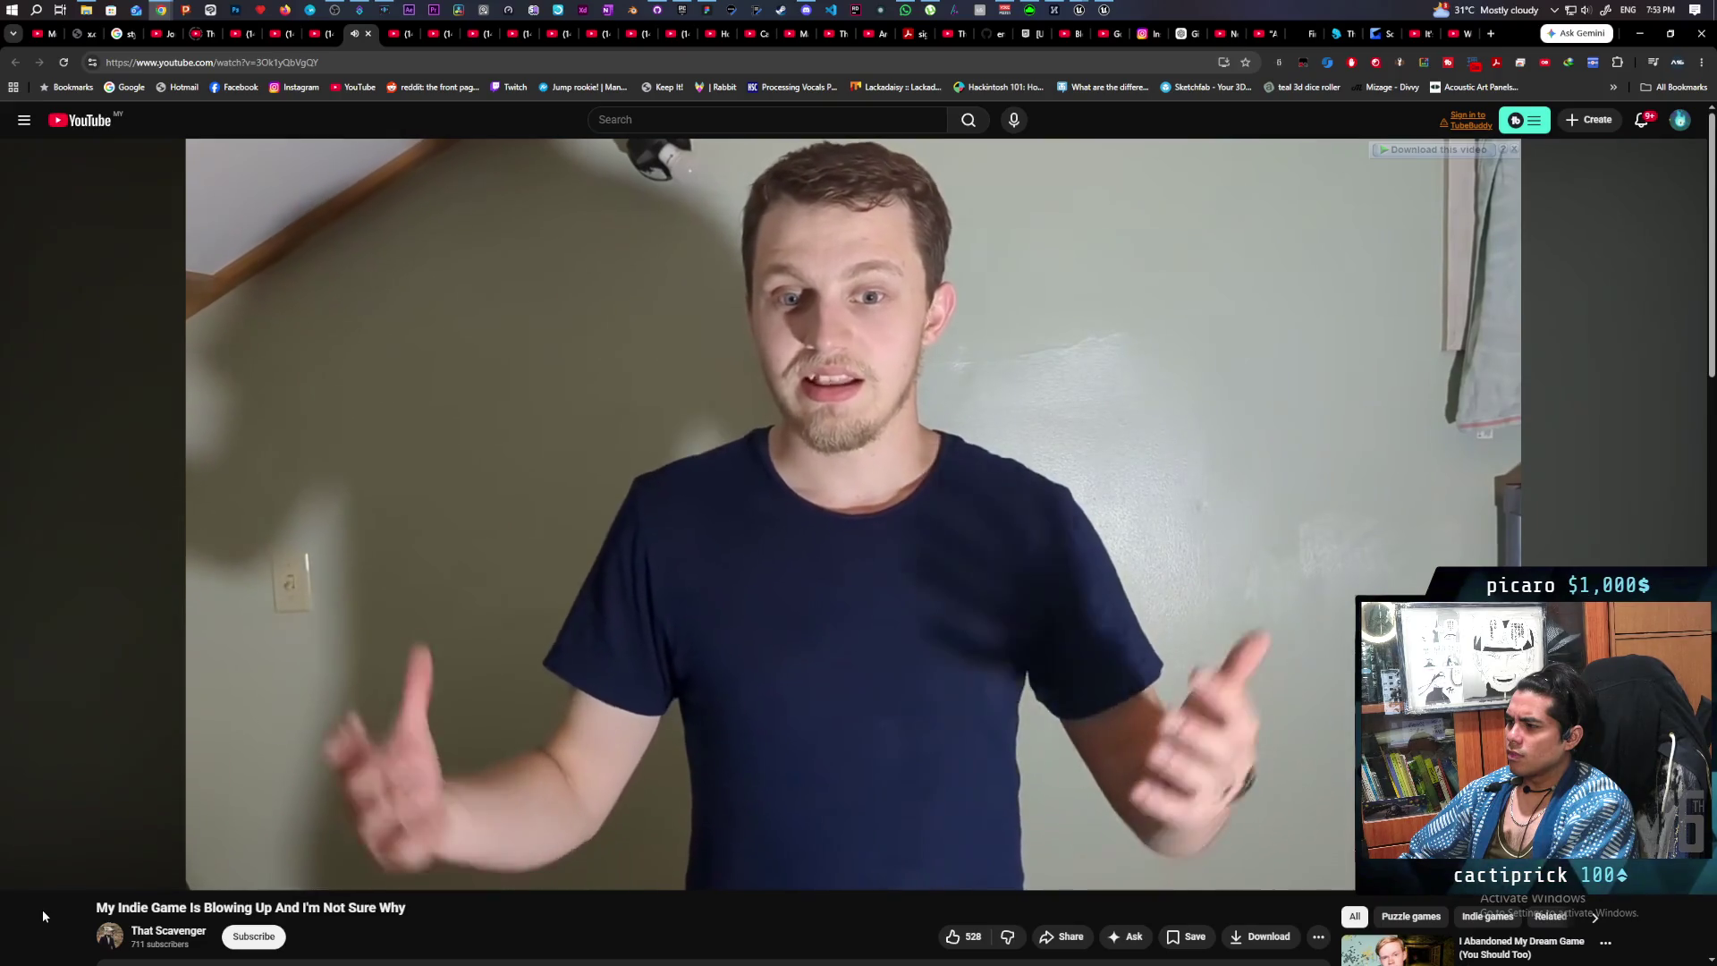
scroll(42, 913, "down", 1)
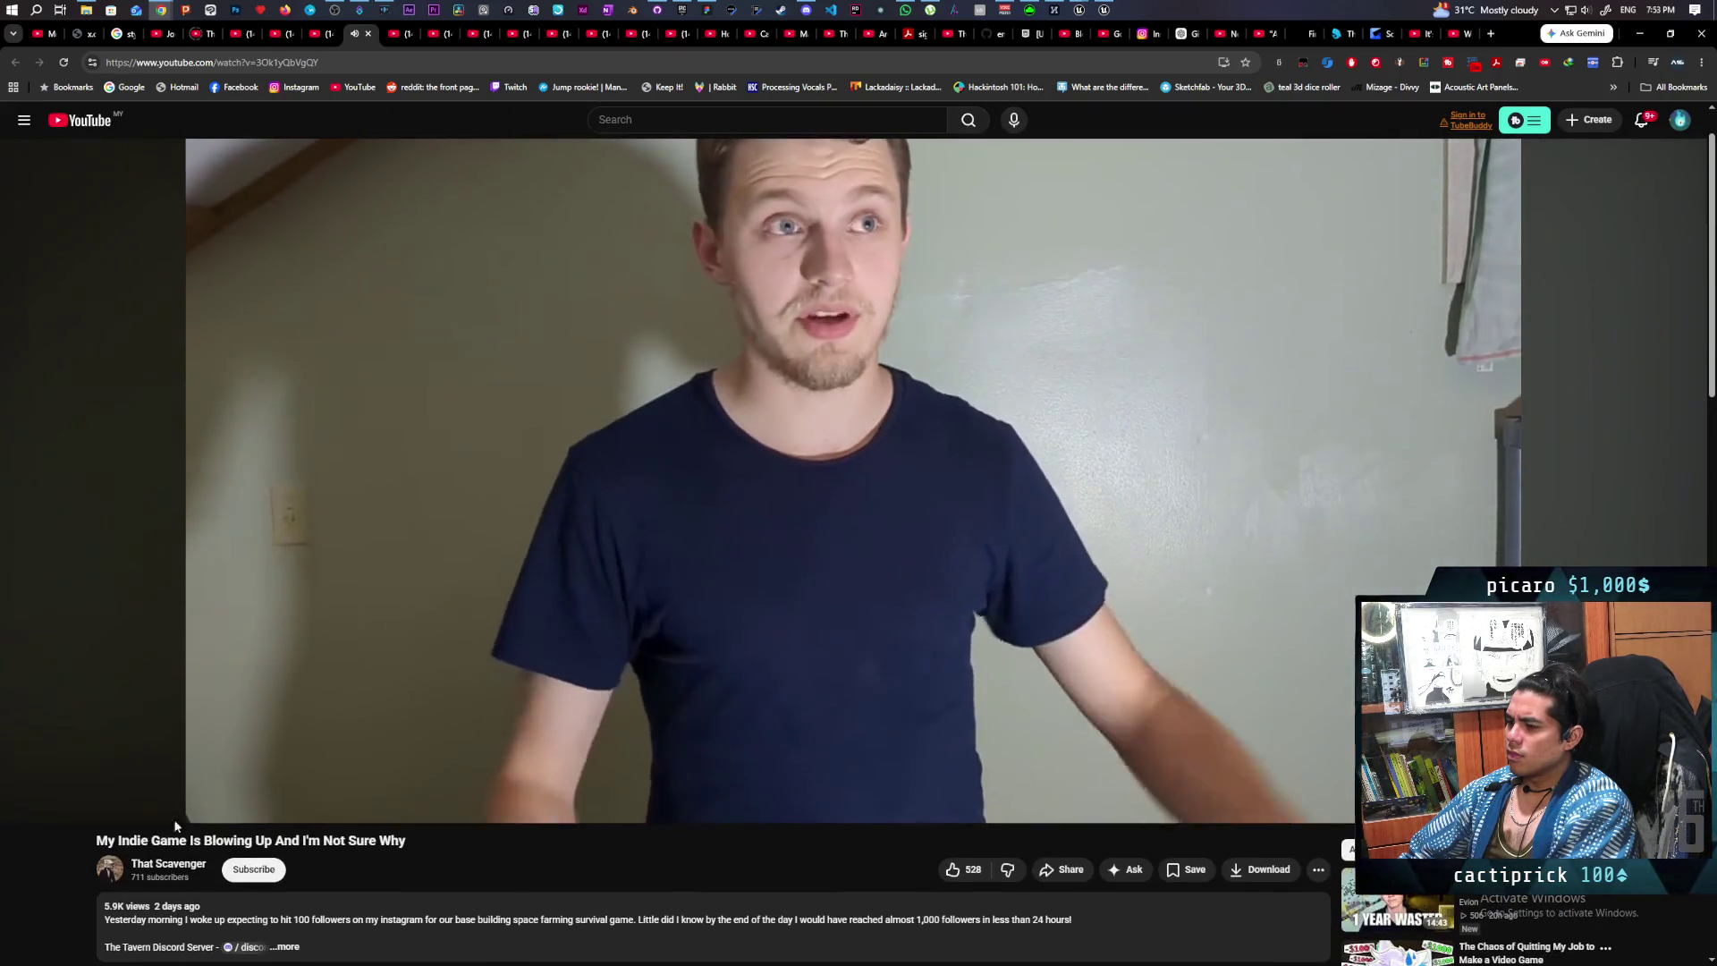
scroll(46, 856, "down", 3)
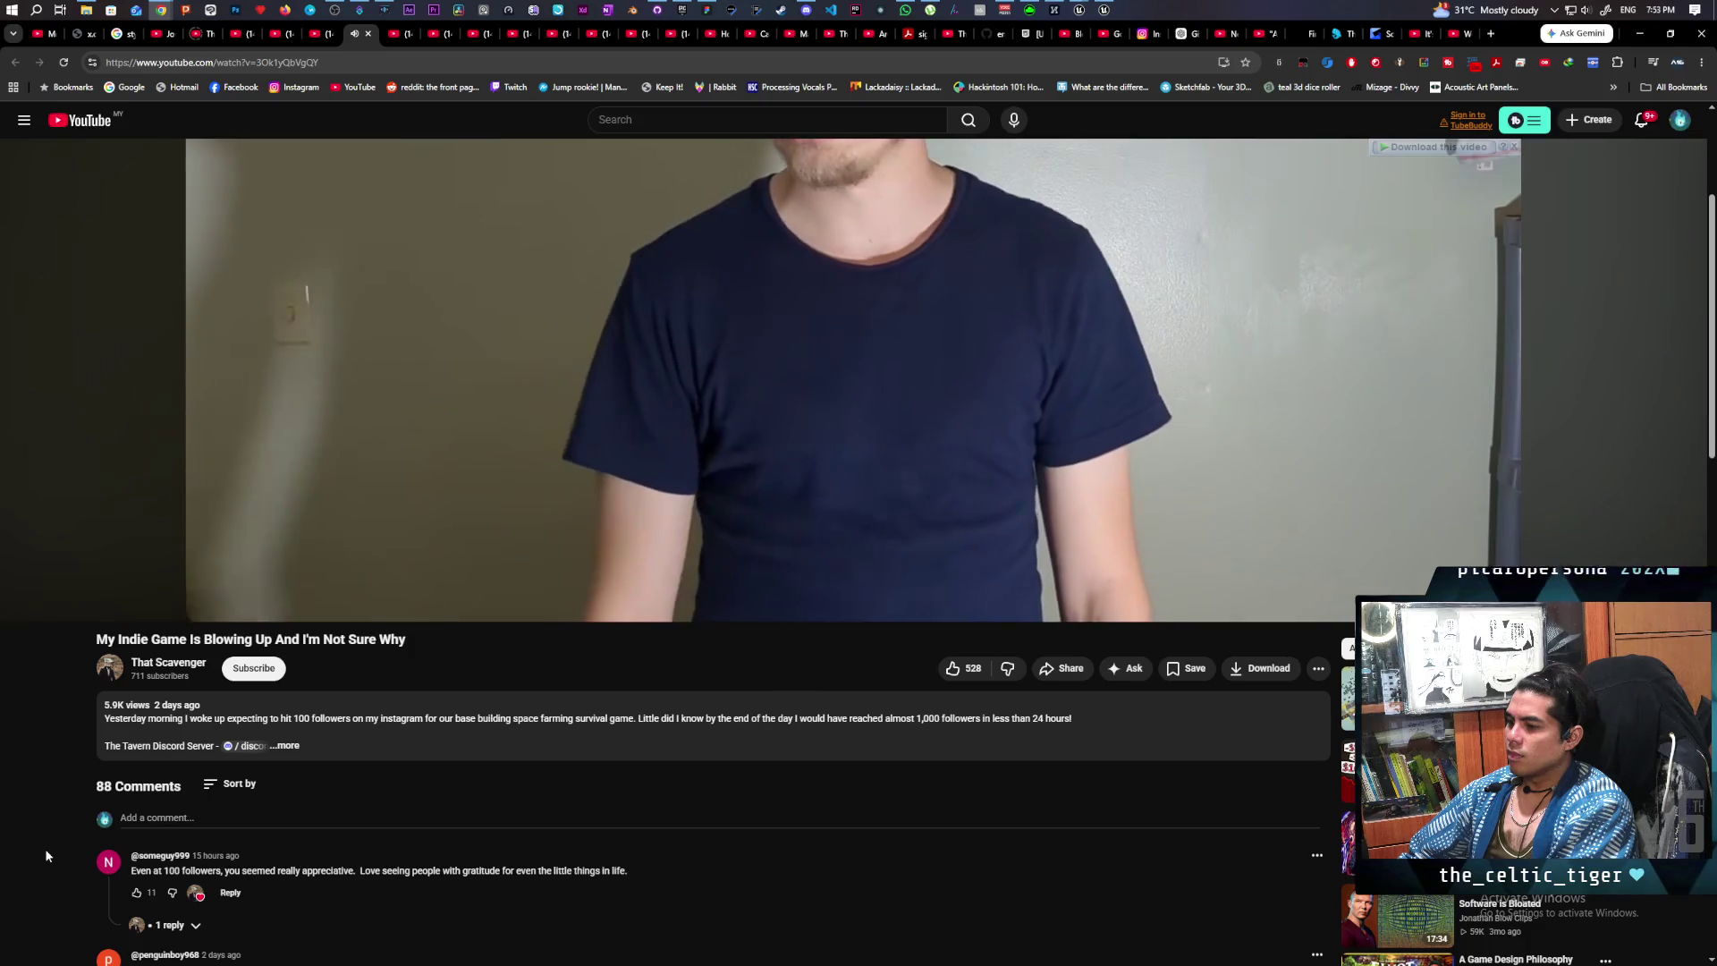
scroll(47, 856, "down", 1)
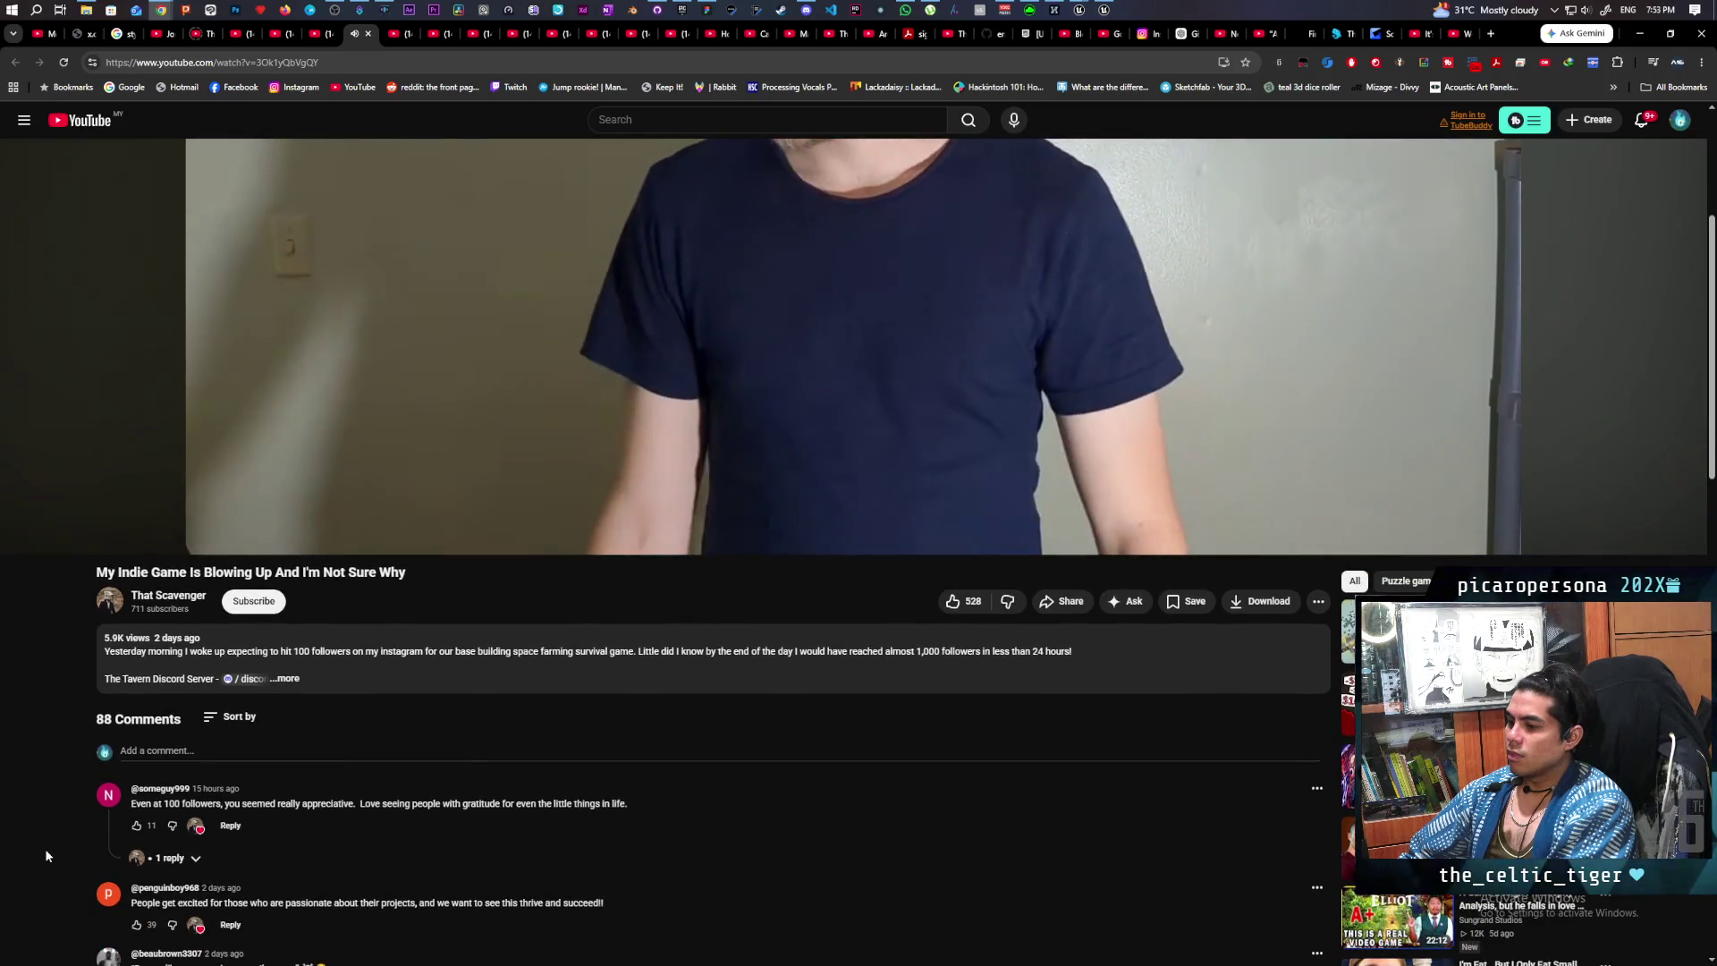
scroll(46, 856, "down", 1)
scroll(47, 856, "up", 4)
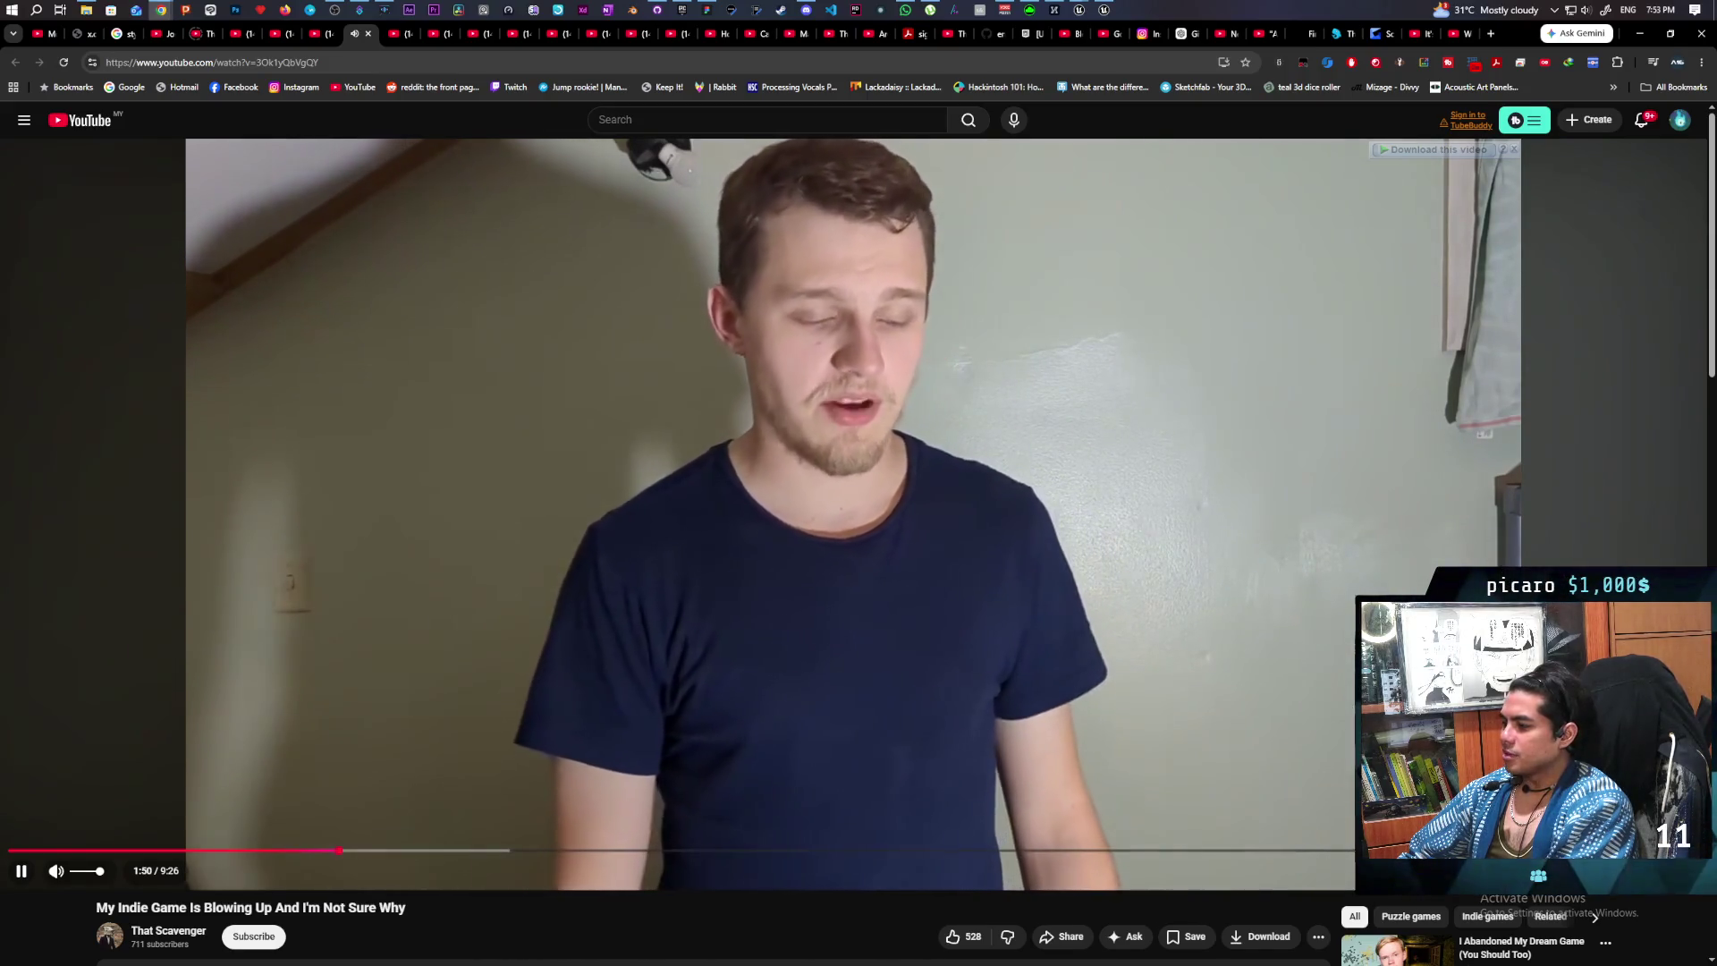
left_click(397, 265)
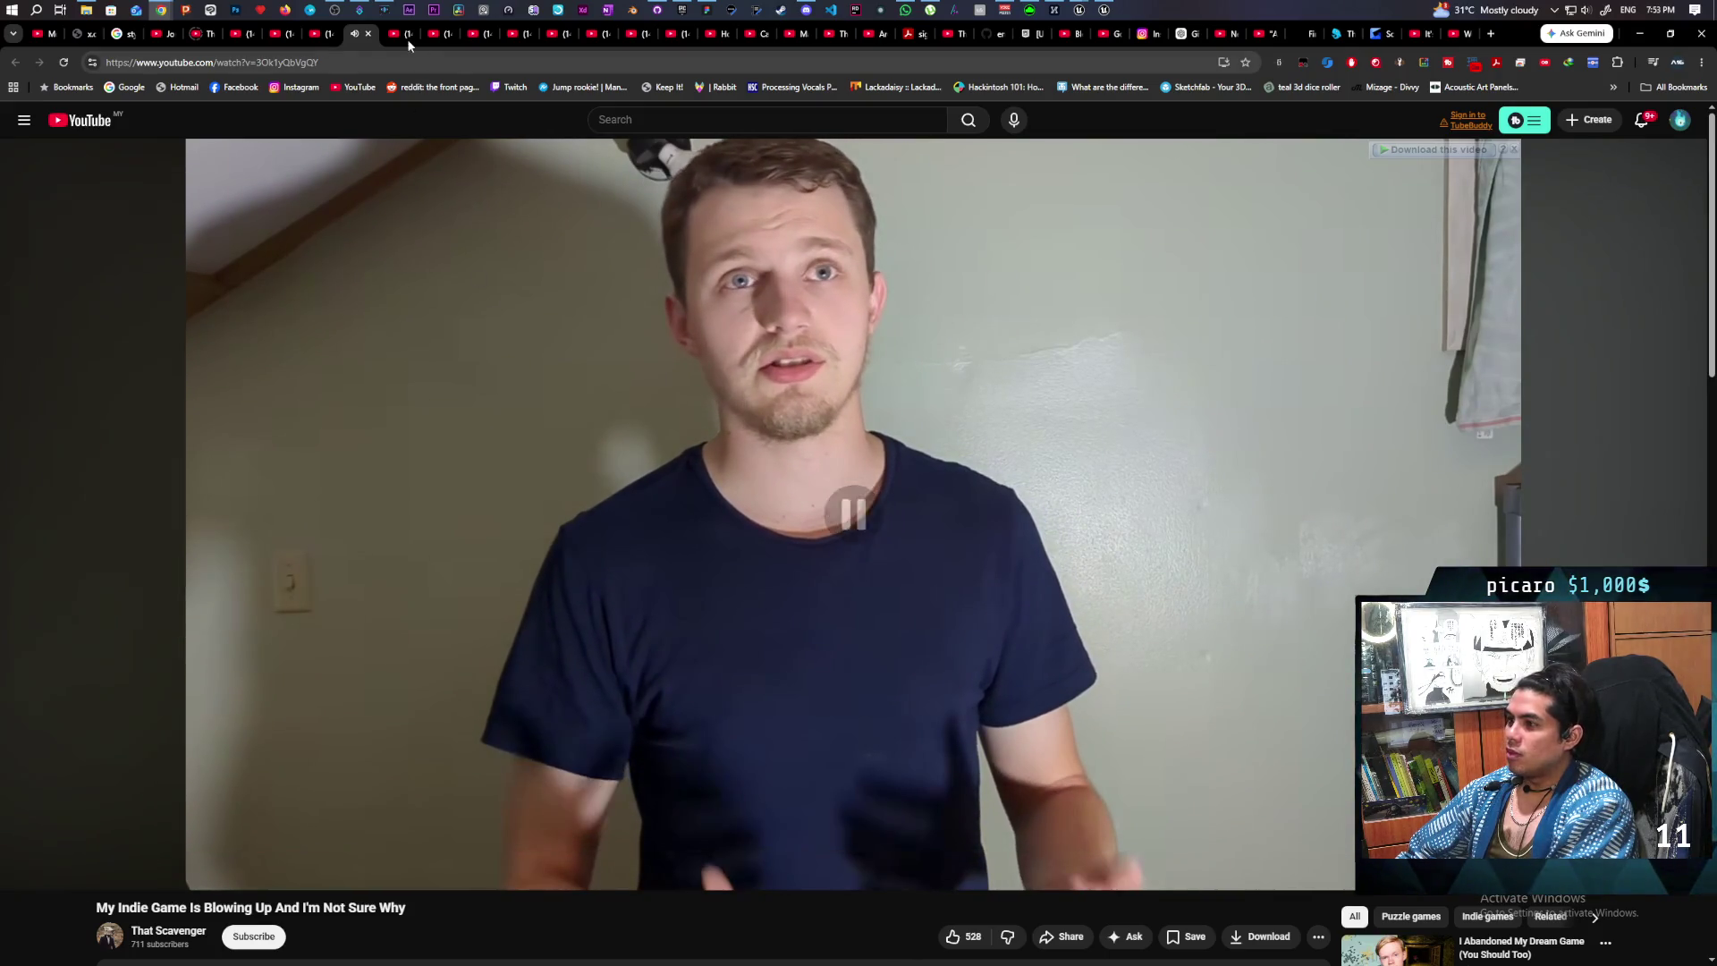
key("ctrl+Tab")
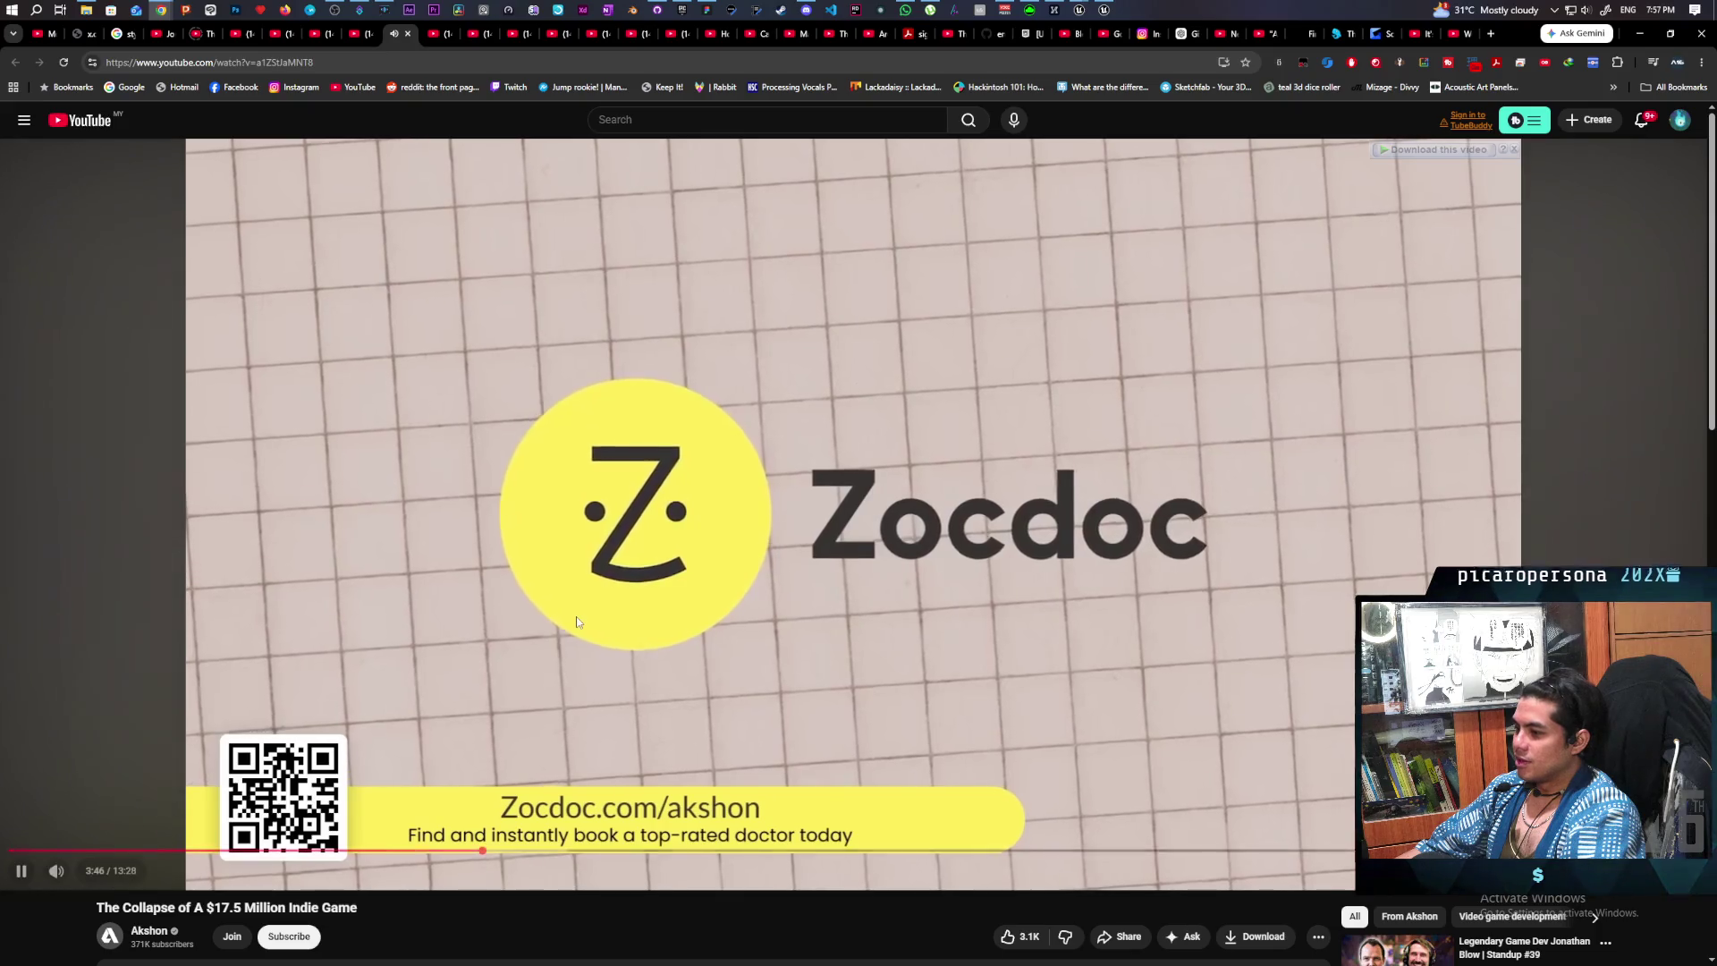
- Skip past the Zocdoc sponsor segment and watch 'The Collapse of A $17.5 Million Indie Game' to its end screen
key("l")
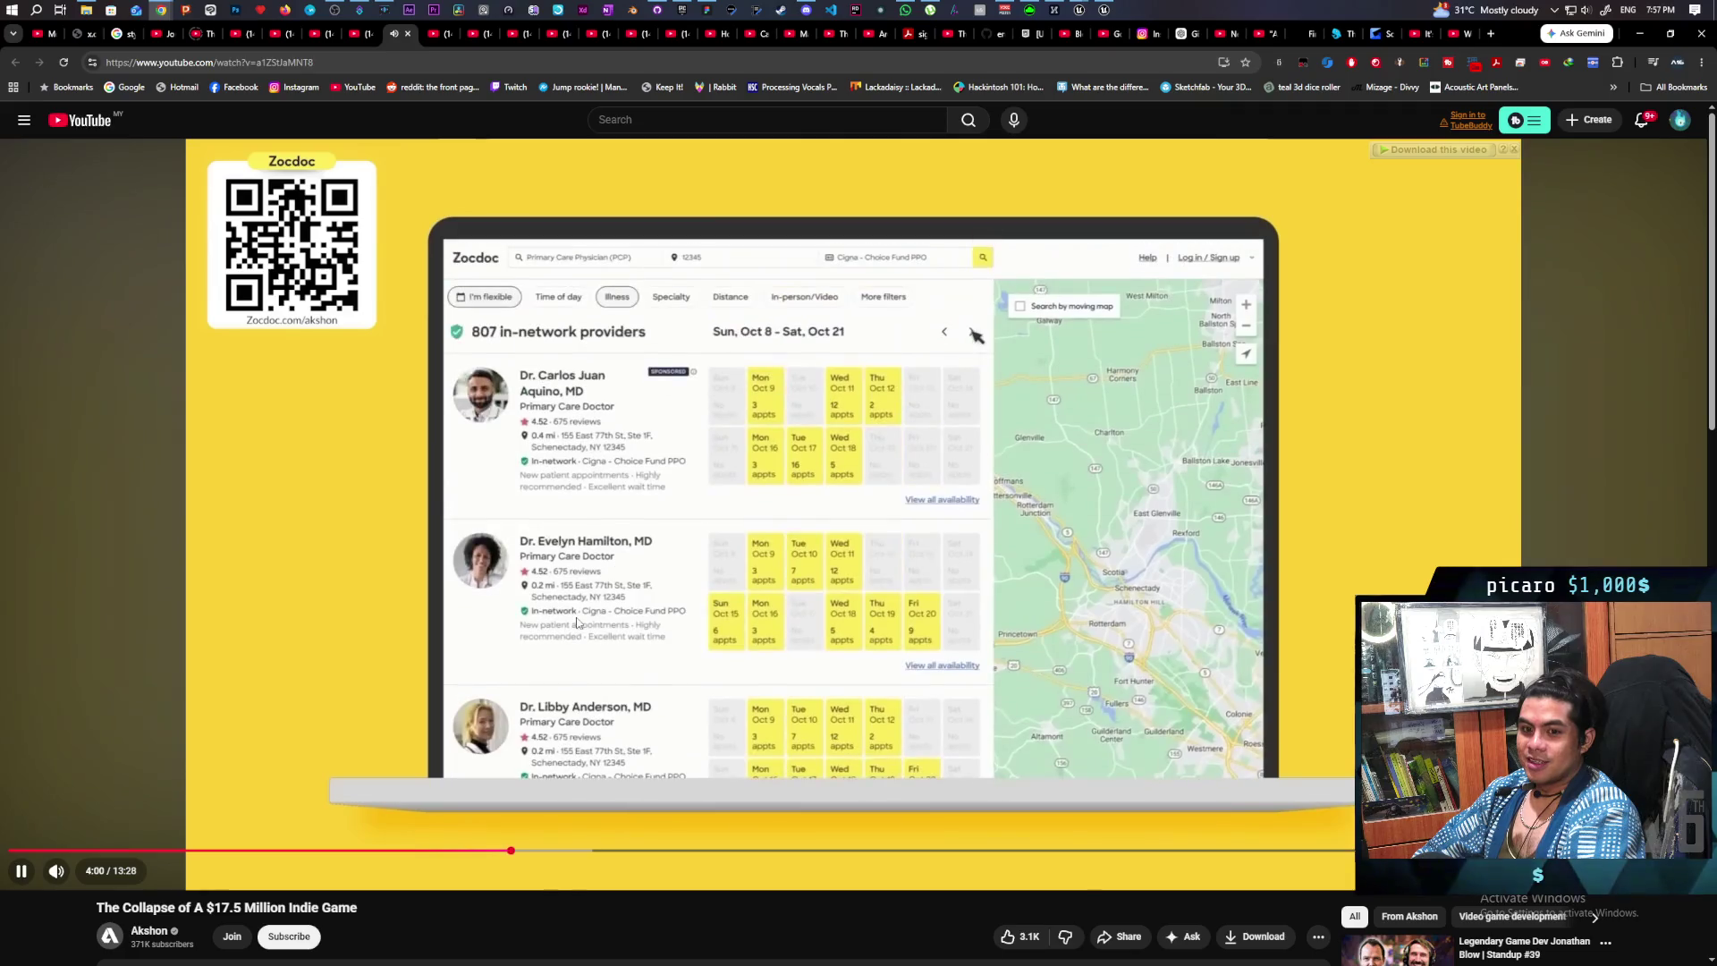
key("Right")
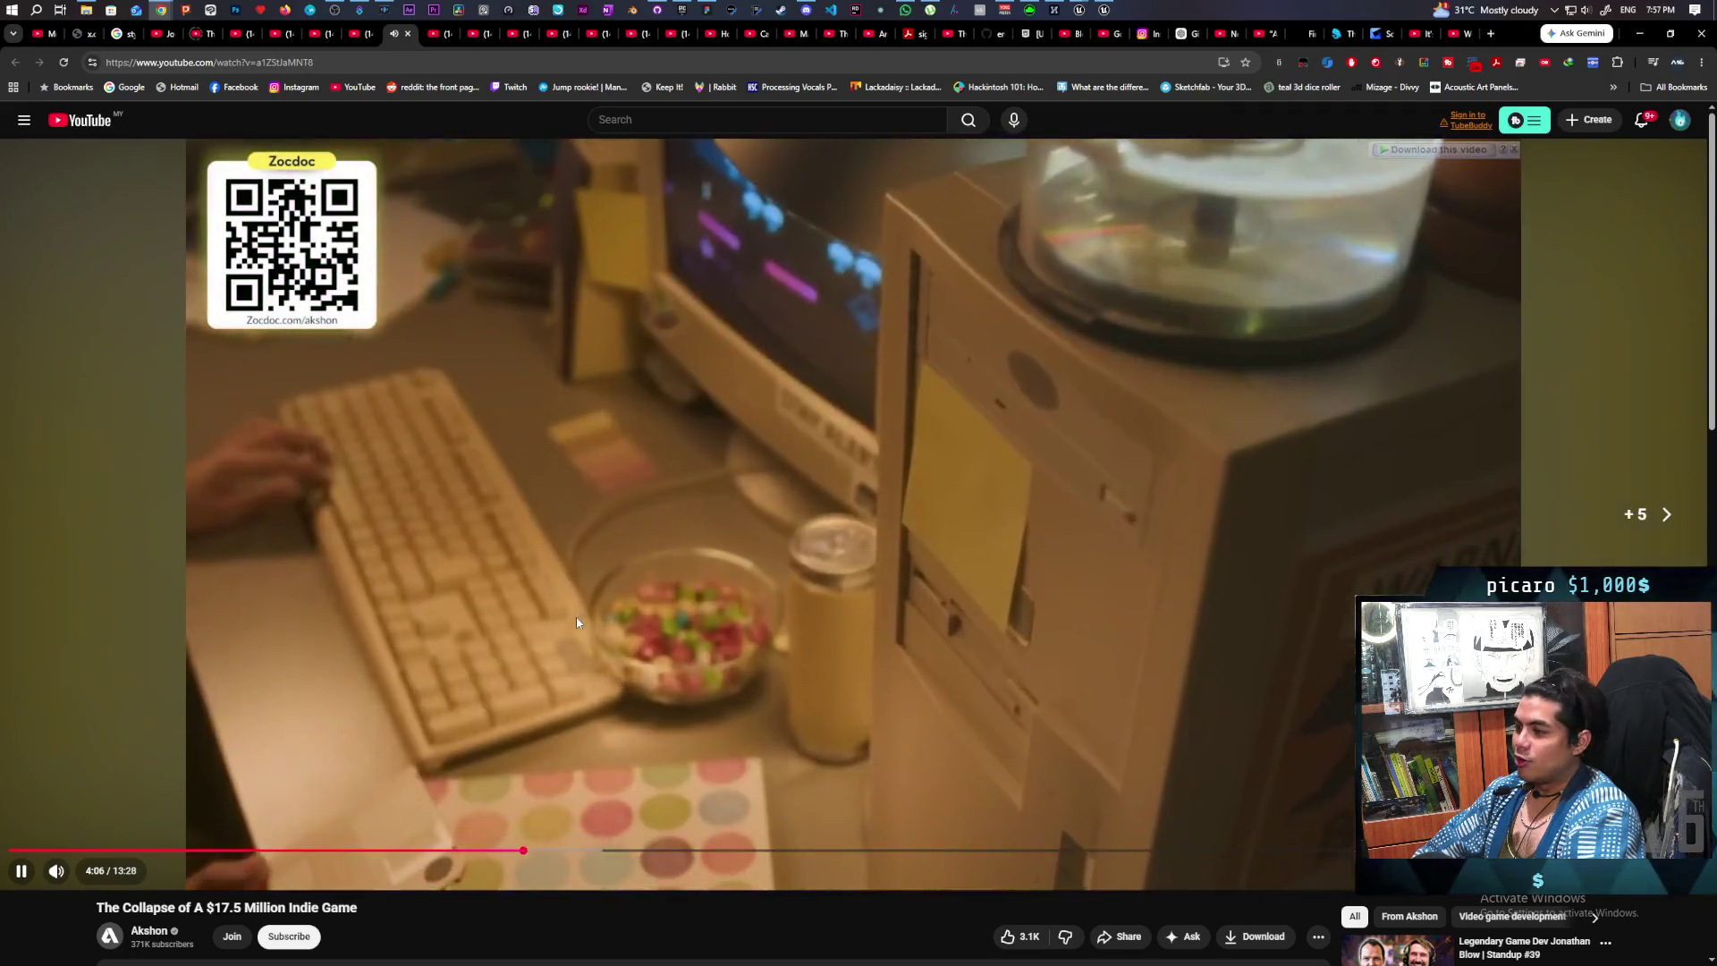
key("Right")
key("Right")
key("Right")
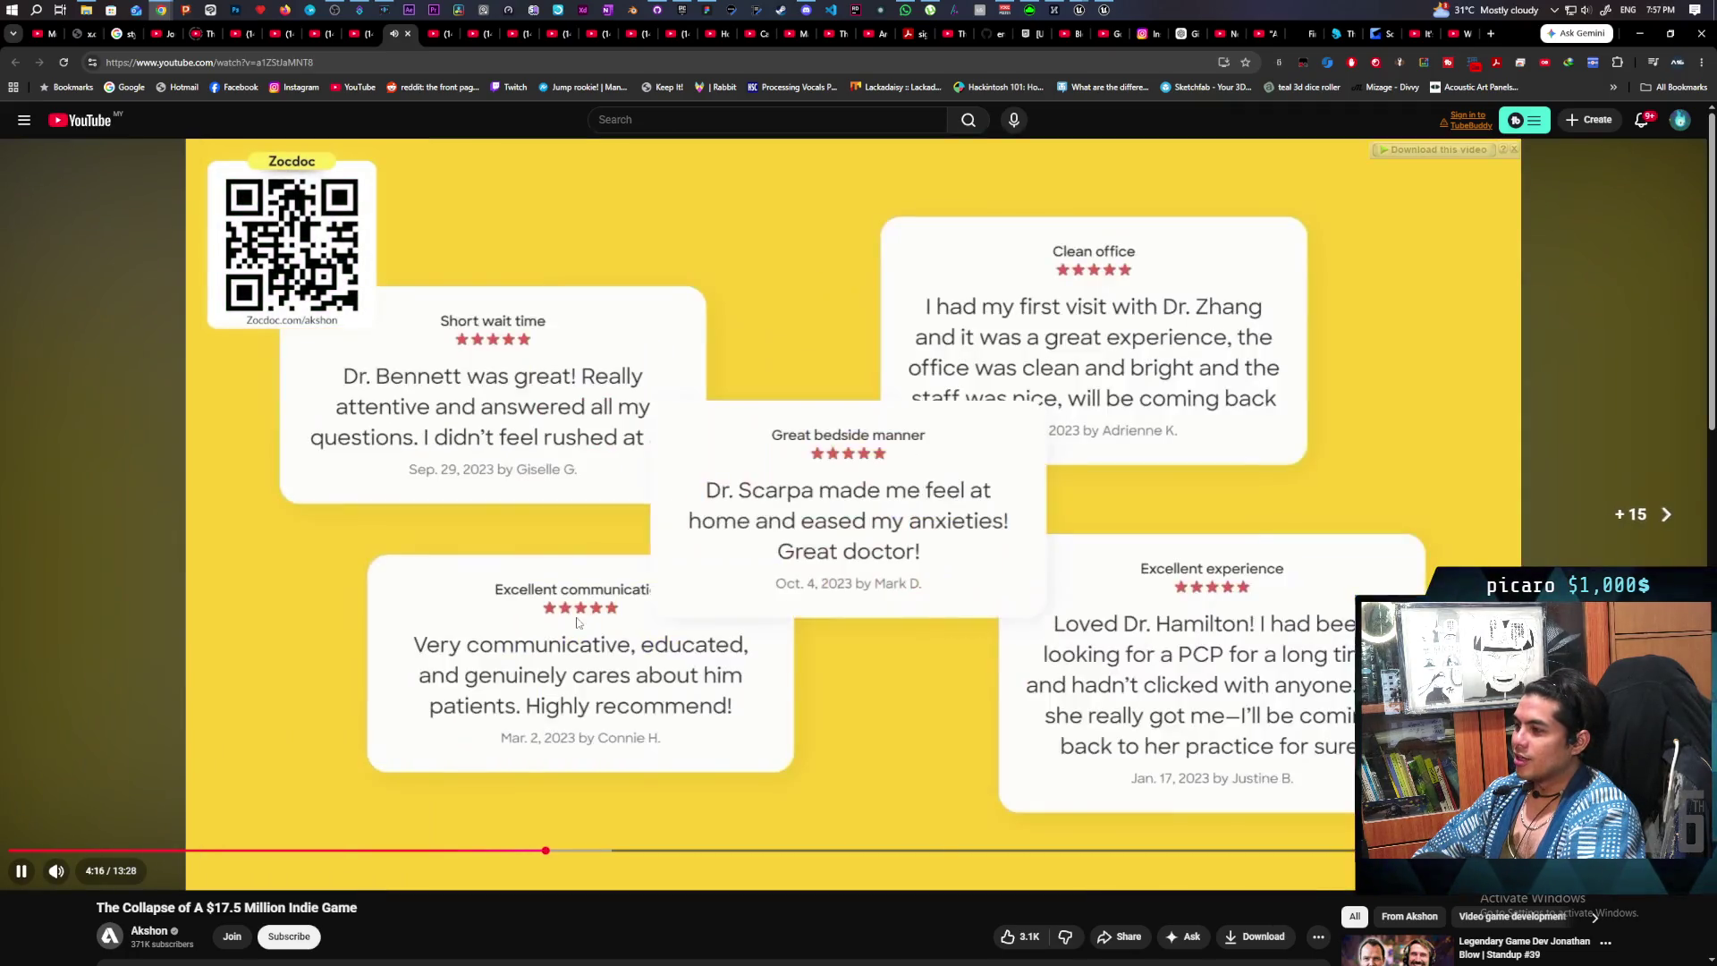
key("Right")
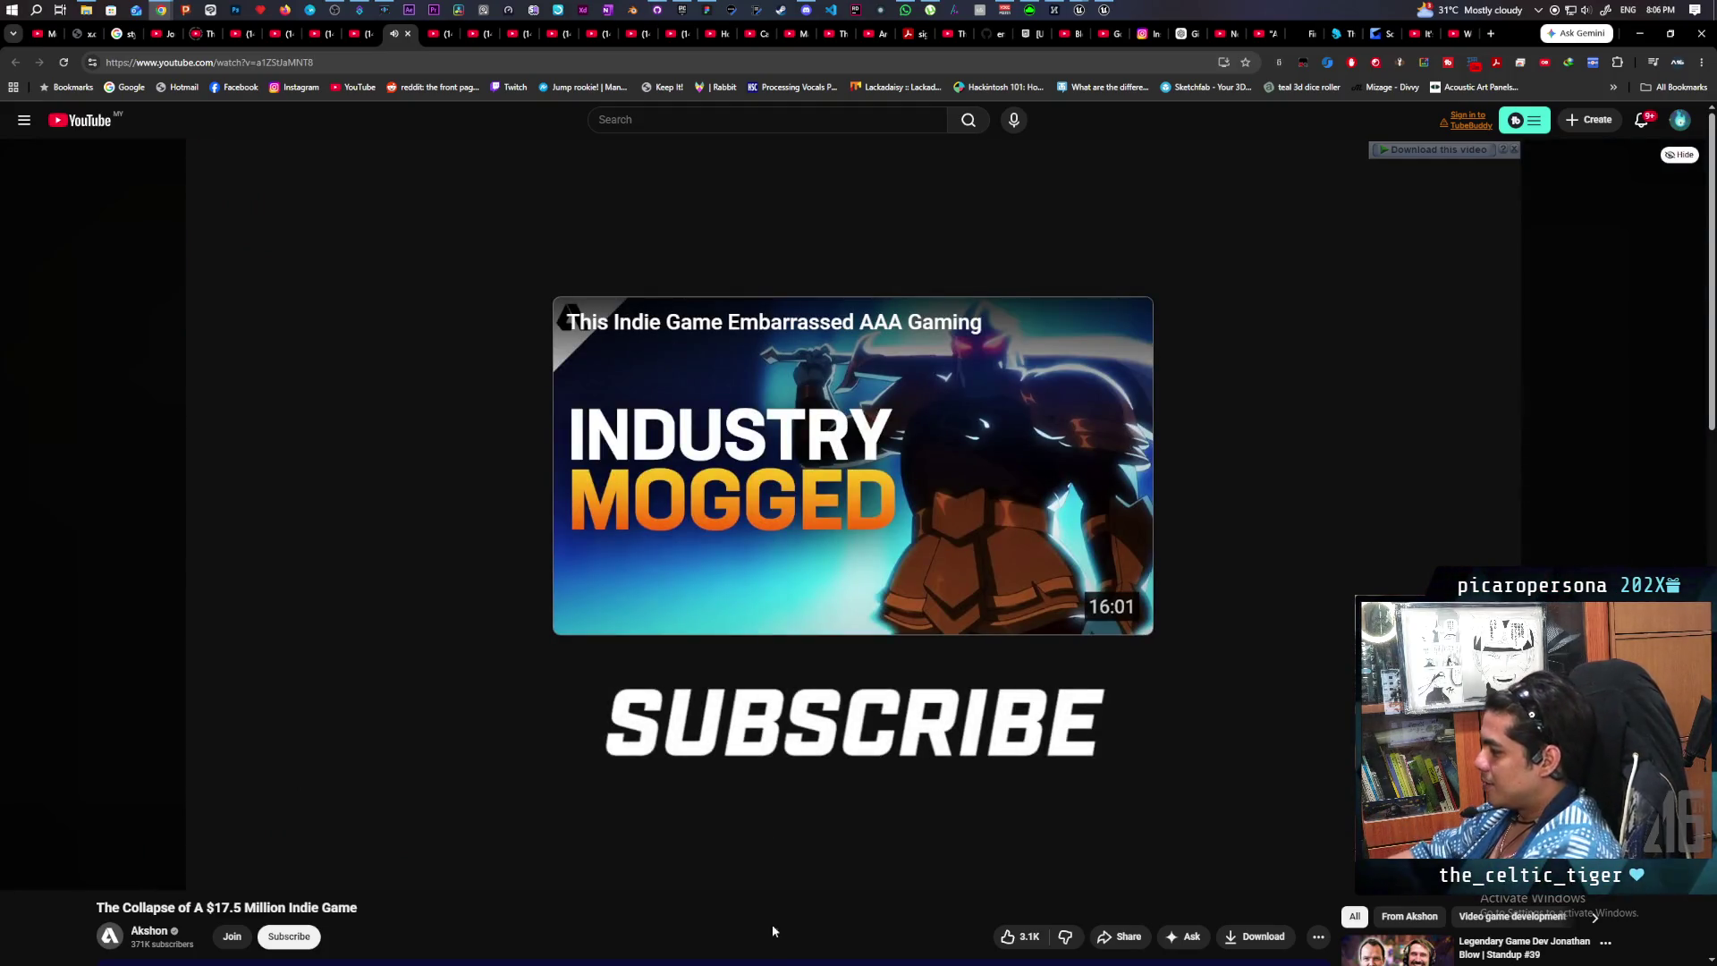
mouse_move(506, 260)
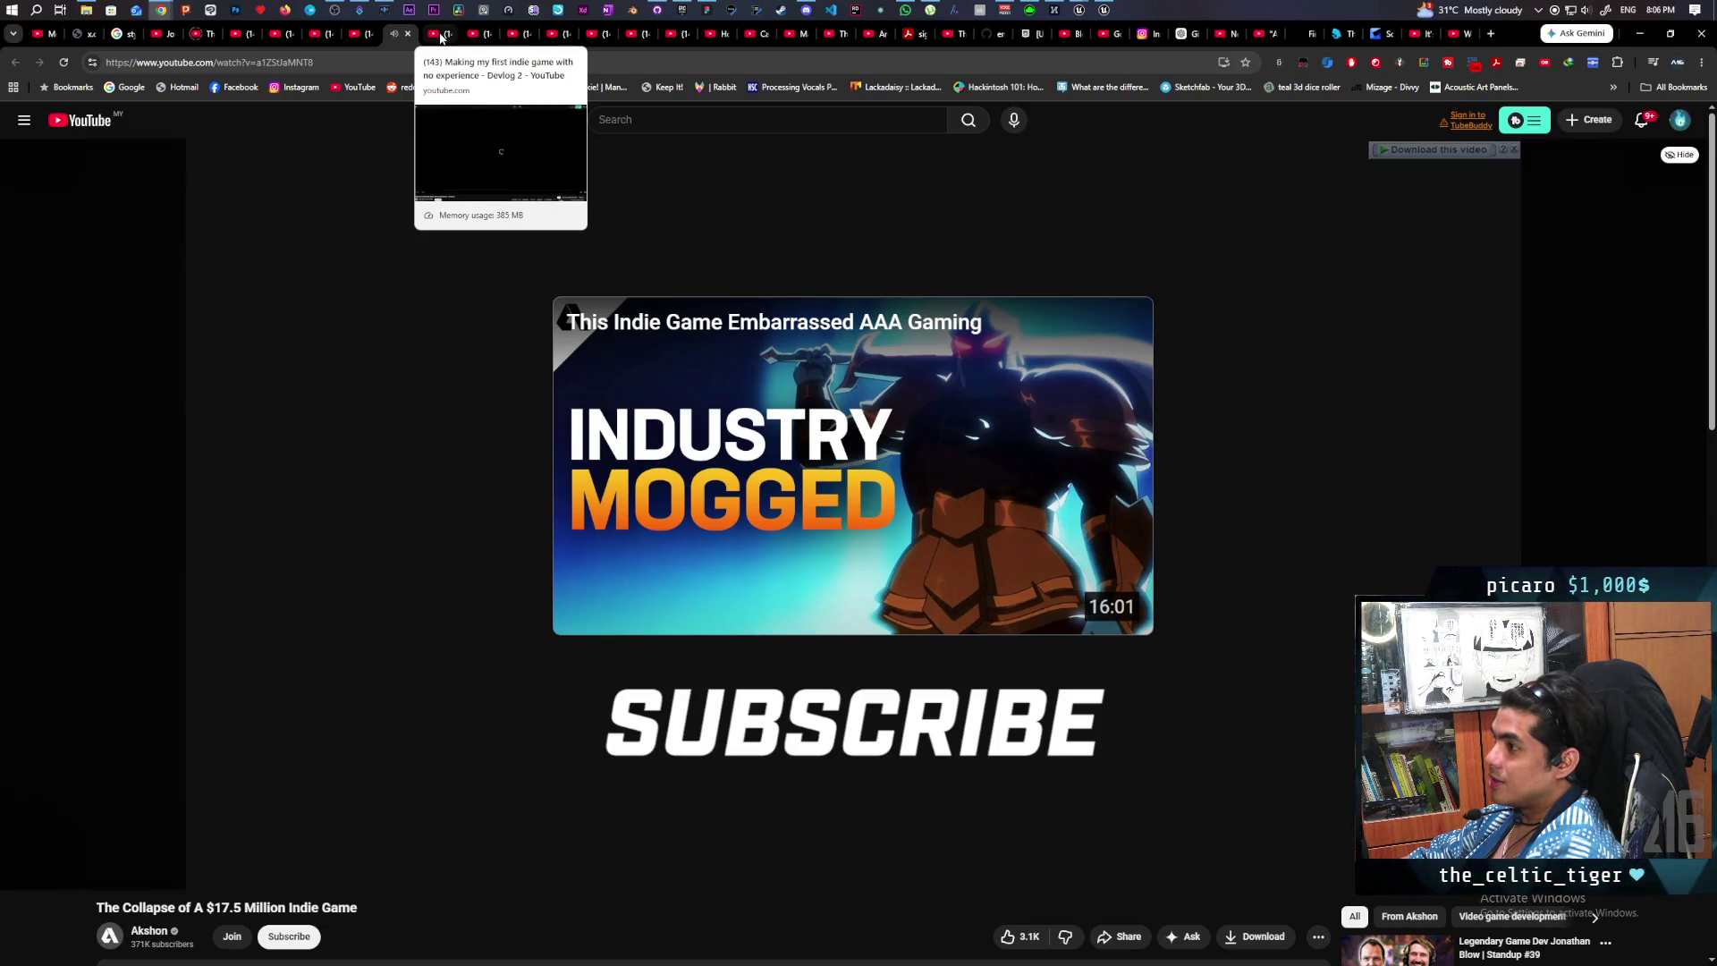
- Play 'Making my first indie game with no experience - Devlog 2' through to about 2:16
left_click(440, 37)
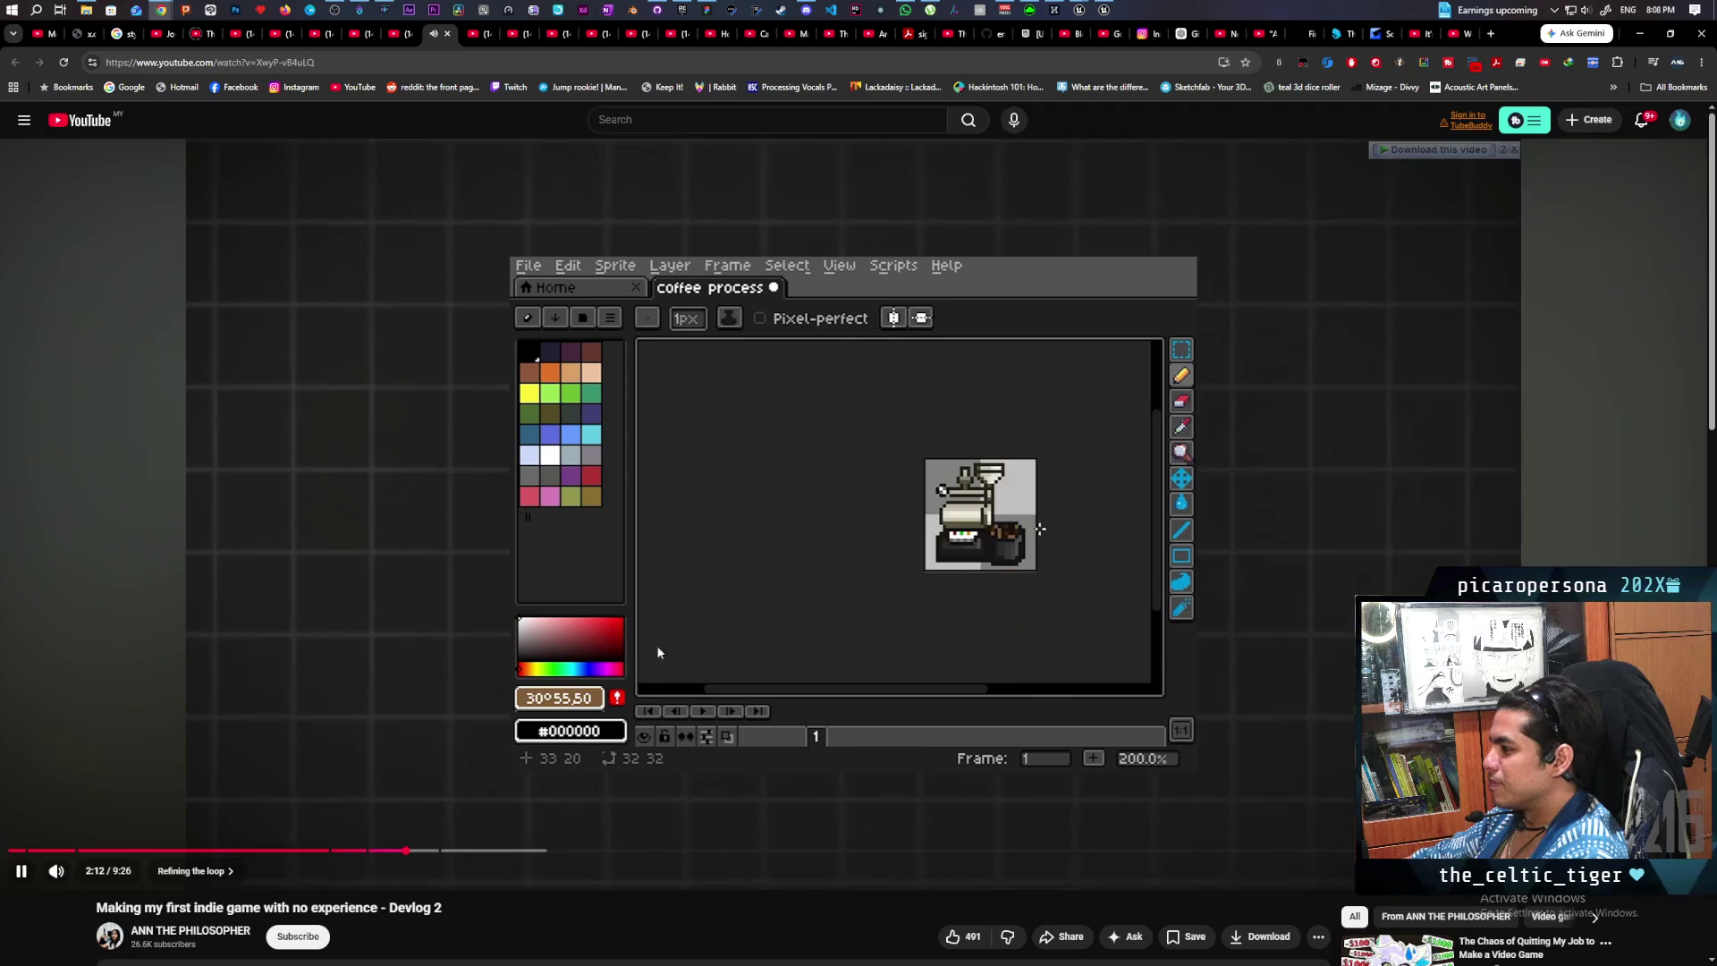
scroll(730, 587, "down", 2)
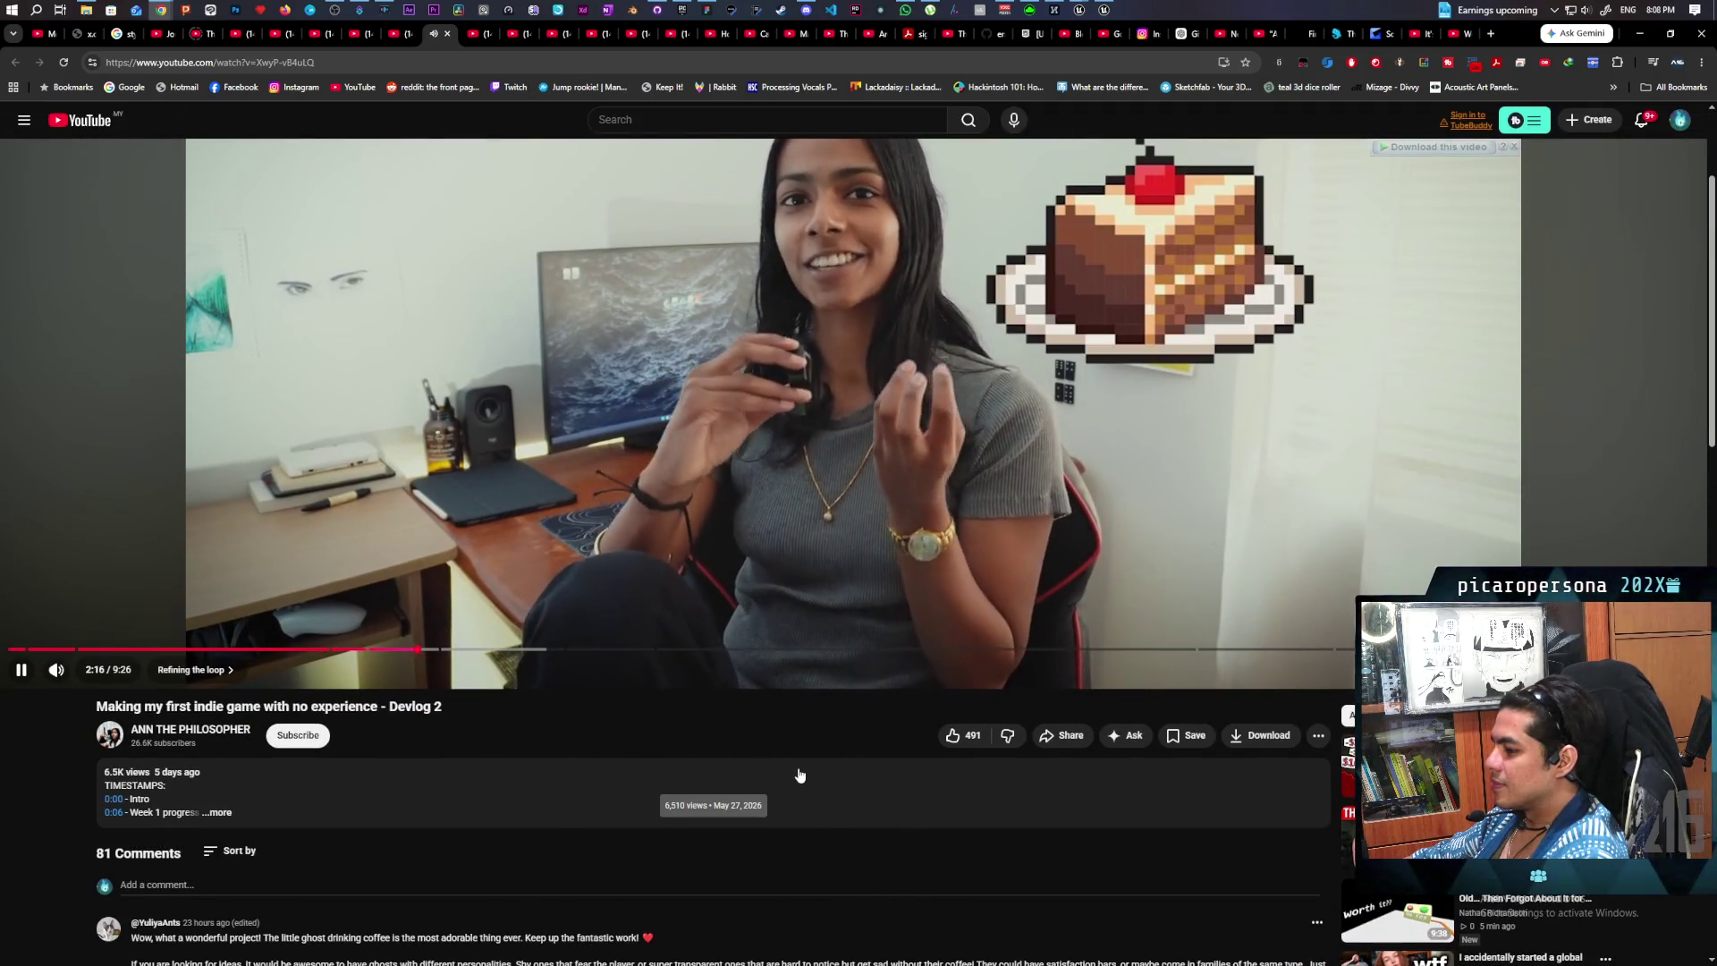
scroll(800, 775, "up", 1)
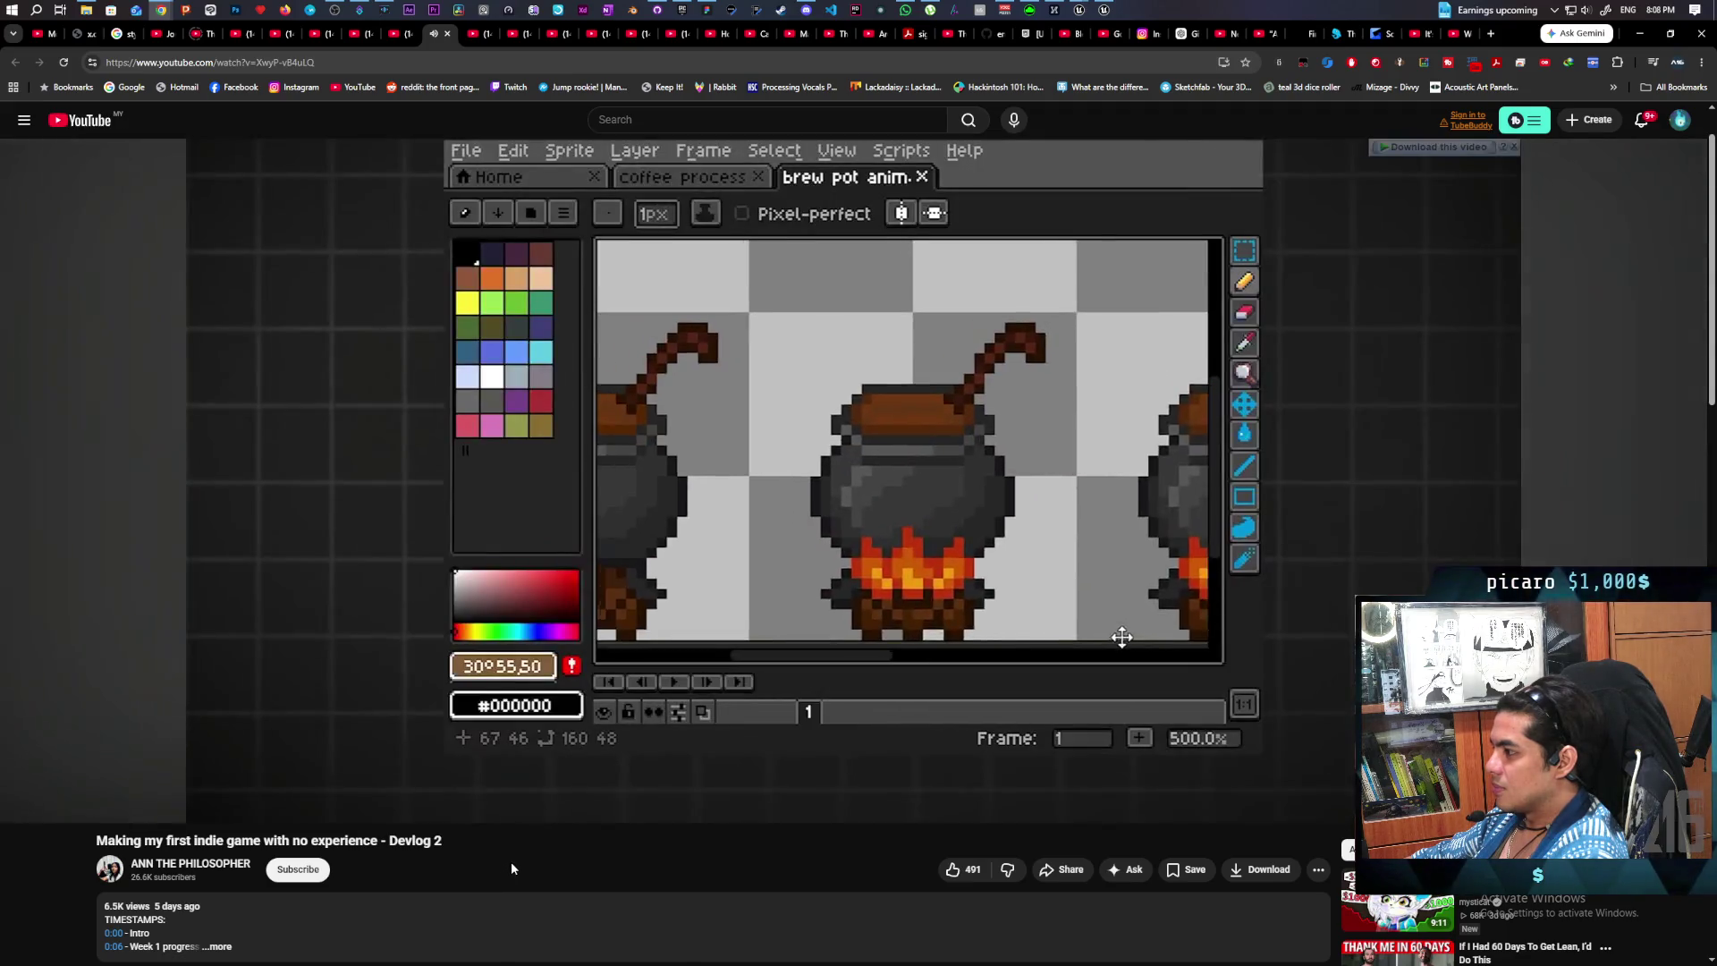
scroll(517, 859, "up", 1)
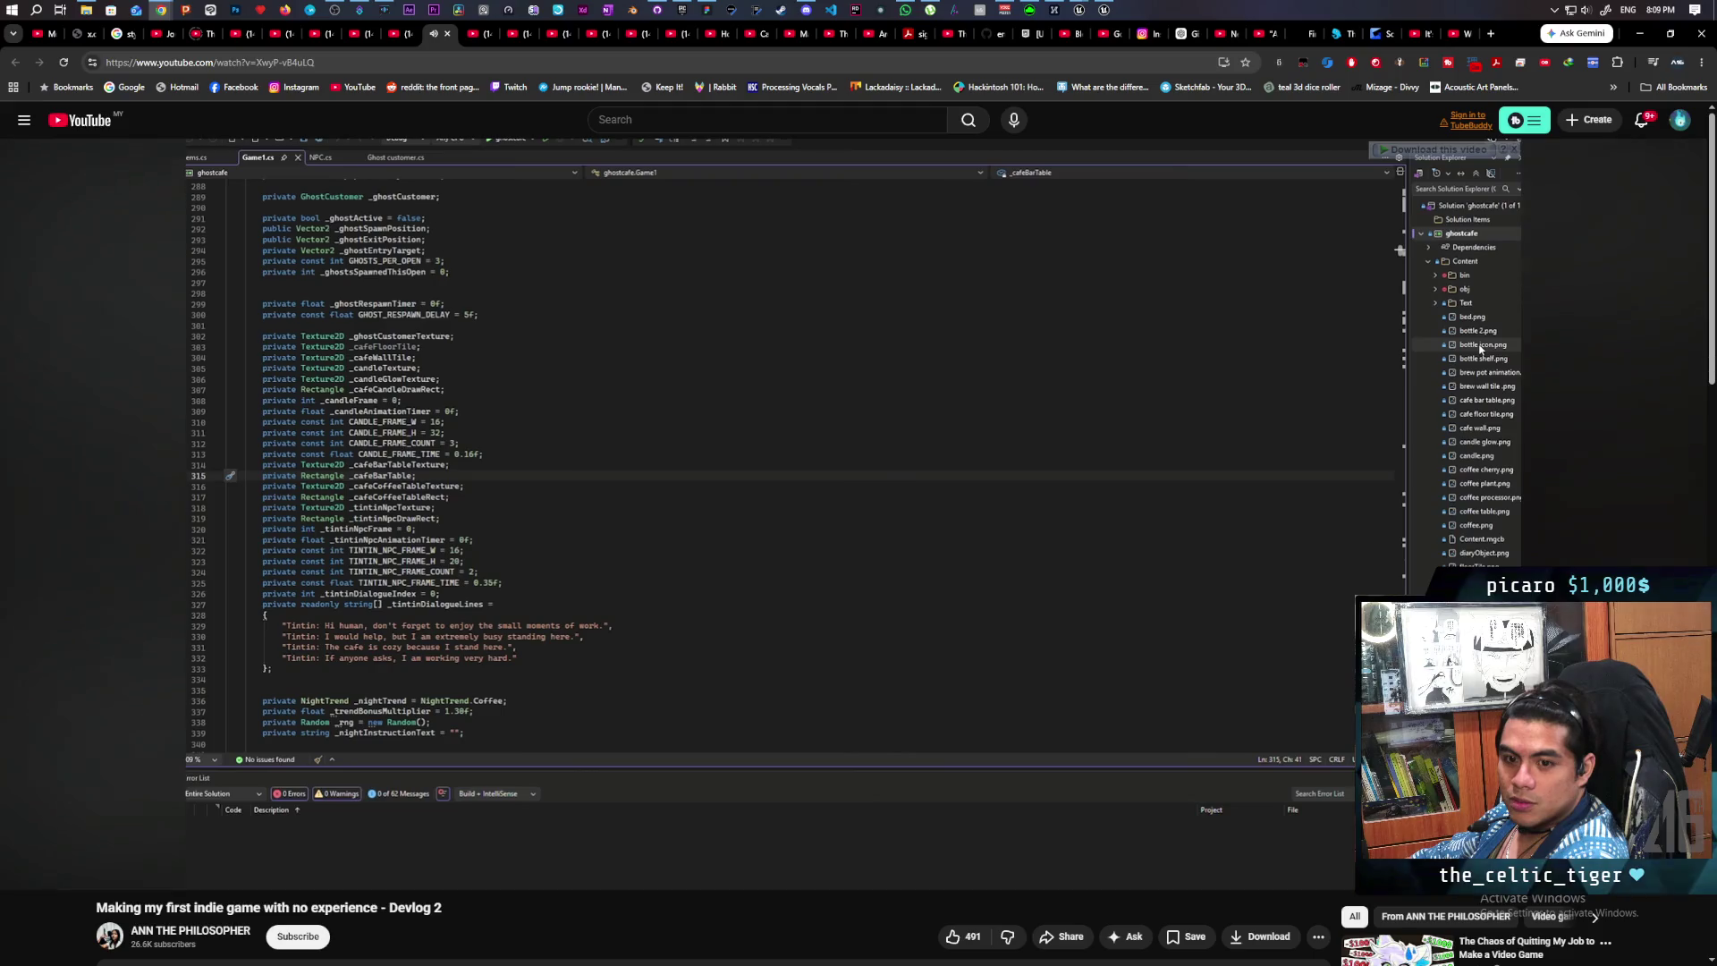
mouse_move(743, 682)
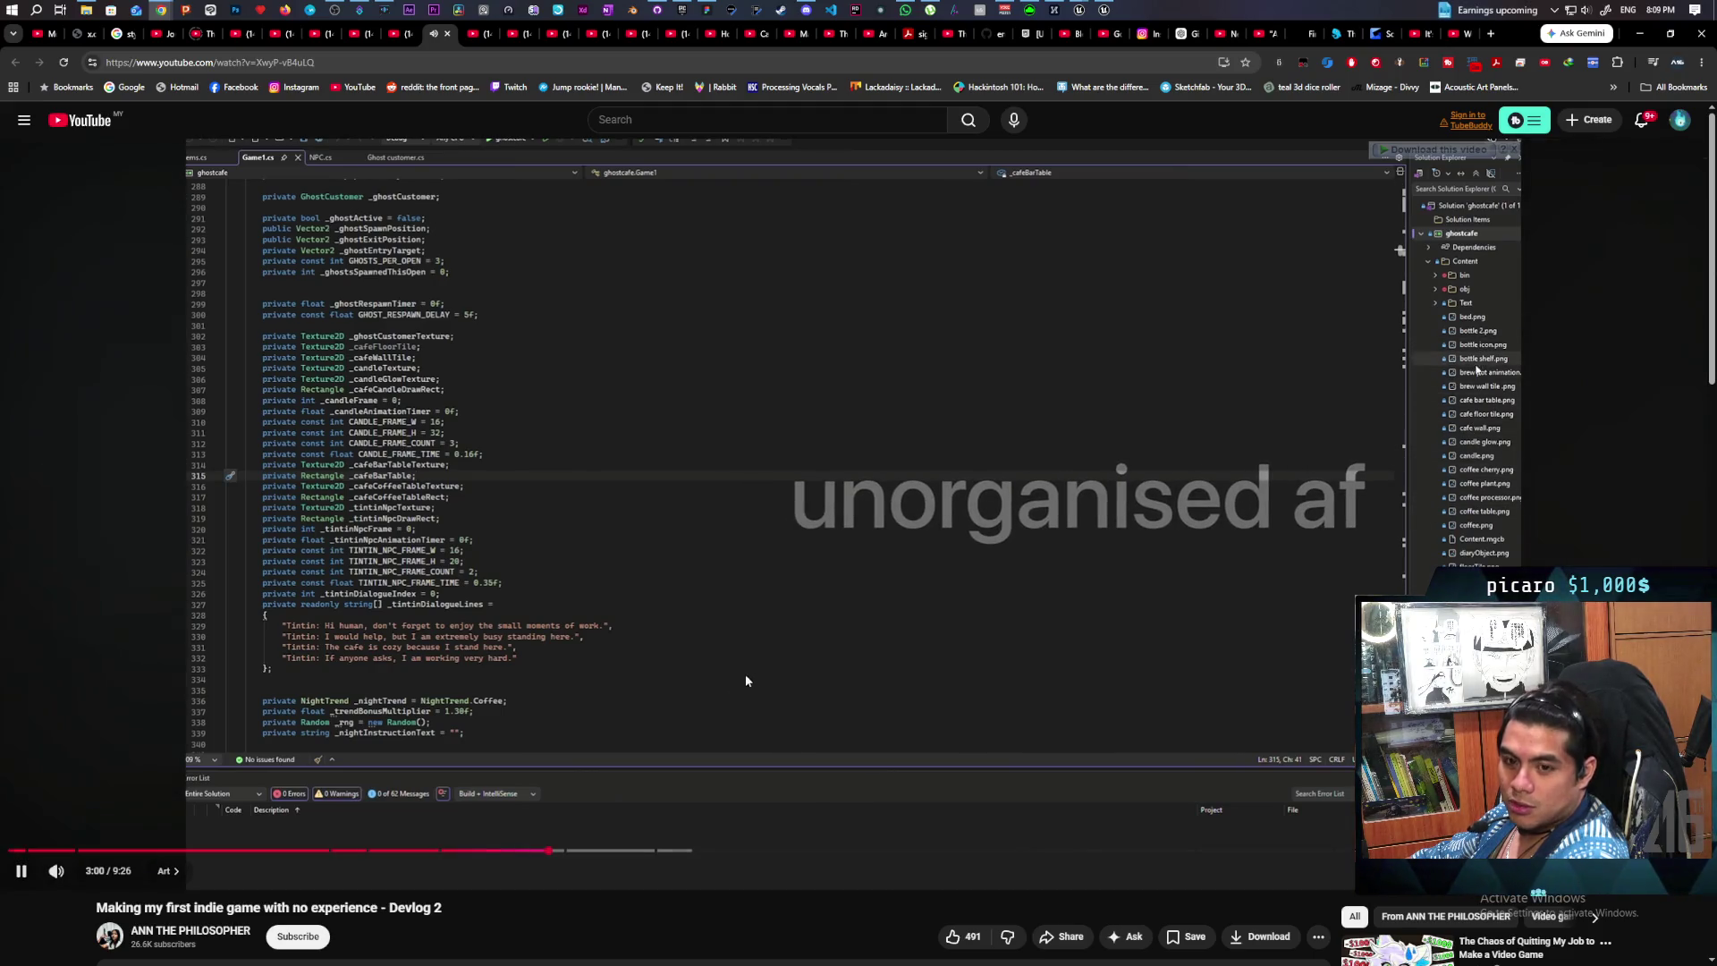